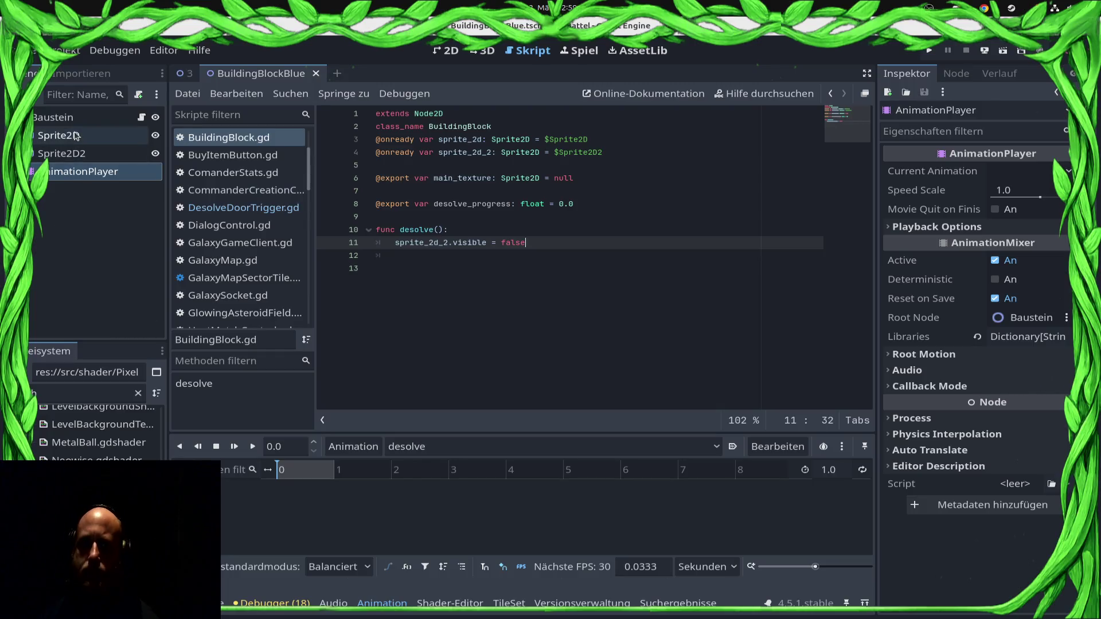
- Check Sprite2D's shader material, then add a func _process(delta: float) -> void: signature after desolve
click(76, 136)
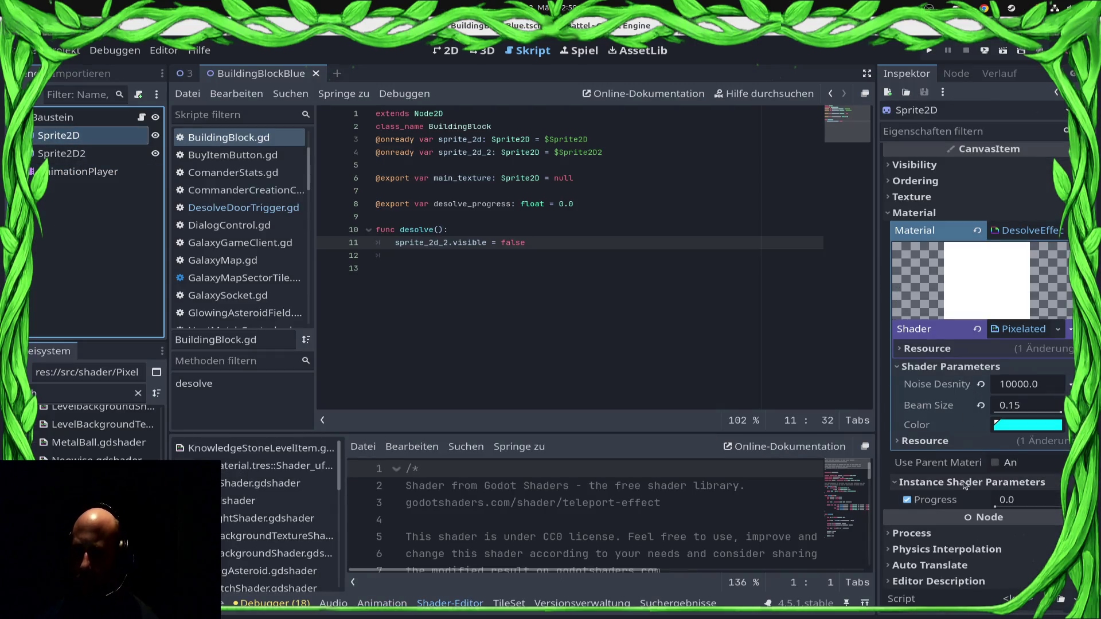
click(617, 241)
key(Down)
key(Down)
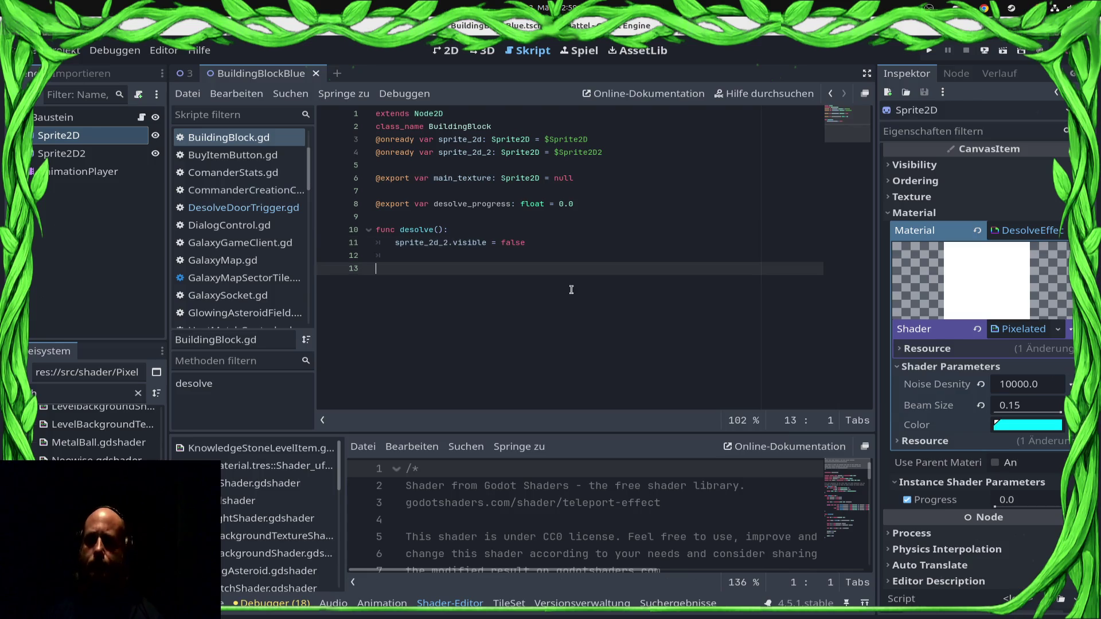
key(Up)
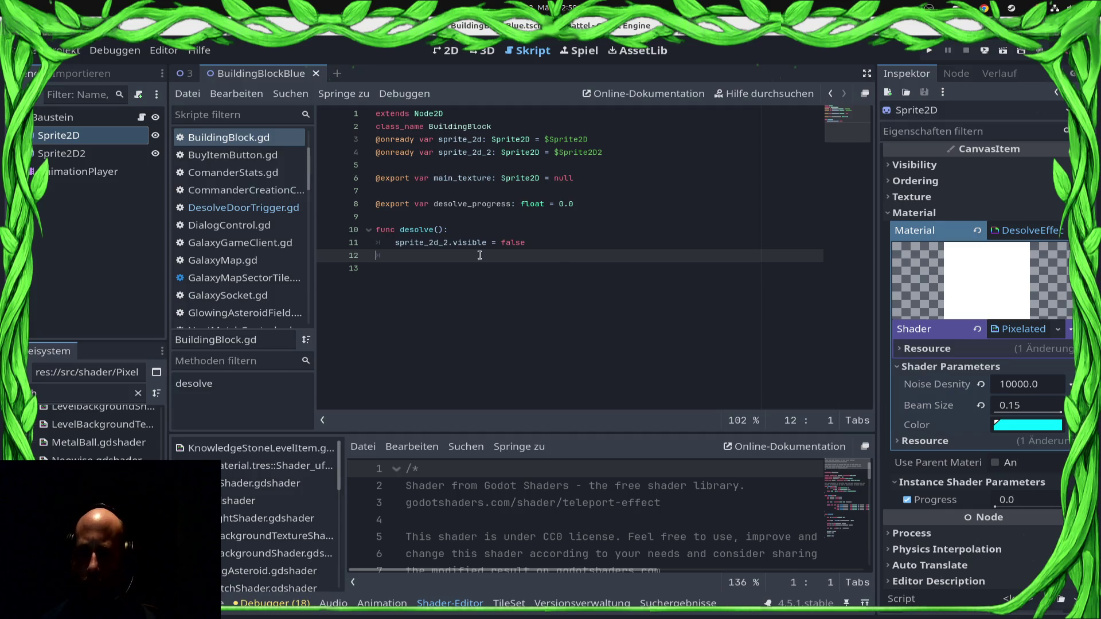
key(Return)
key(BackSpace)
text(func _pro)
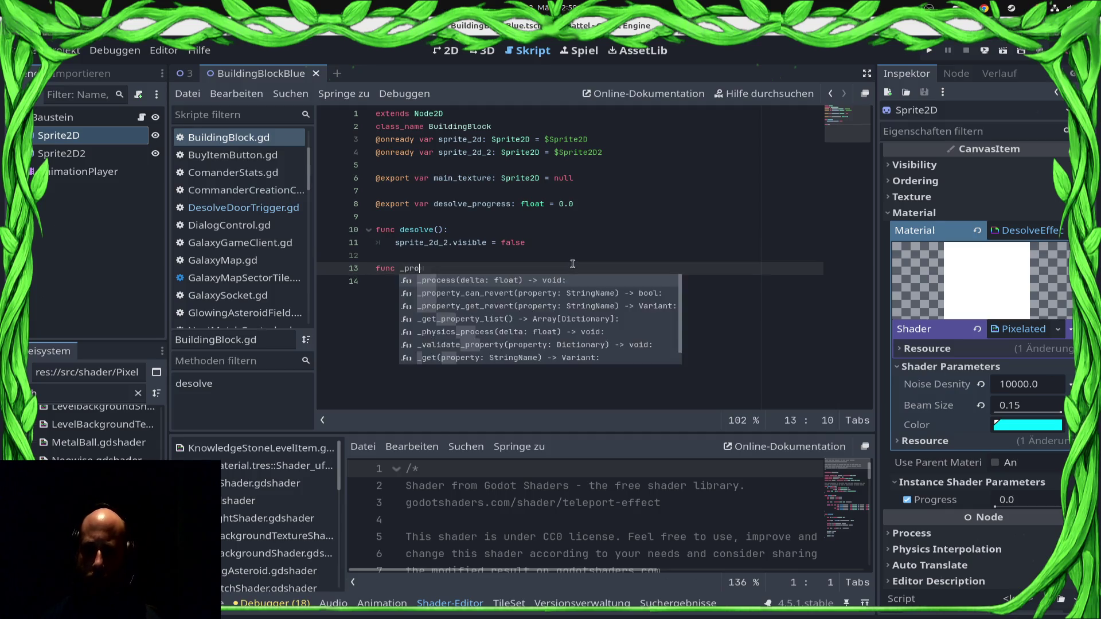
key(Return)
key(Return)
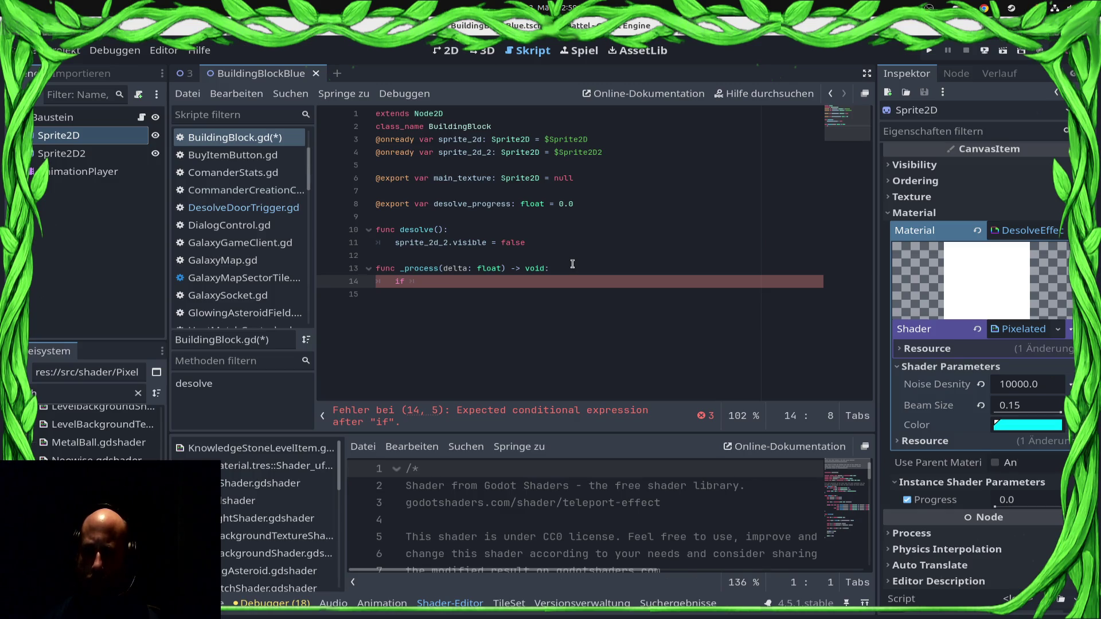
key(BackSpace)
key(BackSpace)
key(BackSpace)
text($)
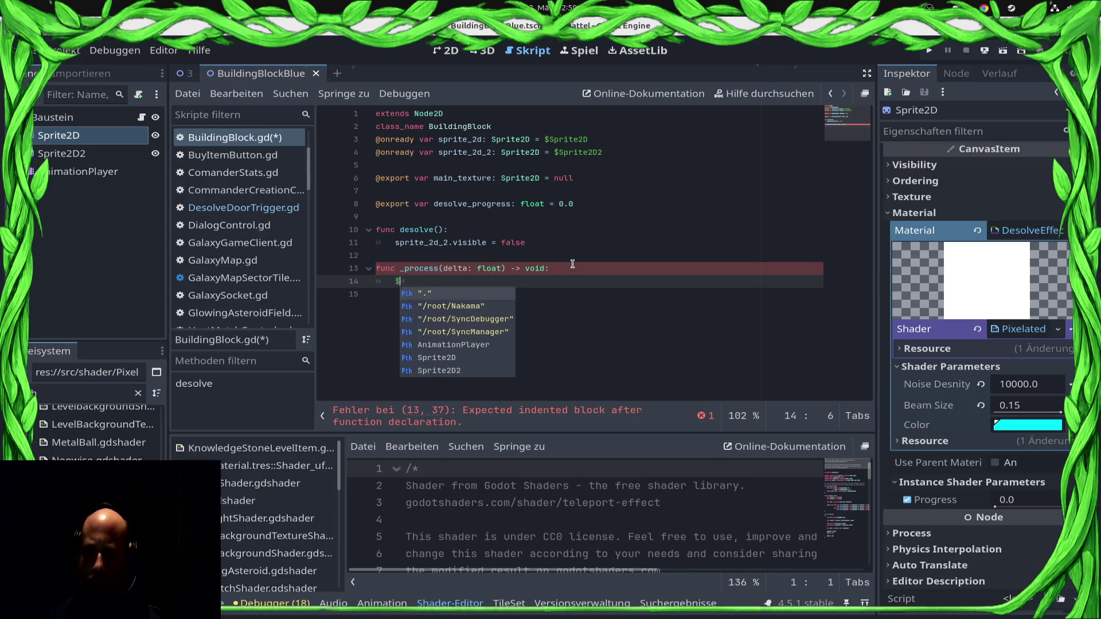
text(Spri)
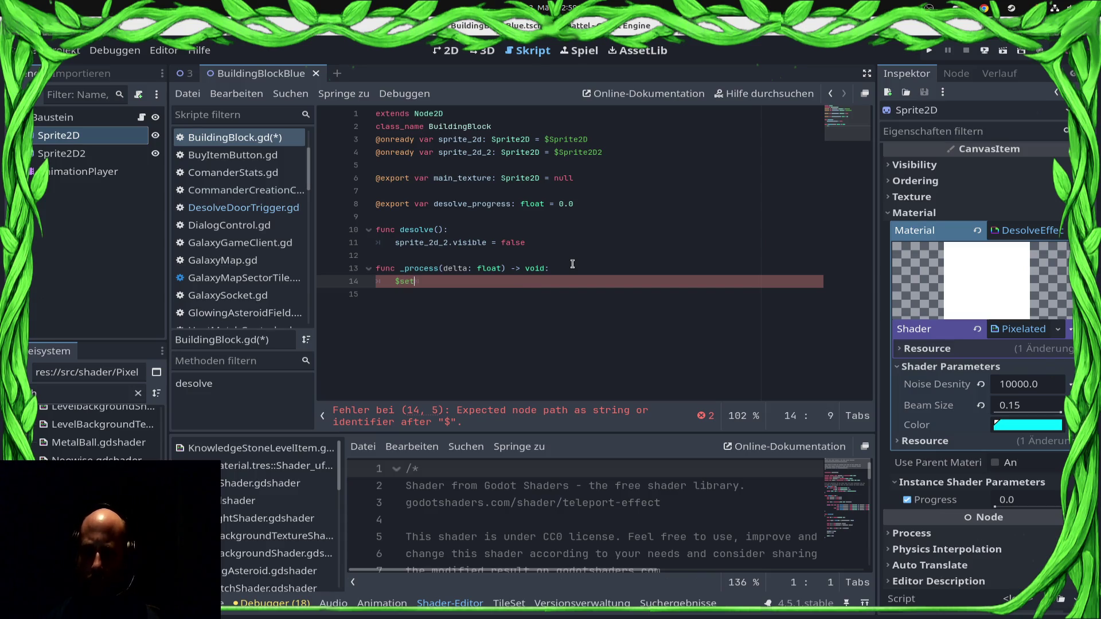
key(BackSpace)
key(BackSpace)
key(BackSpace)
key(Up)
key(Up)
key(Up)
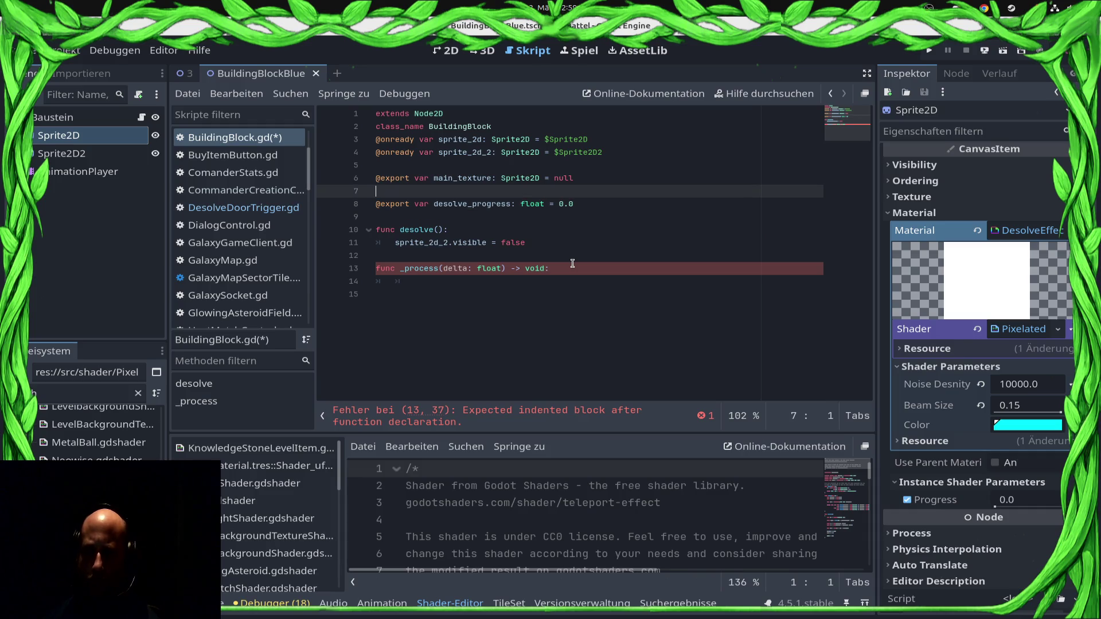
text(@export va)
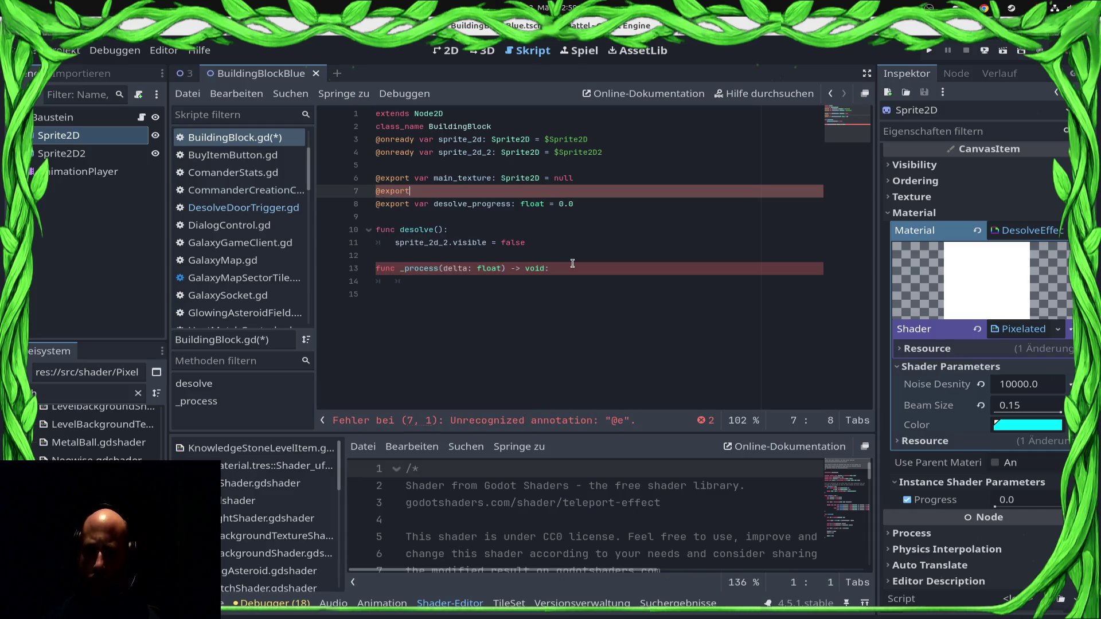
text(r )
text(desol)
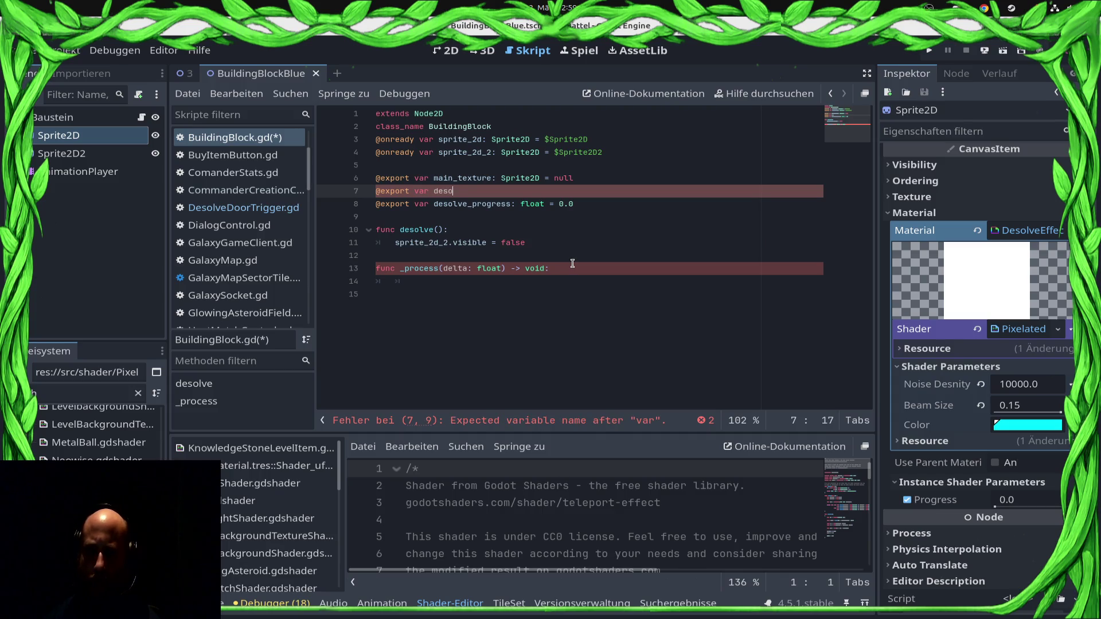
key(BackSpace)
key(BackSpace)
key(BackSpace)
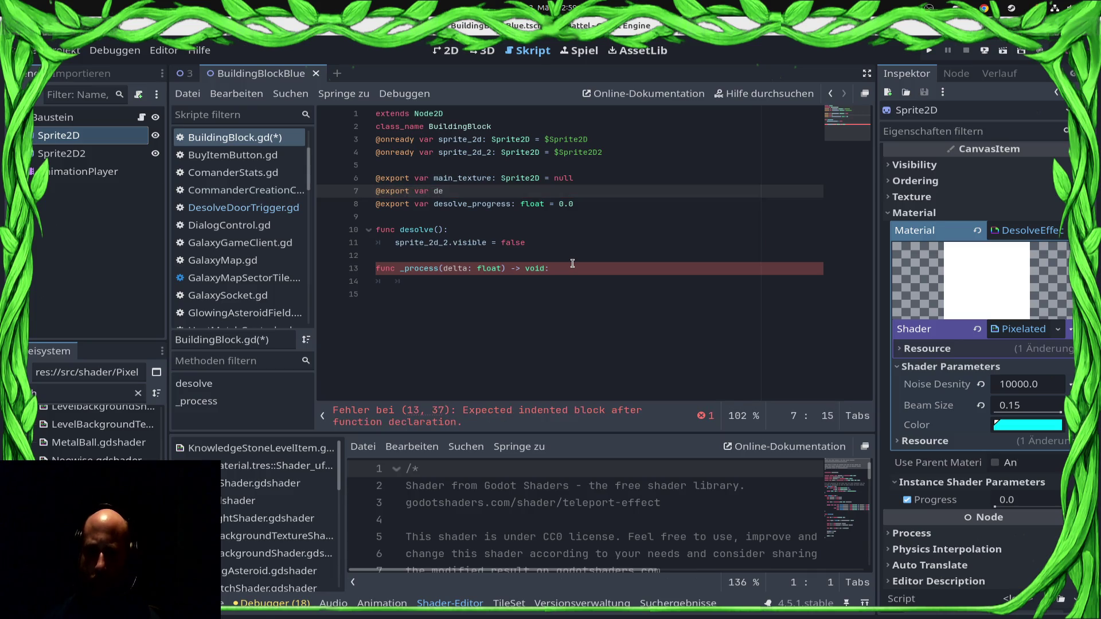
key(Down)
key(Down)
key(Down)
key(Down)
key(Down)
key(Down)
key(Tab)
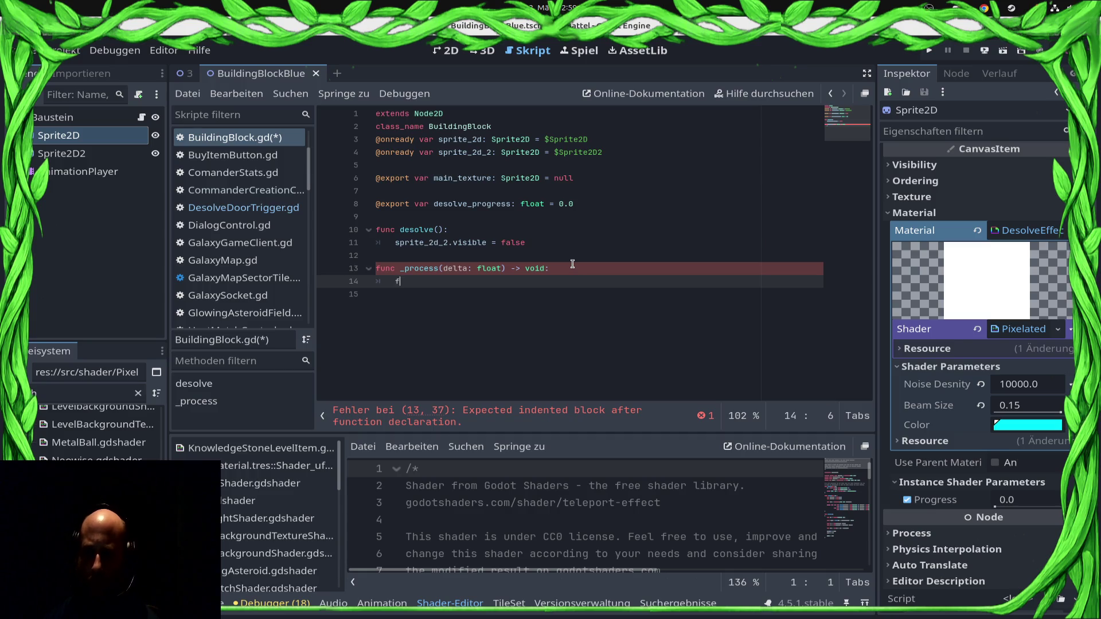
key(BackSpace)
text(pa)
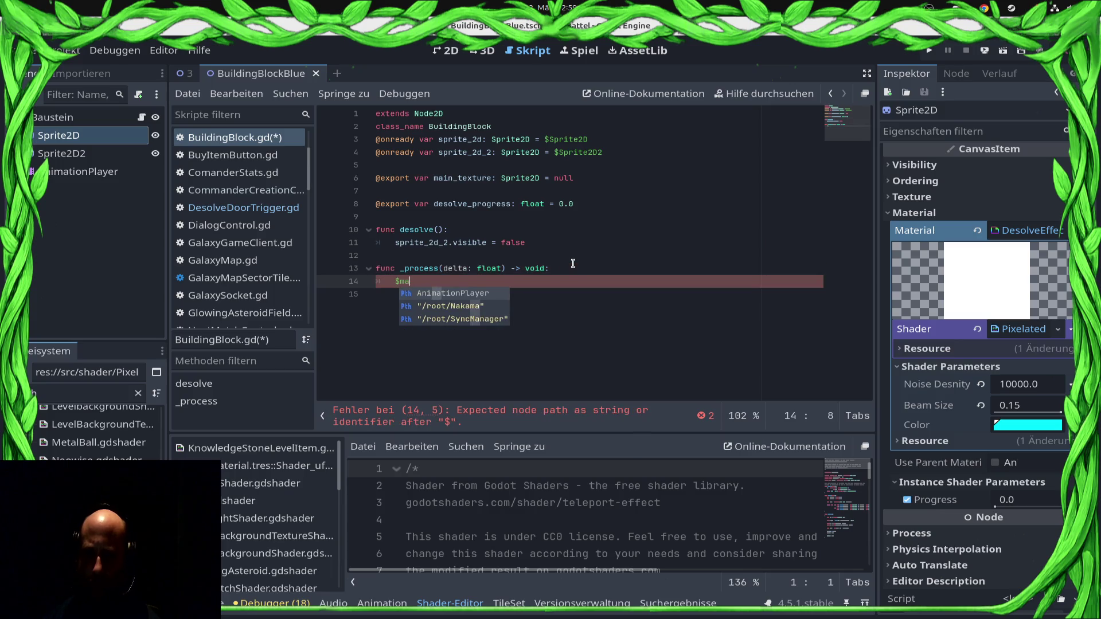
key(BackSpace)
key(BackSpace)
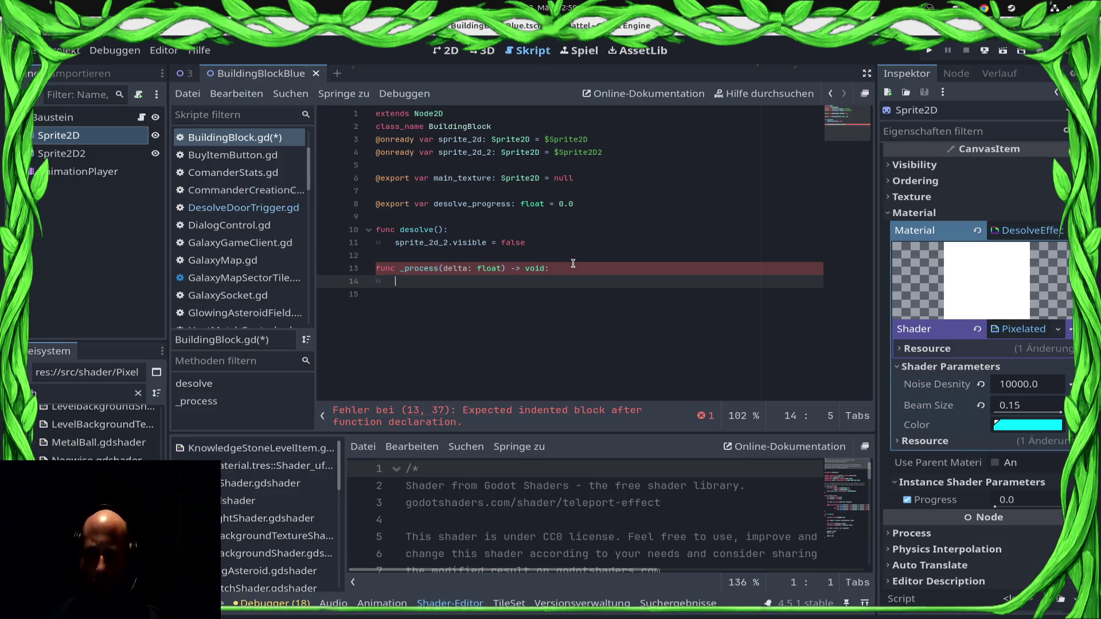
key(alt+Tab)
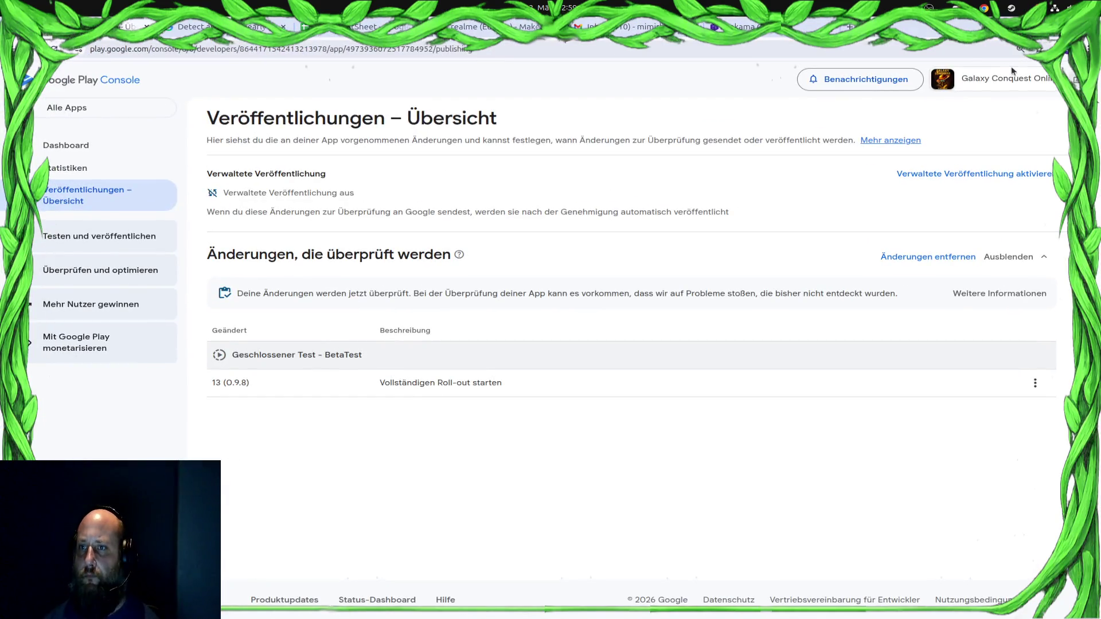
- Search Google for 'set instance shader parameter godot' in a new tab
key(ctrl+t)
text(set i)
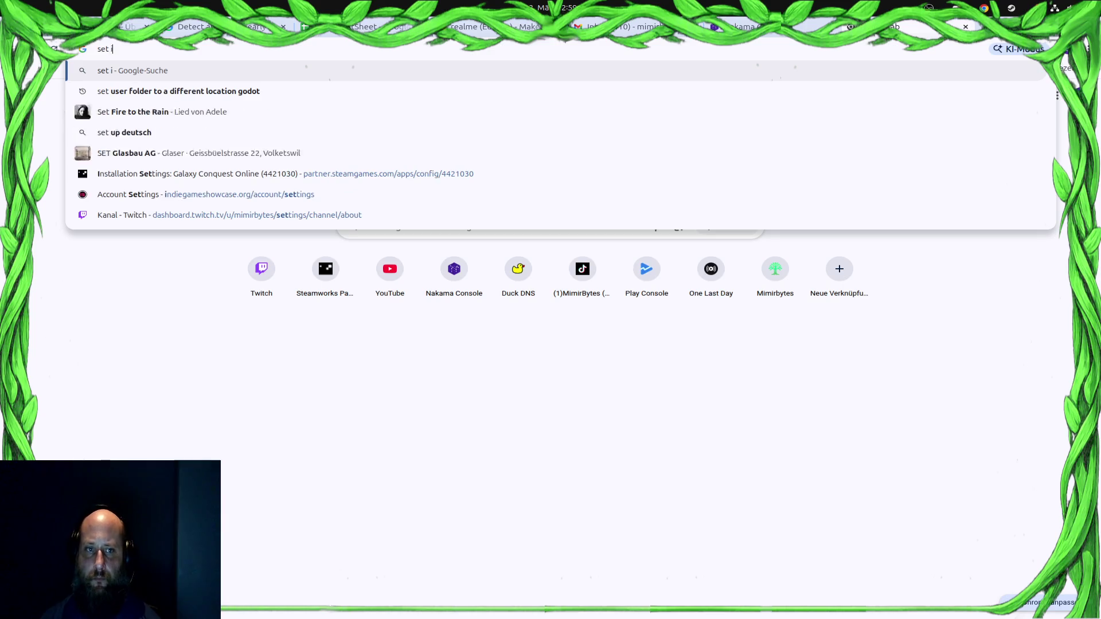
text(nstance shader p)
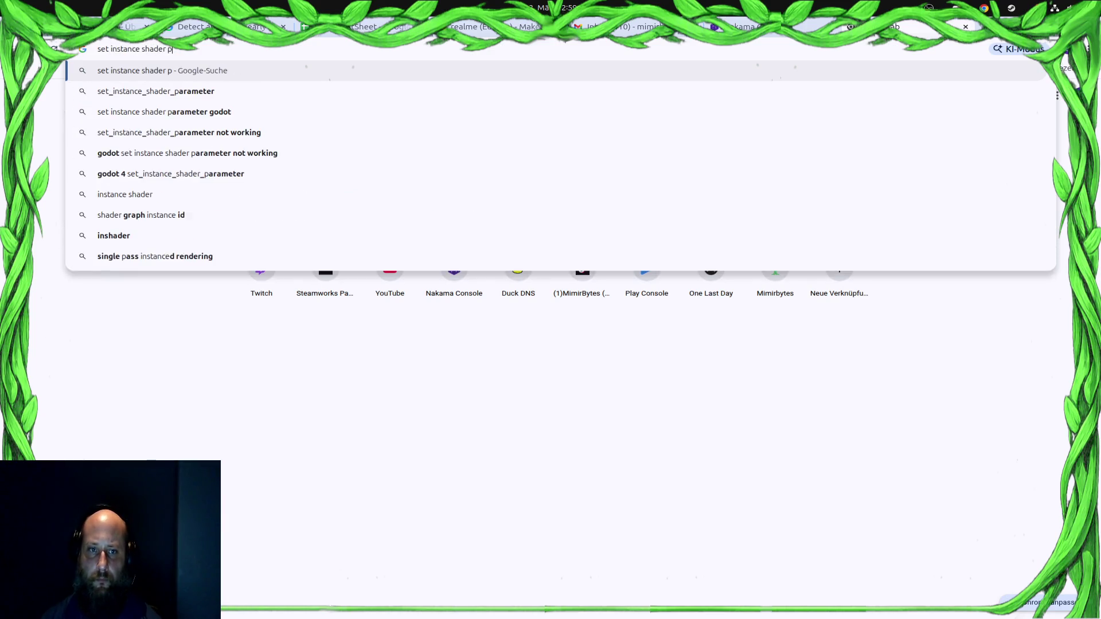
text(a)
key(Down)
key(Down)
key(Return)
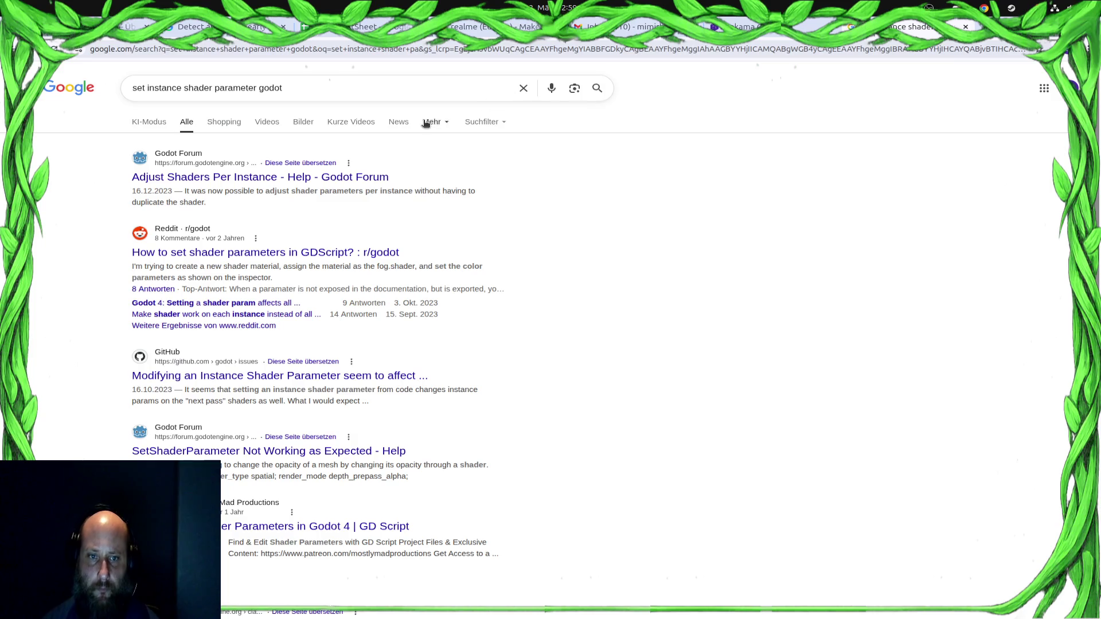
- Read the Adjust Shaders Per Instance forum thread's set_shader_parameter sample, then go back to results
click(299, 176)
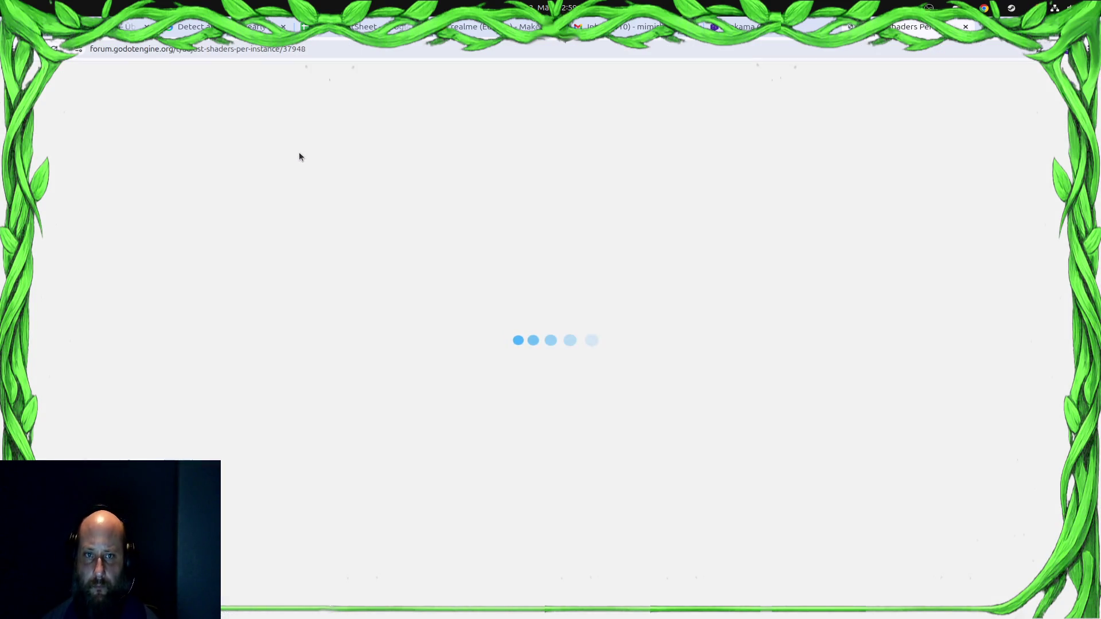
scroll(400, 256, down, 5)
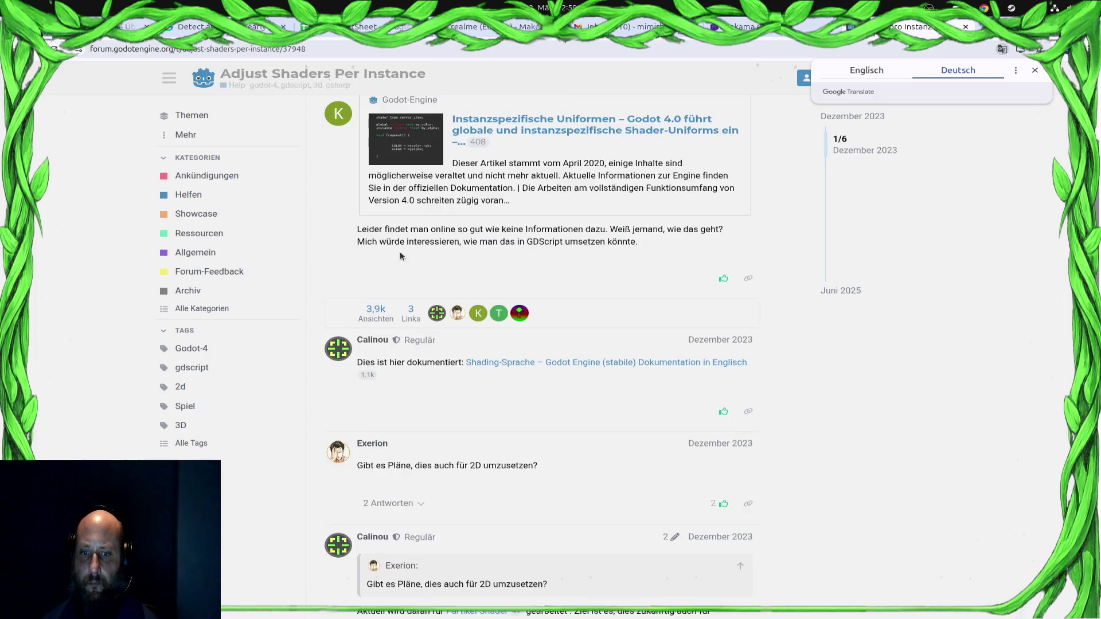
scroll(447, 284, down, 5)
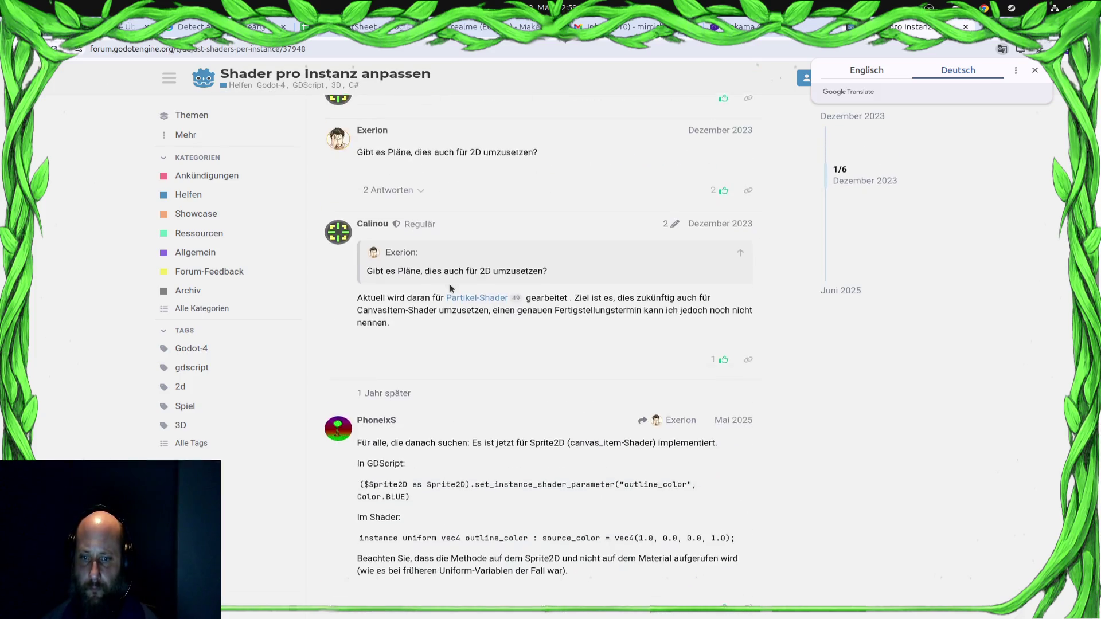
scroll(453, 285, down, 4)
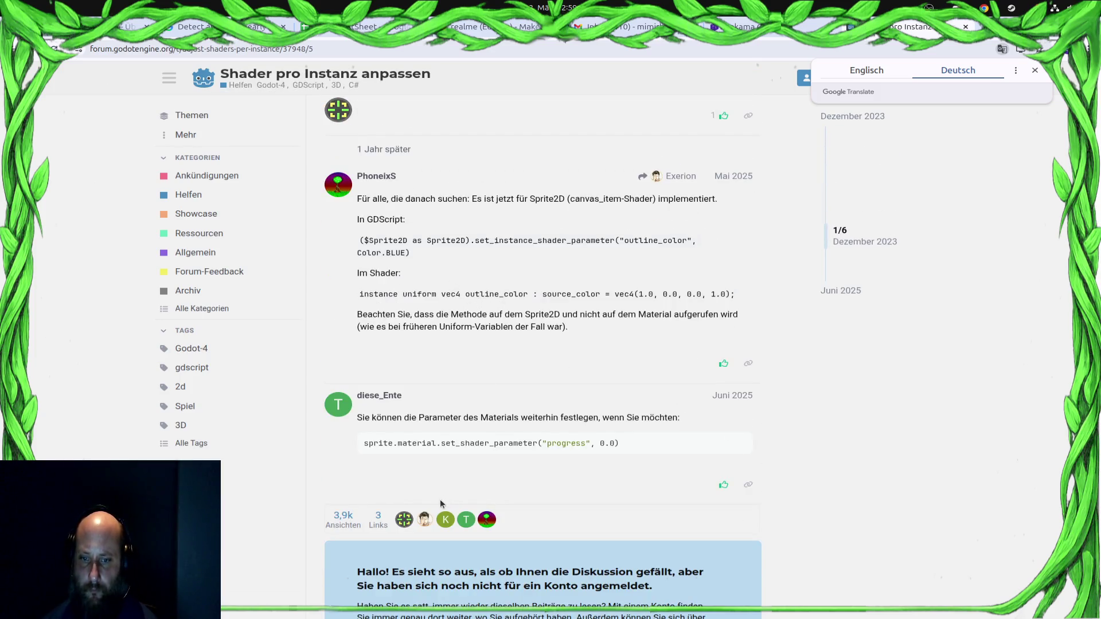
double_click(473, 445)
click(546, 452)
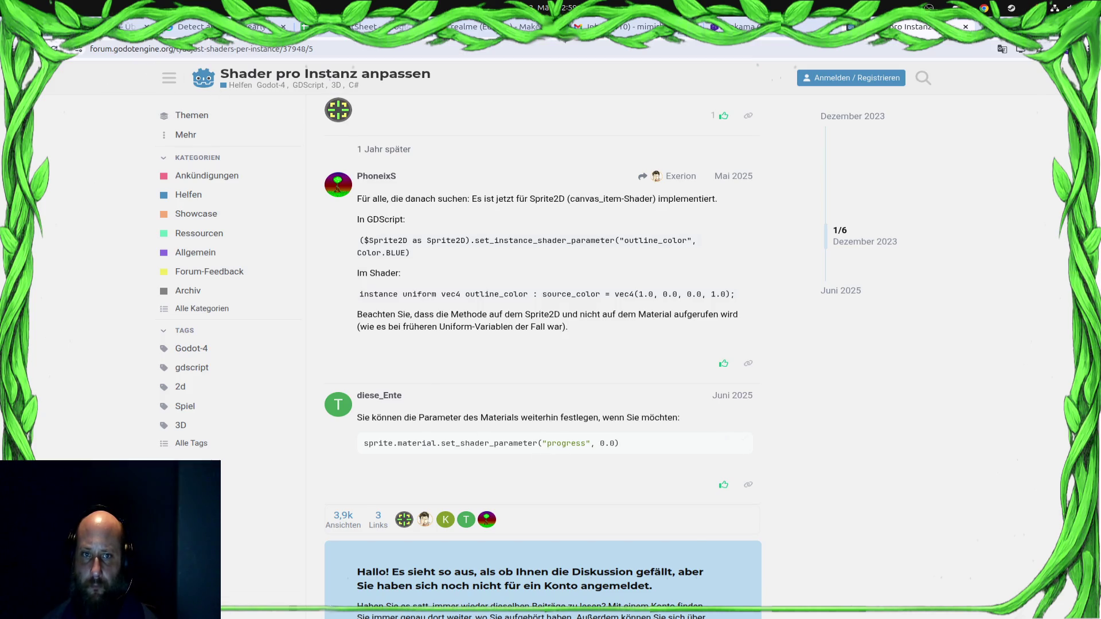
click(16, 48)
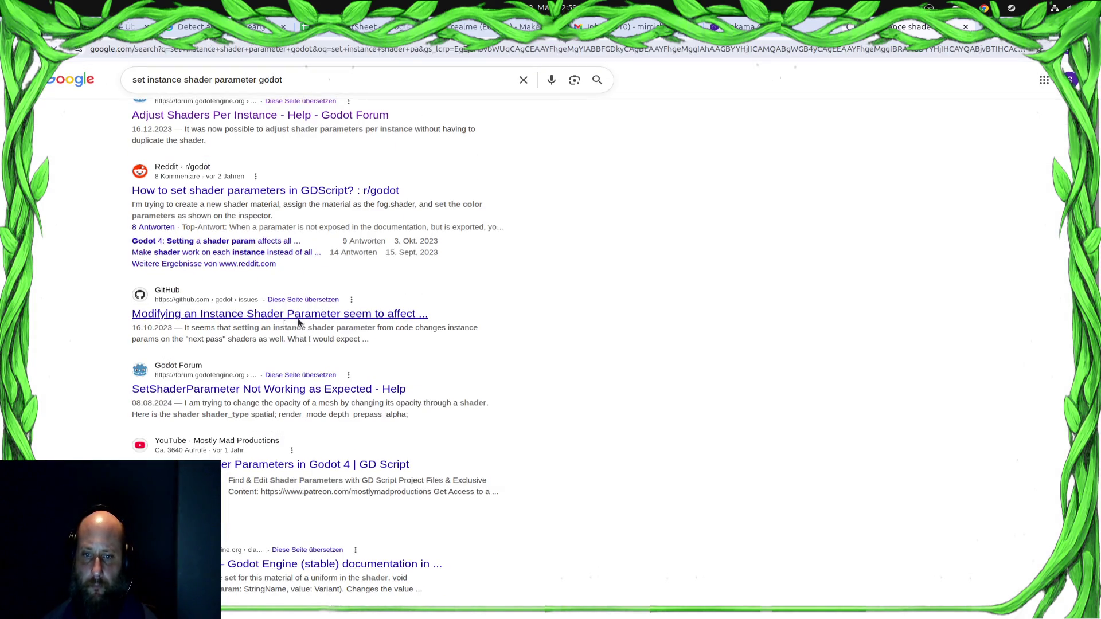
- Skim the GitHub issue, then read the SetShaderParameter thread's instance uniform solution before returning to Godot
click(298, 321)
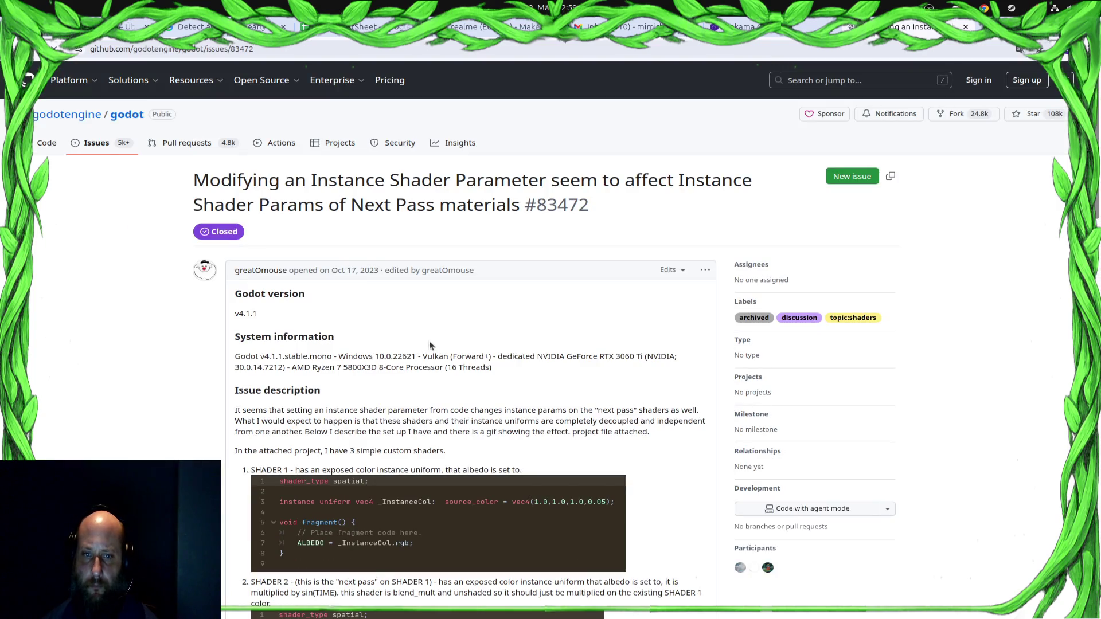
scroll(429, 344, down, 3)
key(alt+Left)
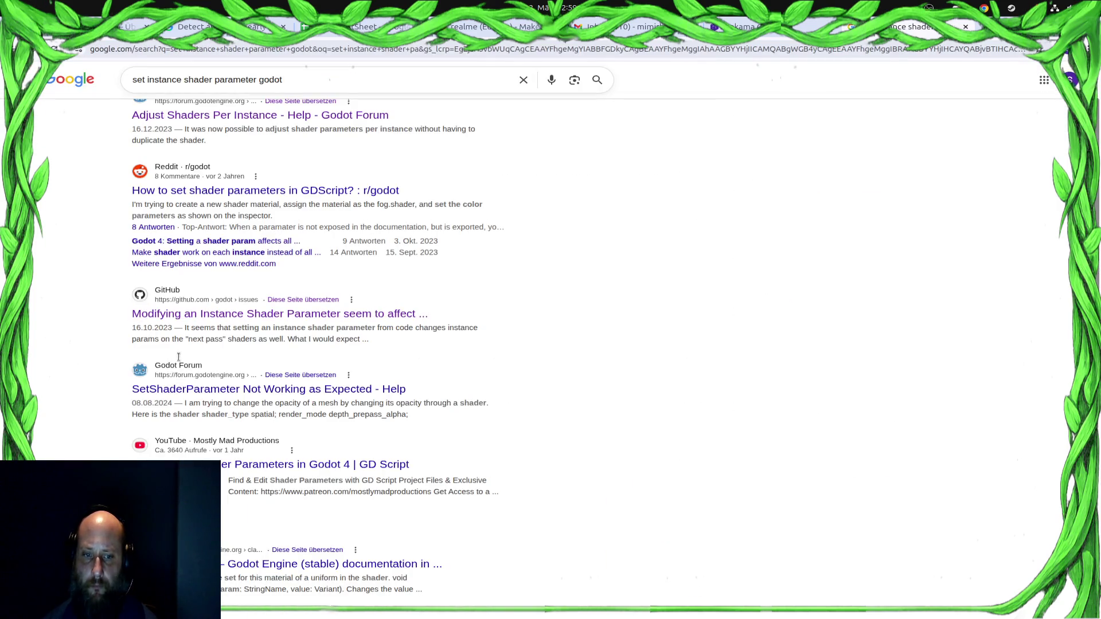
click(202, 390)
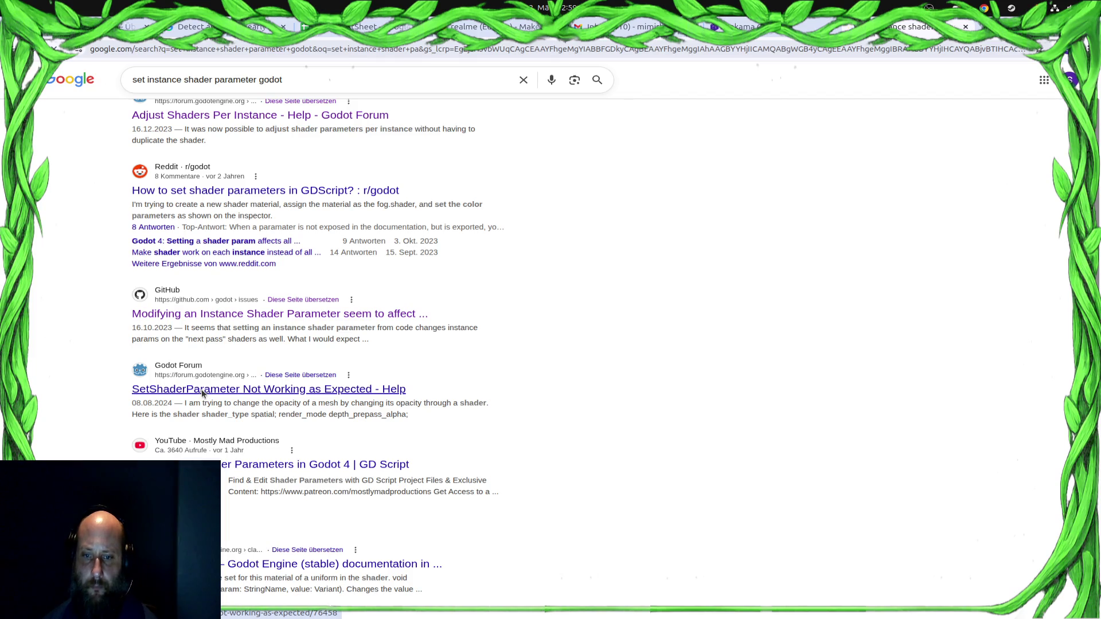
scroll(481, 317, down, 6)
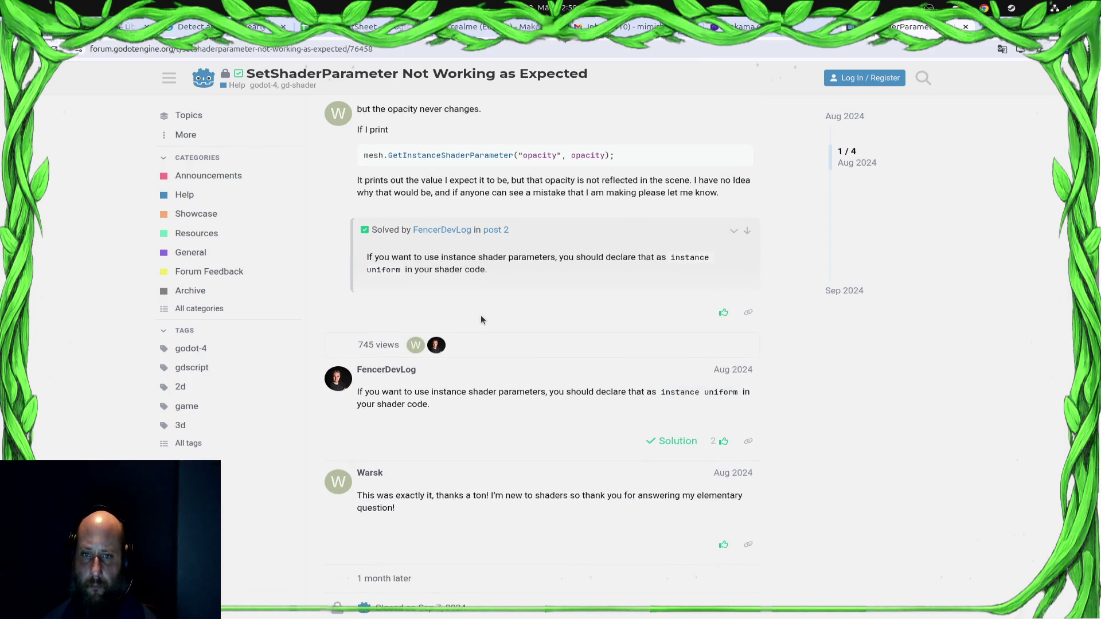
double_click(434, 156)
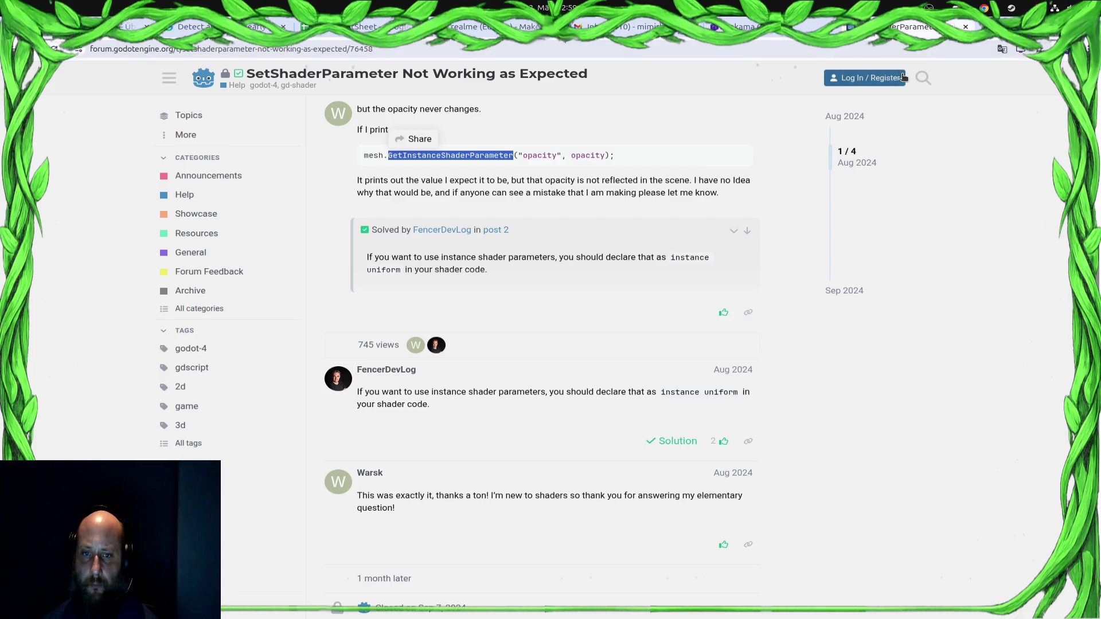
scroll(793, 189, down, 3)
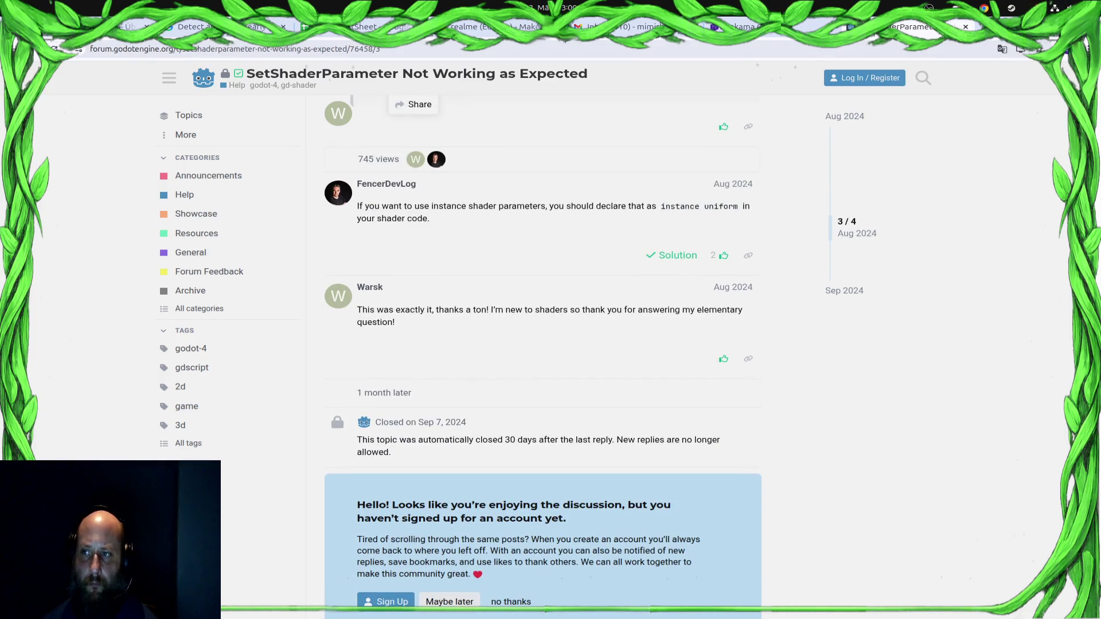
key(alt+Tab)
- Add set_instance_shader_parameter("progress", desolve_progress) to _process and save the script
text(s)
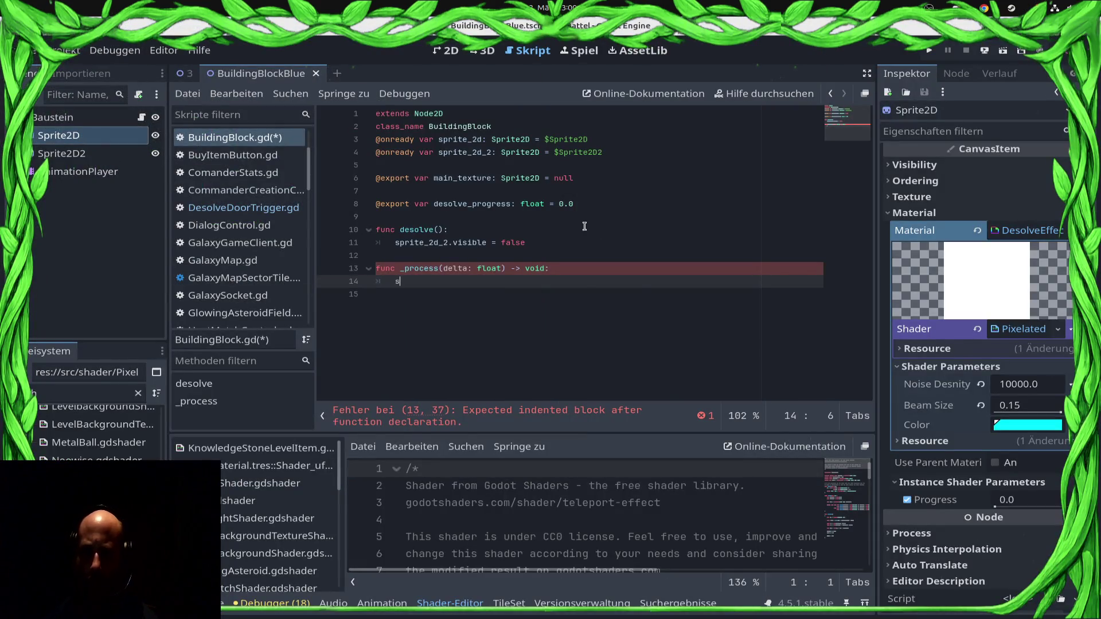
text(et)
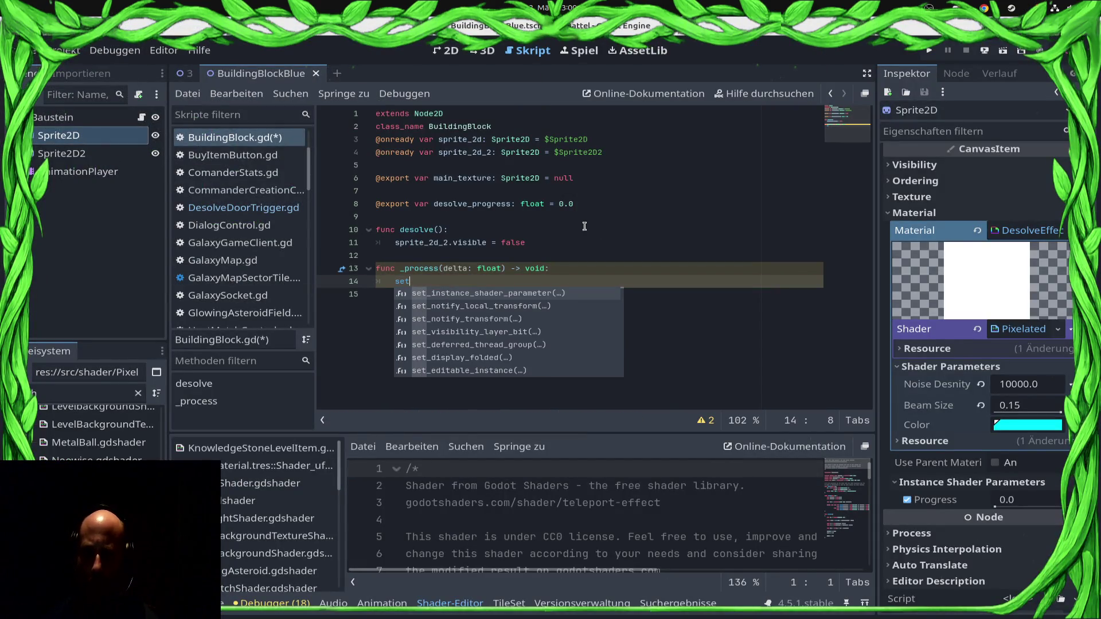
key(Return)
text(")
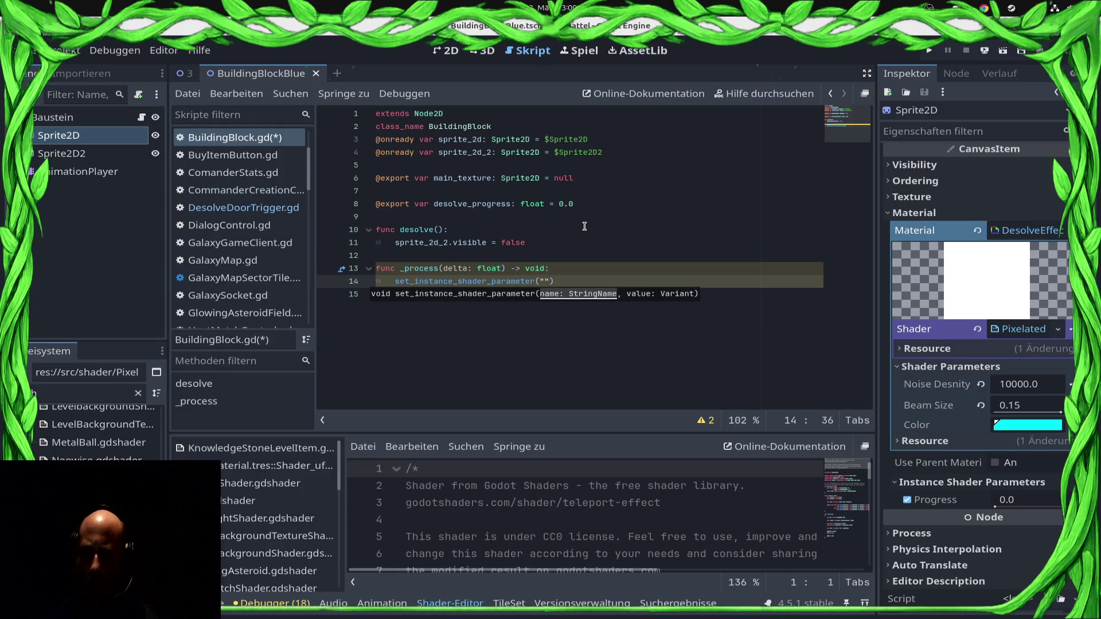
text(progess)
key(ctrl+s)
scroll(548, 528, down, 6)
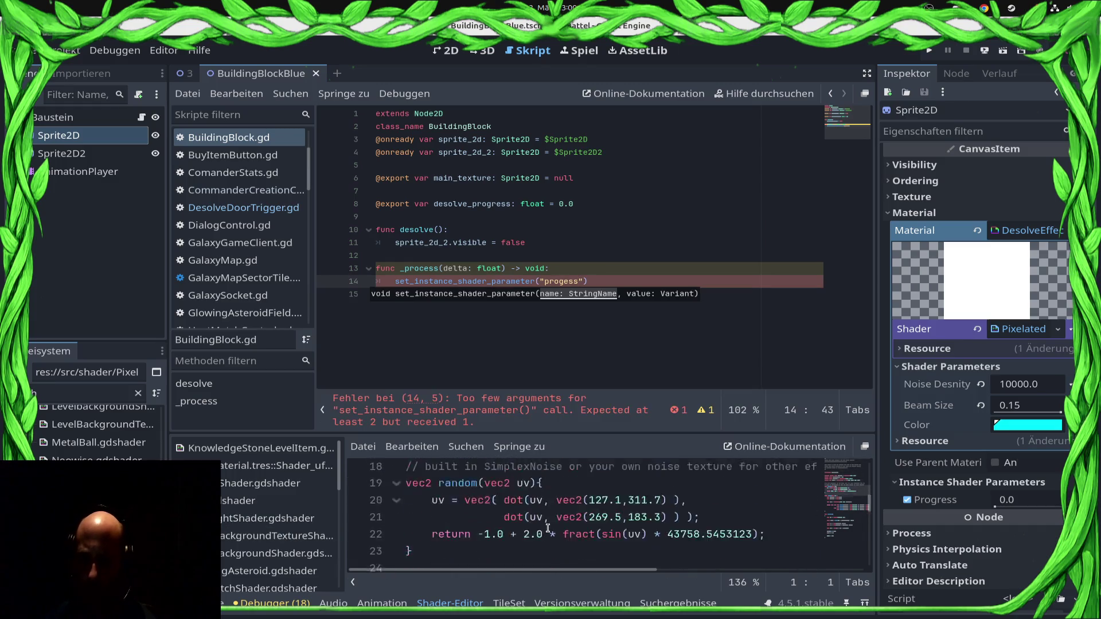
scroll(548, 528, up, 3)
scroll(539, 494, down, 2)
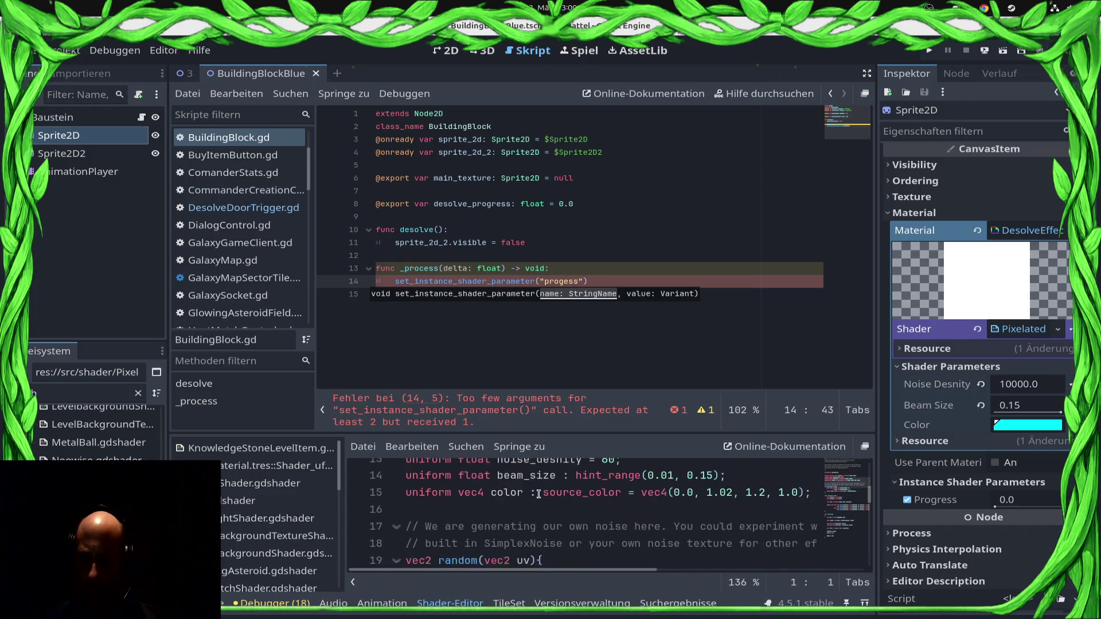
scroll(538, 494, down, 2)
scroll(573, 499, up, 4)
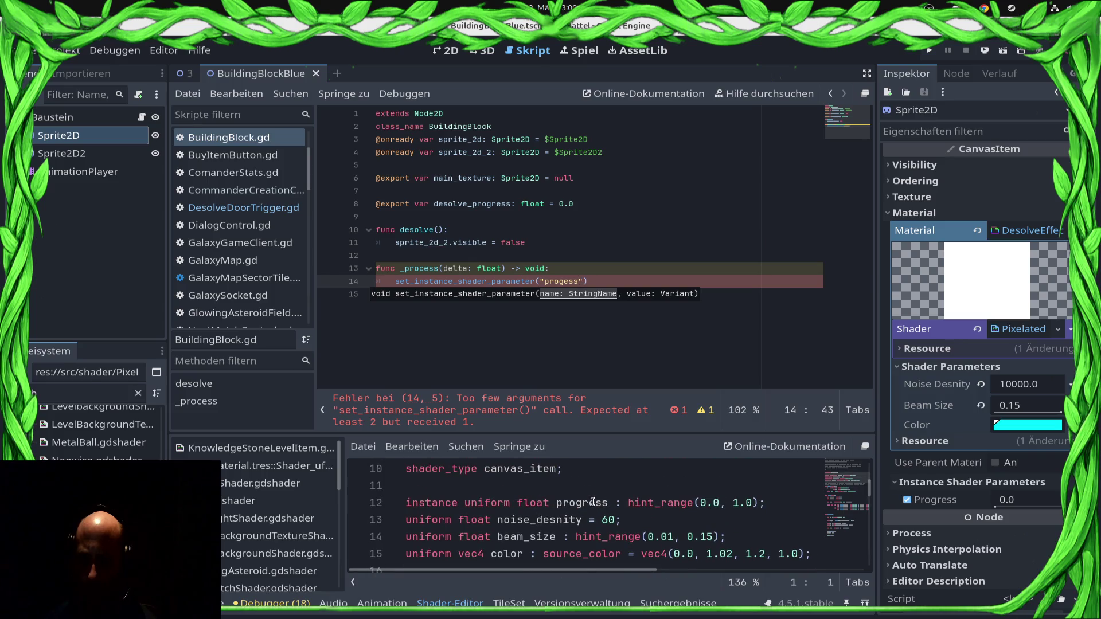
double_click(591, 502)
text(ress")
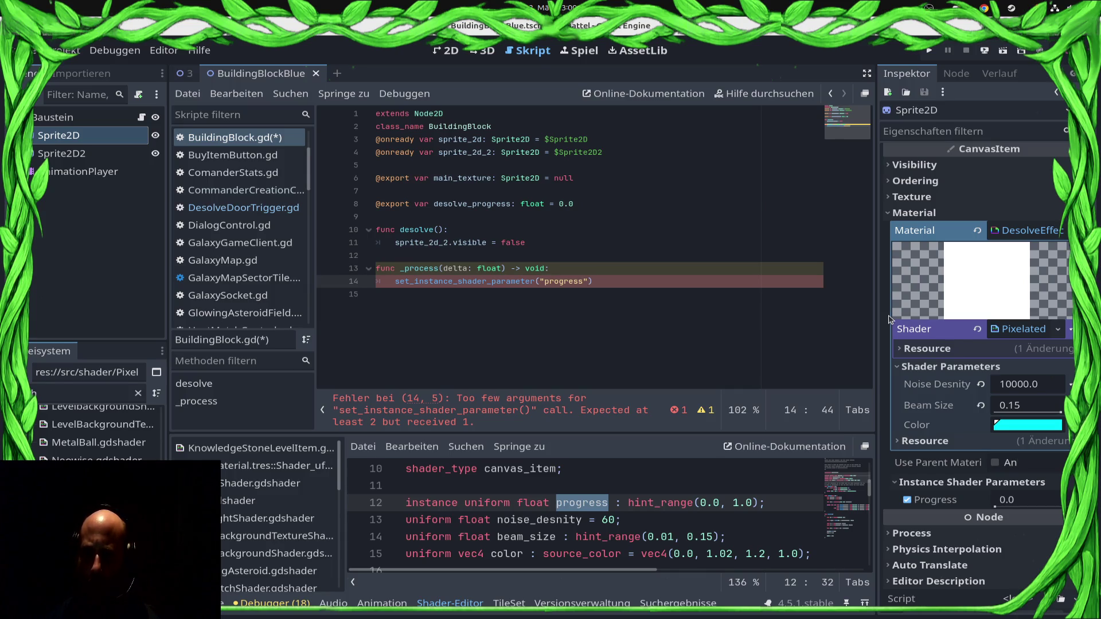
text(, desolve_progress)
key(ctrl+s)
key(Up)
key(Up)
key(Up)
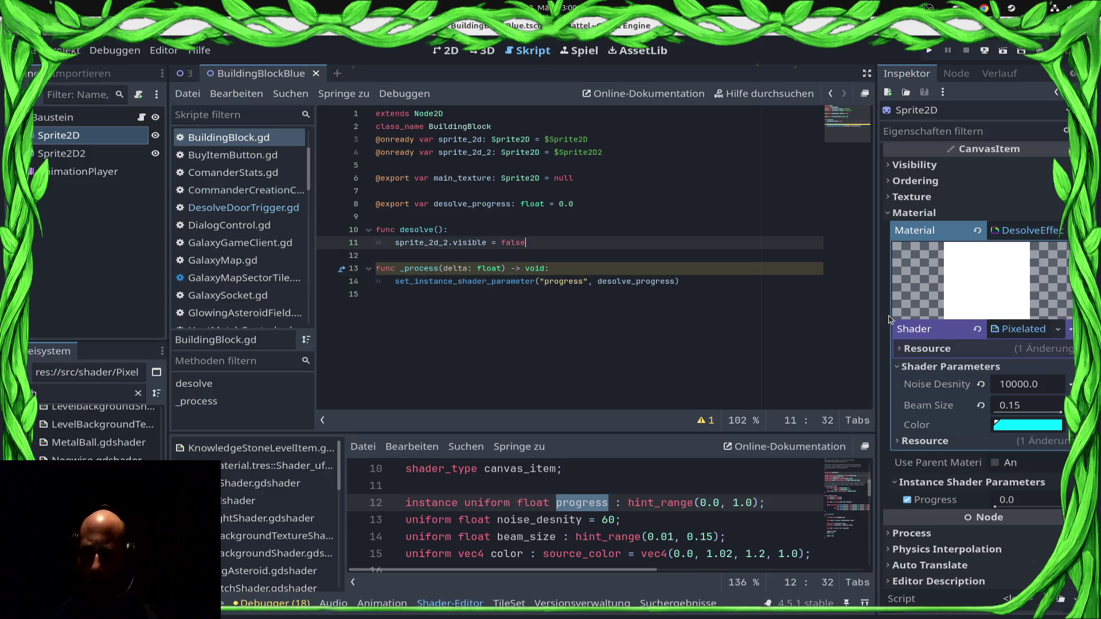
key(Up)
key(Up)
text(@exprt var)
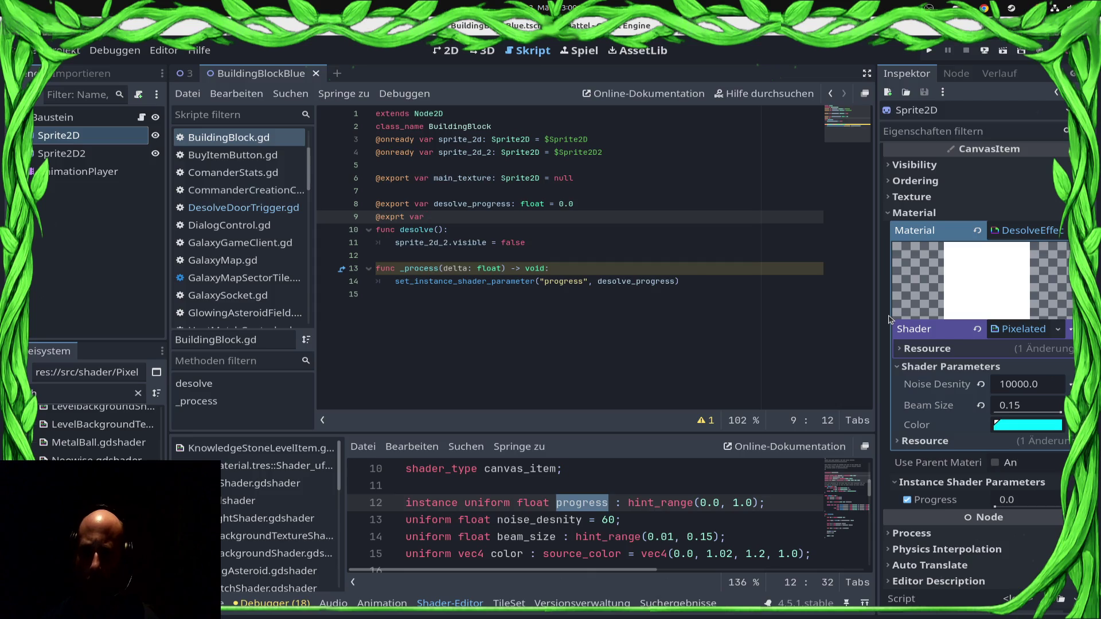
key(BackSpace)
key(BackSpace)
key(BackSpace)
text(var has_des)
text(bole)
key(BackSpace)
key(BackSpace)
key(BackSpace)
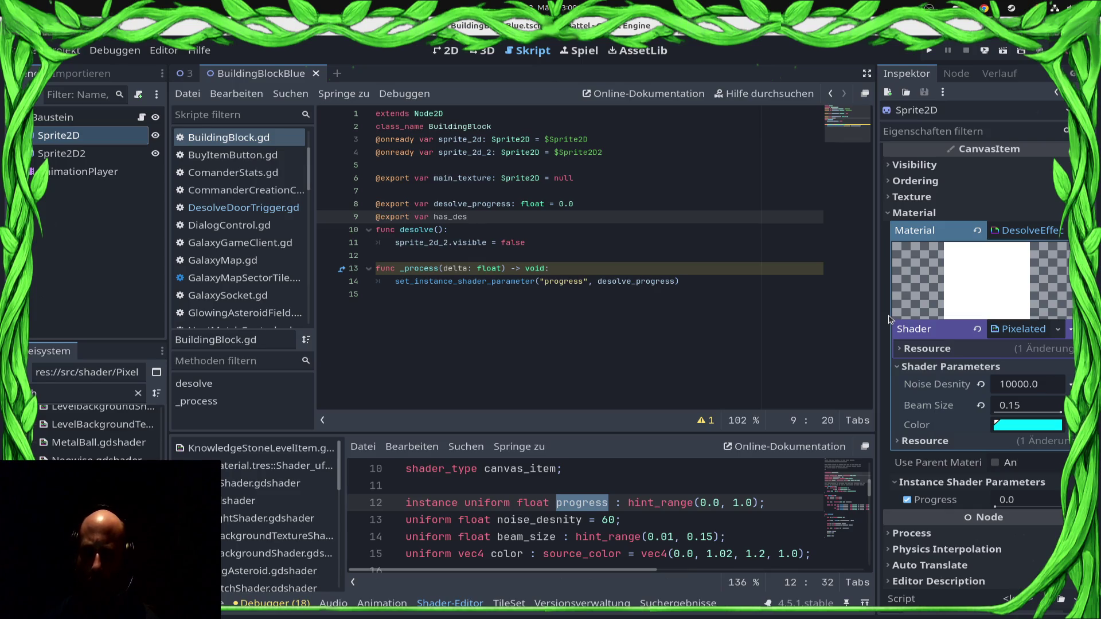
text(true)
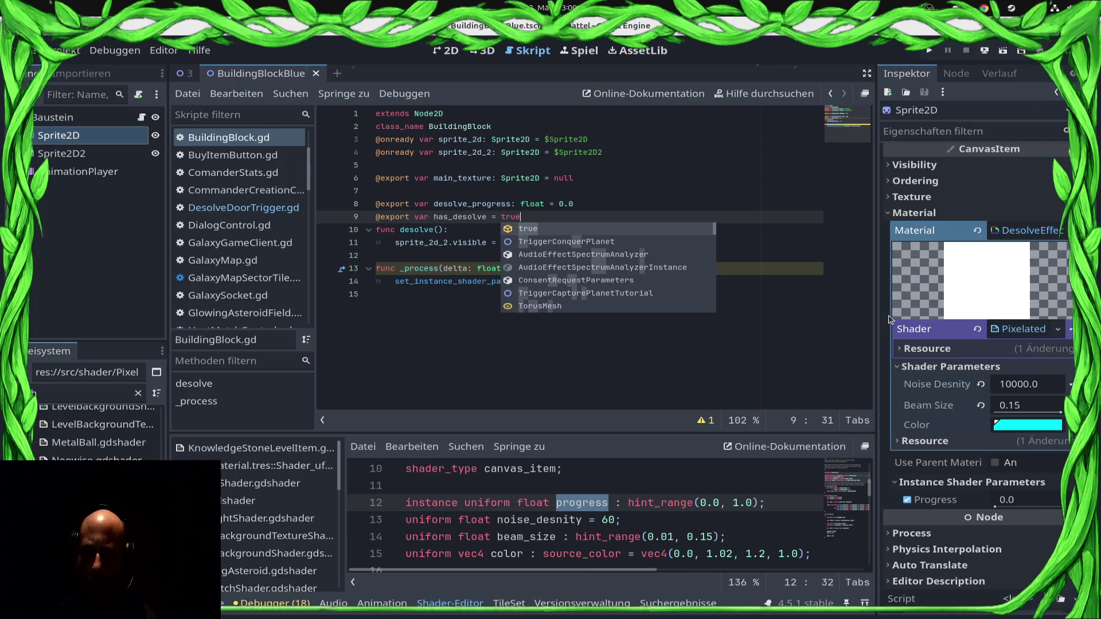
key(ctrl+s)
key(BackSpace)
text(false)
key(ctrl+s)
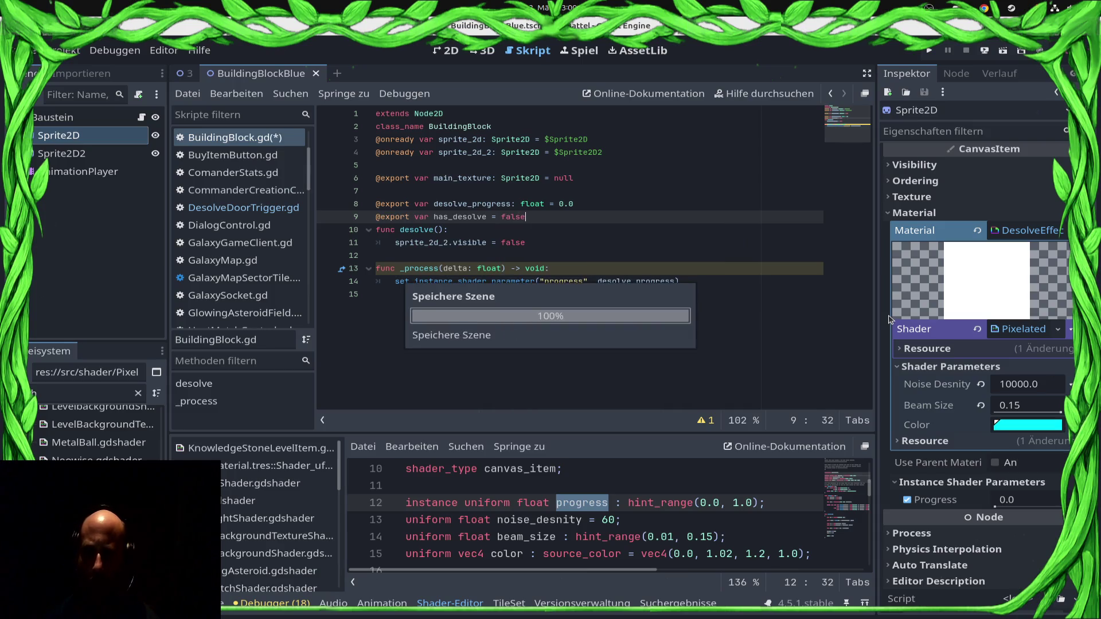
- Wrap the shader call in if has_desolve == true: and save the script
key(Down)
key(Down)
key(Down)
key(End)
key(Return)
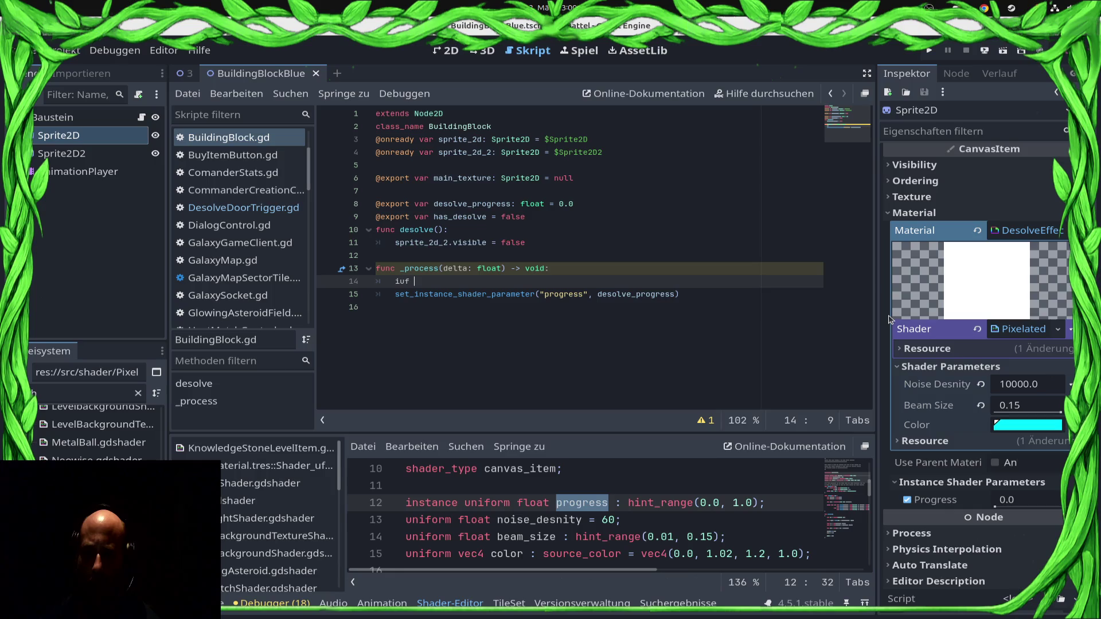
key(BackSpace)
key(BackSpace)
text(f has_desolve )
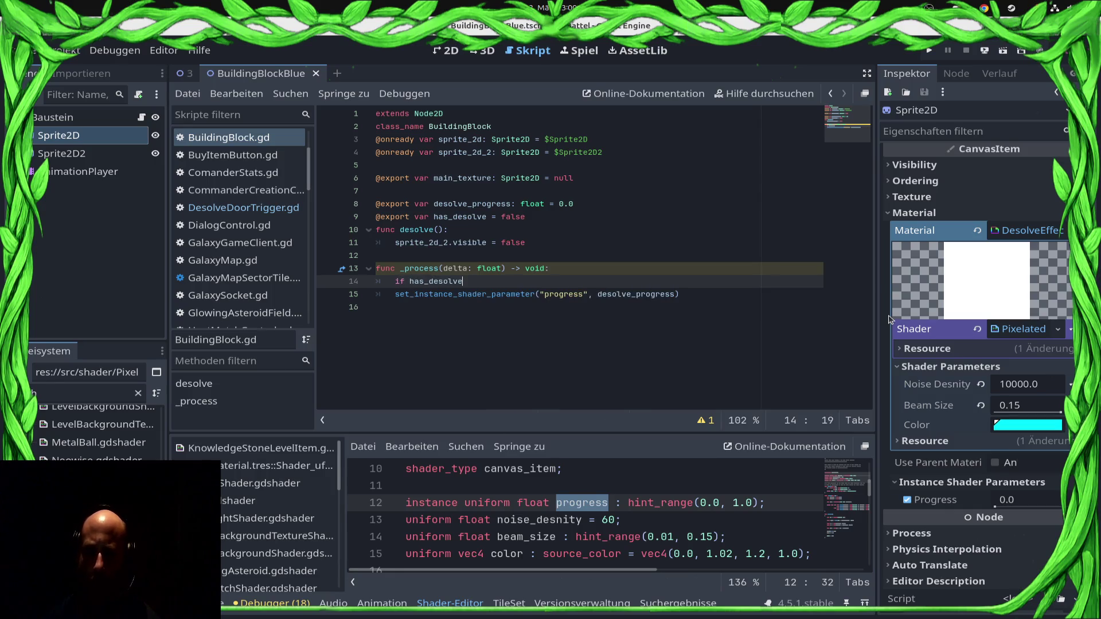
text(== true:)
key(Return)
key(Down)
key(Tab)
key(Up)
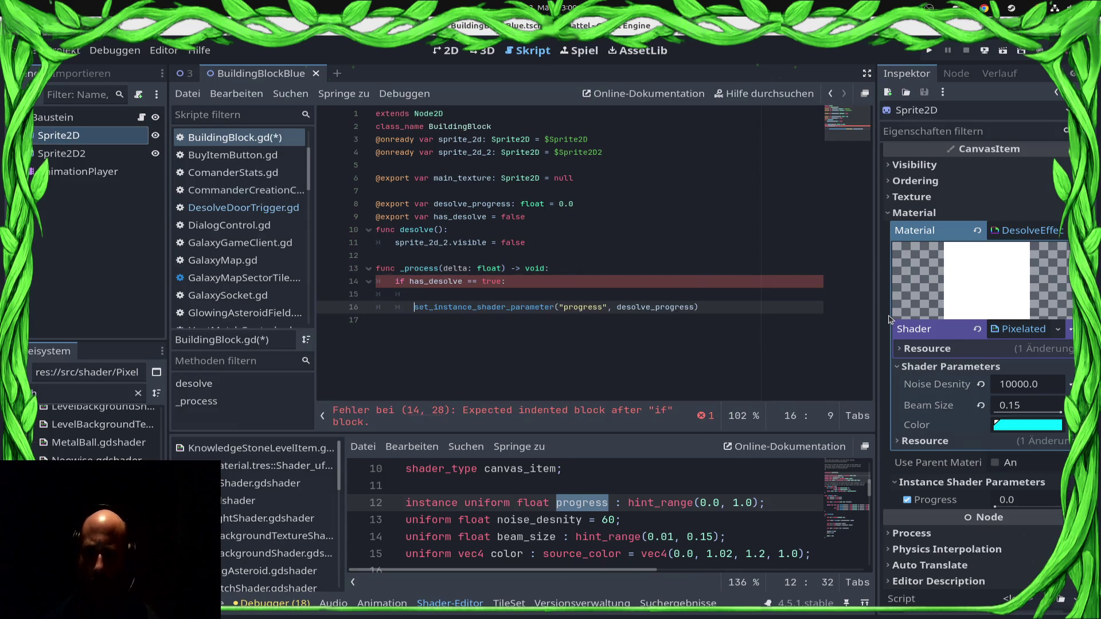
key(BackSpace)
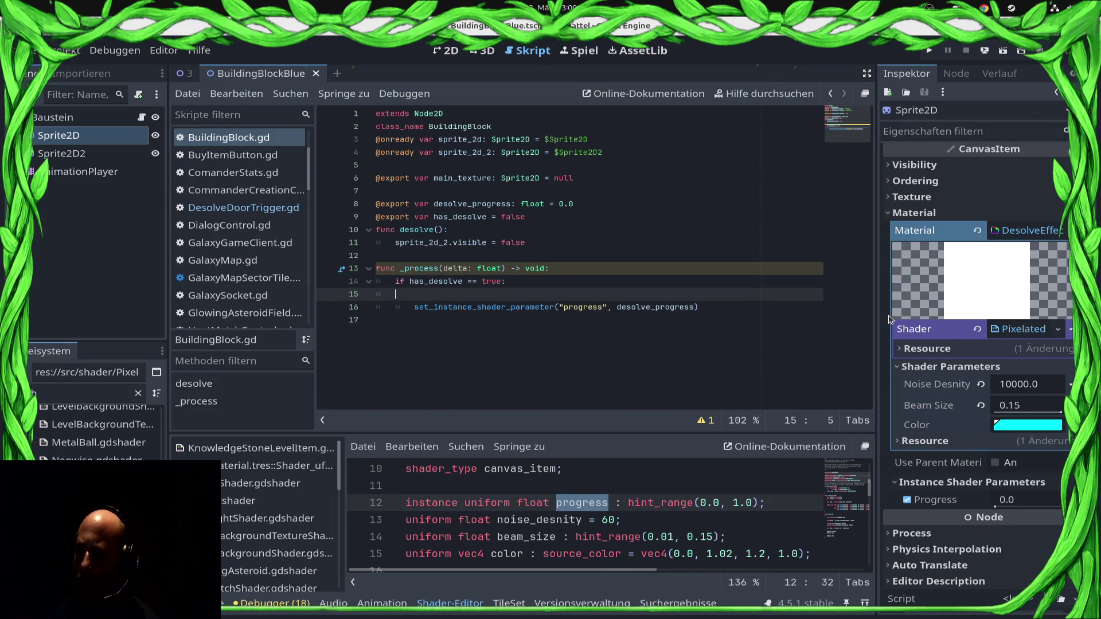
key(BackSpace)
key(BackSpace)
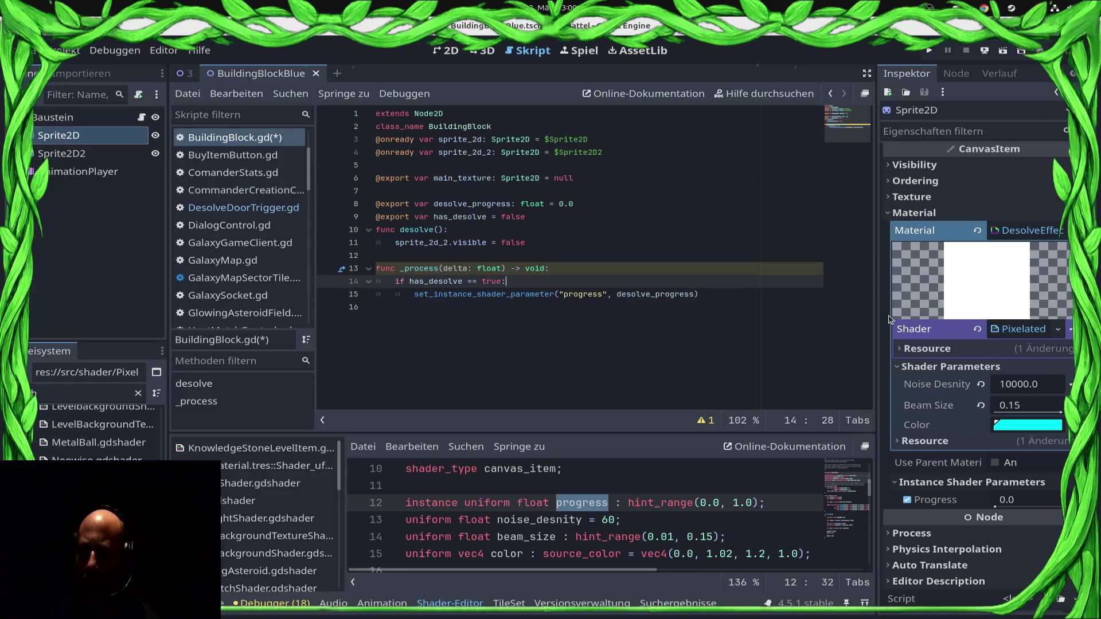
key(ctrl+s)
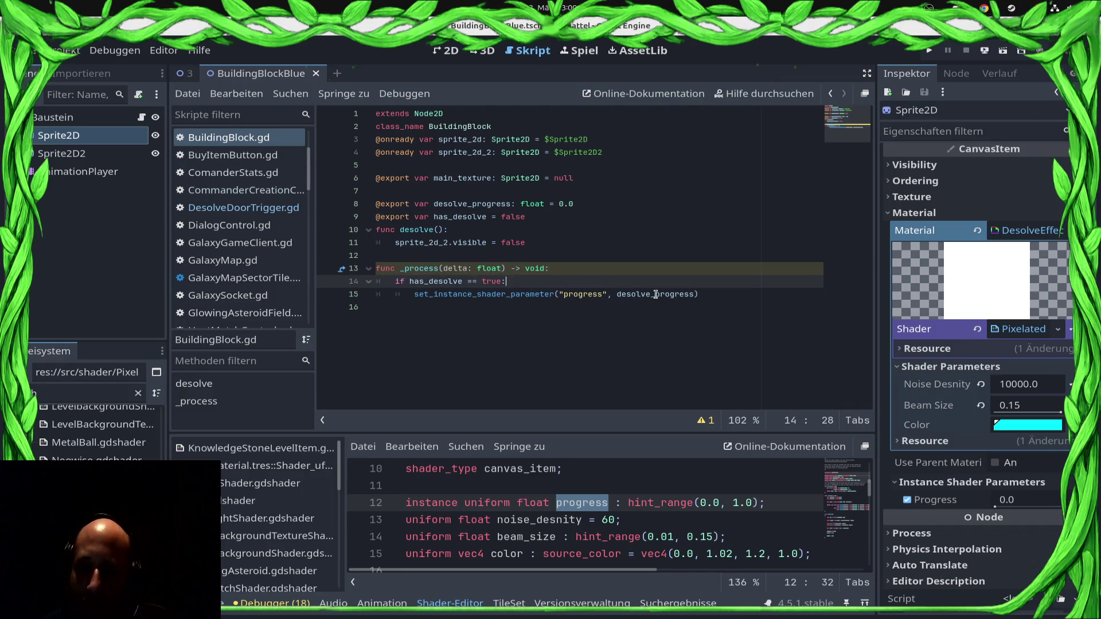
drag(723, 295, 376, 283)
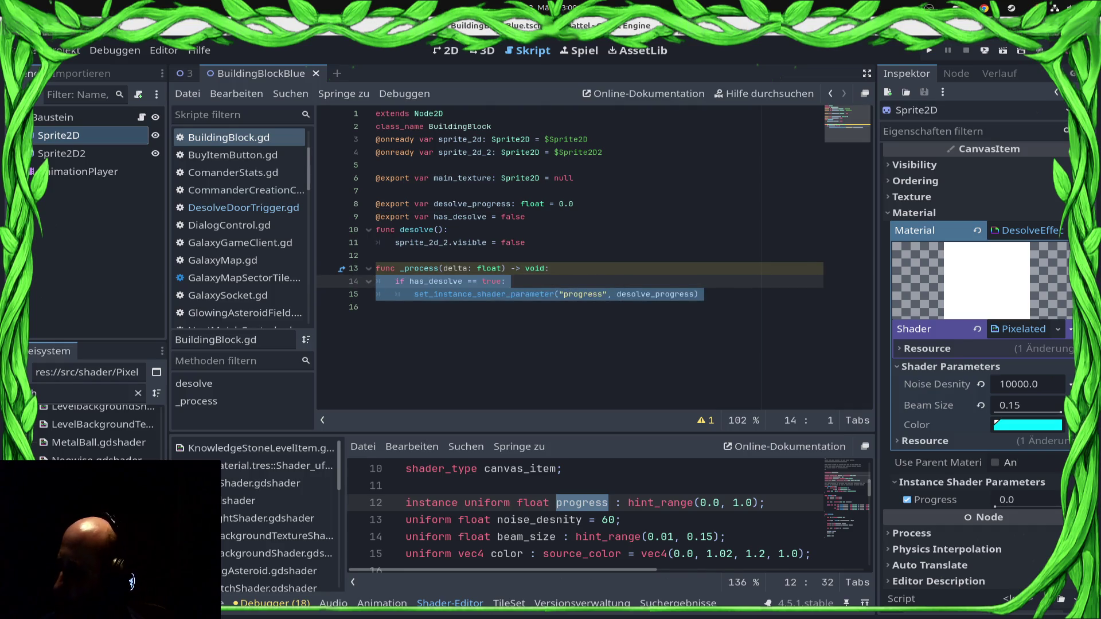
- Add an empty line after the if block's shader call and save
click(760, 337)
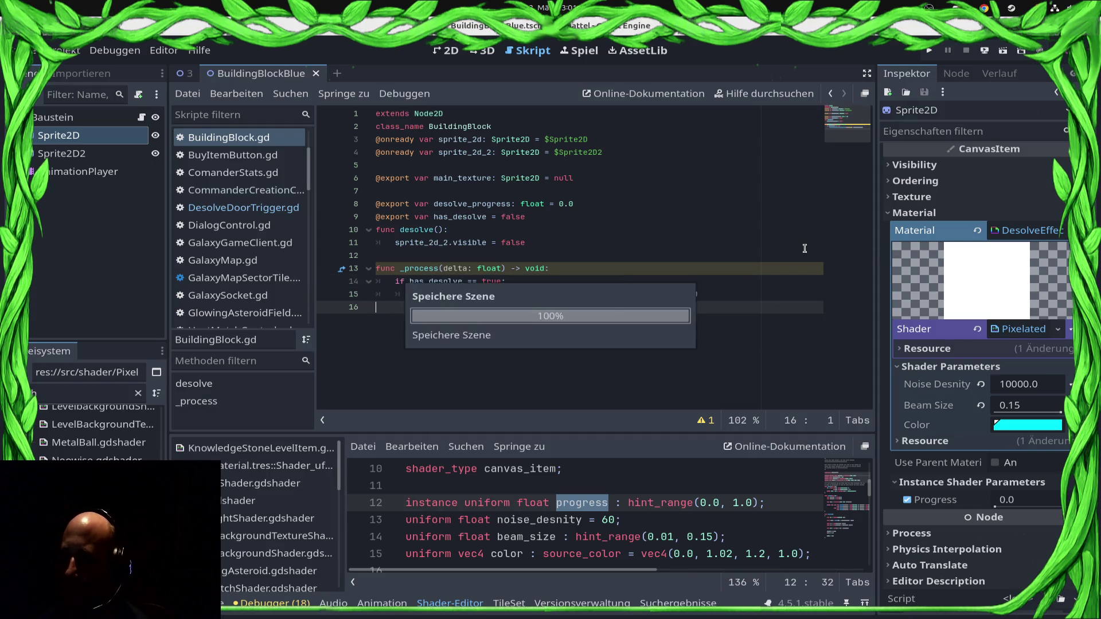
click(697, 295)
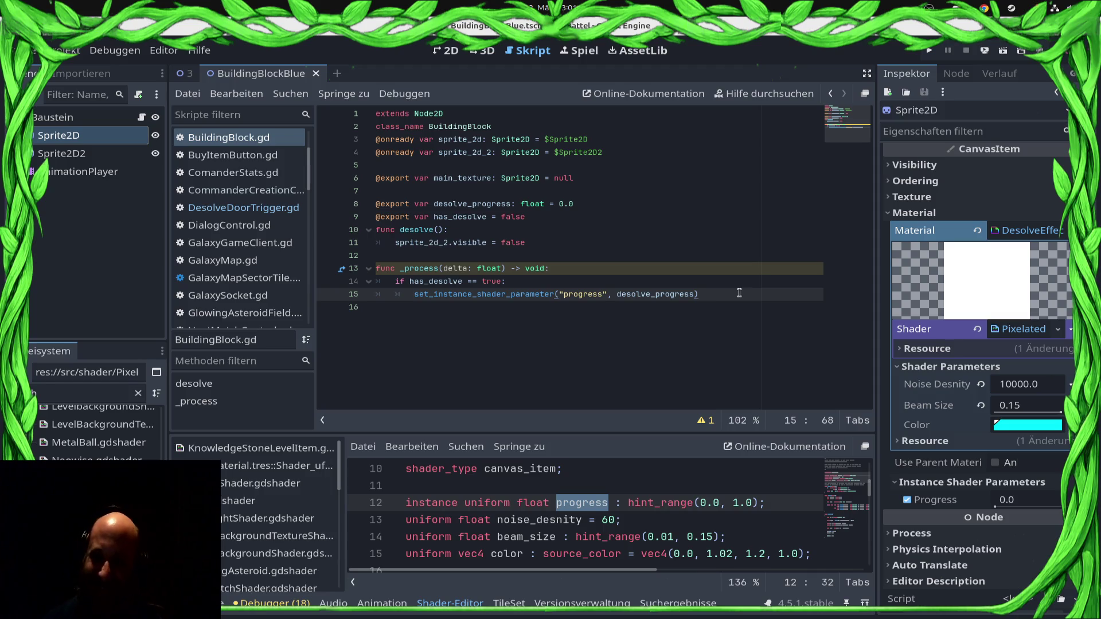
key(ctrl+s)
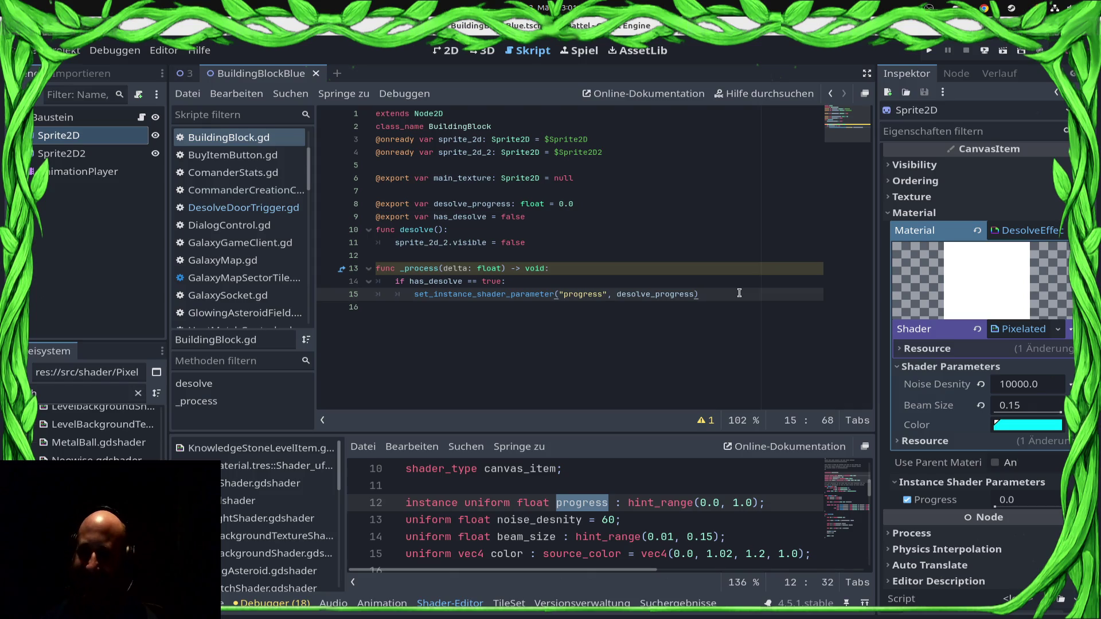
key(Return)
key(ctrl+s)
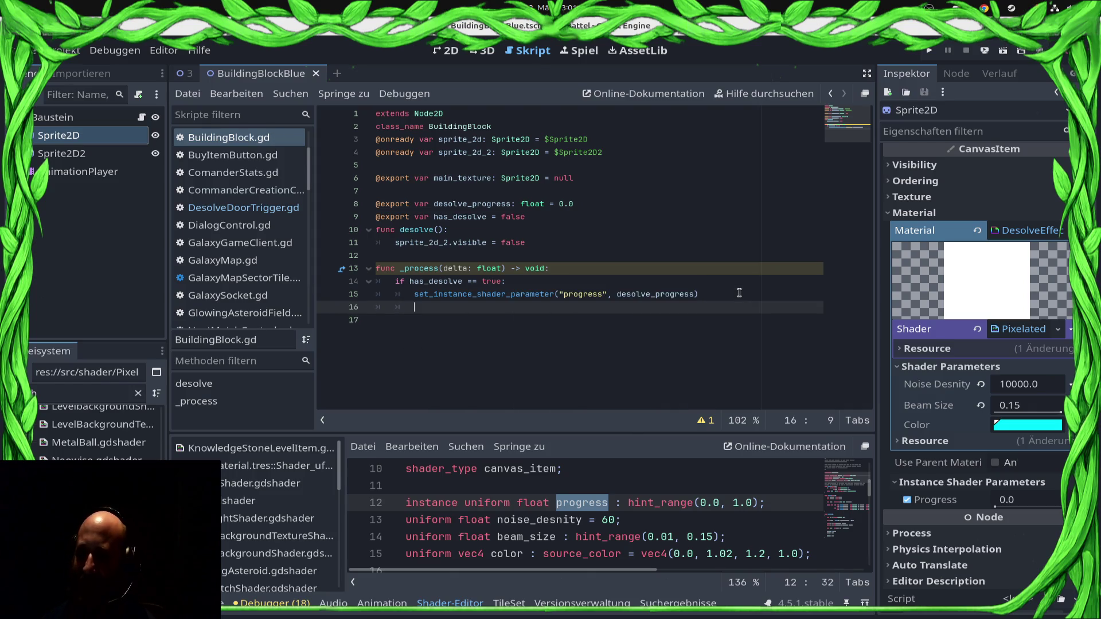
key(Up)
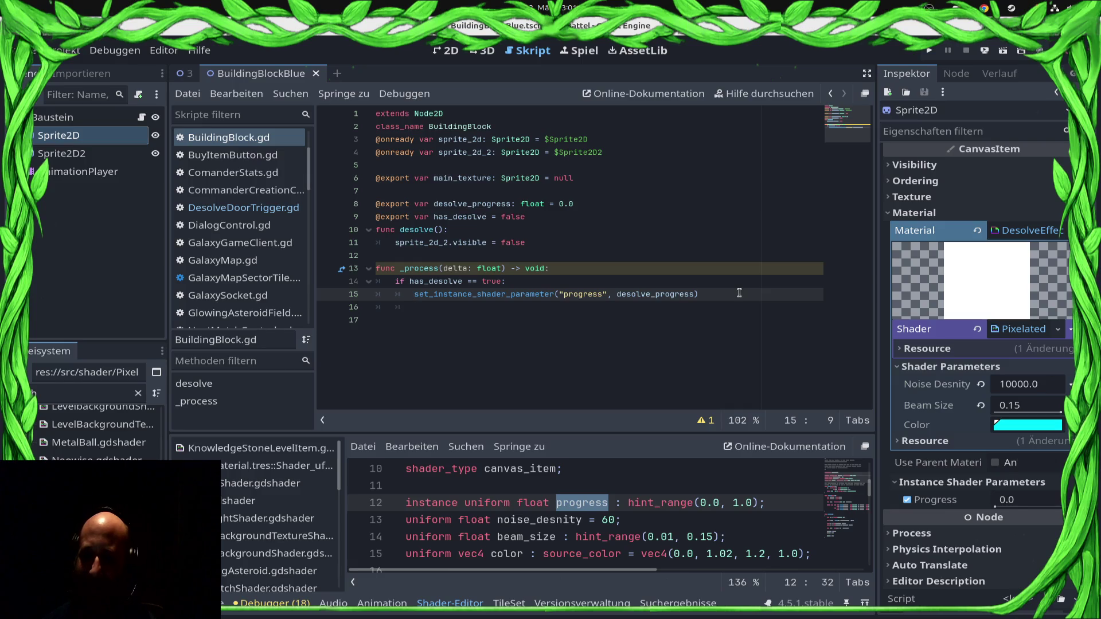
key(Down)
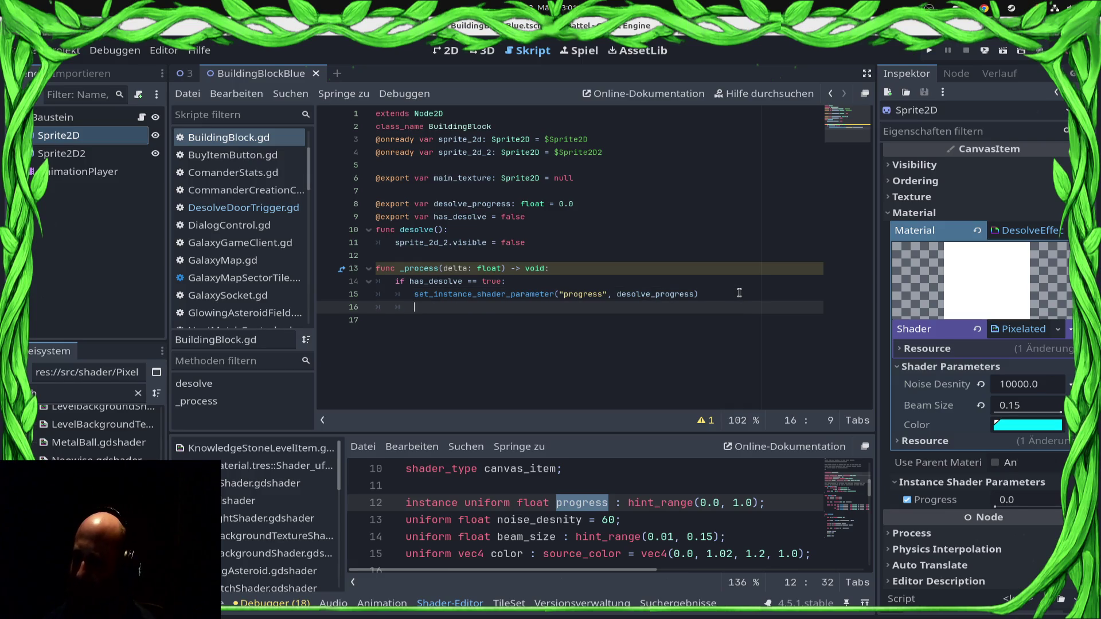
key(ctrl+s)
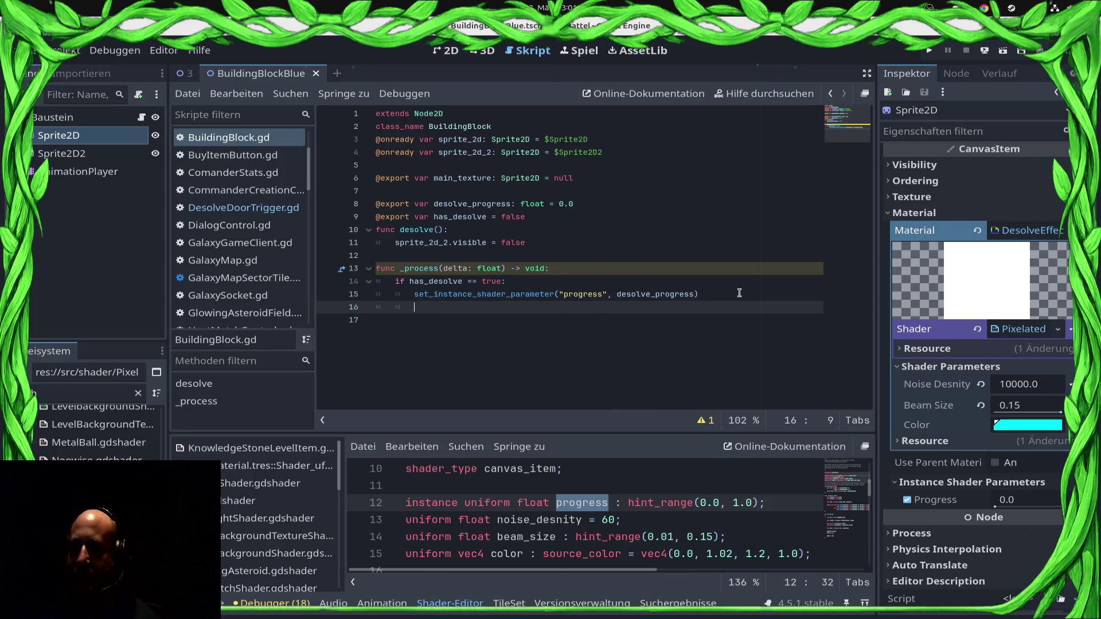
key(Up)
key(Up)
key(End)
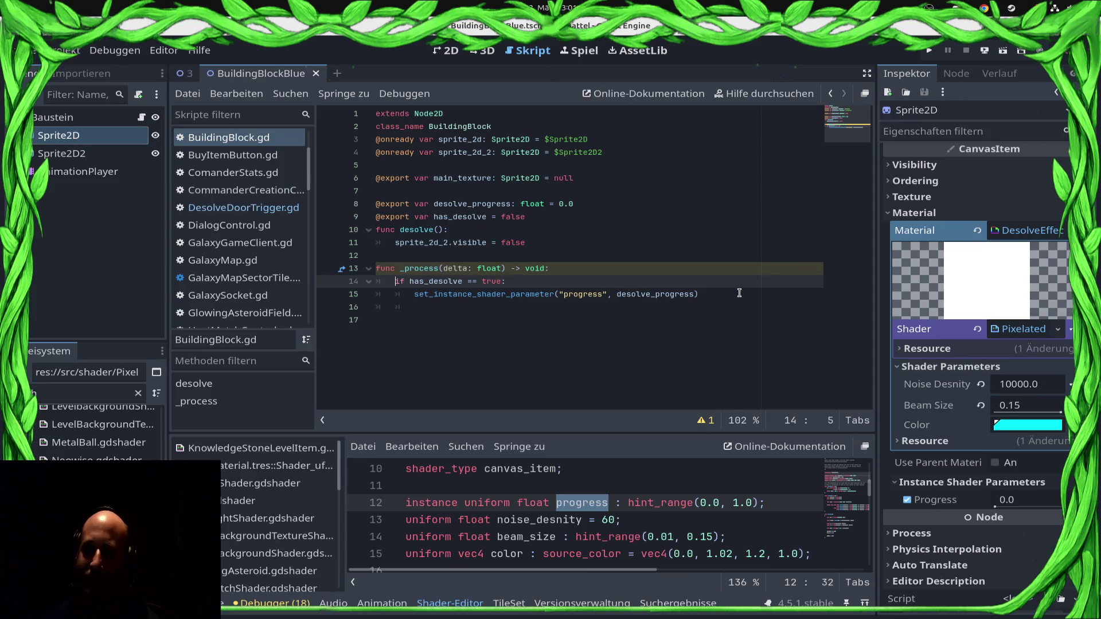
key(Down)
key(Down)
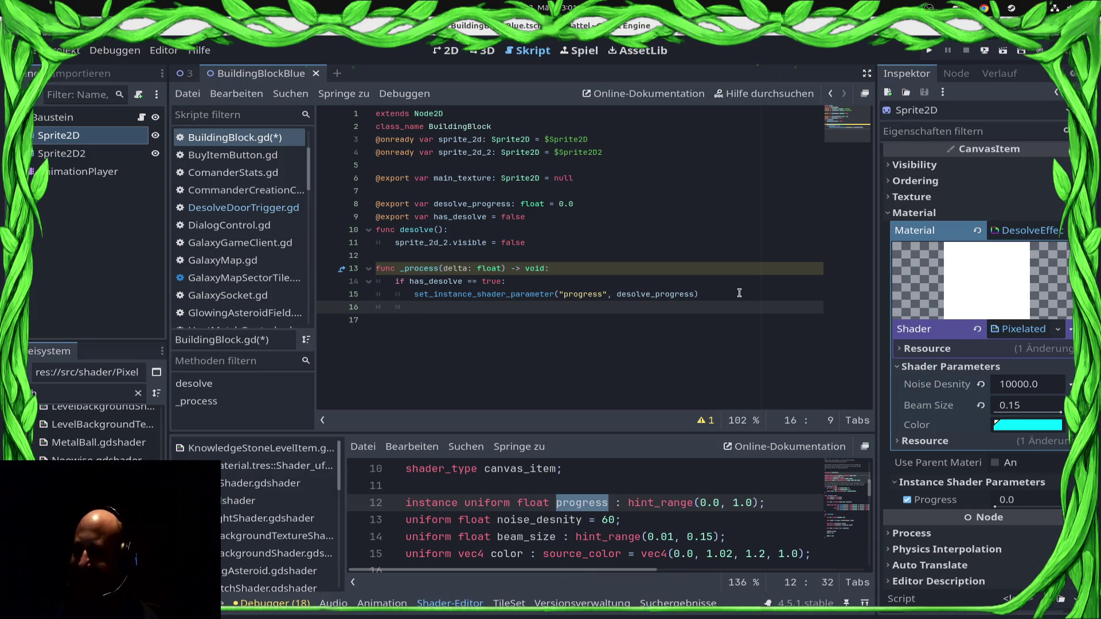
- Rename the _process parameter delta to _delta and save
key(Up)
key(Up)
key(Up)
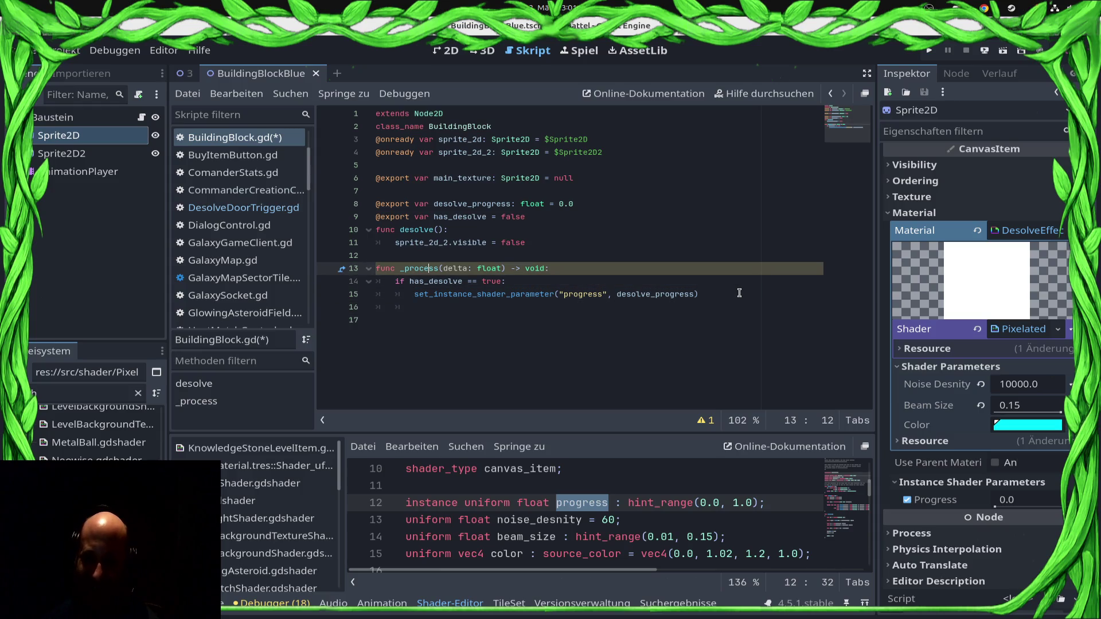
text(_)
key(ctrl+s)
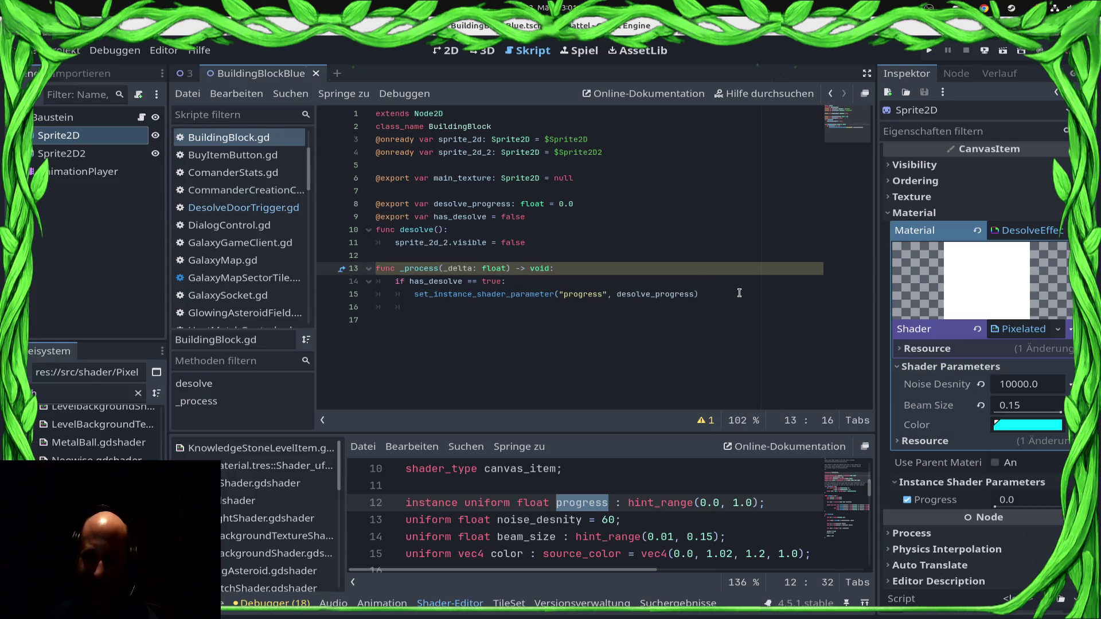
key(Down)
key(Down)
key(Down)
- Add a Baustein desolve_progress property track to the desolve animation with a key at 0
click(133, 167)
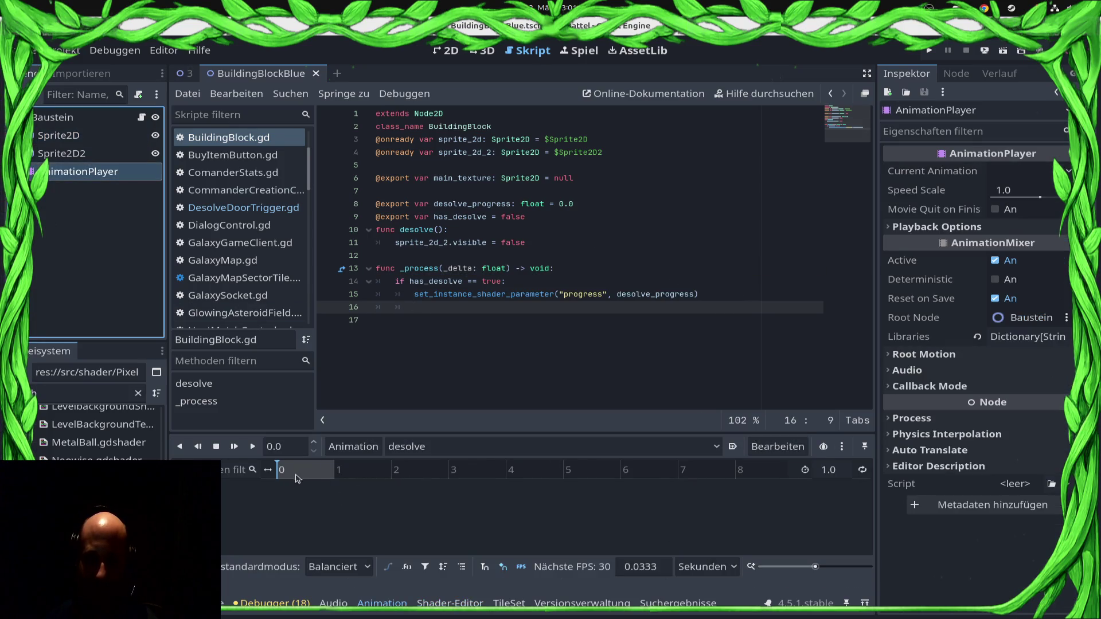
click(189, 469)
click(258, 486)
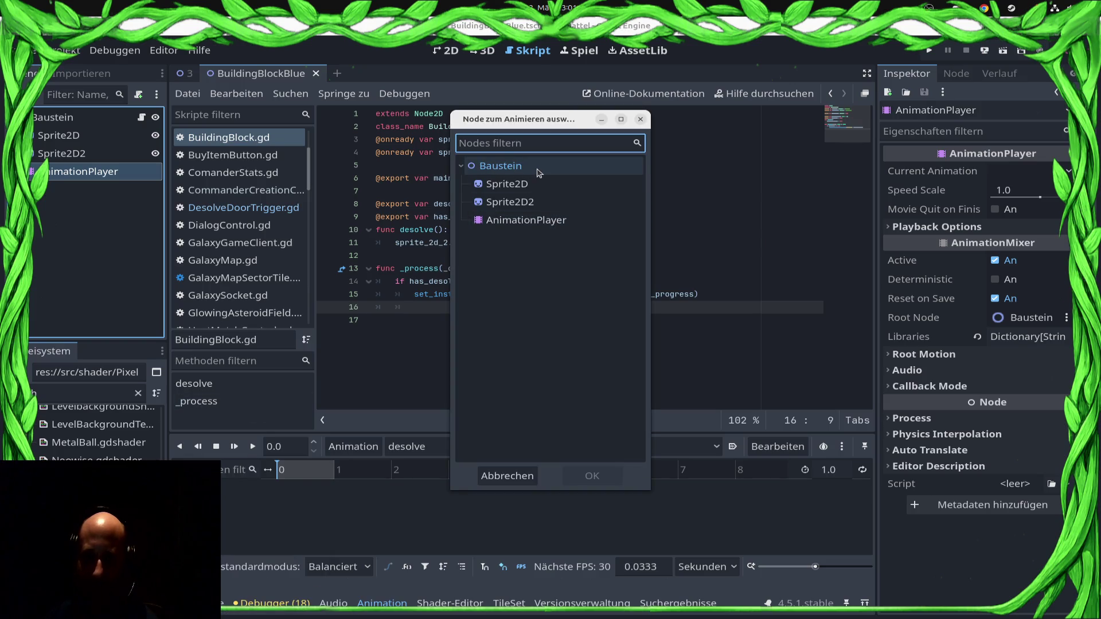
double_click(533, 171)
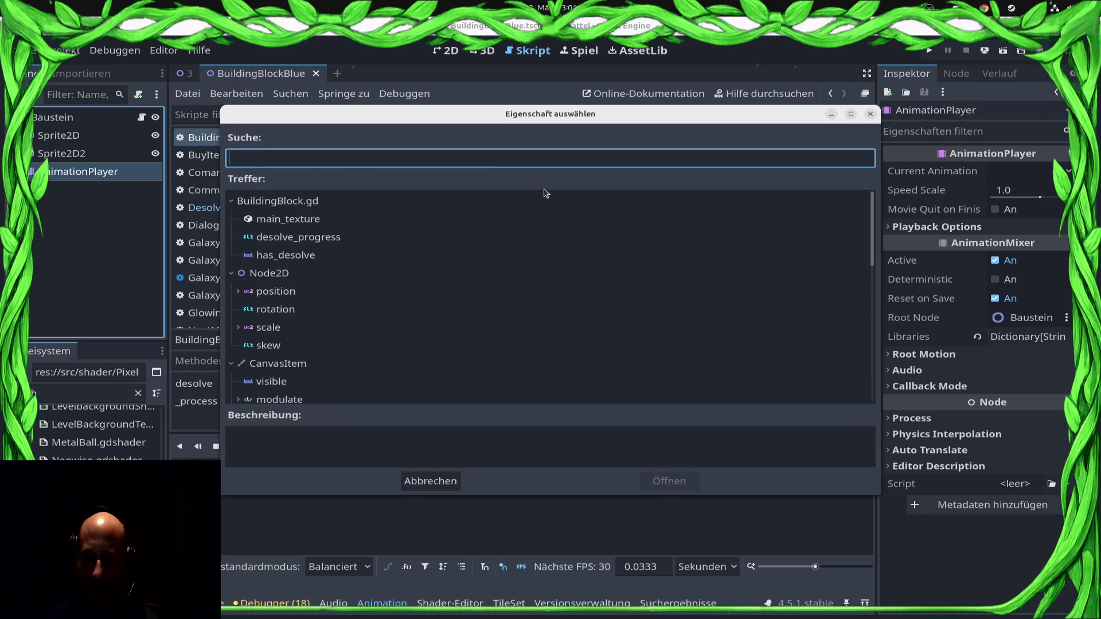
double_click(352, 238)
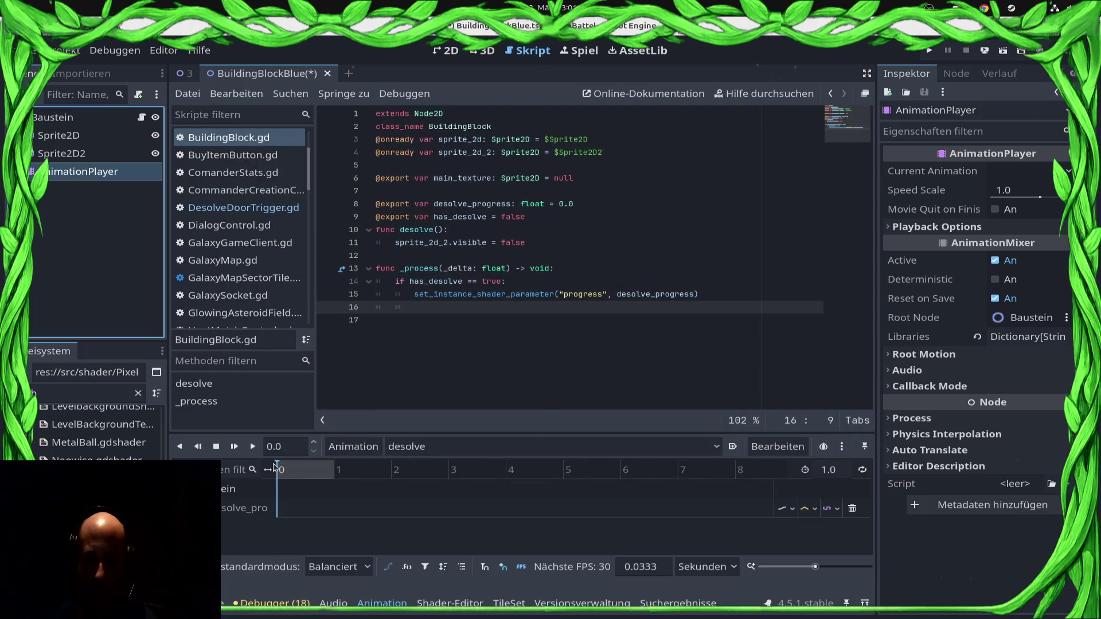
right_click(278, 508)
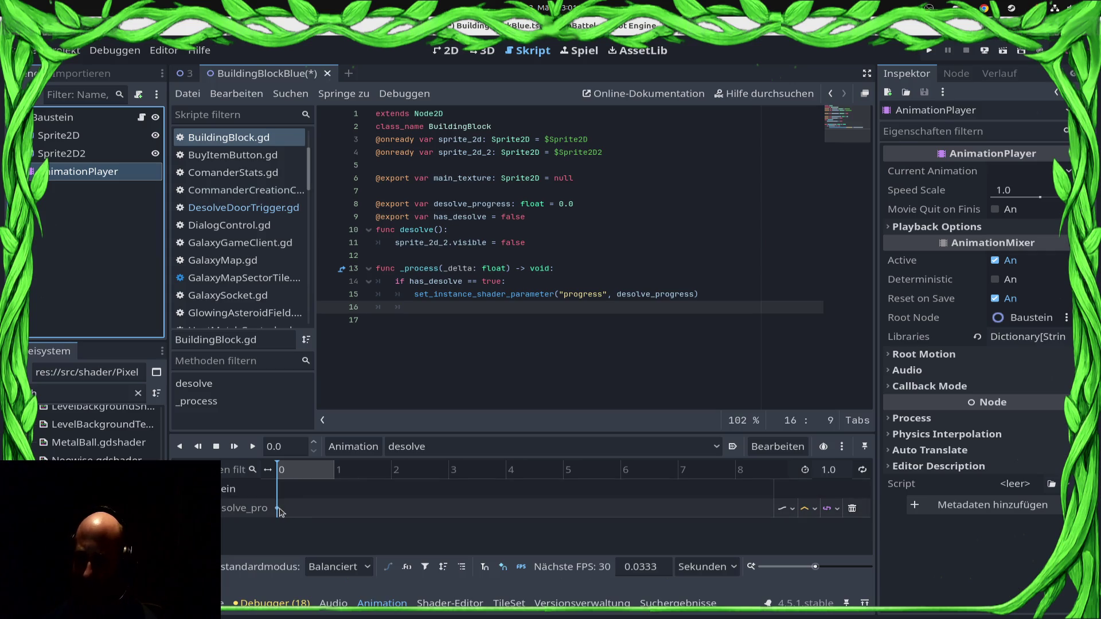
click(278, 509)
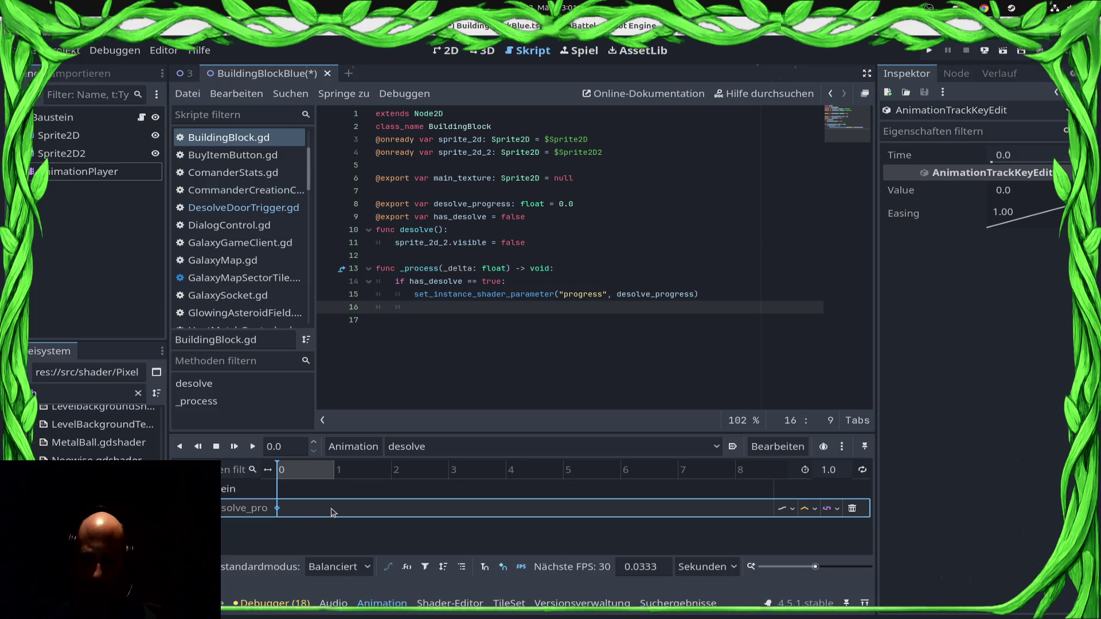
- Set the desolve animation length to 0.75 seconds
click(333, 478)
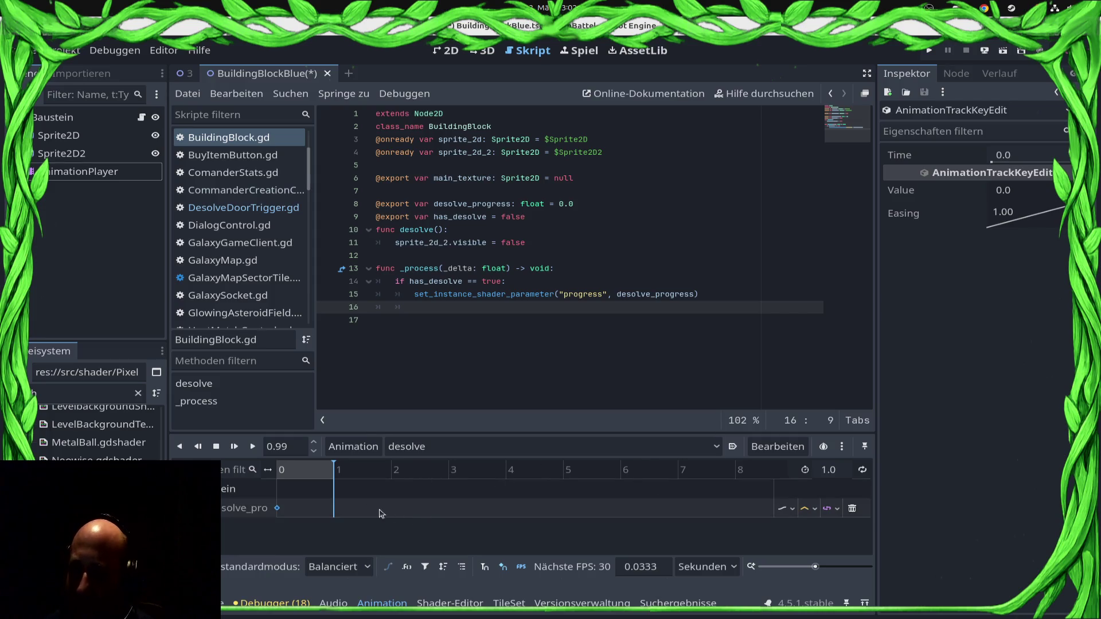
double_click(293, 448)
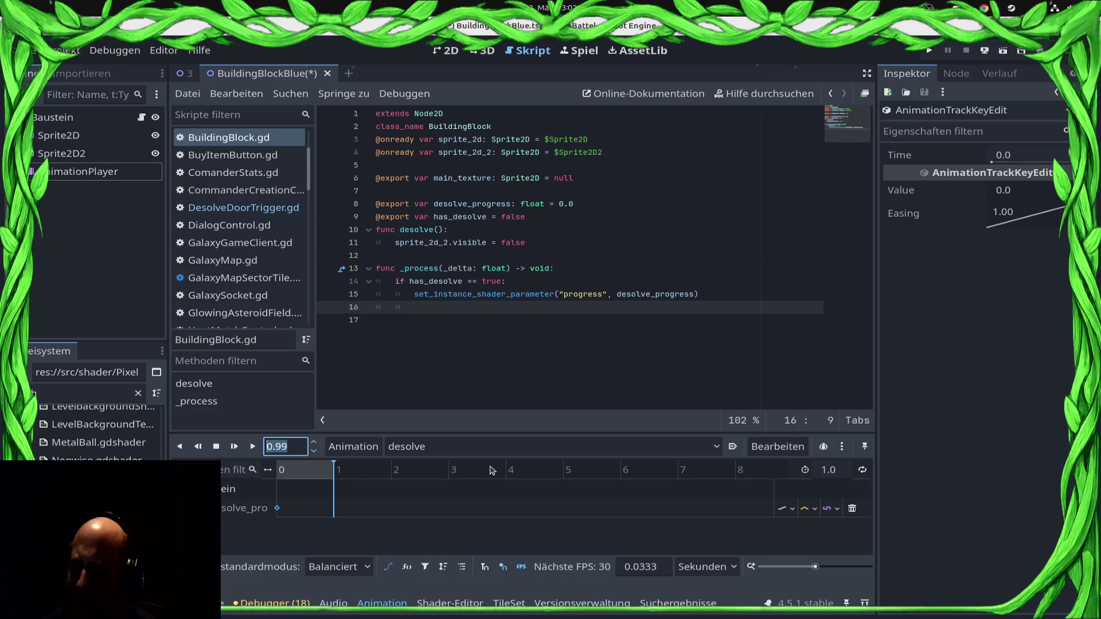
drag(847, 474, 840, 473)
double_click(842, 470)
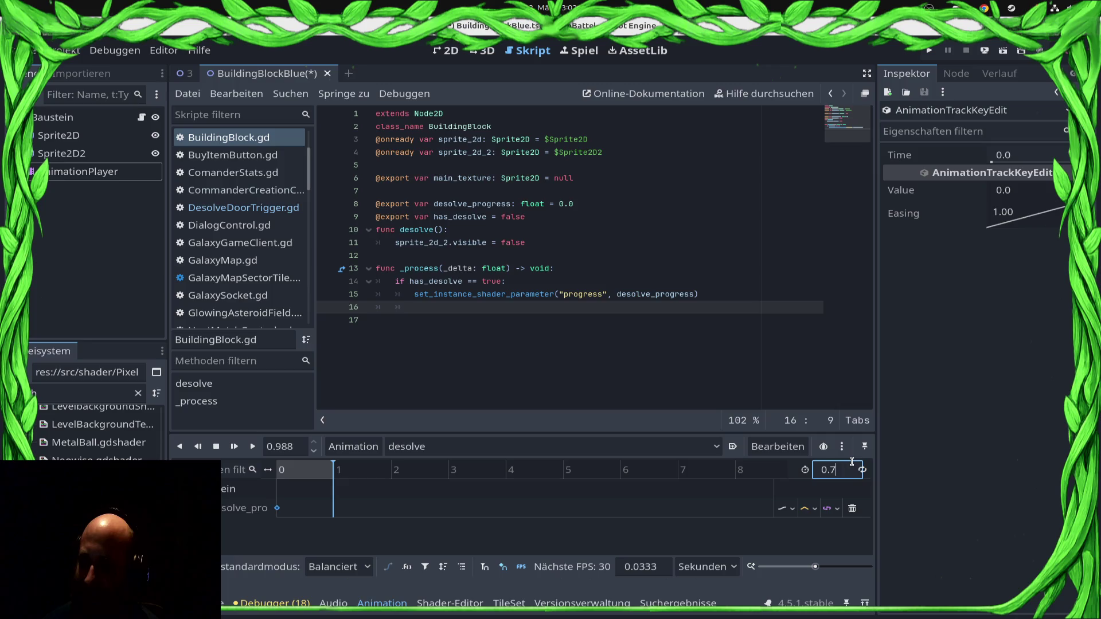
text(5)
key(Return)
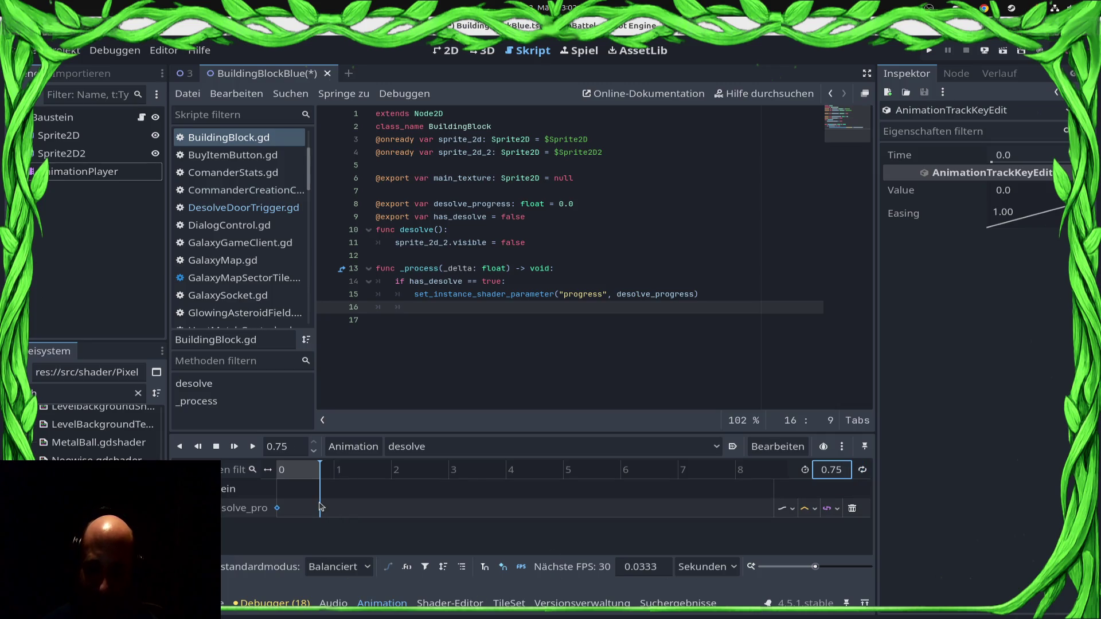
- Insert a second desolve_progress key at 0.7333 and set its value to 1.0
right_click(320, 507)
click(342, 515)
click(319, 507)
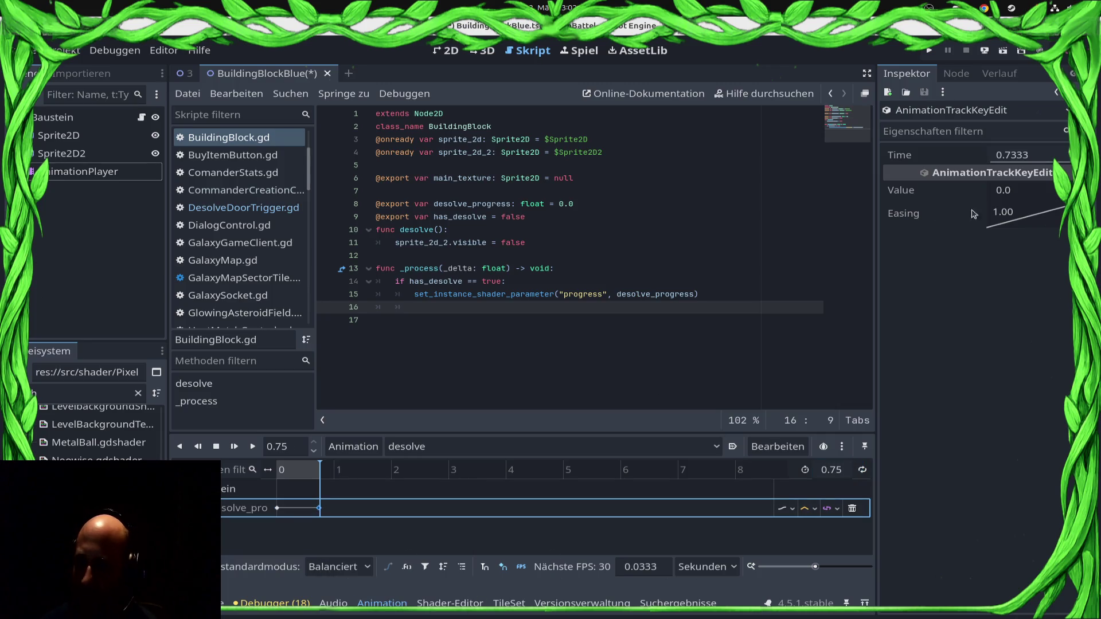
click(1034, 191)
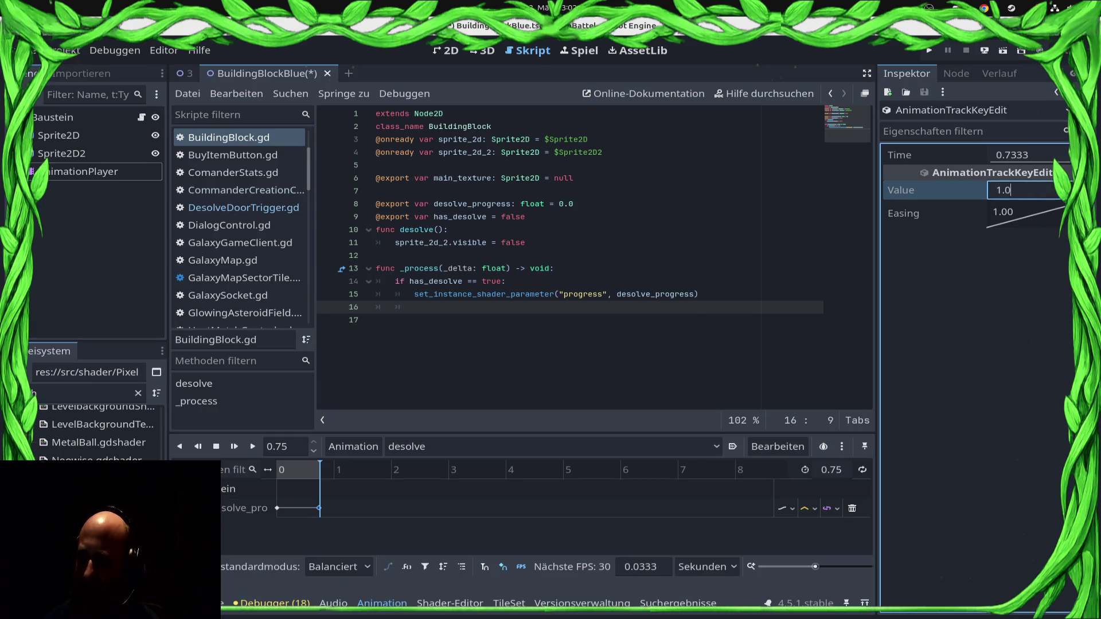
click(448, 50)
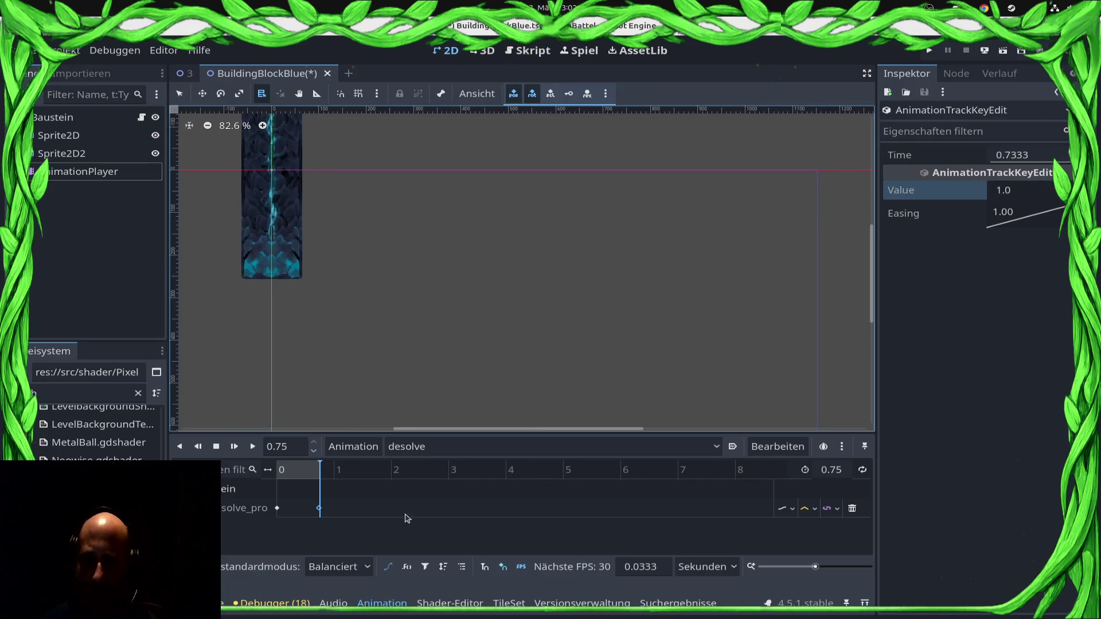
- Rewind and play the desolve animation to preview the dissolve
scroll(424, 375, down, 5)
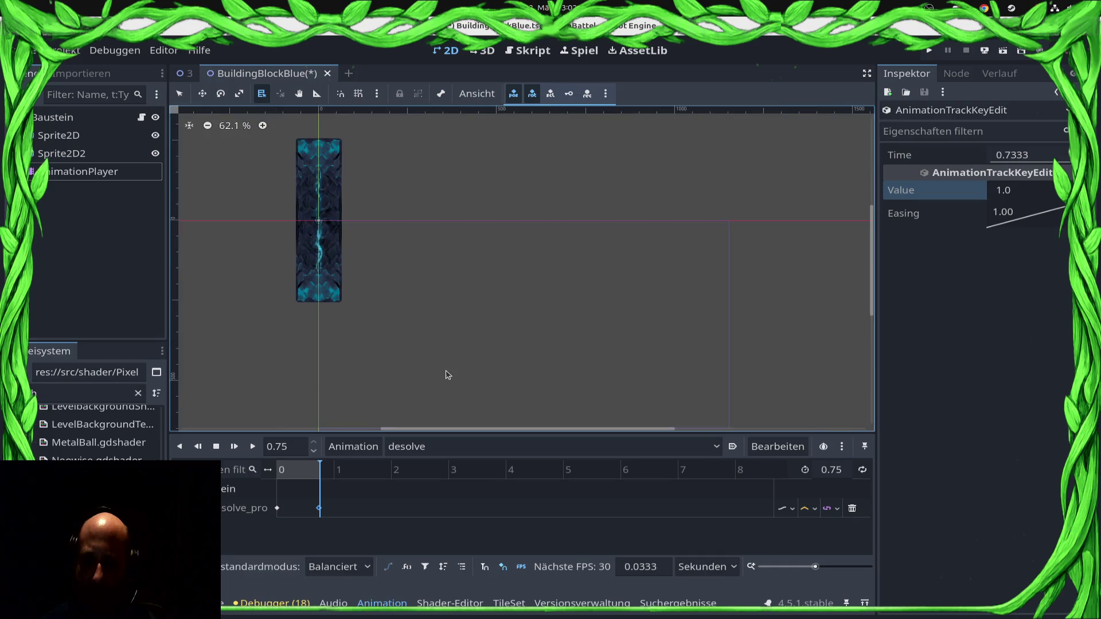
click(203, 451)
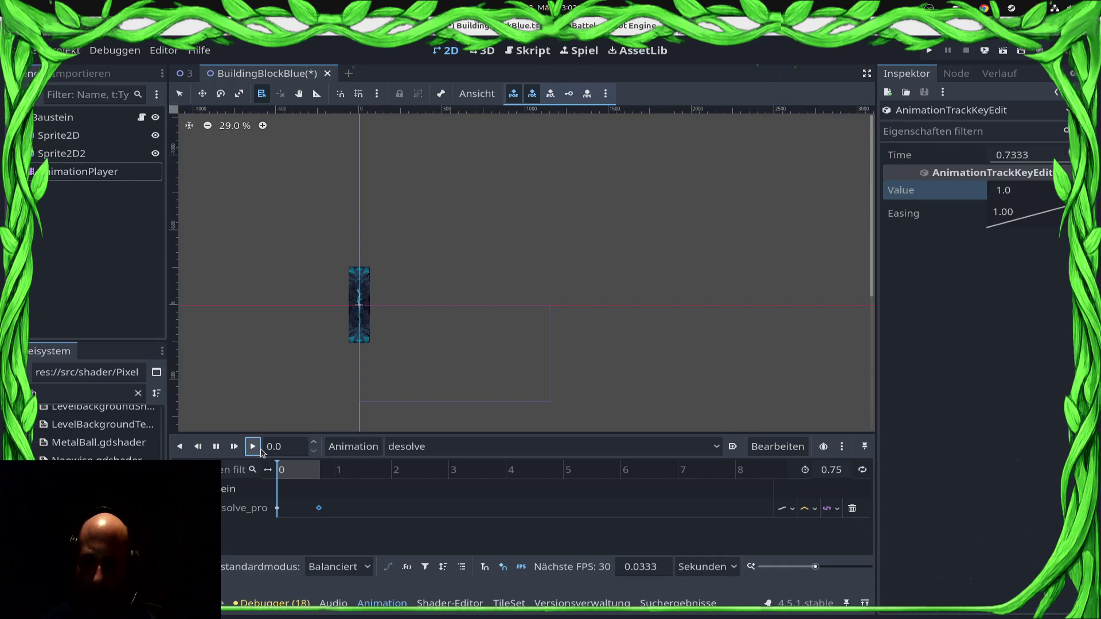
click(253, 446)
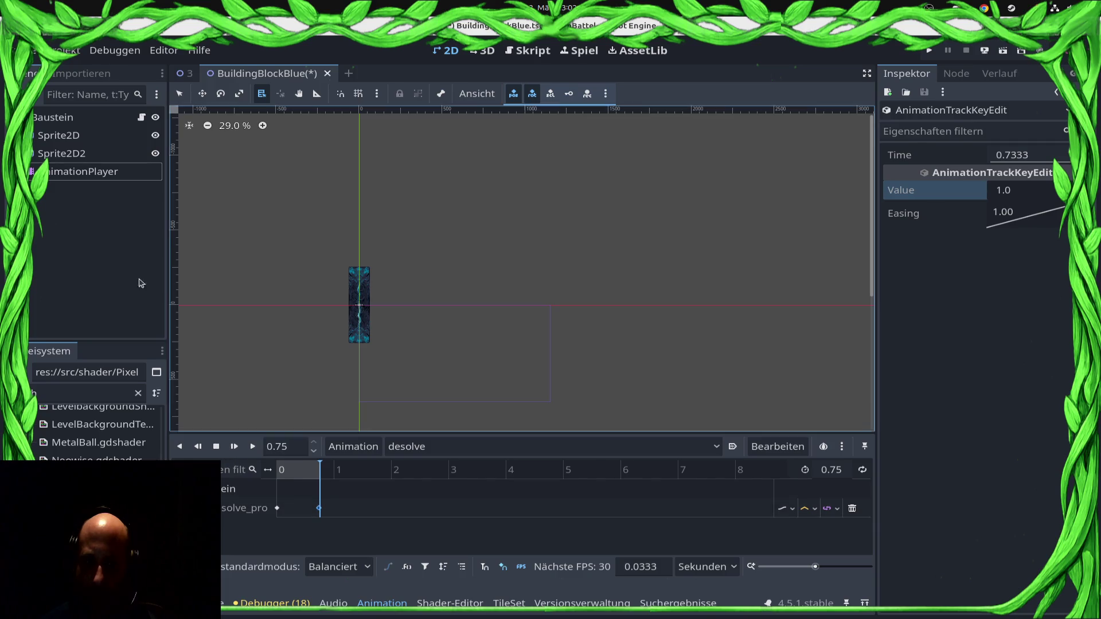
- Save the BuildingBlockBlue scene and return to the BuildingBlock.gd script
click(100, 238)
key(ctrl+s)
click(278, 471)
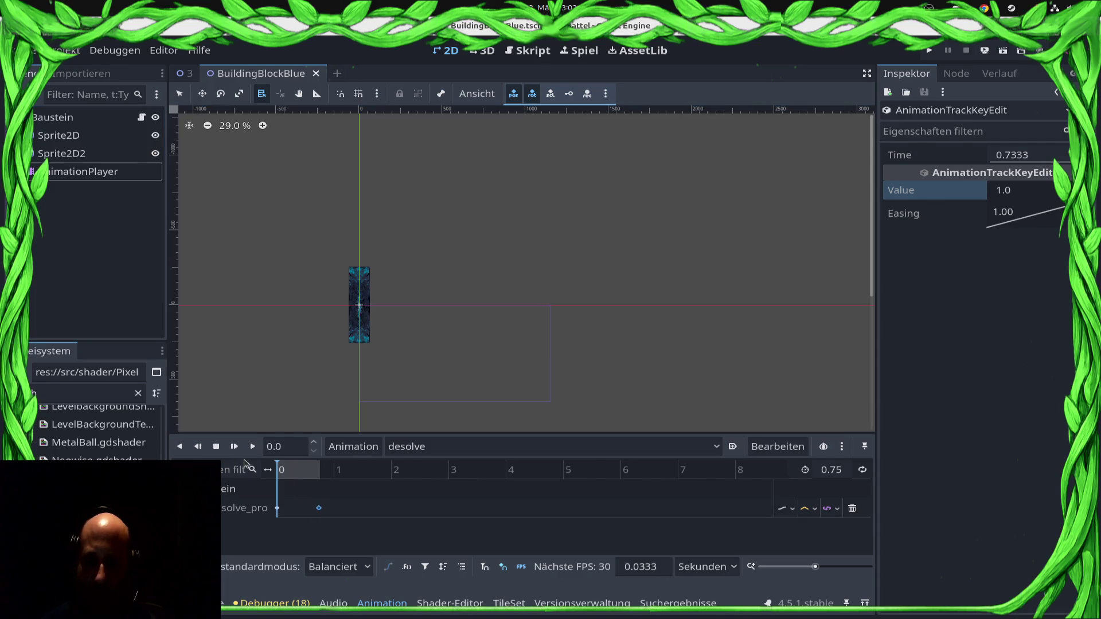
key(ctrl+s)
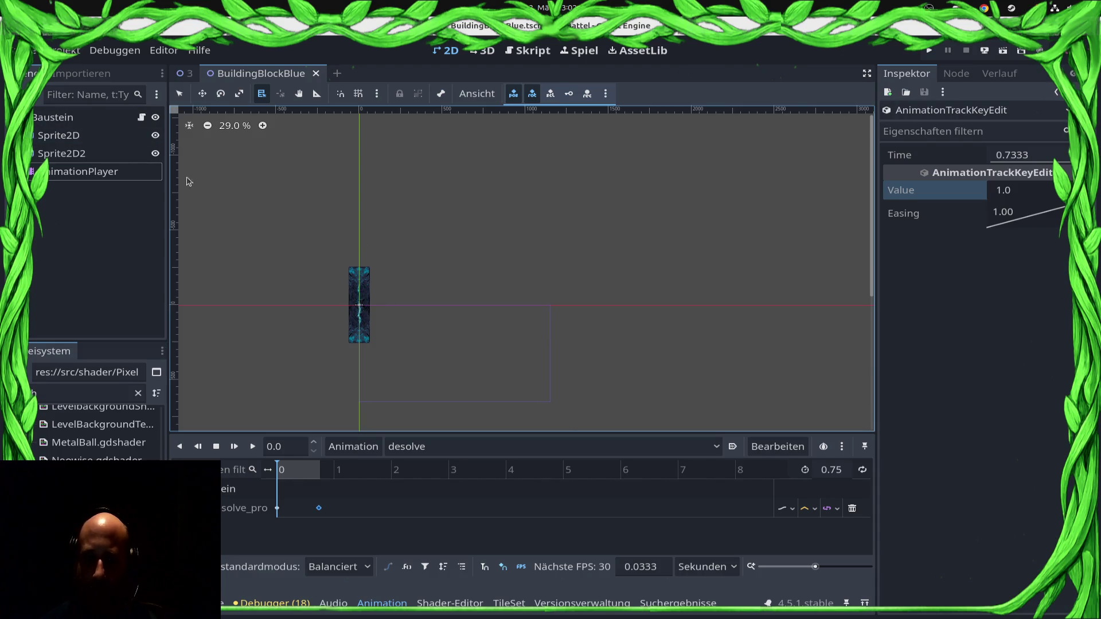
click(528, 51)
- Insert blank lines after the has_desolve export on line 9, pushing desolve to line 13
click(580, 245)
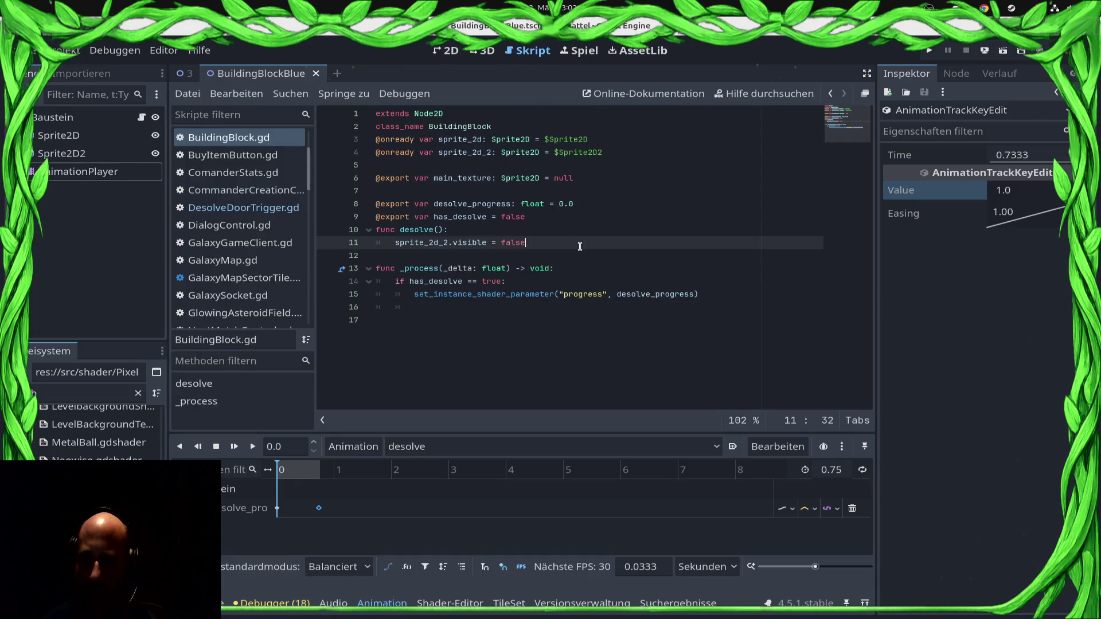
click(585, 232)
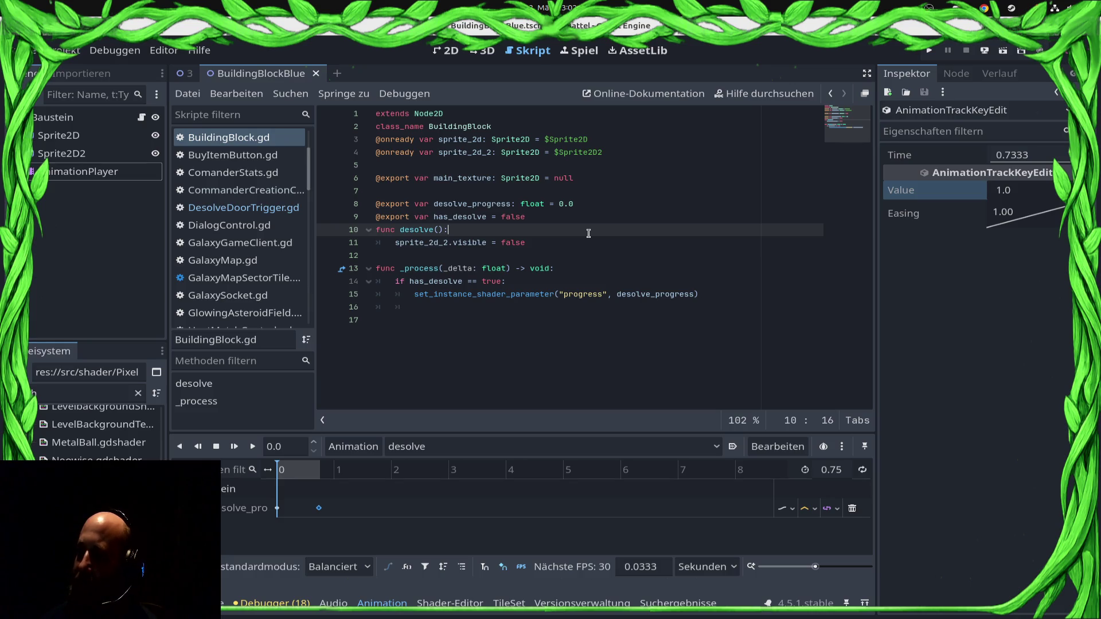
click(581, 206)
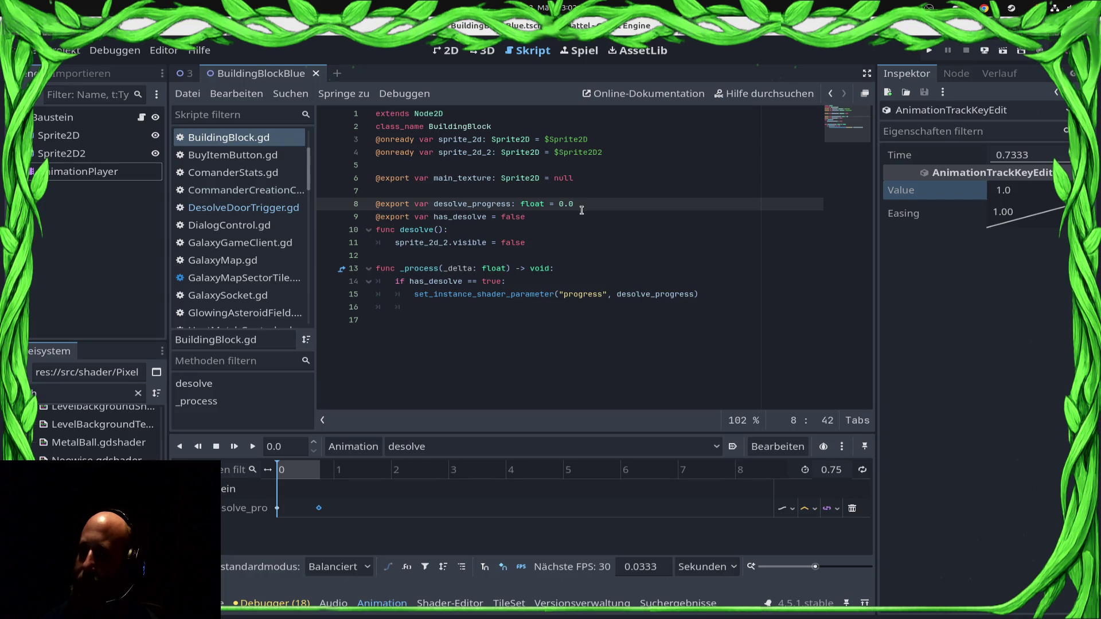
click(587, 216)
key(Return)
key(Return)
key(Return)
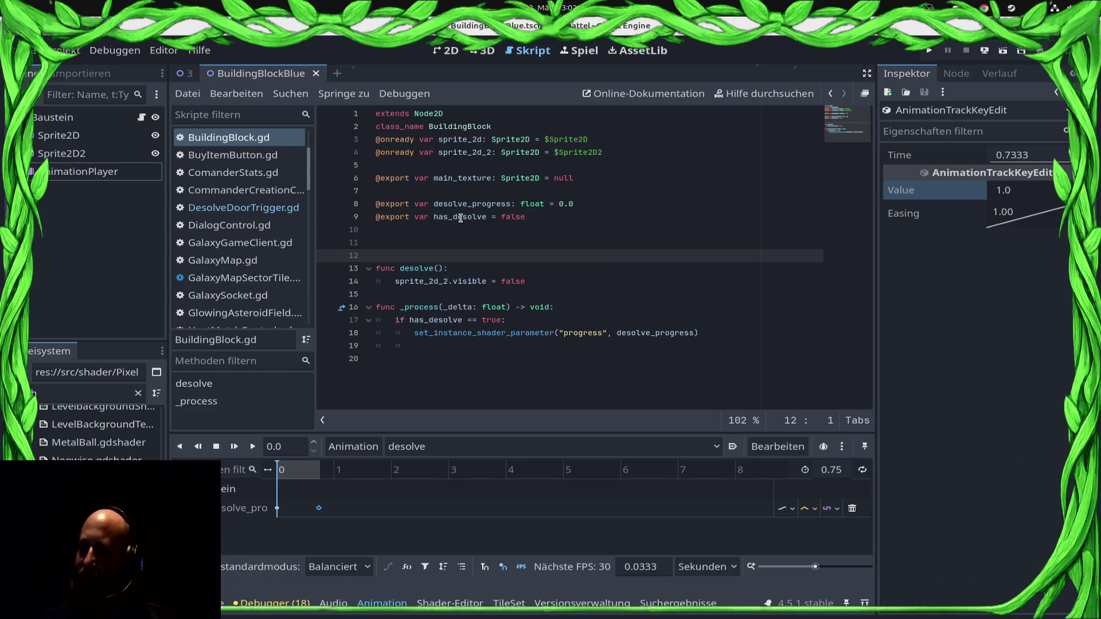
- Write func _ready() -> void: calling $AnimationPlayer.play("desolve") and save
key(Up)
text(func _re)
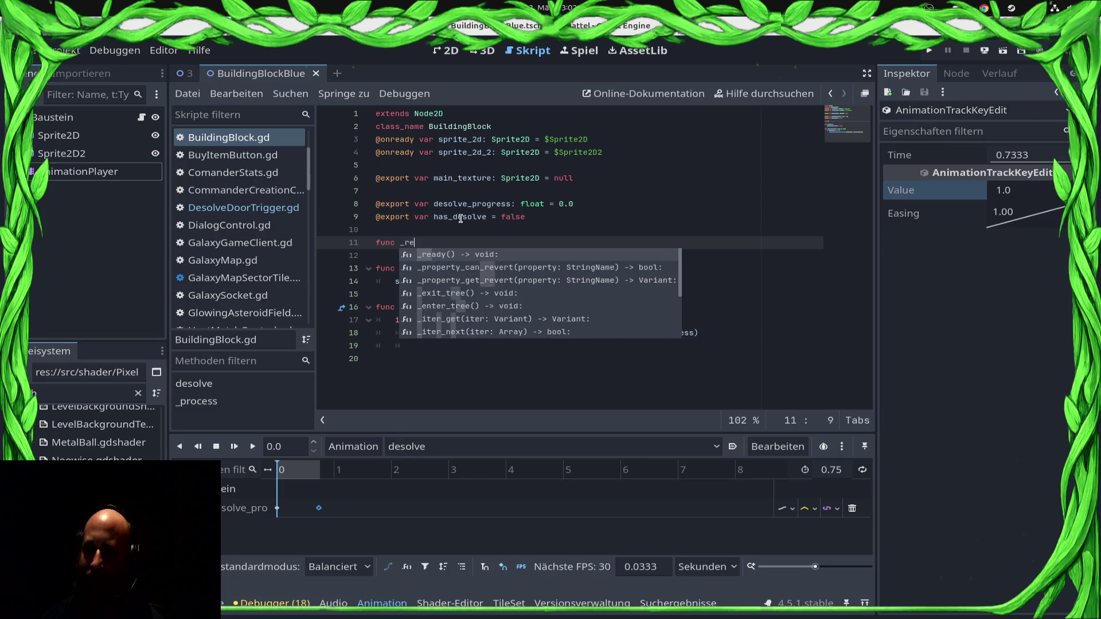
key(Return)
key(Return)
text($A)
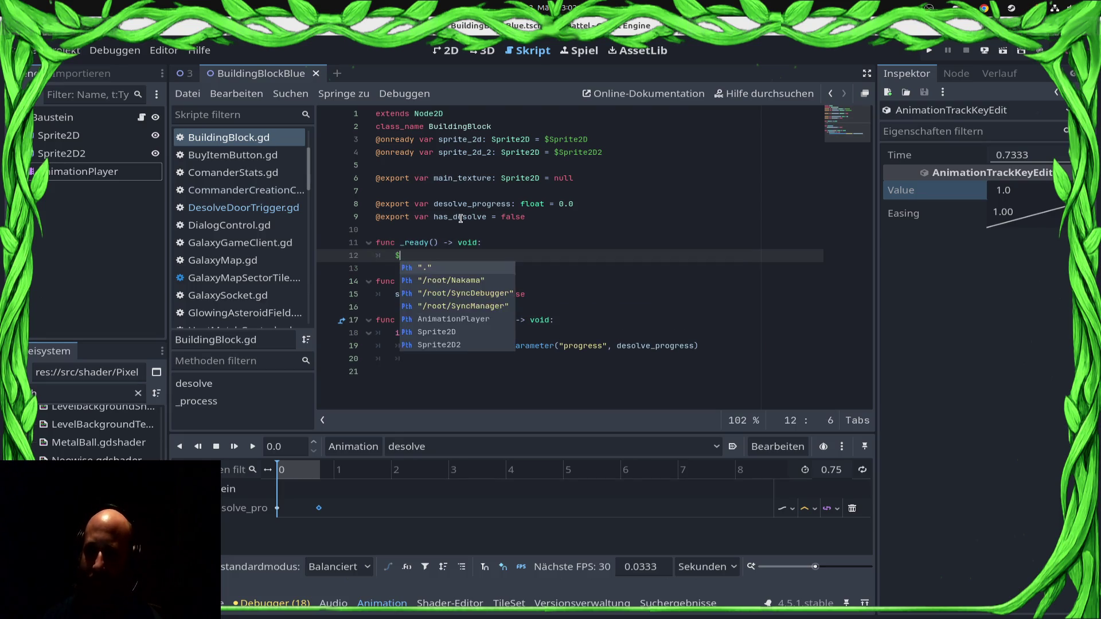
key(Return)
text(.pla)
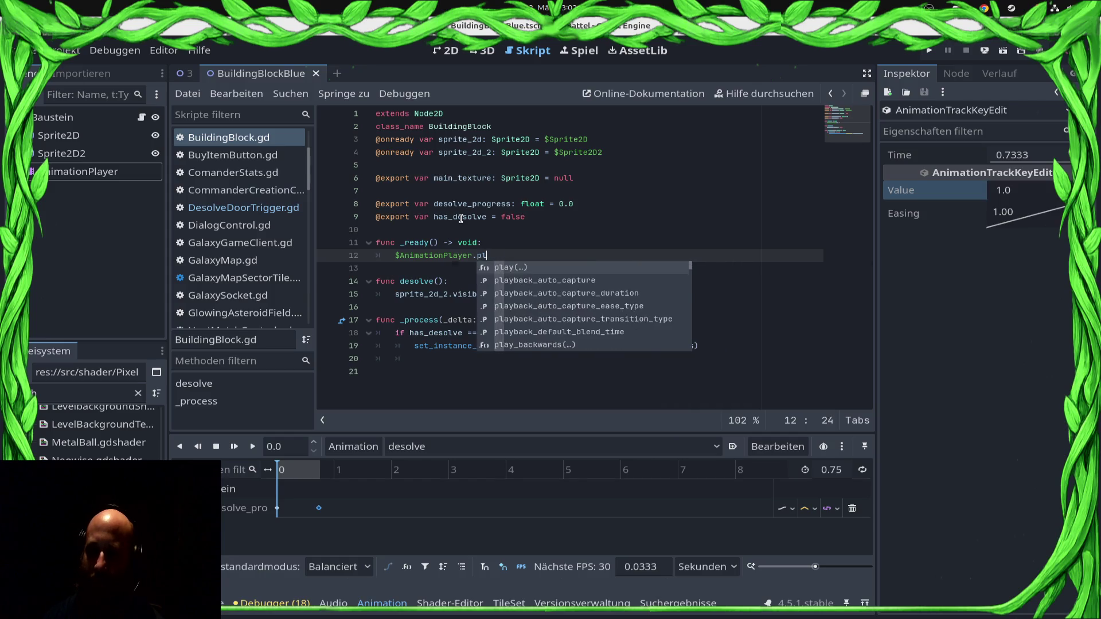
key(Return)
key(Return)
key(ctrl+s)
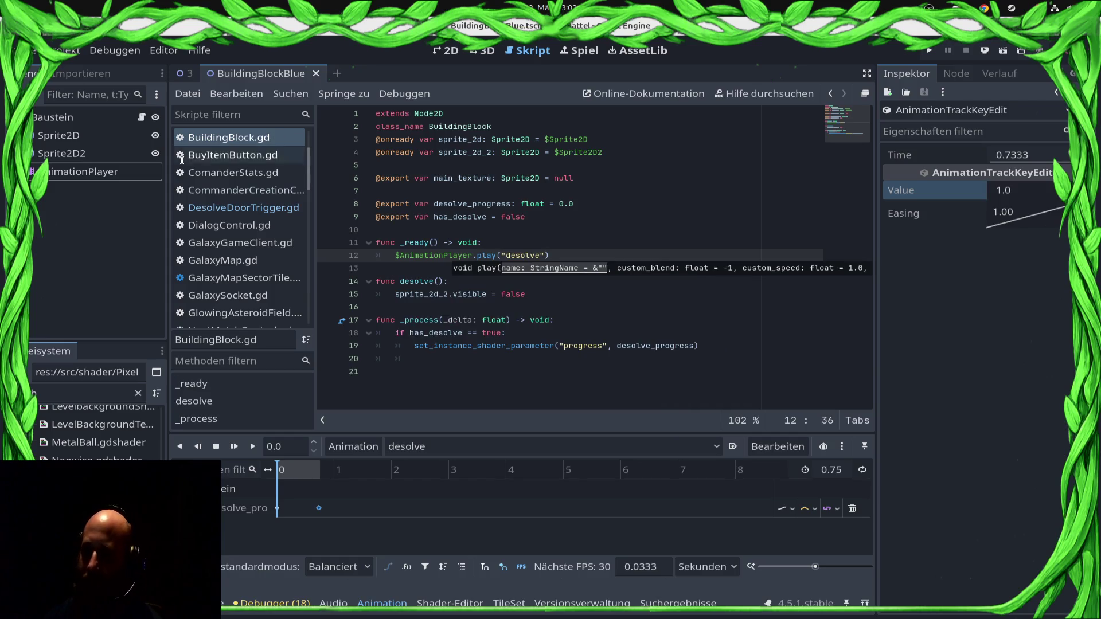
- Add a blank line above _ready, save, and show Baustein in the 2D view
click(601, 210)
key(Down)
key(Down)
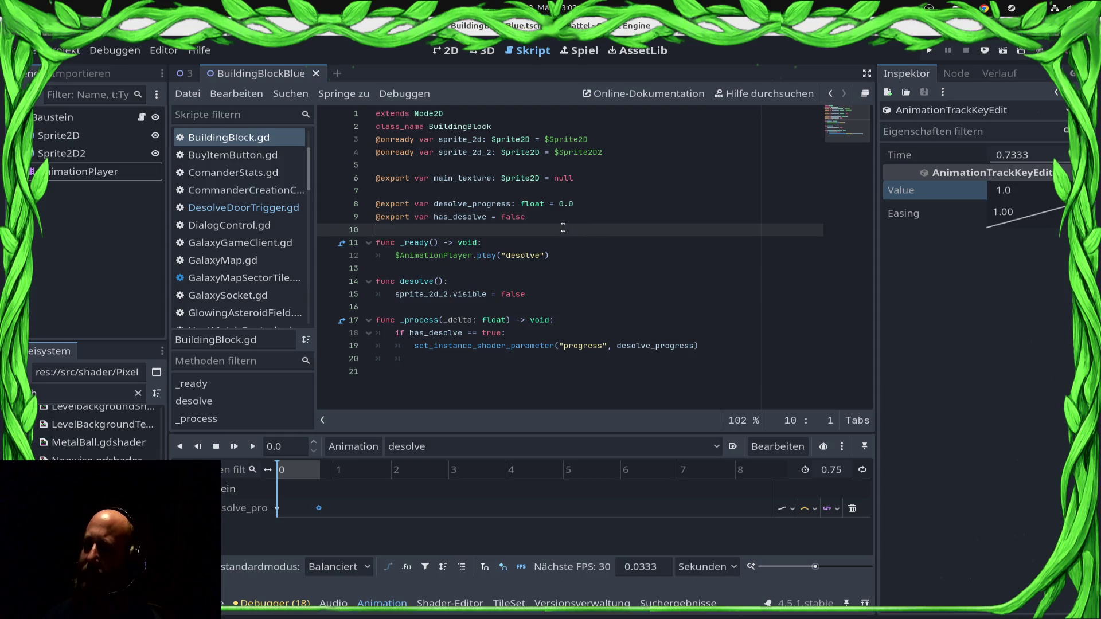
key(Return)
key(ctrl+s)
click(52, 117)
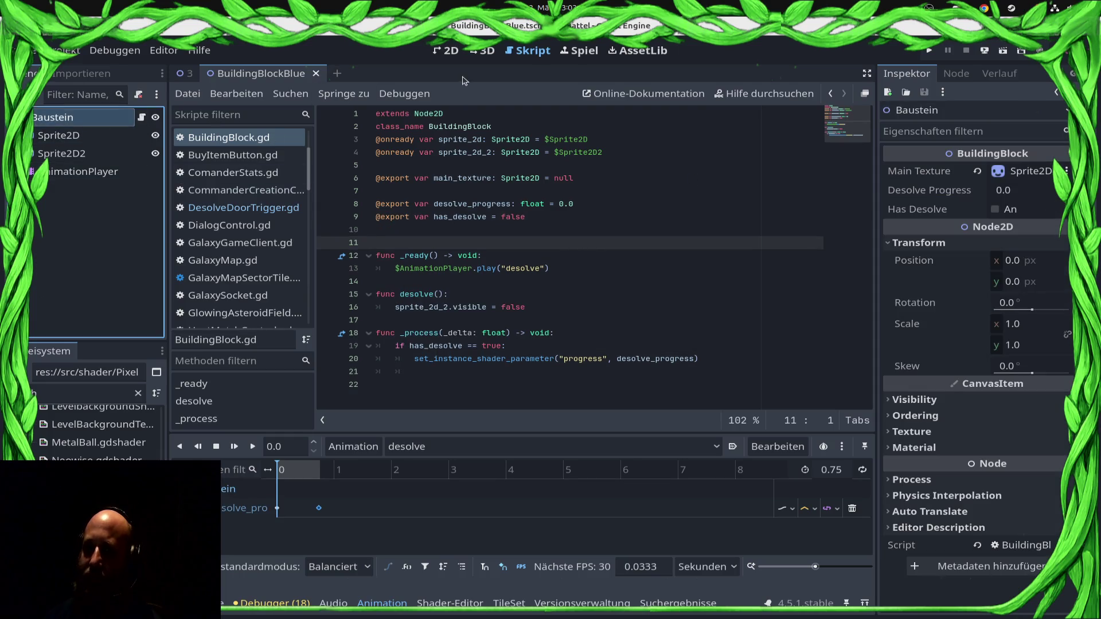
click(445, 50)
- Move the Baustein door sprite to position 425, 404 and save the scene
key(w)
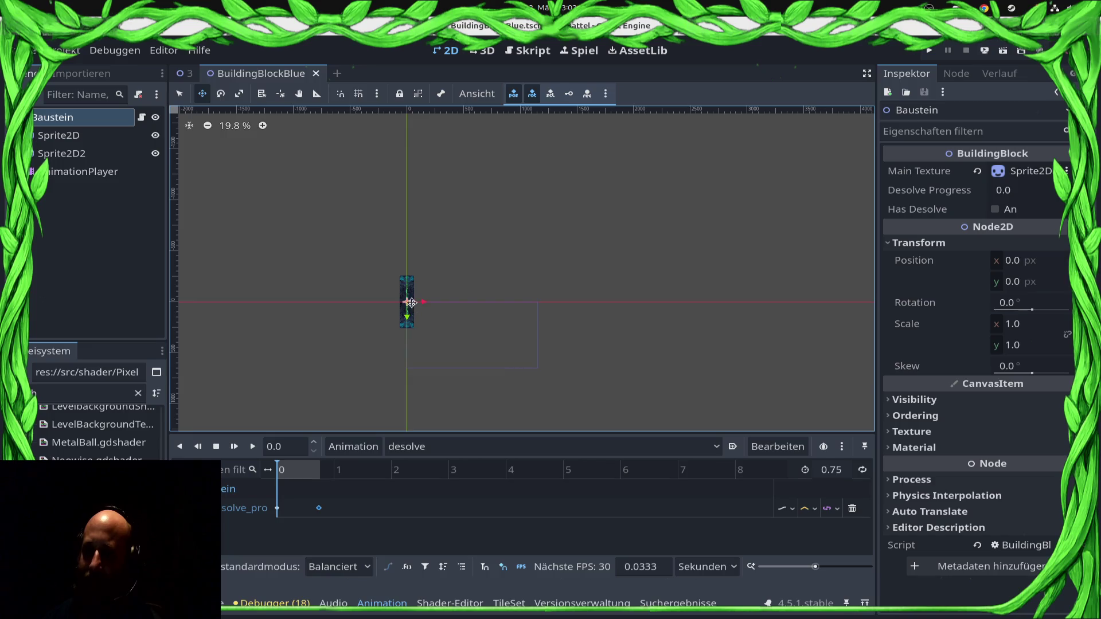
drag(409, 328, 458, 369)
key(ctrl+s)
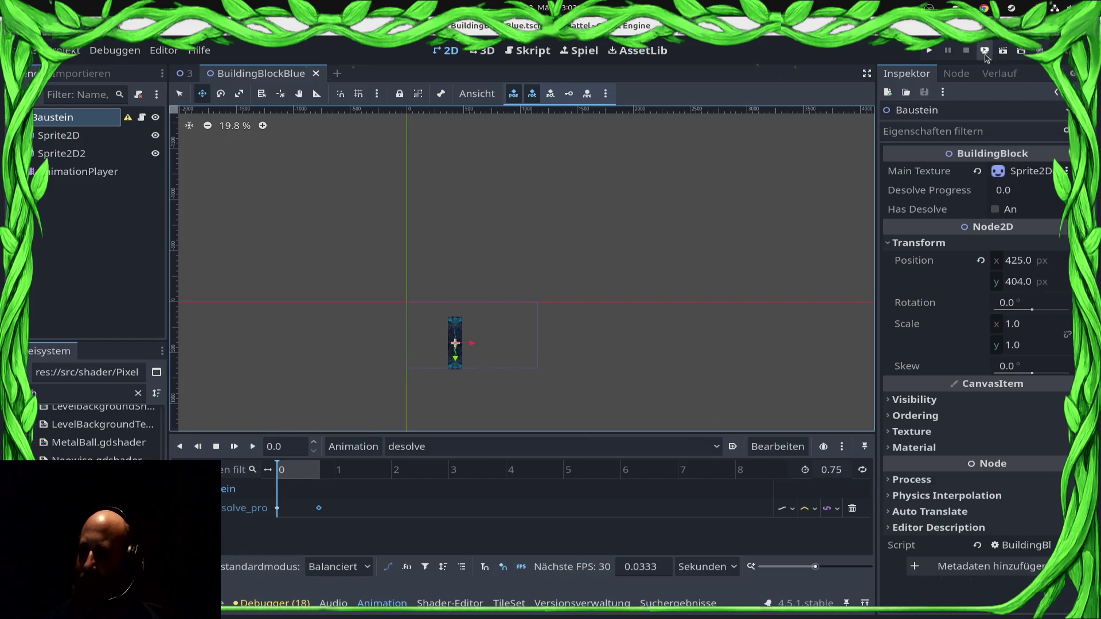
- Test-run the BuildingBlockBlue scene in a game window, then close it
click(984, 51)
click(810, 181)
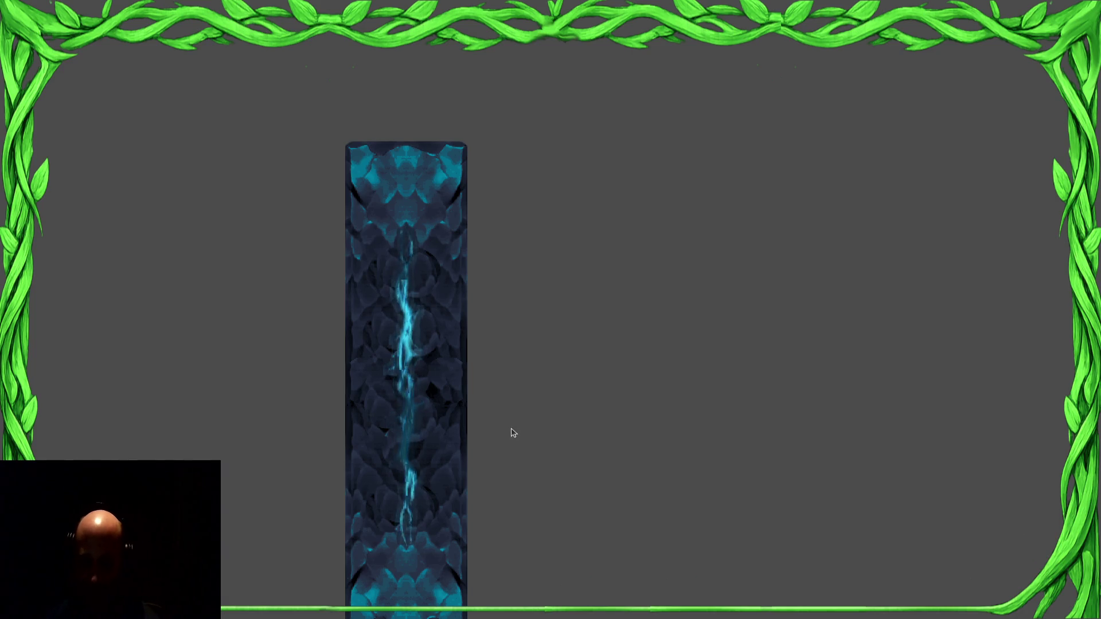
key(alt+F4)
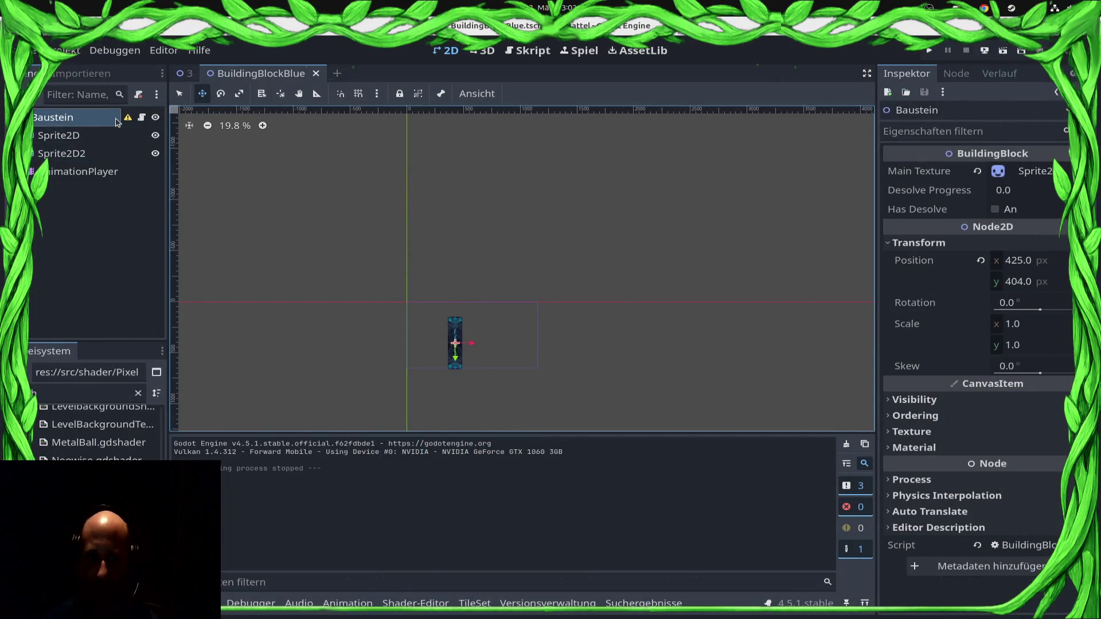
- Move the final desolve_progress keyframe from 0.7333 to 0.75 and save the scene
click(80, 172)
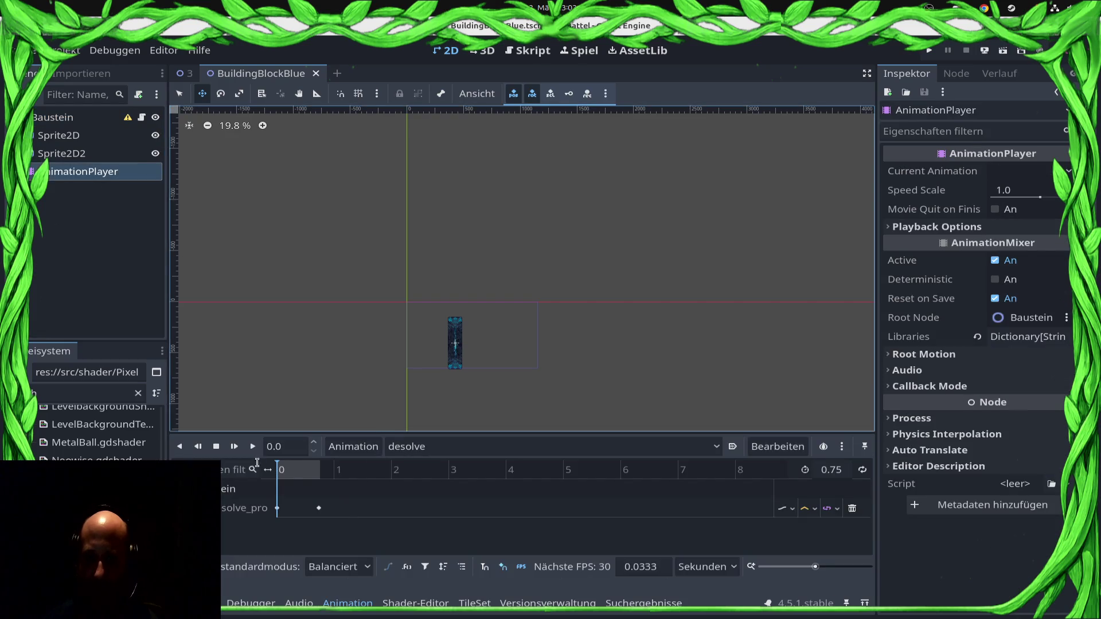
click(252, 446)
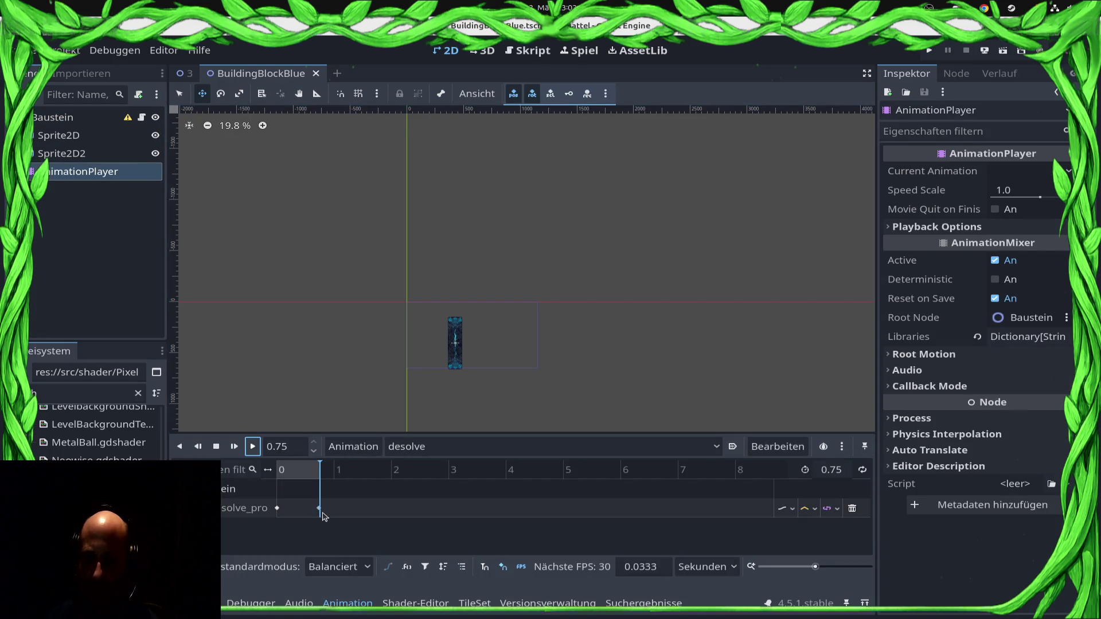
click(320, 508)
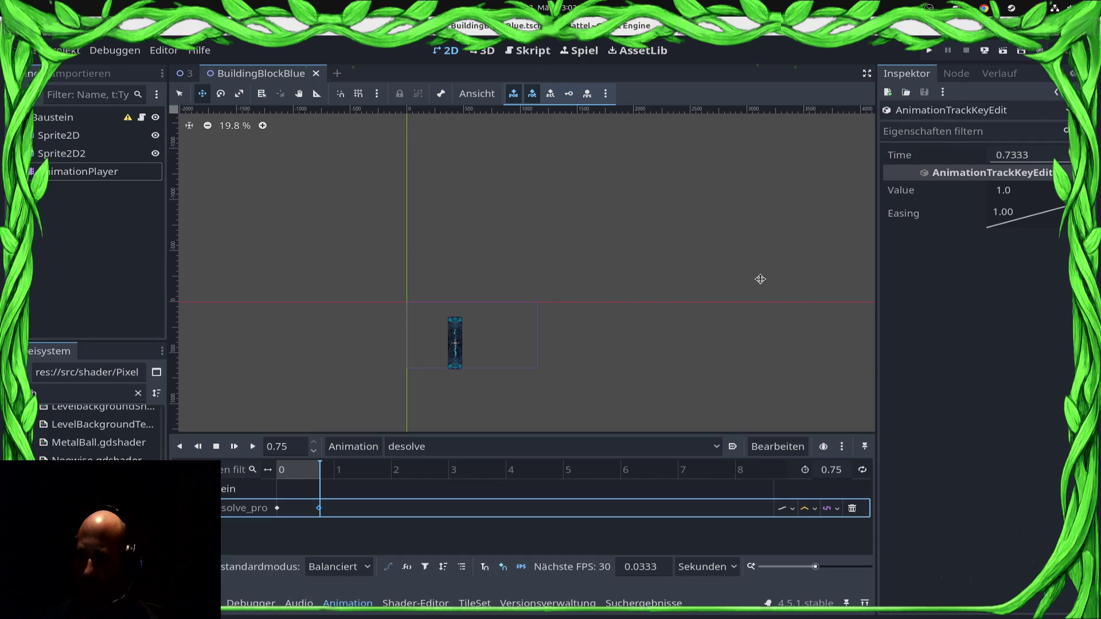
click(1032, 158)
text(0.75)
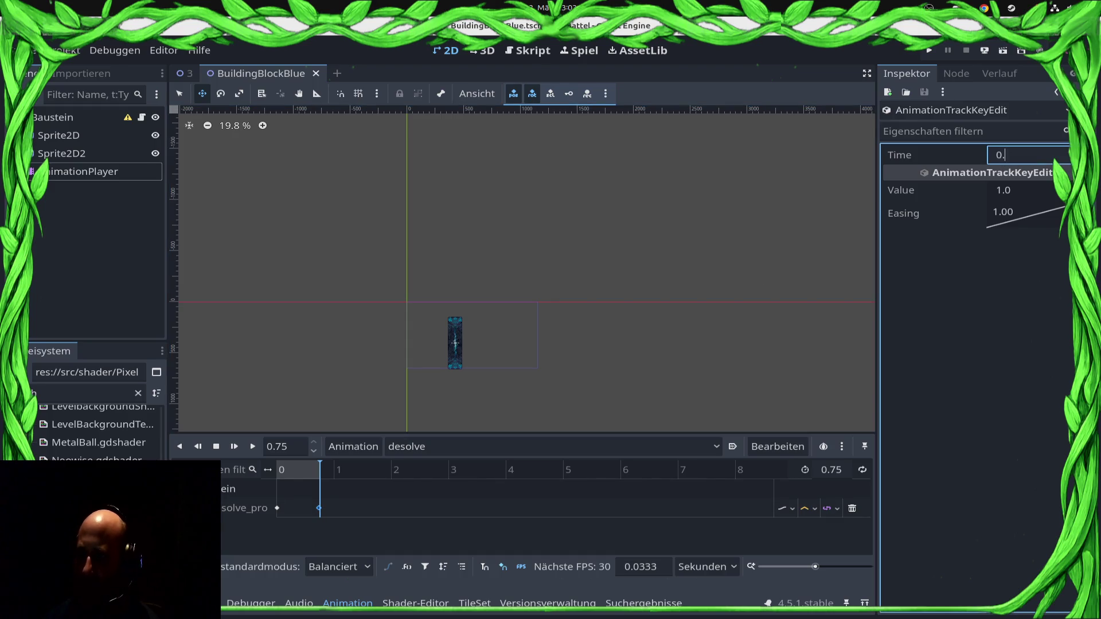
key(Return)
key(ctrl+s)
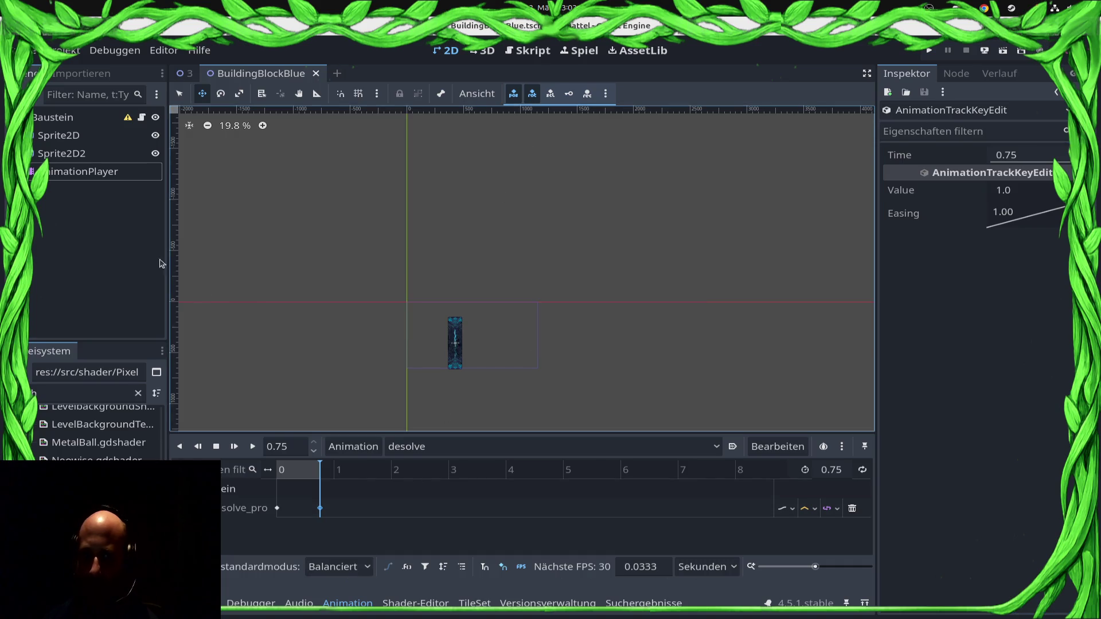
- Open Baustein's BuildingBlock.gd script and show the Debugger's first-session error list
click(154, 123)
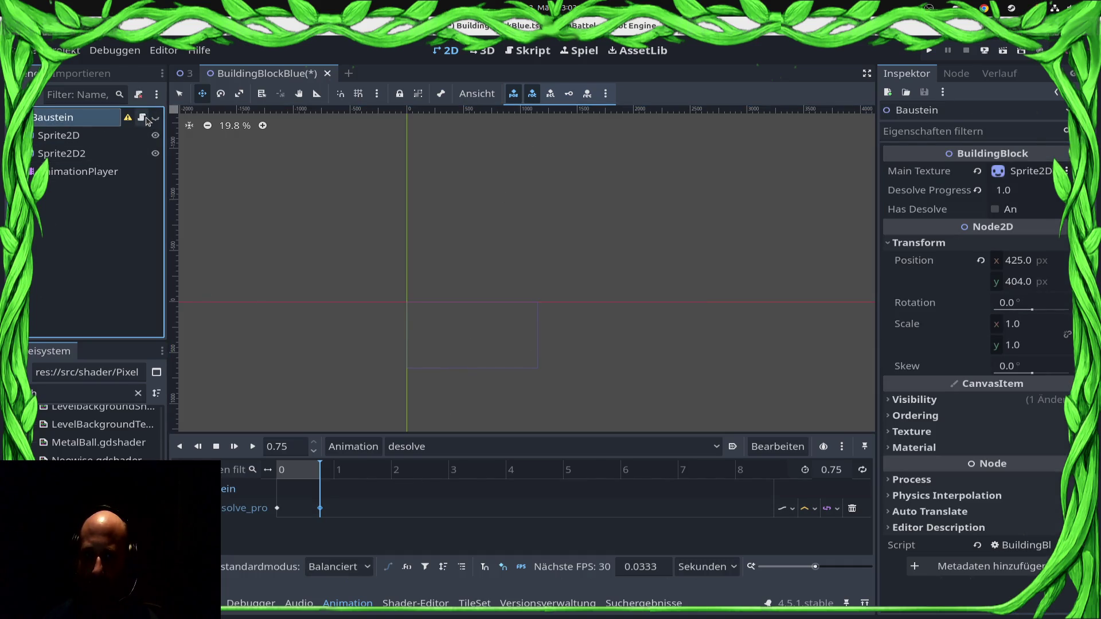
click(141, 118)
click(248, 603)
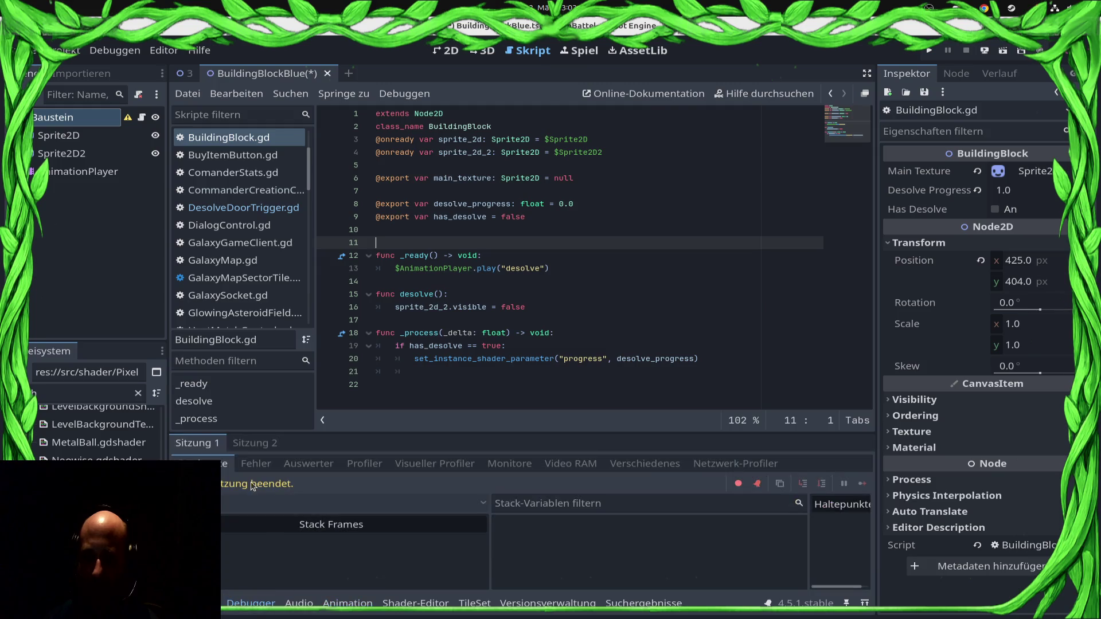
click(201, 445)
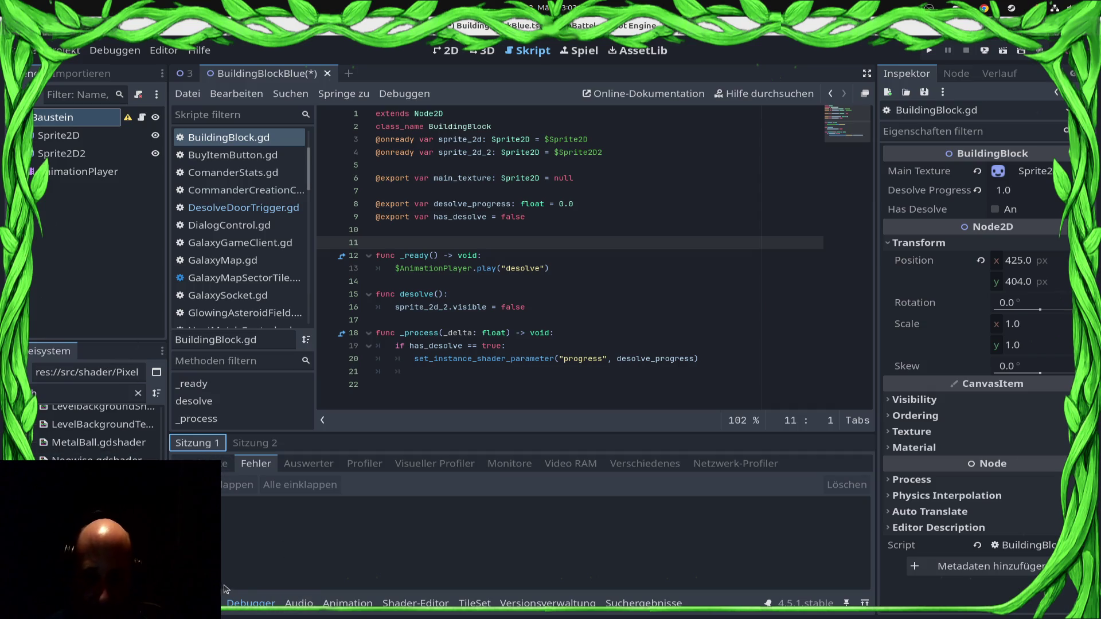
key(alt+Tab)
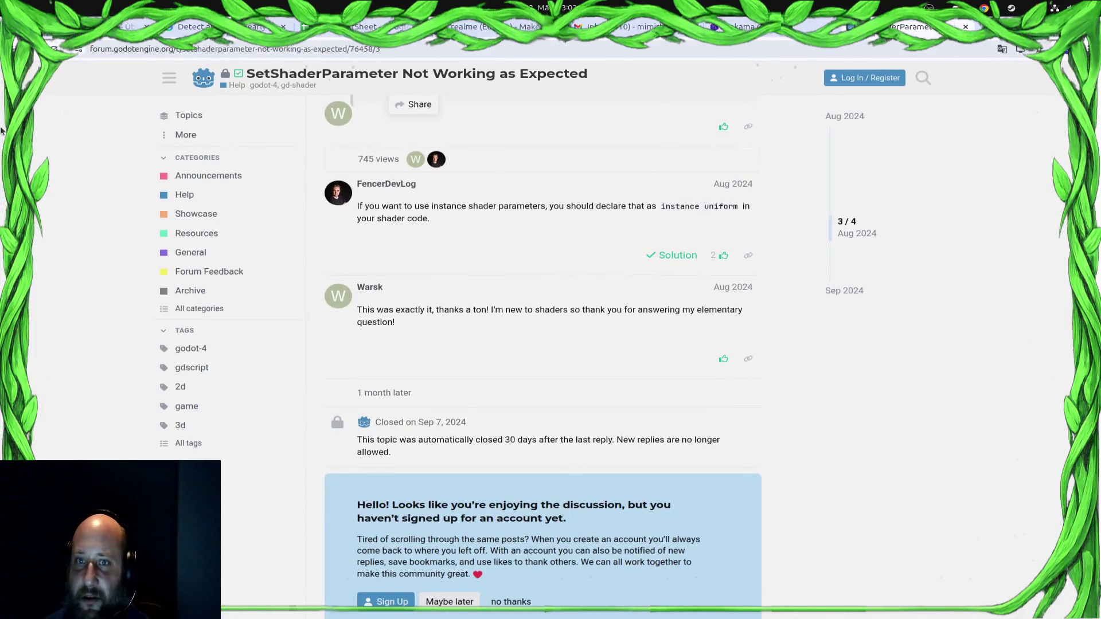
key(super)
key(super)
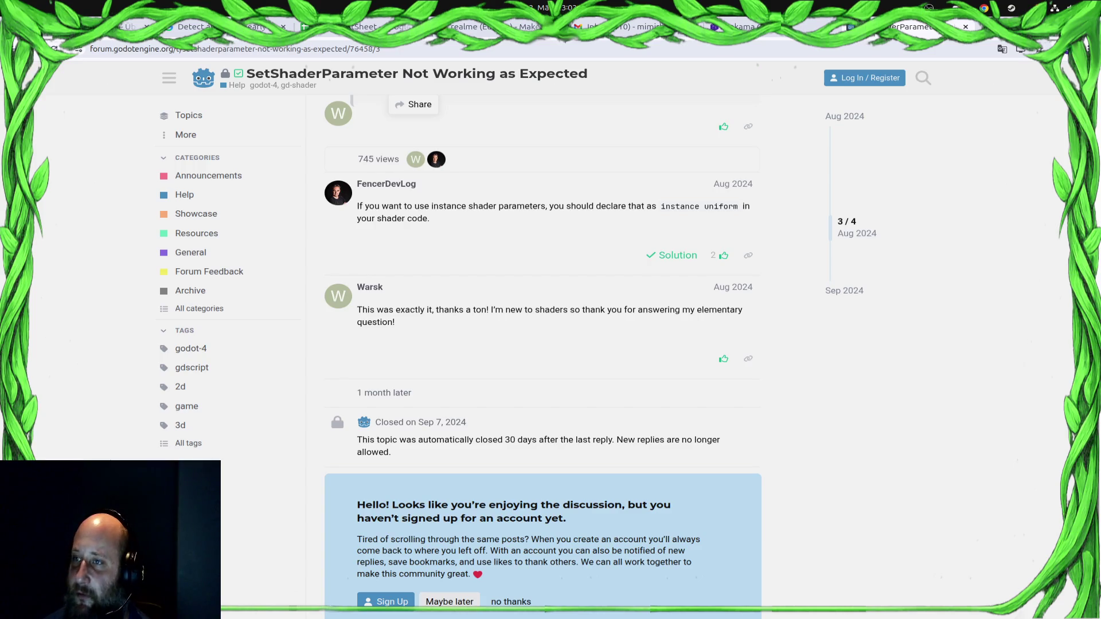
- Tick Has Desolve on Baustein, save, and test-run the scene to see the glowing dissolve
key(alt+Tab)
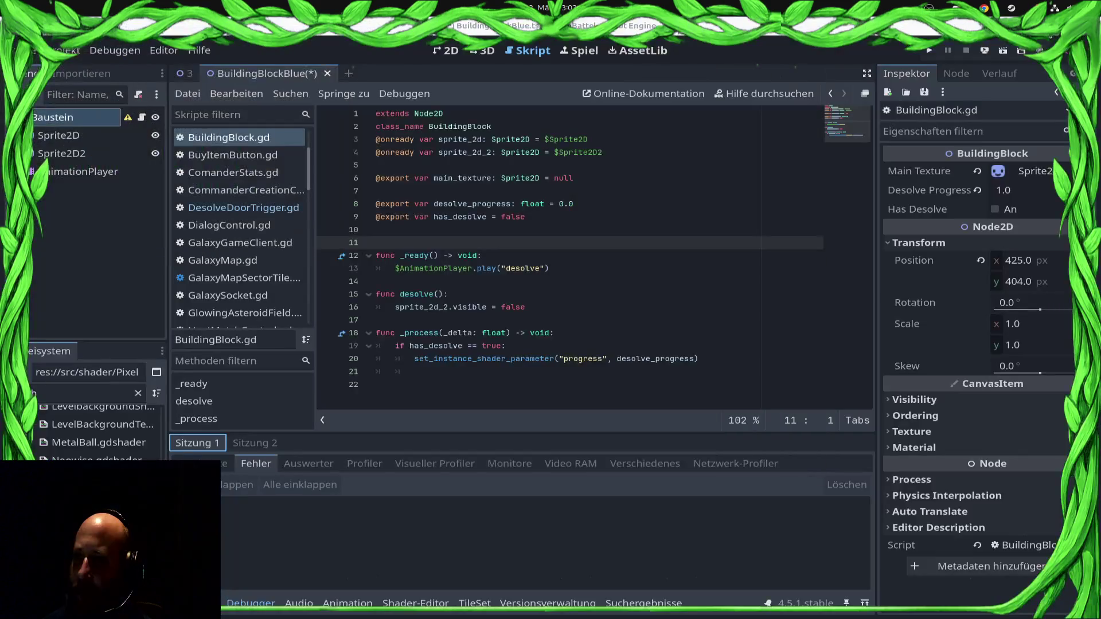
click(715, 360)
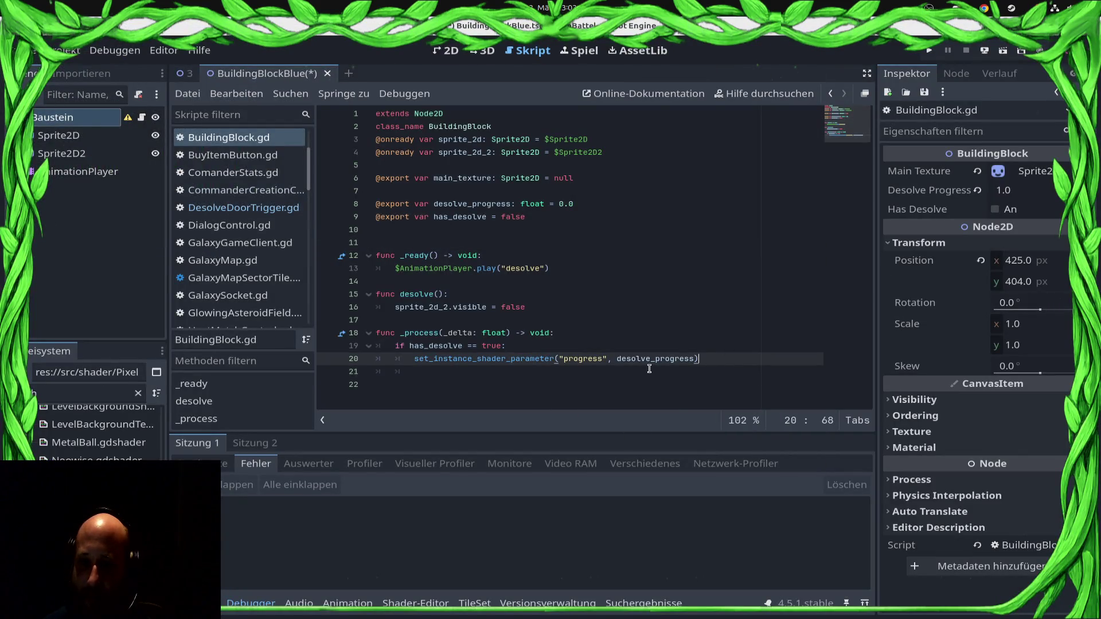
click(995, 209)
key(ctrl+s)
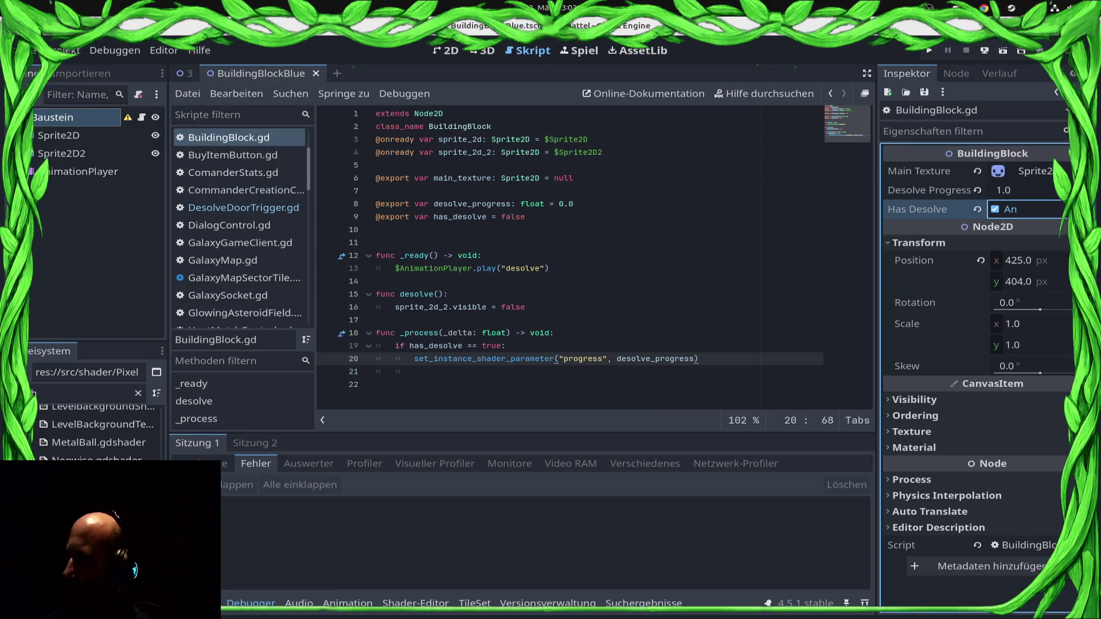
click(1003, 51)
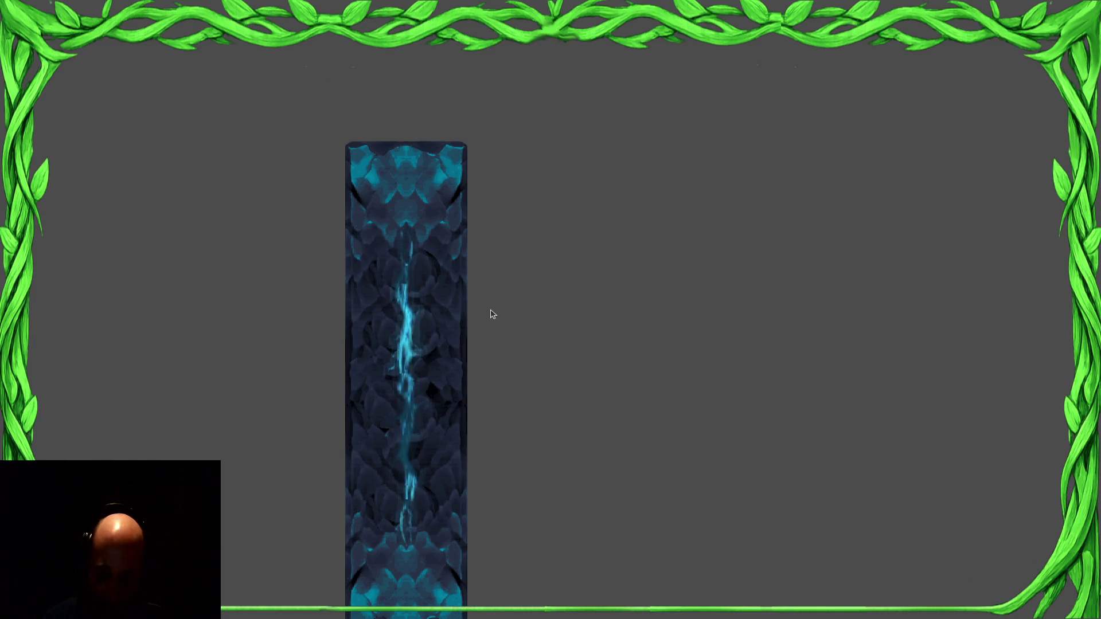
key(F8)
click(598, 270)
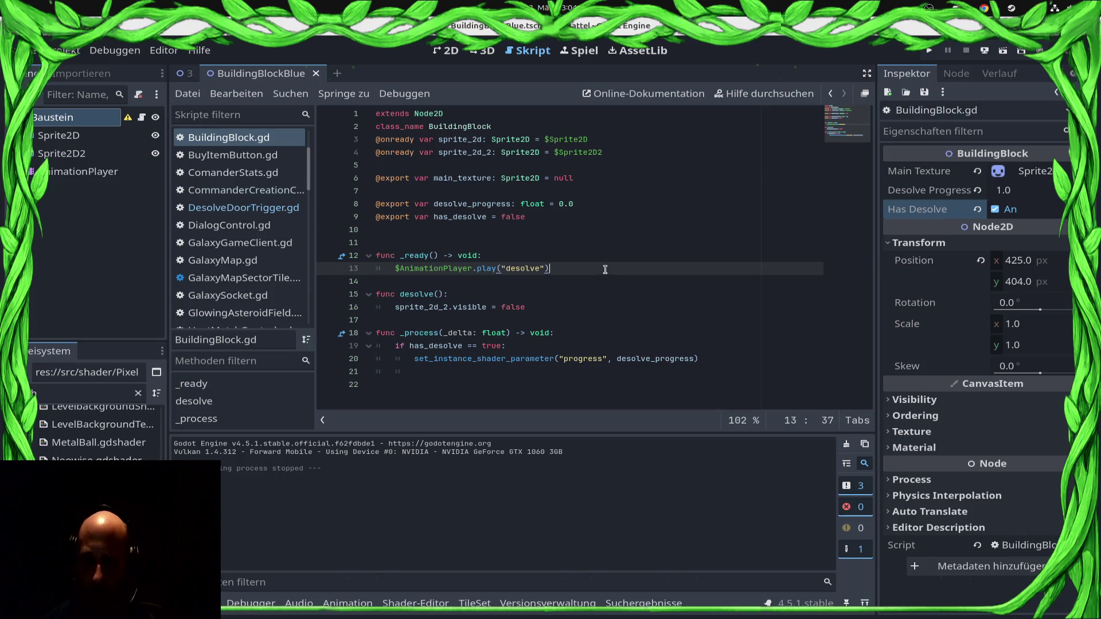
- Step through _ready and the has_desolve shader-parameter lines of BuildingBlock.gd, saving along the way
key(Up)
key(Down)
key(ctrl+s)
key(Down)
key(Down)
key(Down)
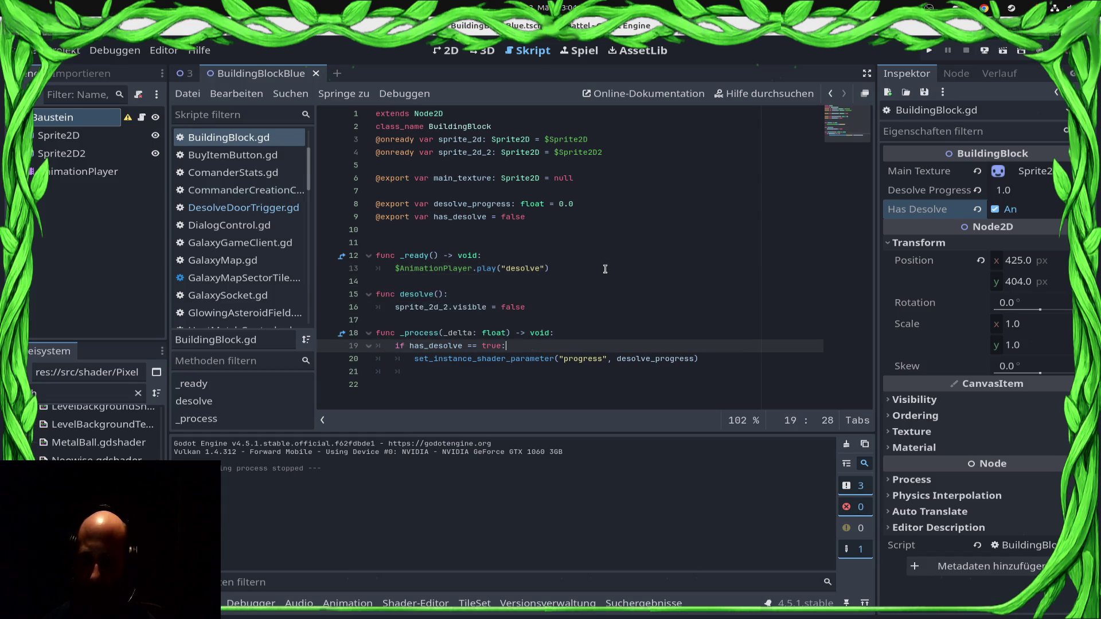
key(Down)
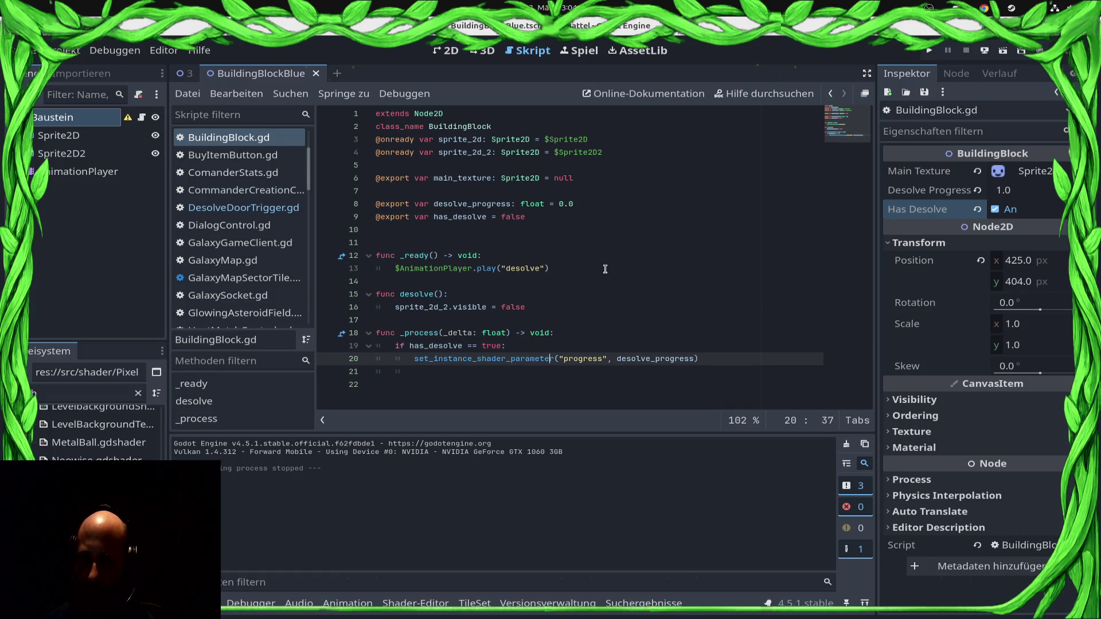
- Select AnimationPlayer, inspect the sprite_2d_2.visible line 16, then show the 2D scene view
click(83, 171)
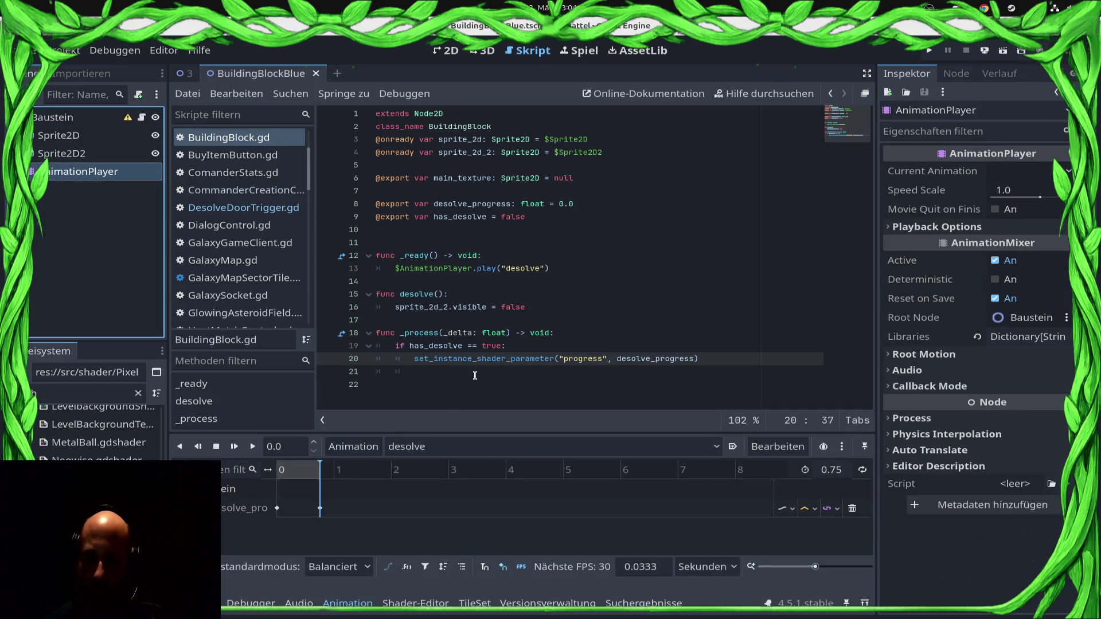
double_click(422, 308)
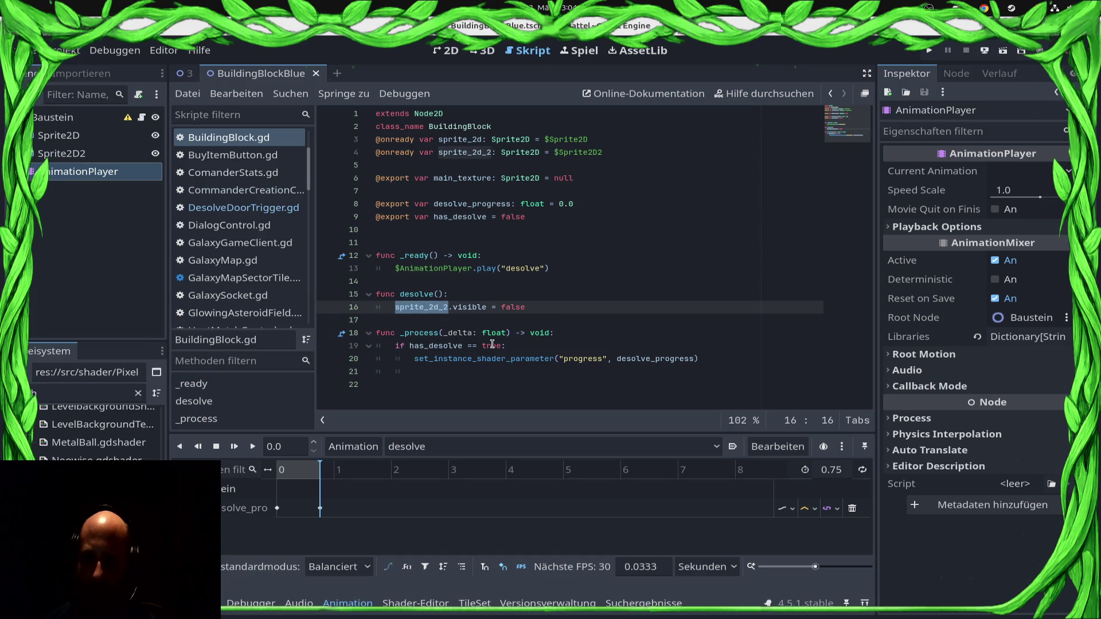
double_click(469, 307)
mouse_move(578, 308)
mouse_down()
mouse_move(390, 294)
mouse_move(377, 307)
mouse_up()
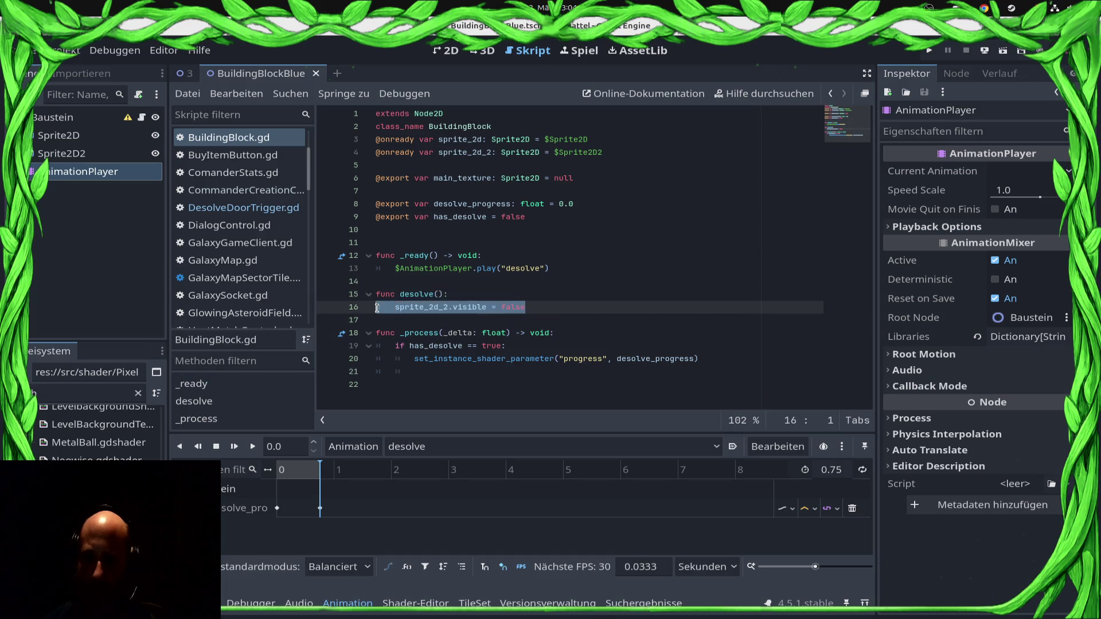
click(509, 333)
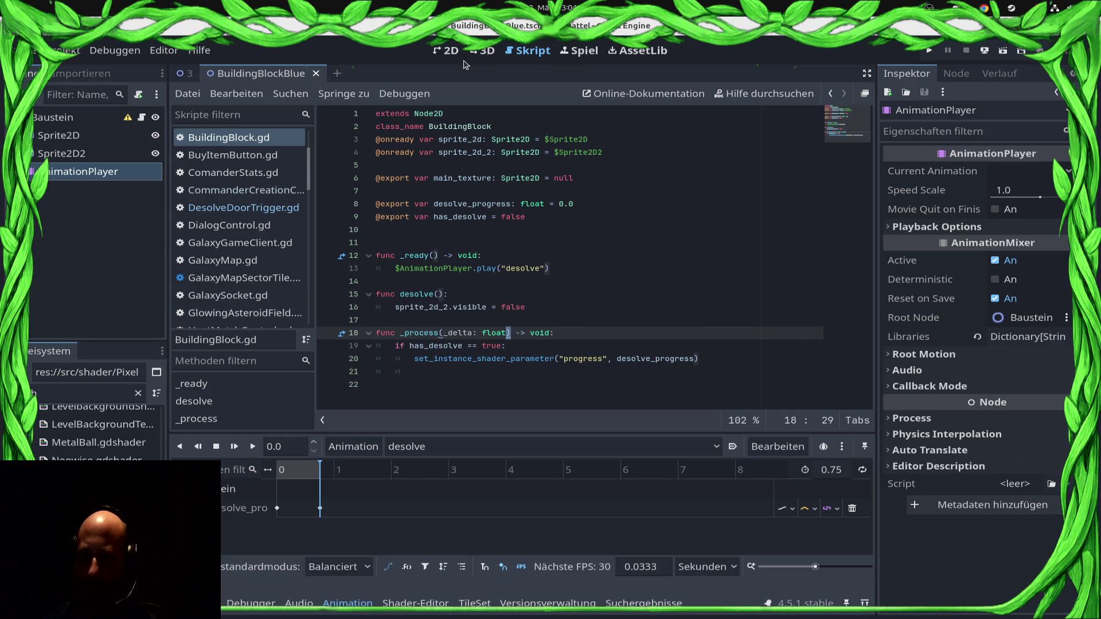
click(448, 51)
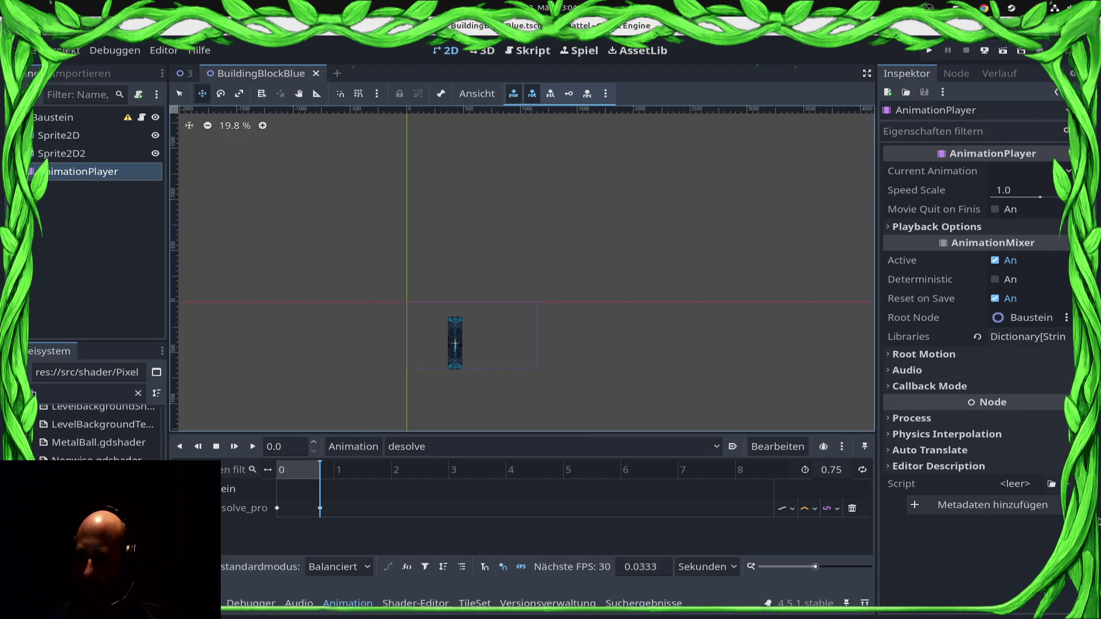
- Raise Sprite2D's Progress shader parameter to dissolve the door, return it to 0.0, and save
click(54, 117)
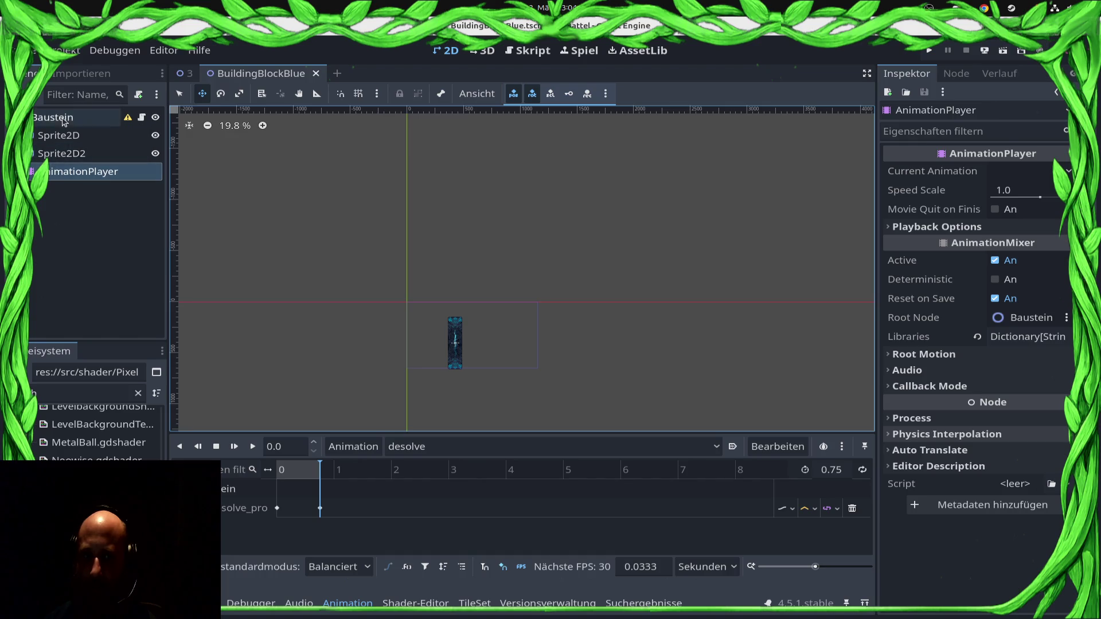
click(34, 137)
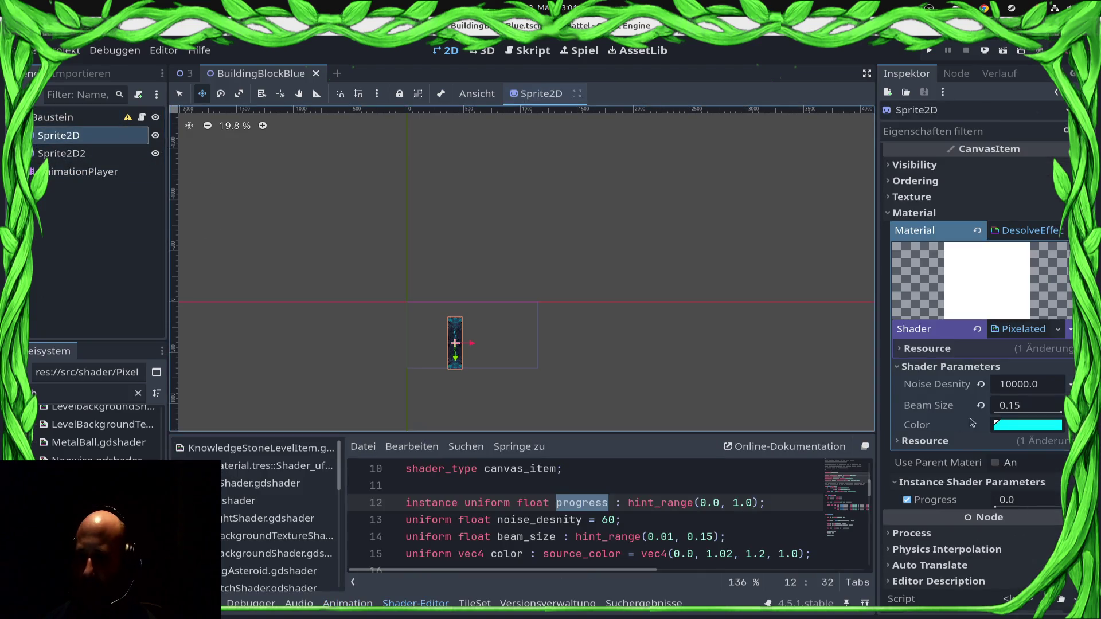
mouse_move(995, 507)
mouse_down()
mouse_move(1058, 507)
mouse_move(995, 506)
mouse_up()
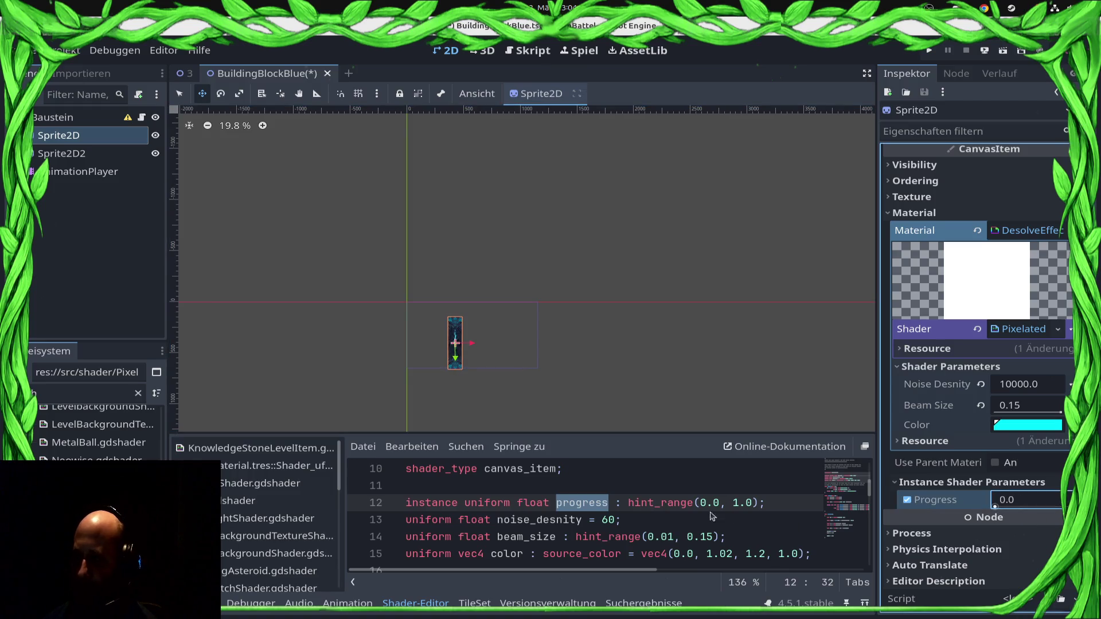
scroll(422, 343, up, 6)
drag(579, 243, 574, 219)
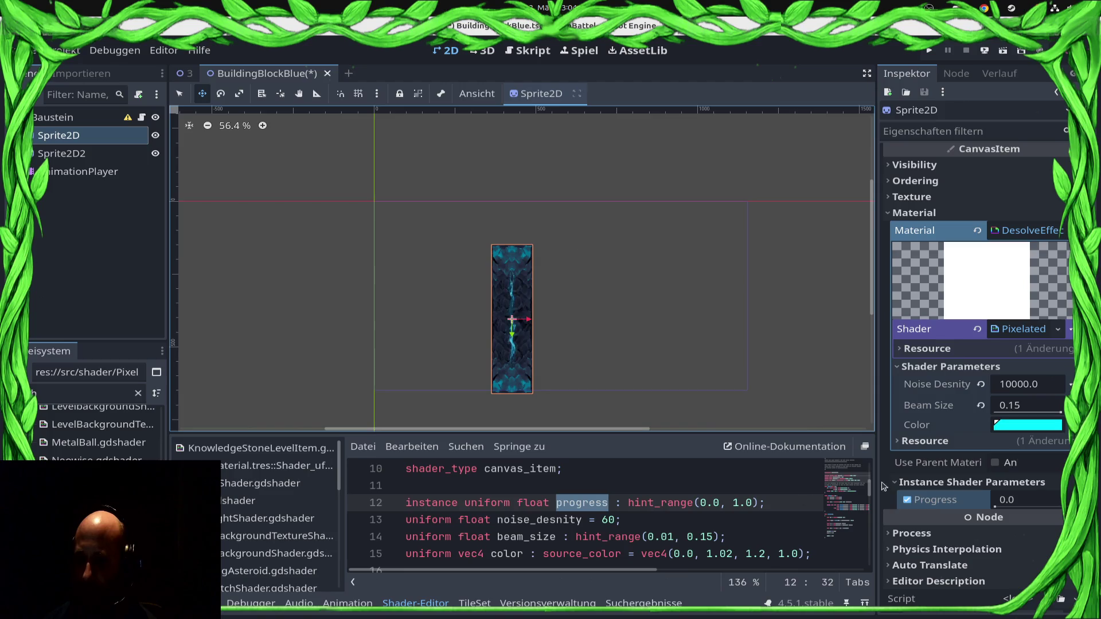
mouse_move(994, 507)
mouse_down()
mouse_move(1049, 507)
mouse_move(932, 510)
mouse_up()
key(ctrl+s)
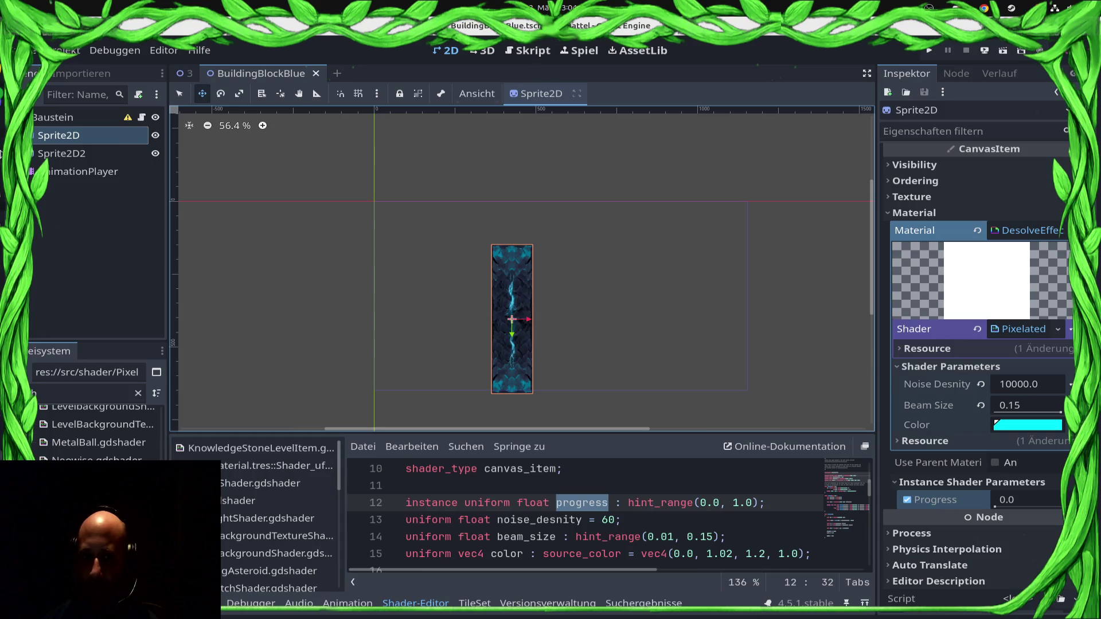
- Reset the AnimationPlayer playhead to 0, select the progress track, then select Baustein
click(131, 174)
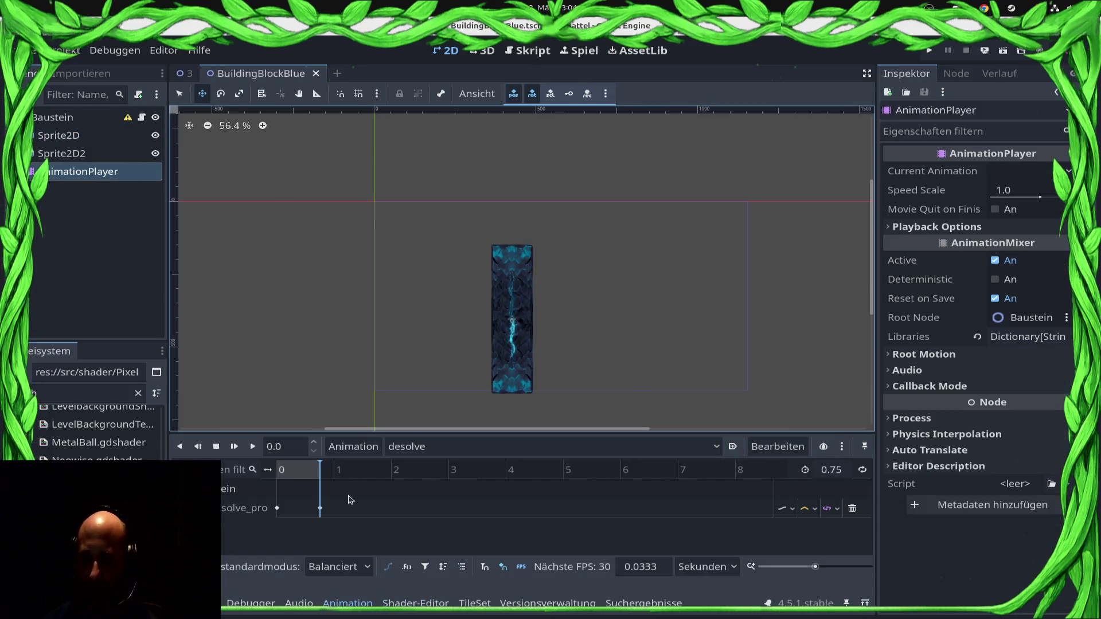
click(280, 470)
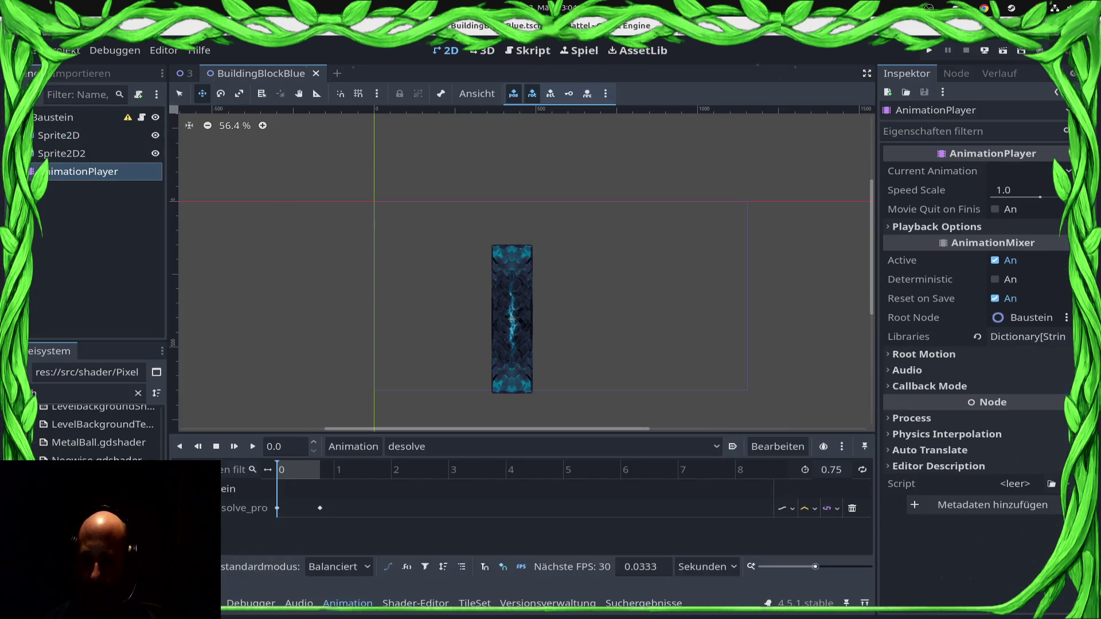
click(234, 506)
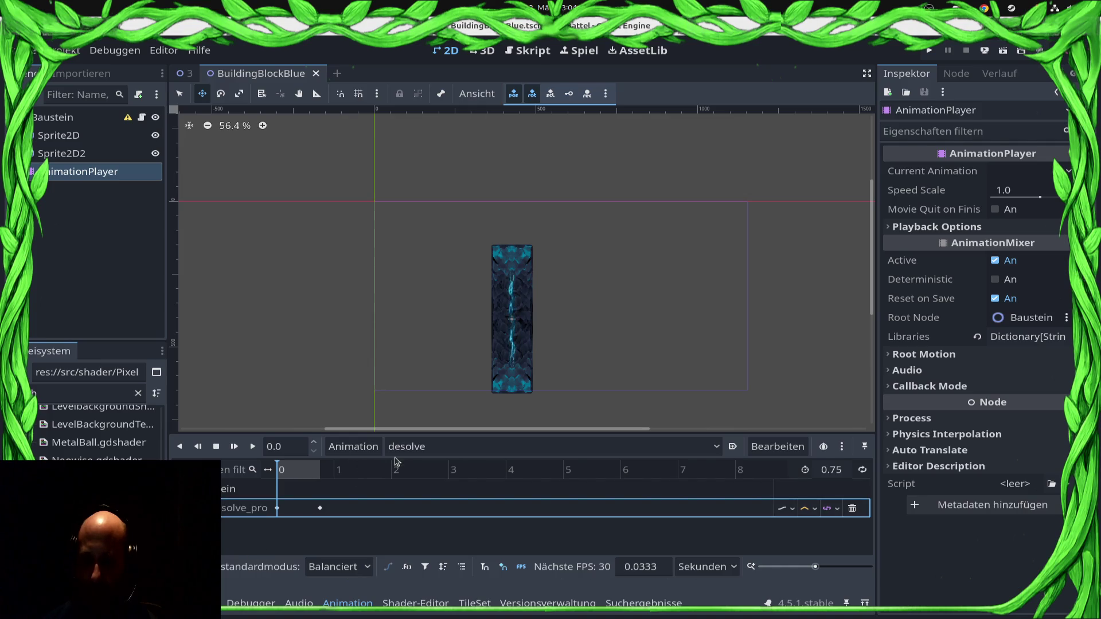
click(57, 117)
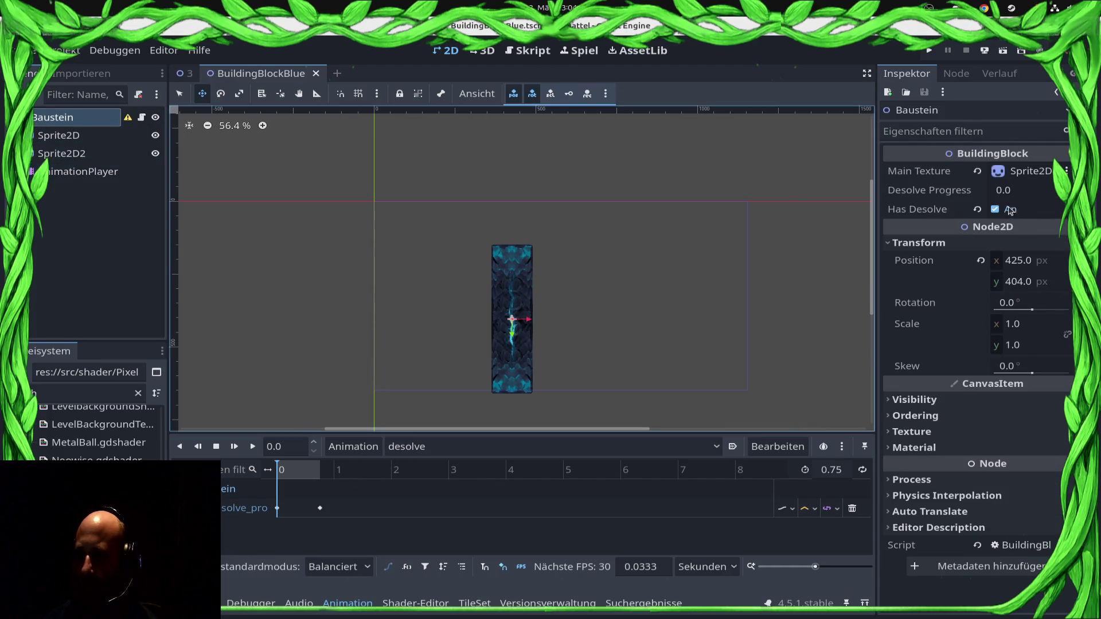
- Add 'has_desolve = true' after the AnimationPlayer.play line in _ready and save
click(142, 117)
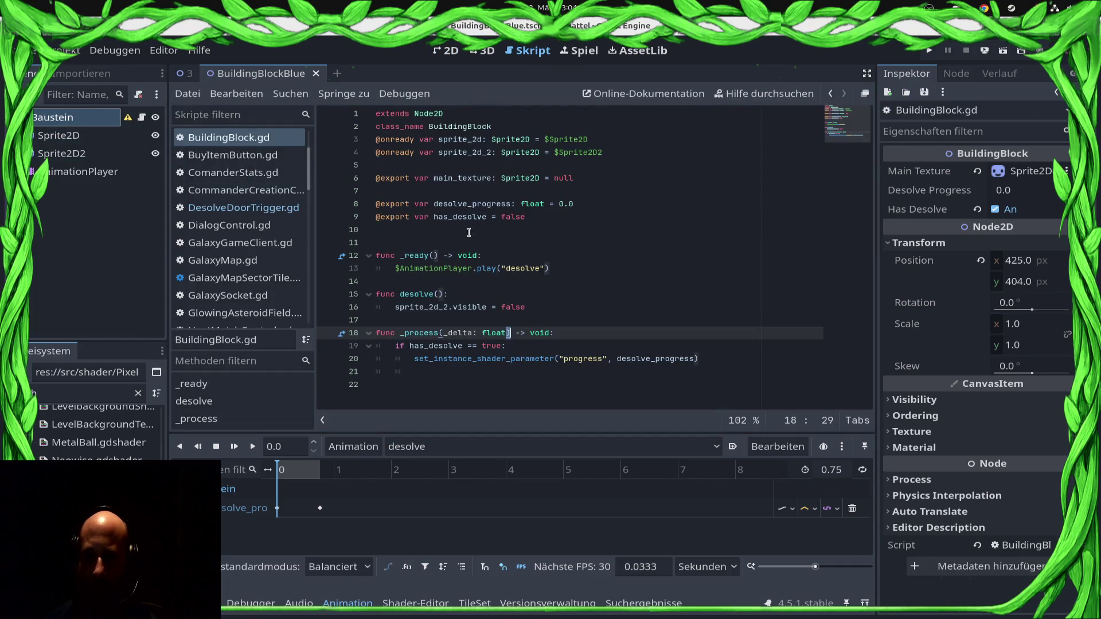
key(Up)
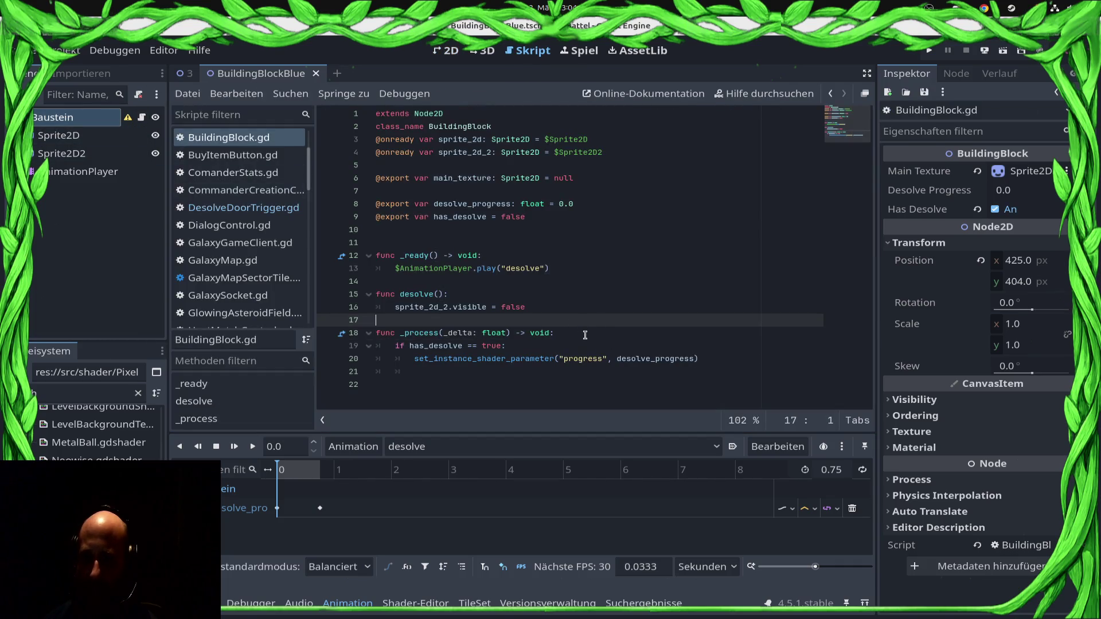
key(Down)
key(Down)
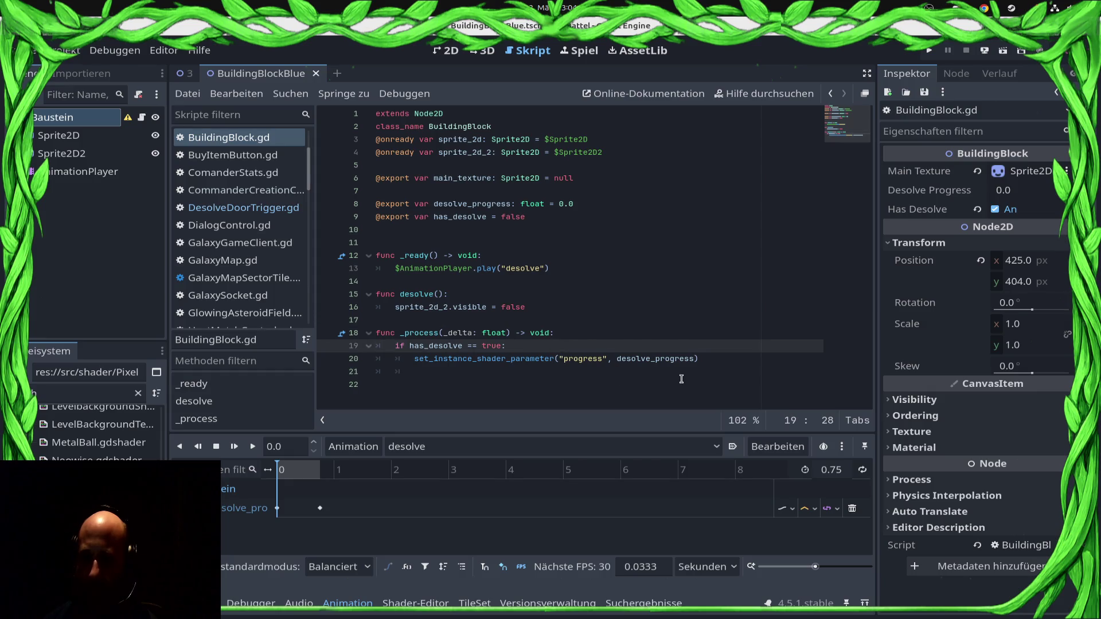
click(578, 271)
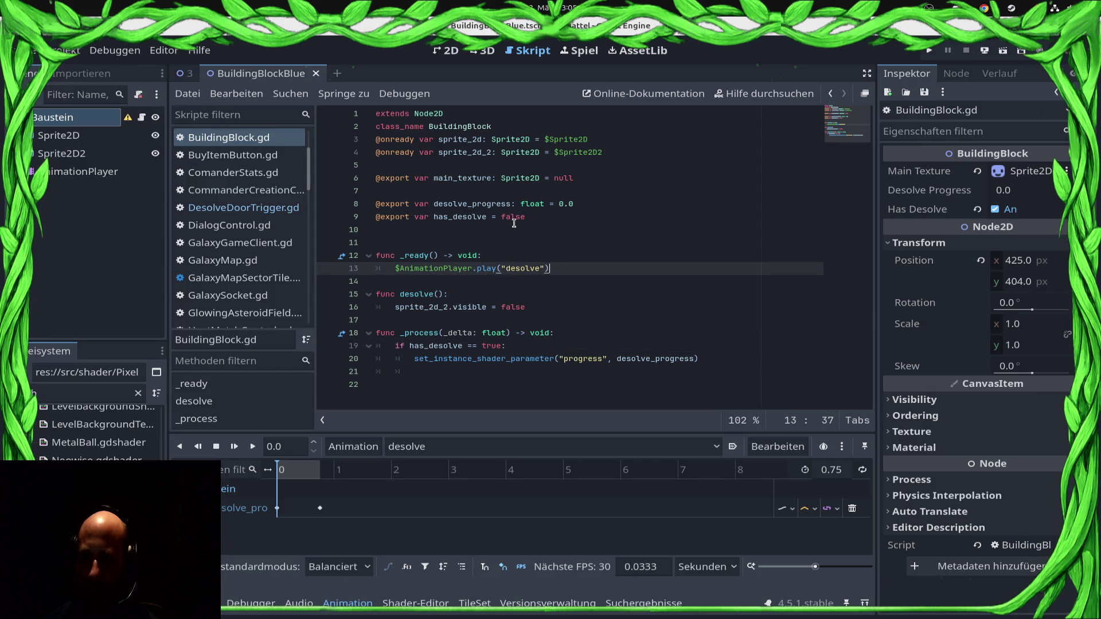
key(Return)
text(has)
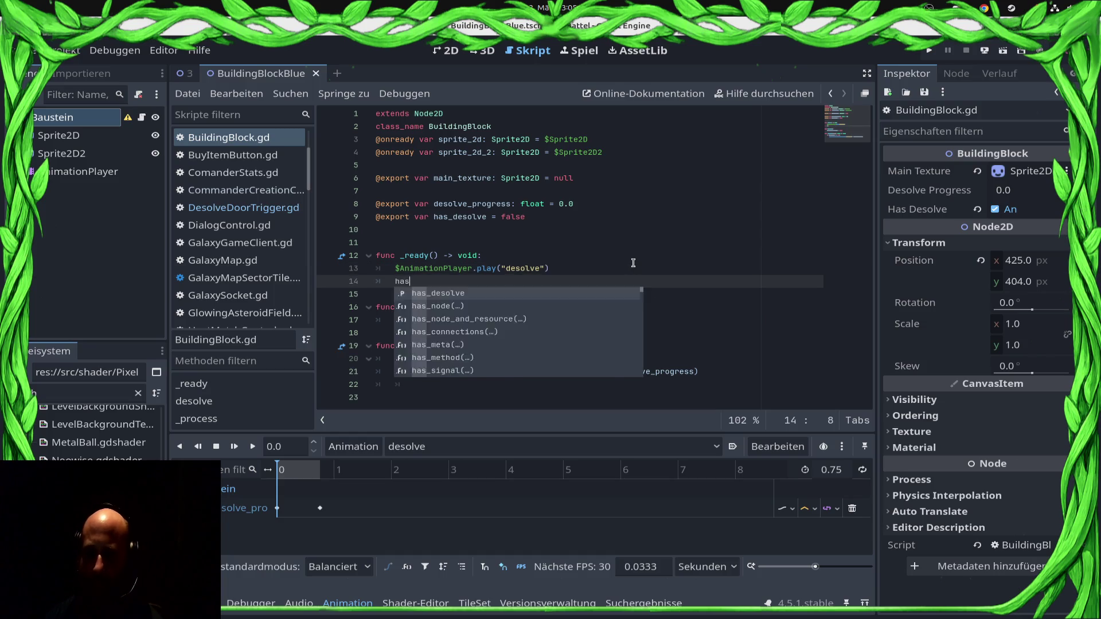
key(Return)
text(rue)
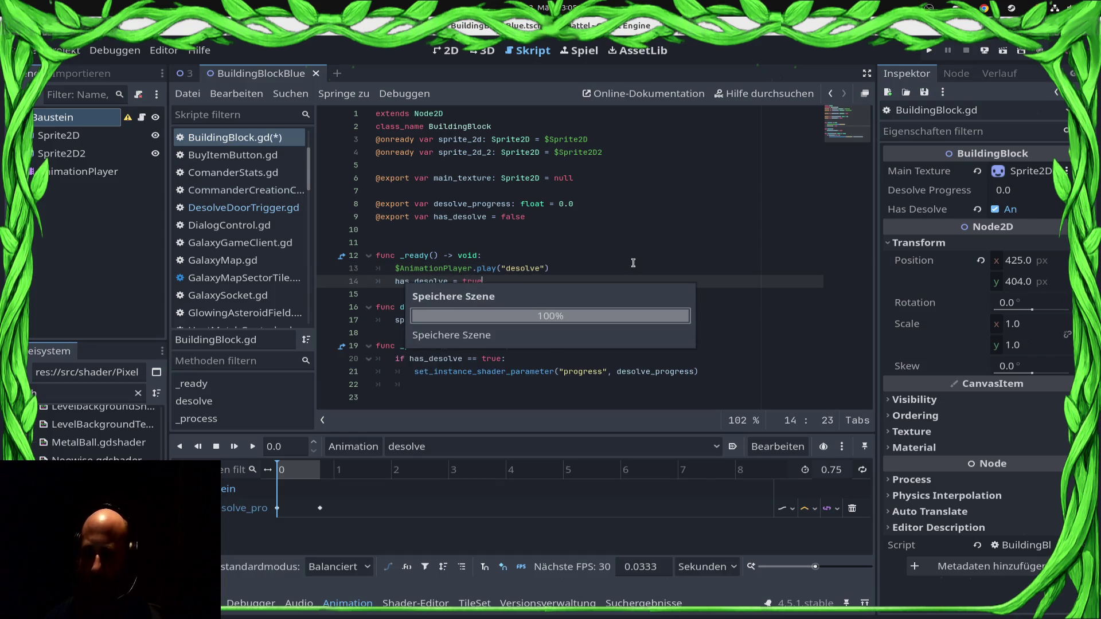
key(Return)
- Run the current scene with F6 to test the door dissolve
click(562, 242)
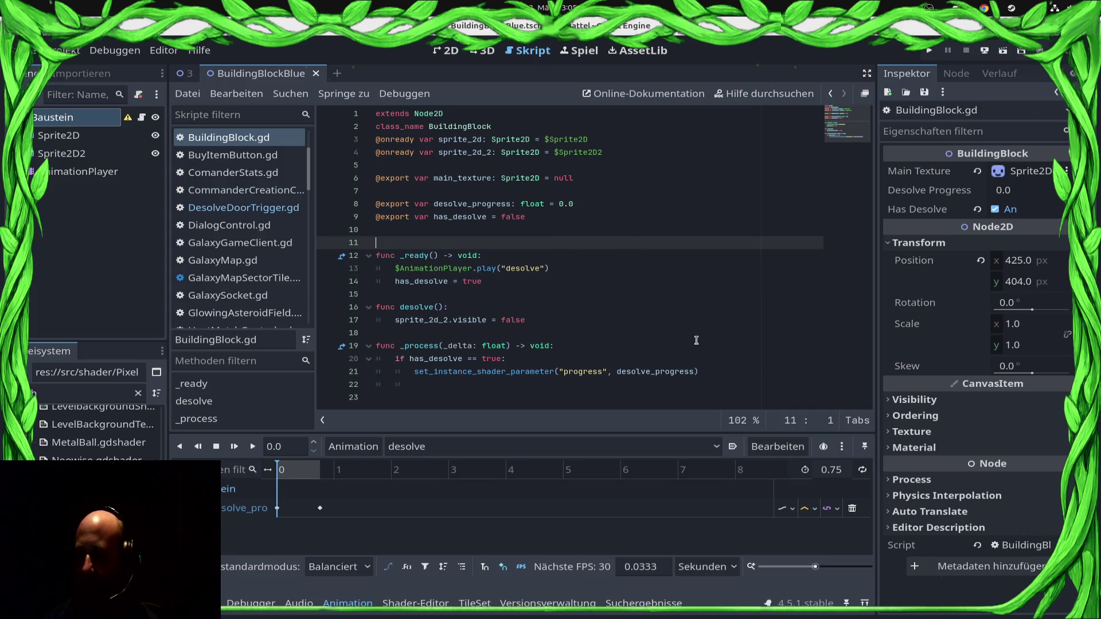
click(534, 268)
key(F6)
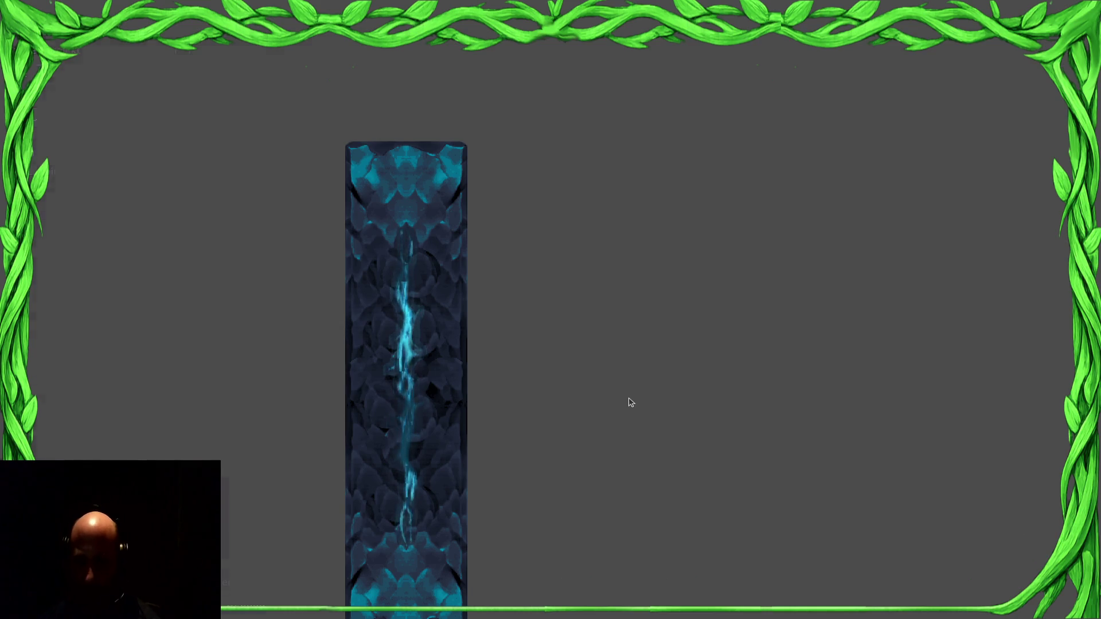
- Close the game and review the animation call, desolve_progress declaration and has_desolve check
key(alt+F4)
click(593, 253)
click(576, 273)
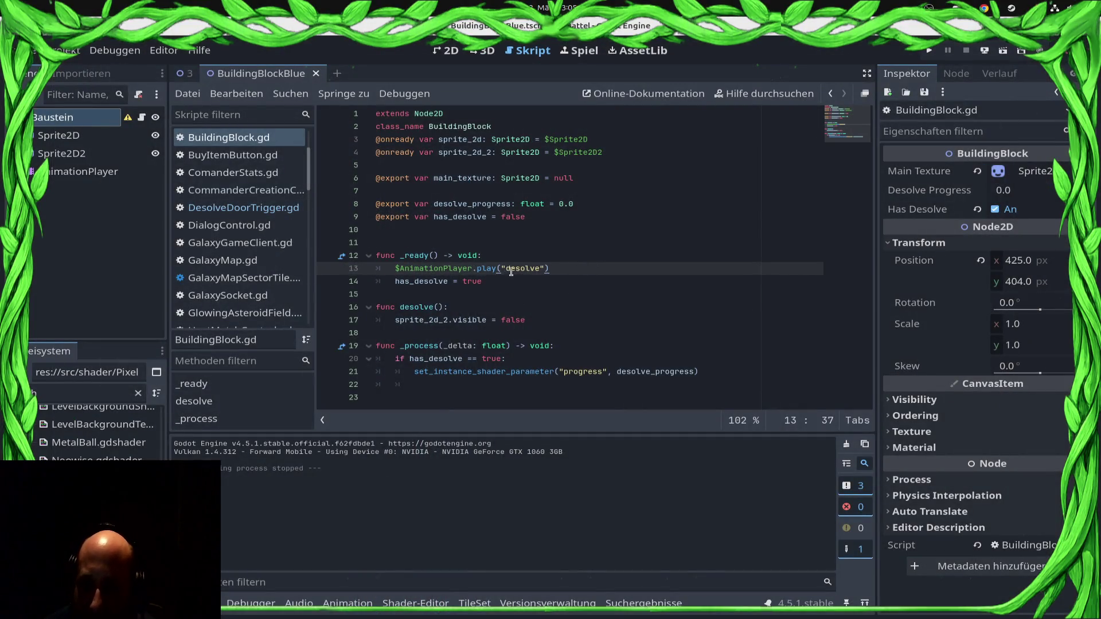
drag(507, 270, 484, 282)
double_click(580, 372)
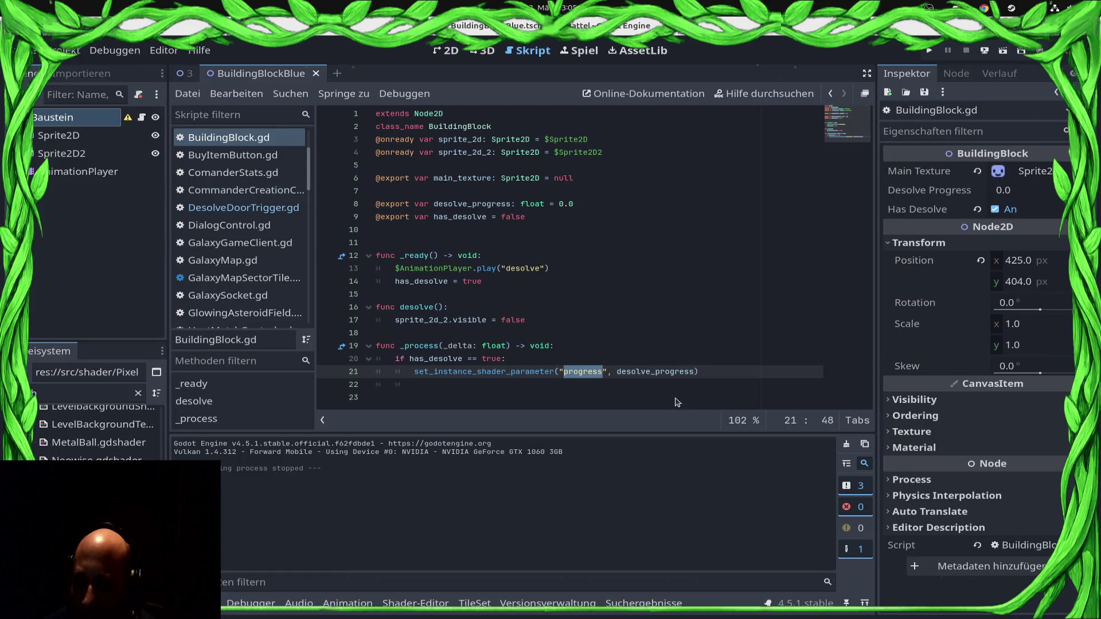
double_click(653, 372)
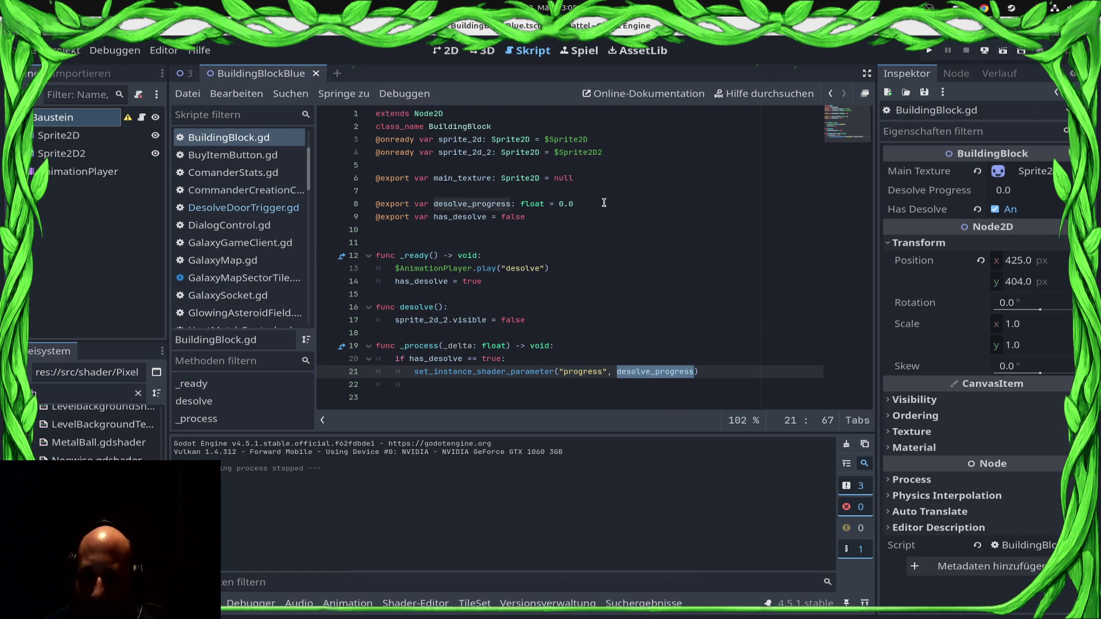
click(604, 203)
click(665, 372)
click(645, 358)
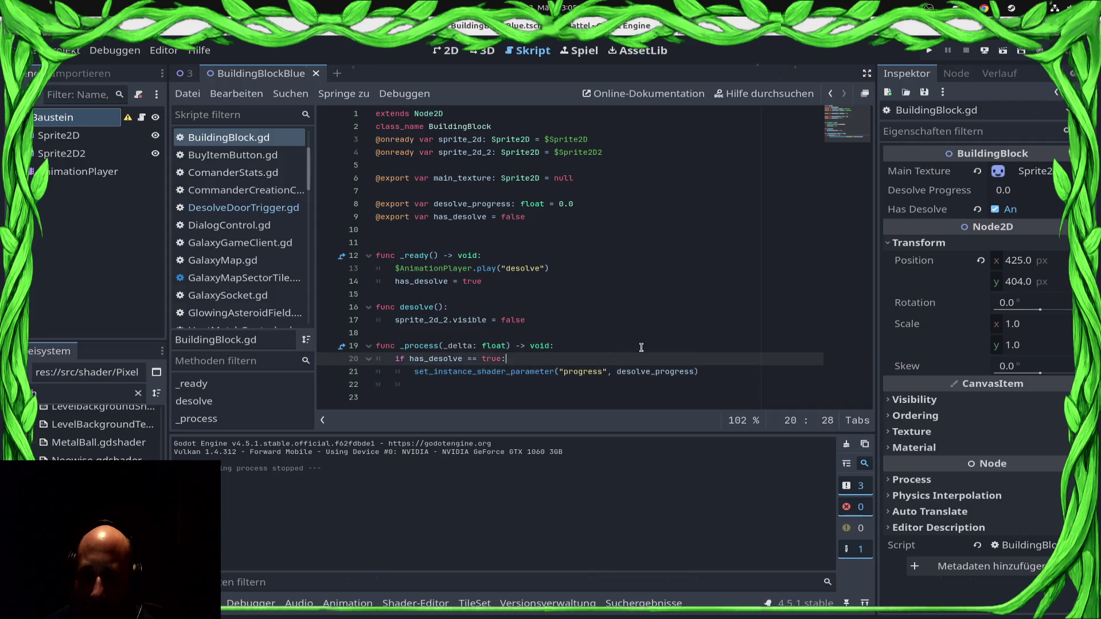
- Delete the 'if has_desolve == true:' line, unindent the shader call, save, and rerun the scene
key(ctrl+shift+k)
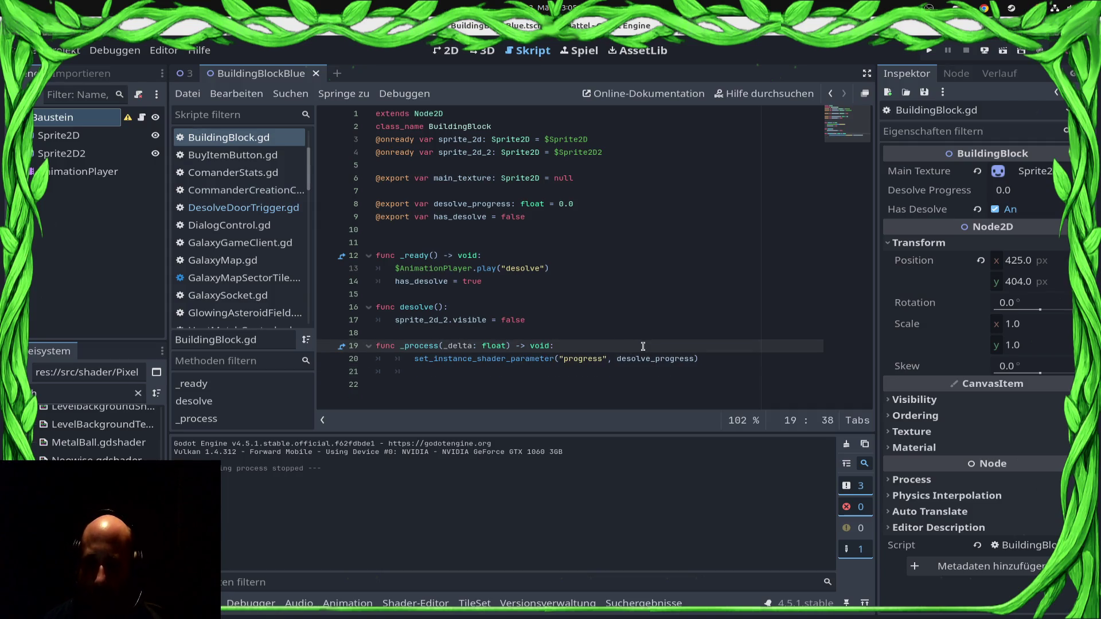
key(Down)
key(Home)
key(BackSpace)
key(ctrl+s)
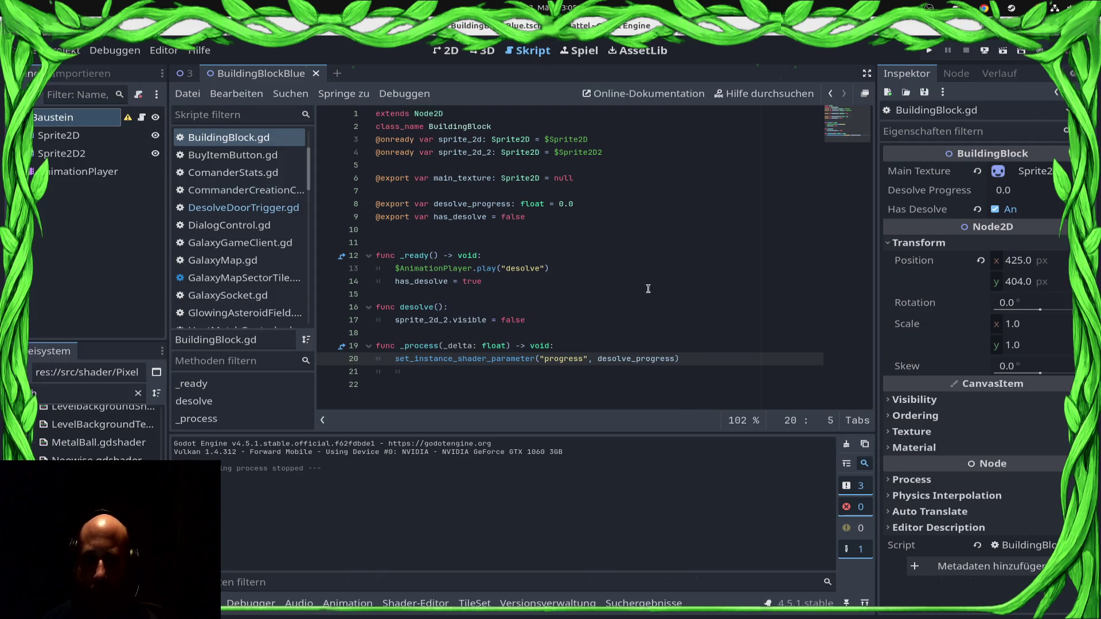
click(1003, 51)
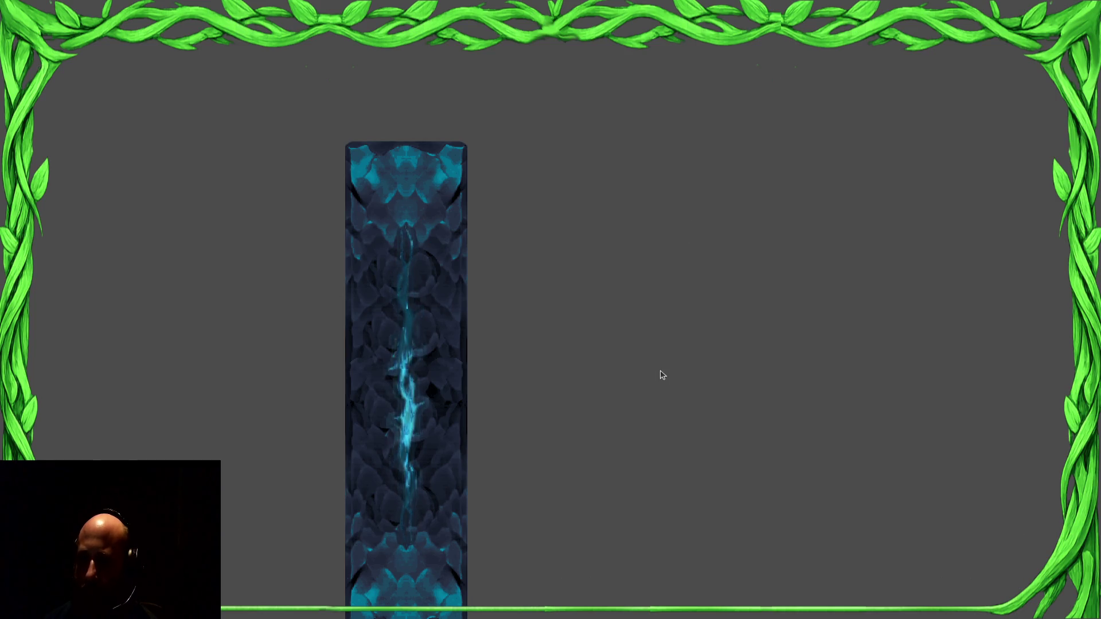
- Close the game and review _ready and the shader parameter call in _process
key(alt+F4)
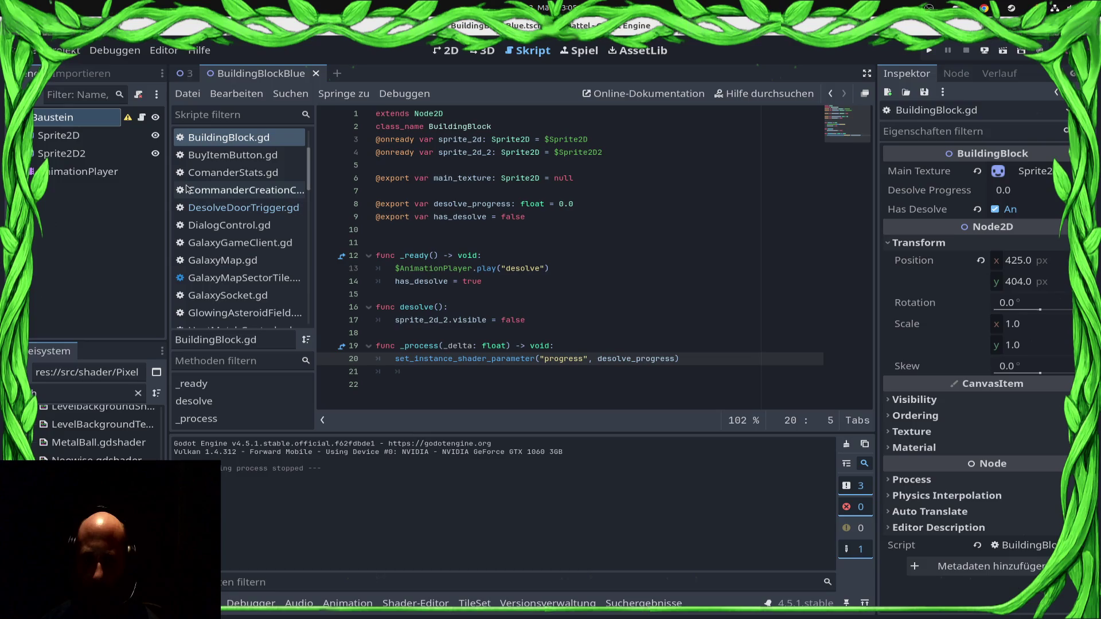
click(561, 286)
click(585, 257)
click(590, 270)
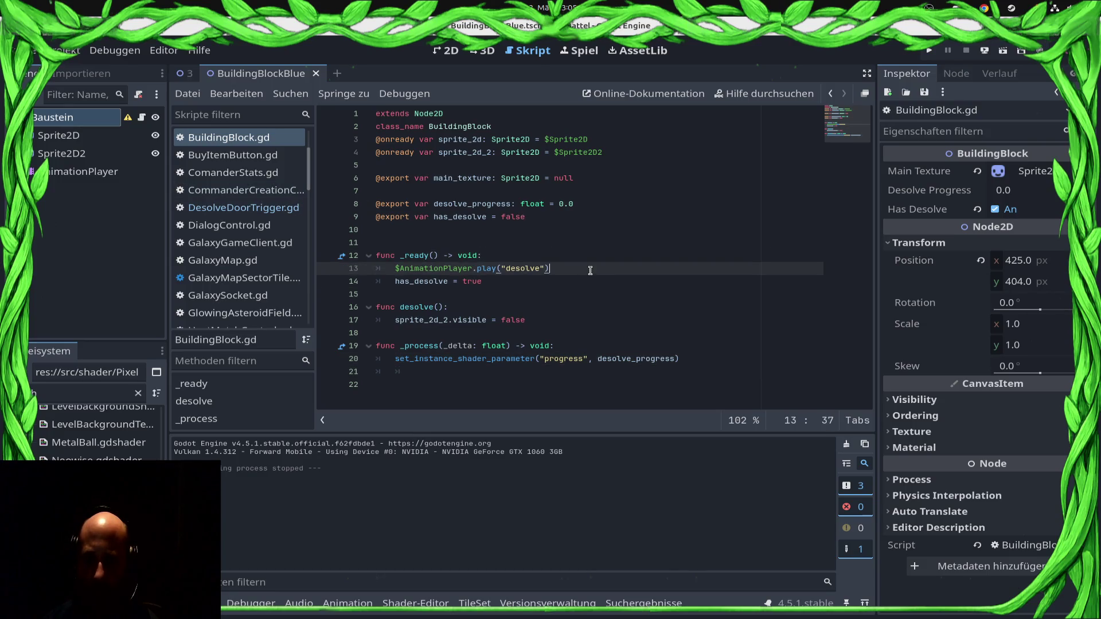
click(528, 284)
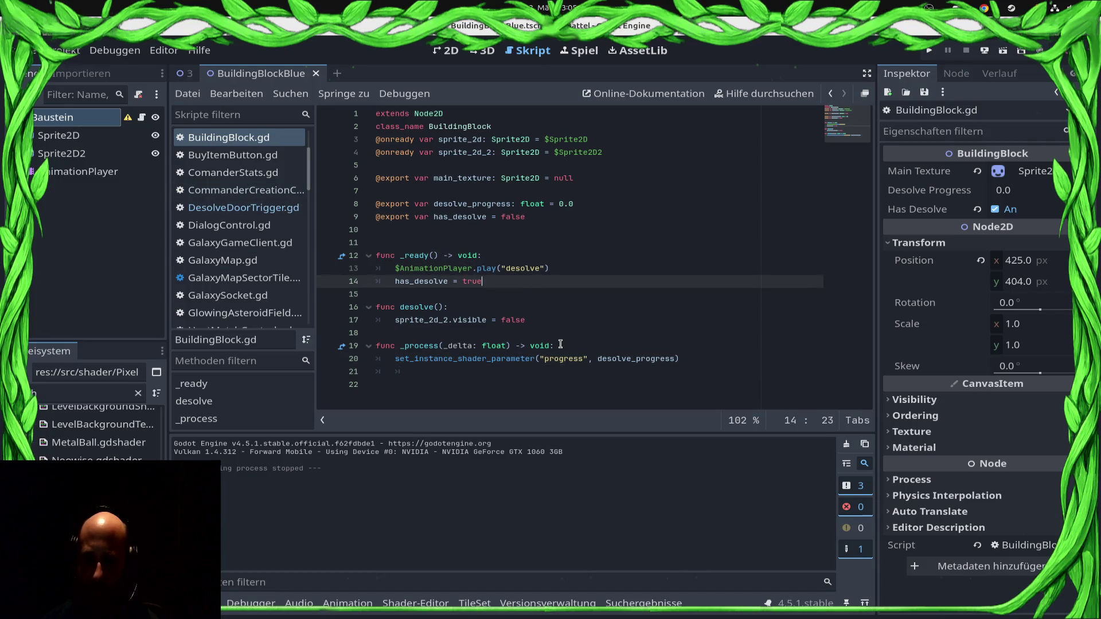
click(677, 359)
double_click(665, 359)
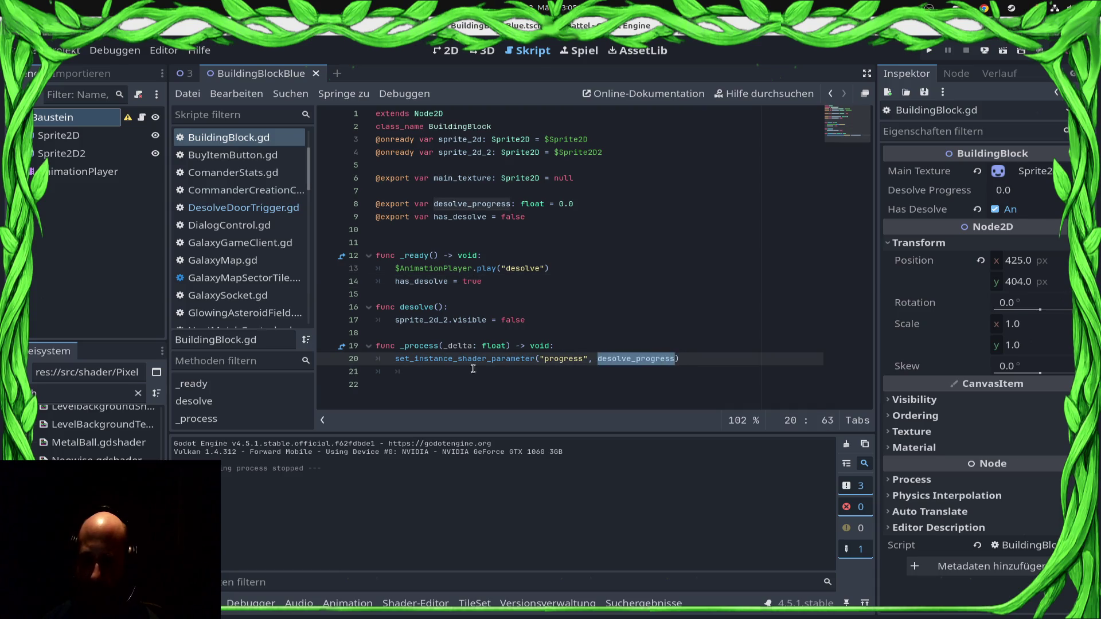
click(433, 367)
- Prefix the set_instance_shader_parameter call with 'sprite_2d.' and run the scene again
click(387, 358)
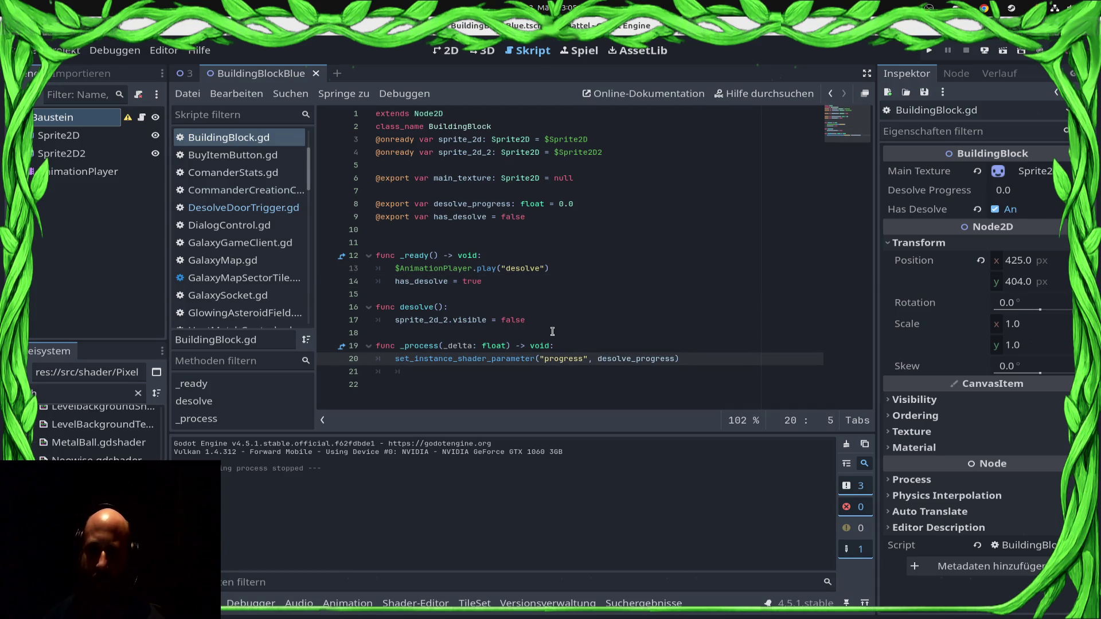
text(sp)
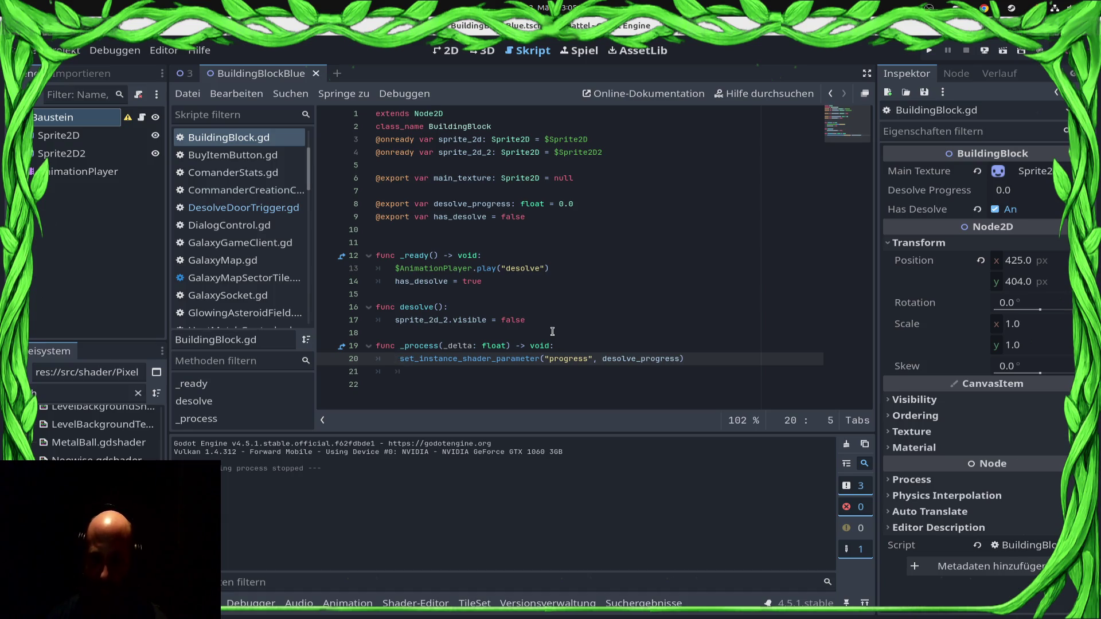
text(ri)
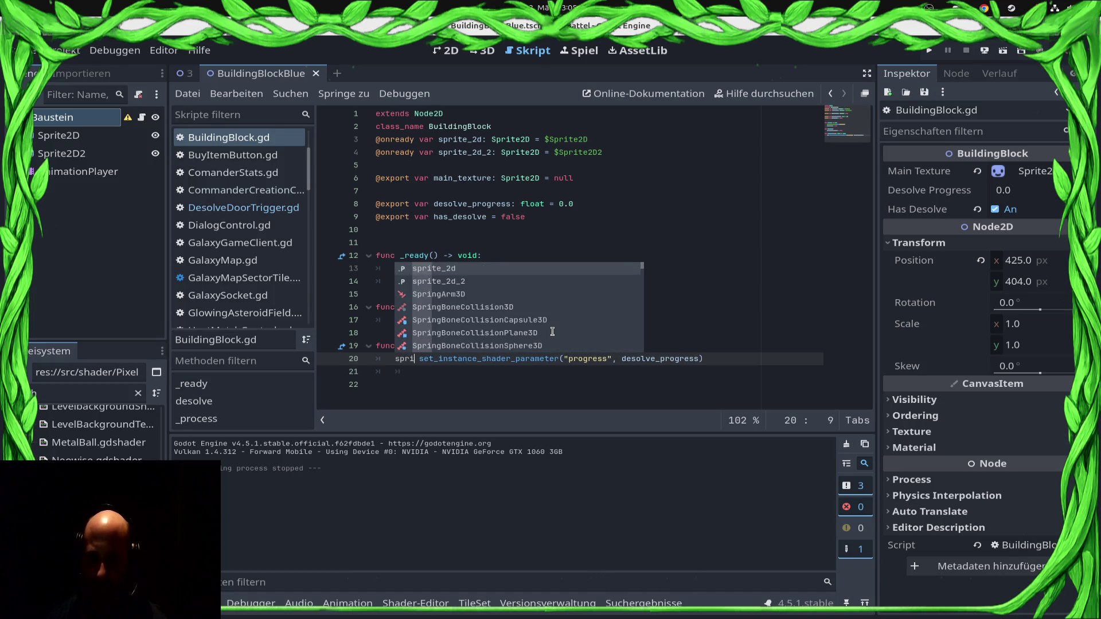
key(Return)
text(.)
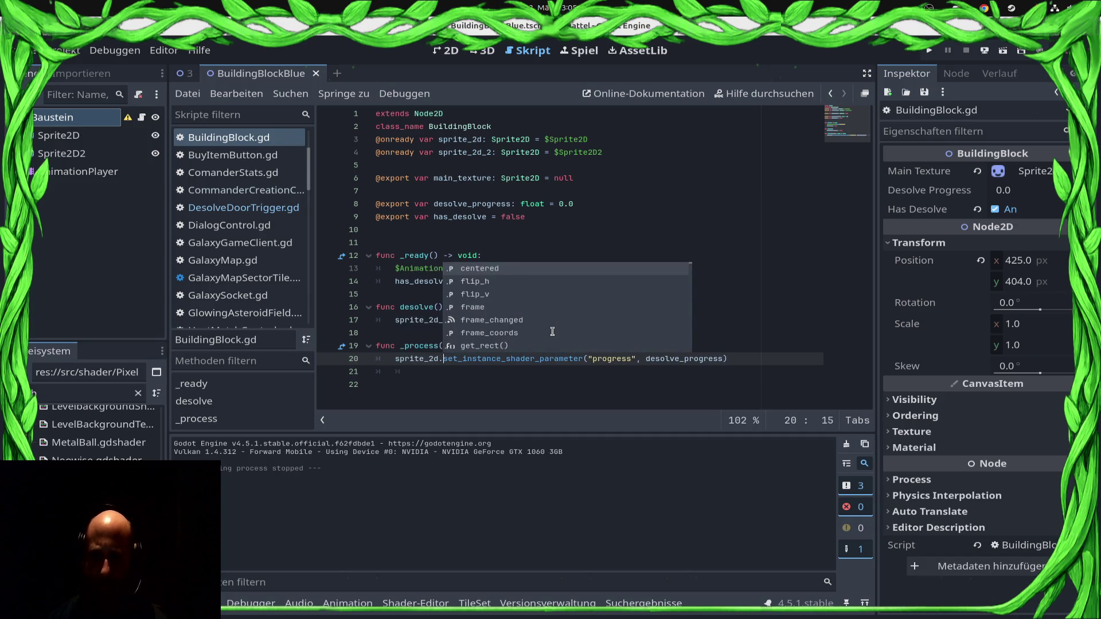
key(Escape)
key(F5)
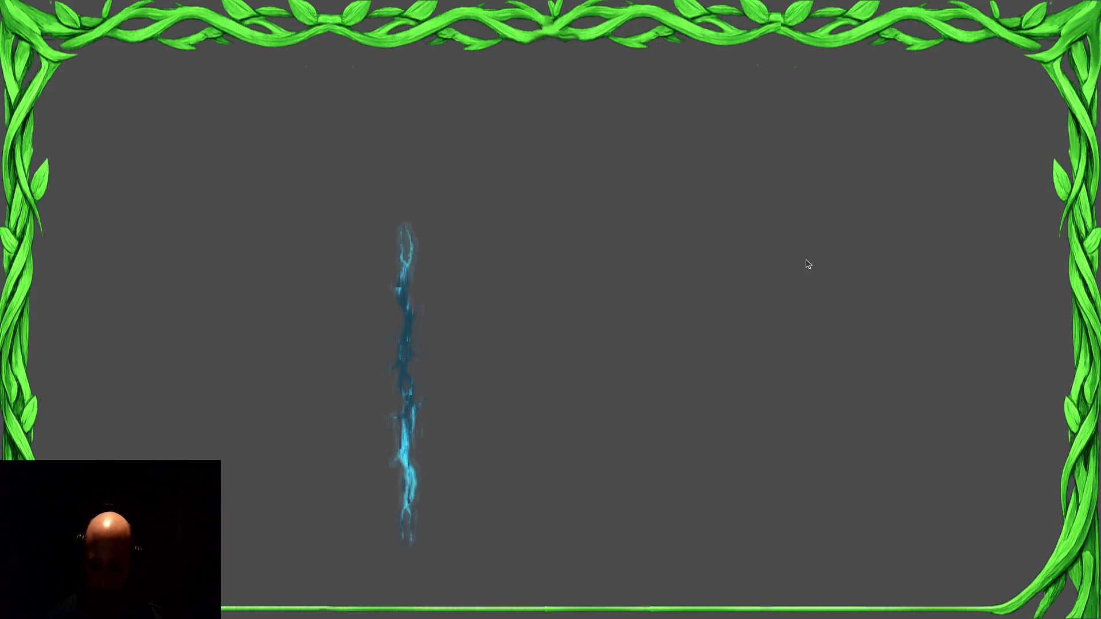
- Close the game, nest the sprite_2d shader call under 'if has_desolve == true:' in _process, and save
key(alt+F4)
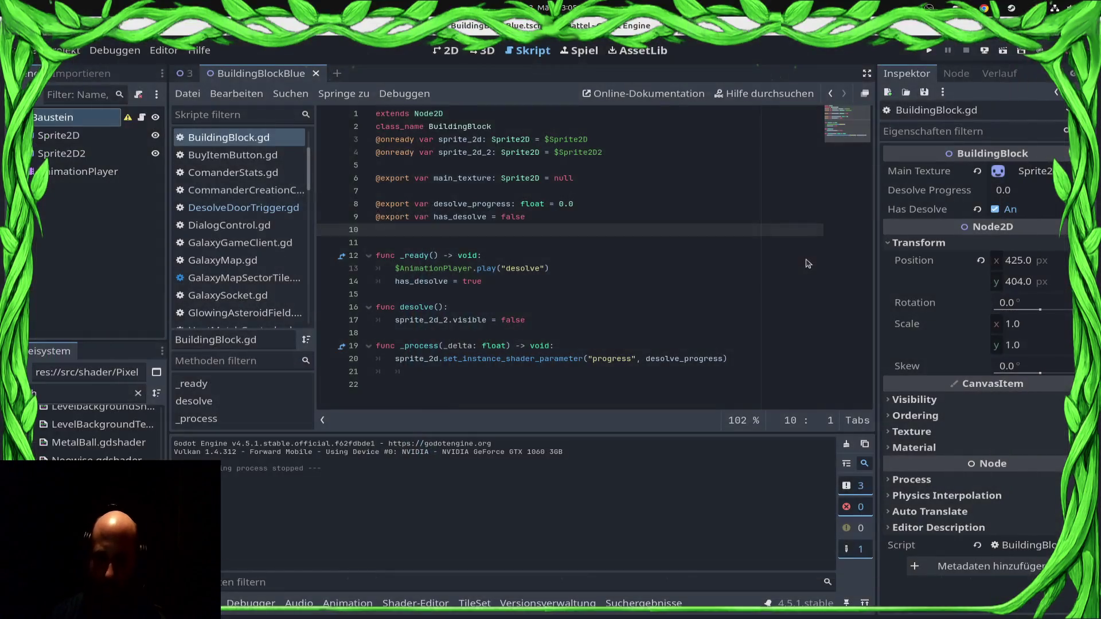
click(565, 320)
click(503, 277)
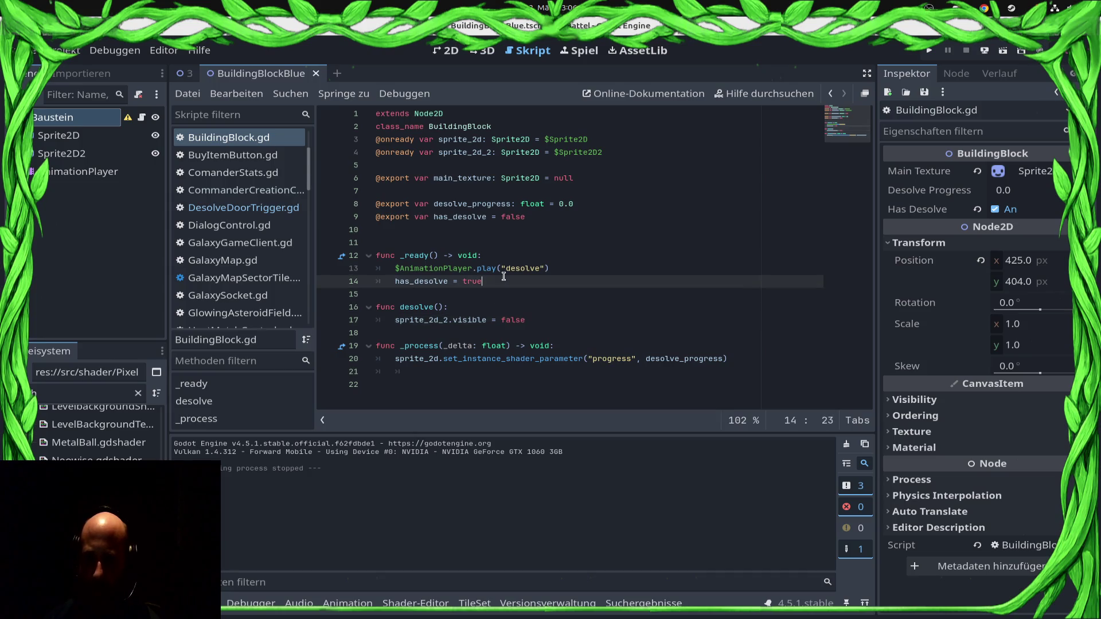
click(630, 346)
key(Return)
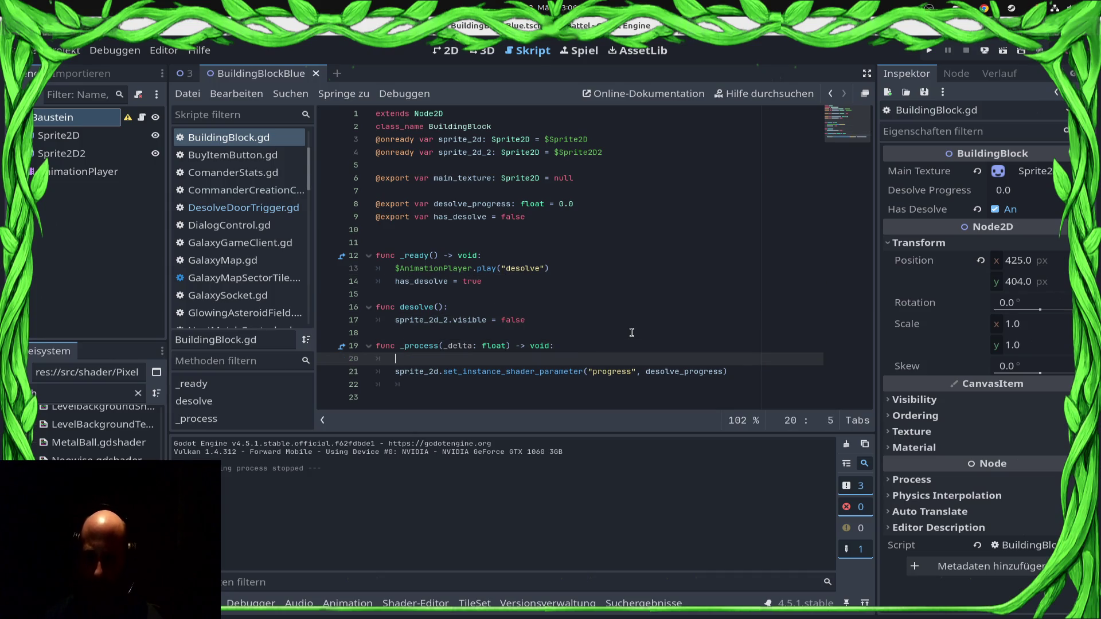
text(if has)
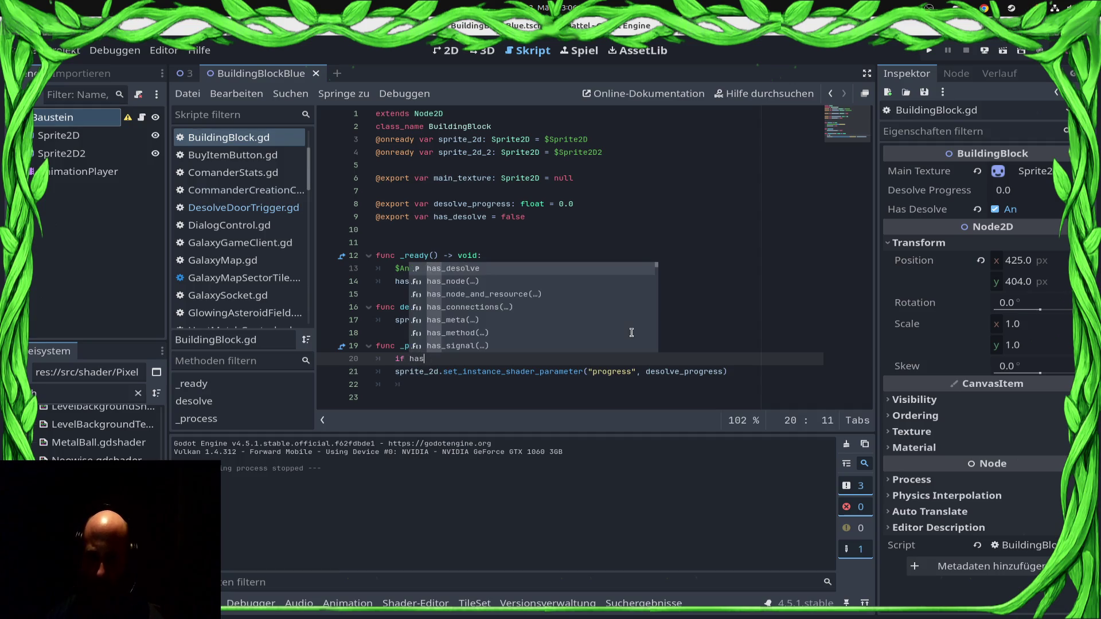
key(Return)
text(== true:)
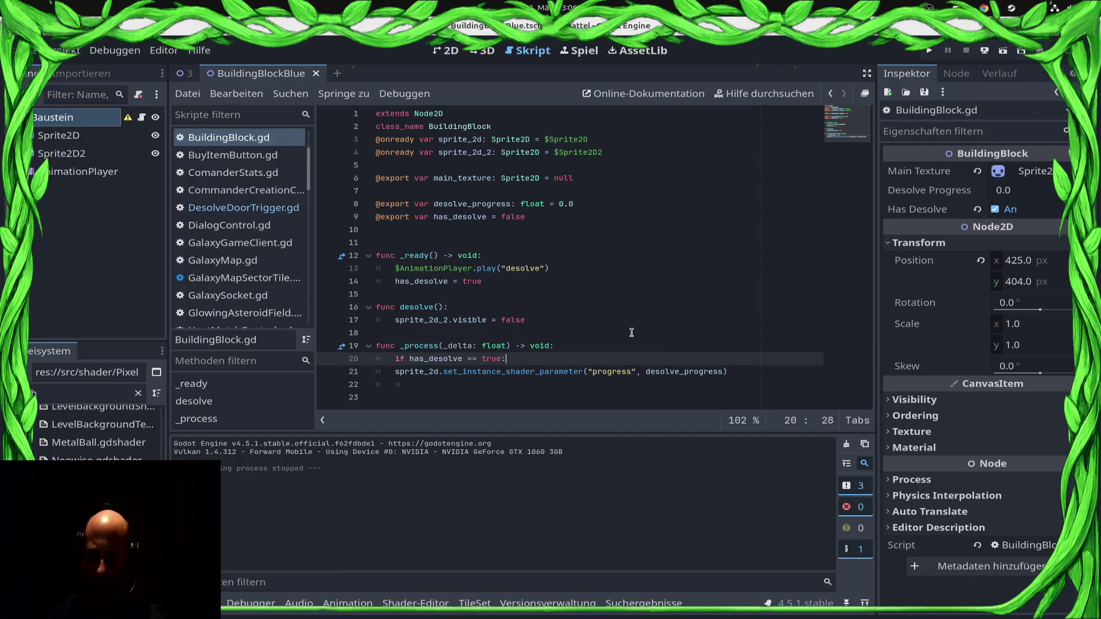
key(Down)
key(Home)
key(Tab)
key(ctrl+s)
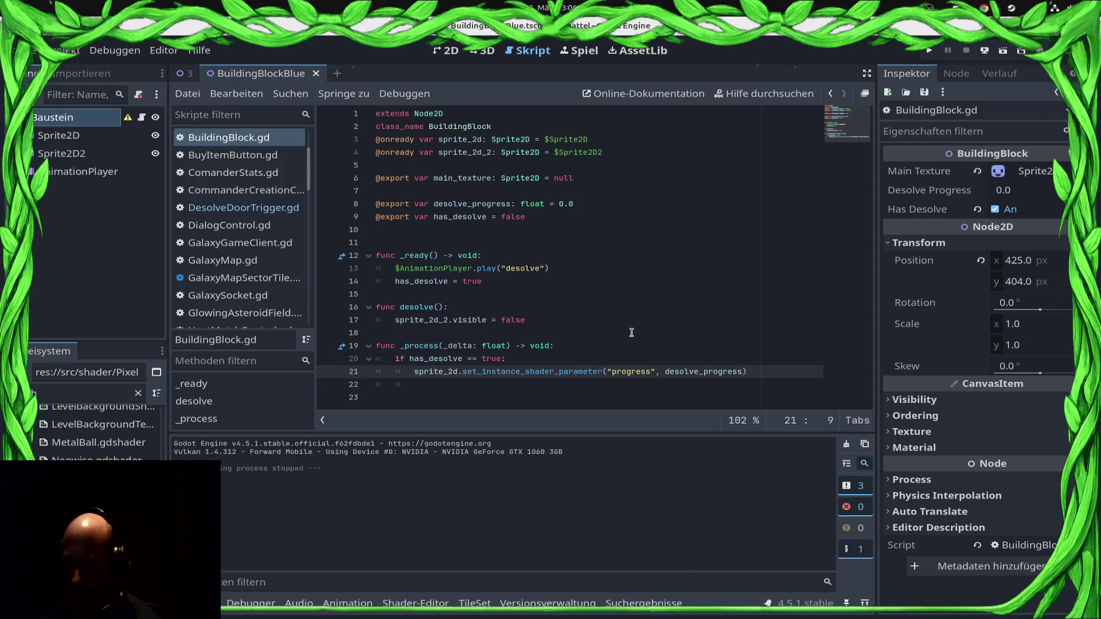
- Move the AnimationPlayer.play desolve call from _ready into desolve() and save
key(Up)
key(Up)
key(Up)
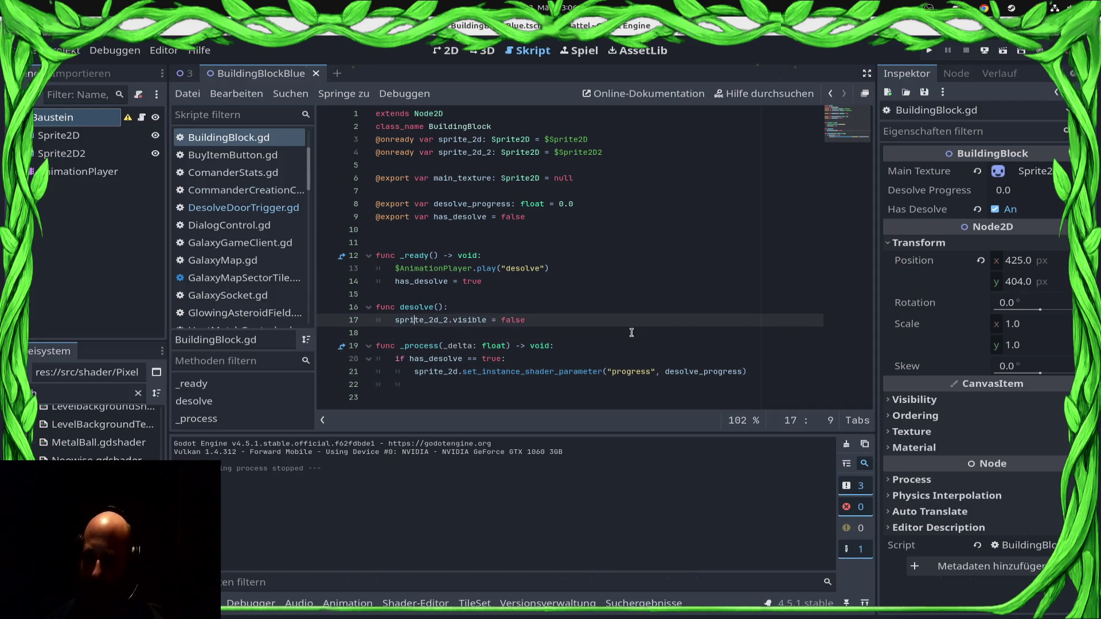
key(Up)
key(Up)
key(Up)
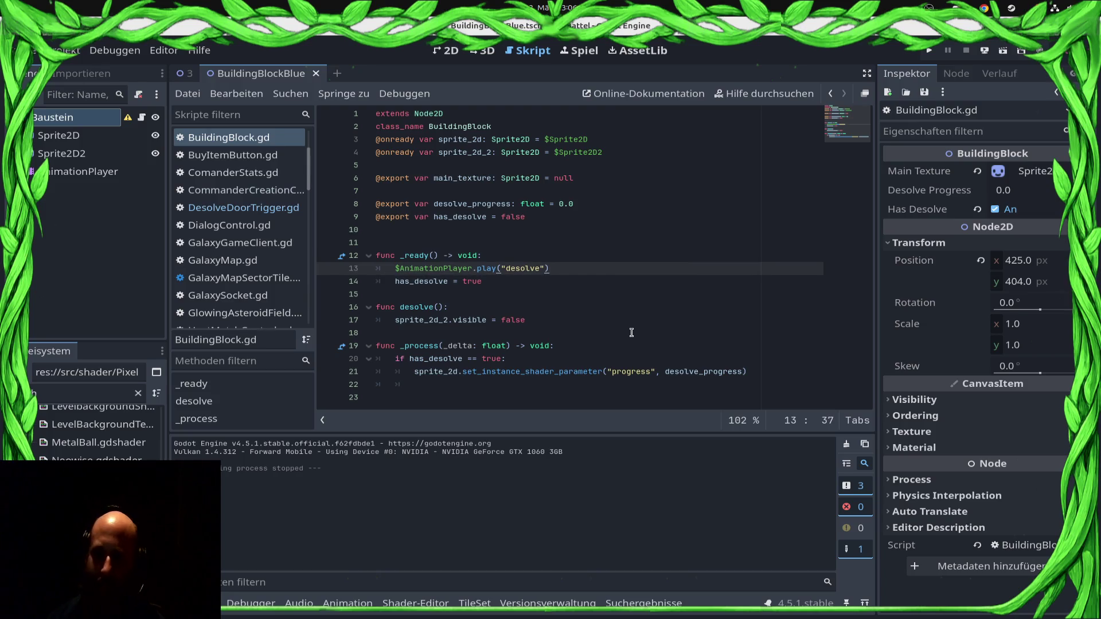
key(shift+Home)
key(ctrl+x)
key(Down)
key(Down)
key(Down)
key(End)
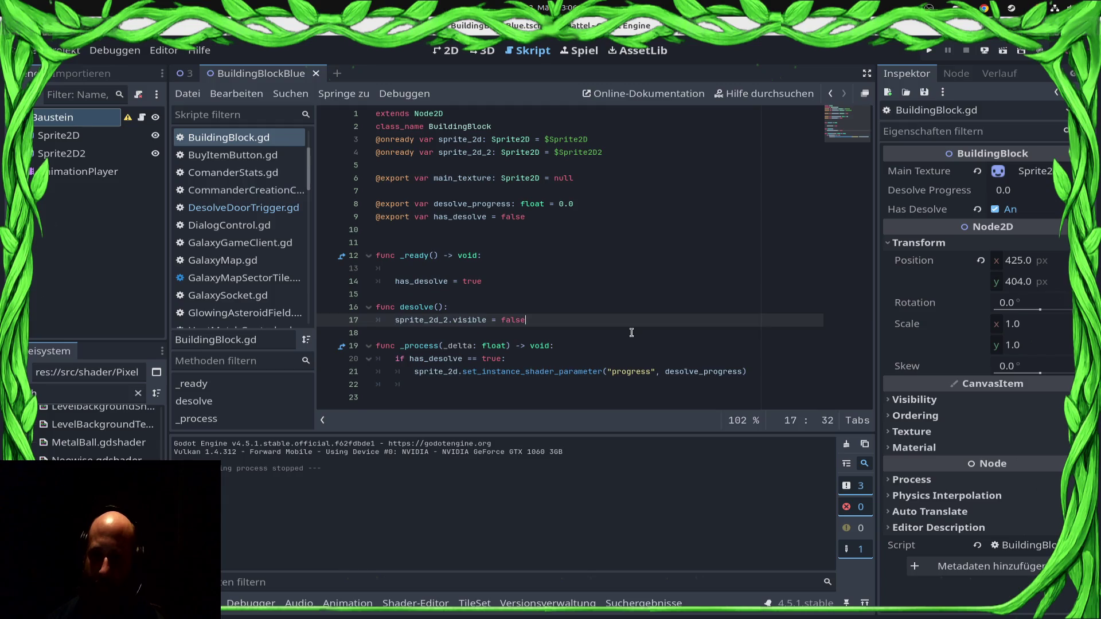
key(Return)
key(ctrl+v)
key(ctrl+s)
- Delete the leftover _ready function, add a blank line after desolve(), and save
key(Up)
key(Up)
key(Up)
key(shift+Down)
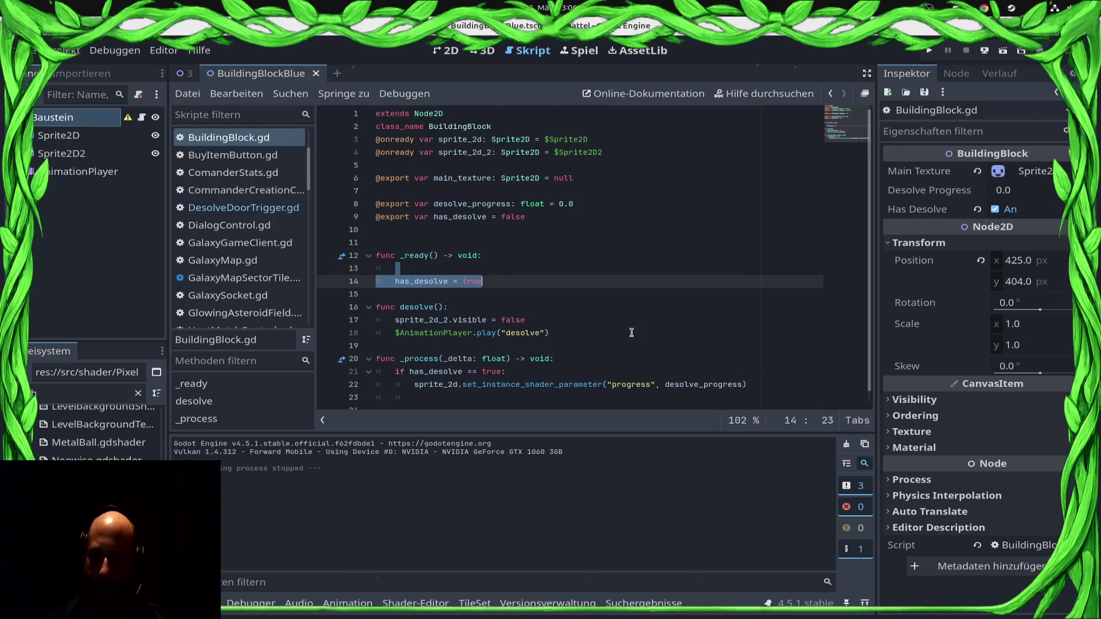
key(Down)
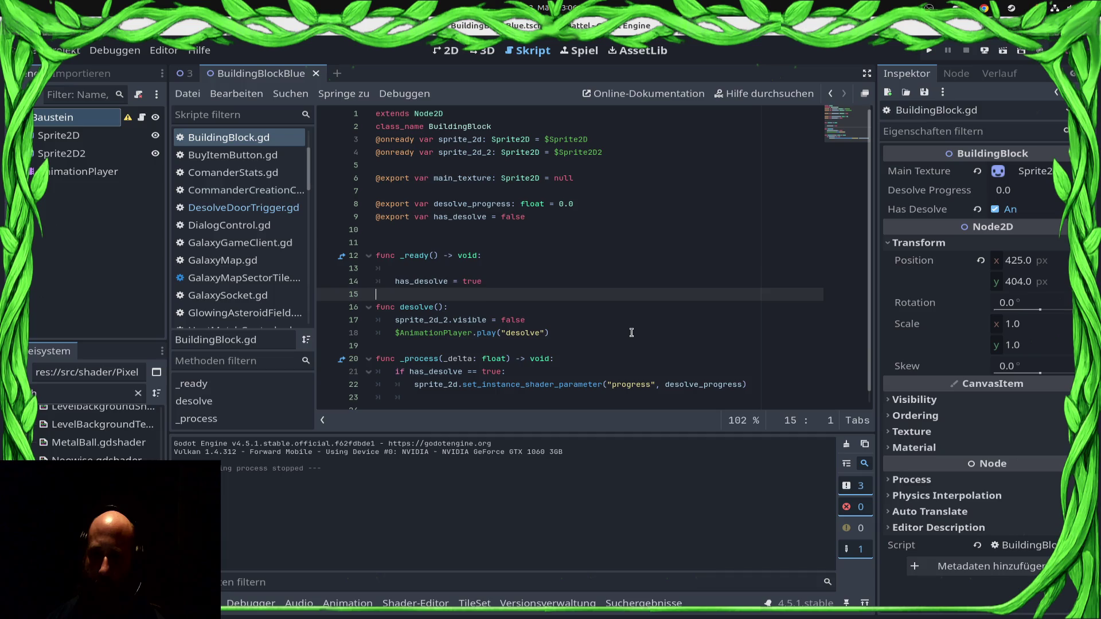
key(shift+Up)
key(shift+Up)
key(shift+Up)
key(ctrl+x)
key(ctrl+s)
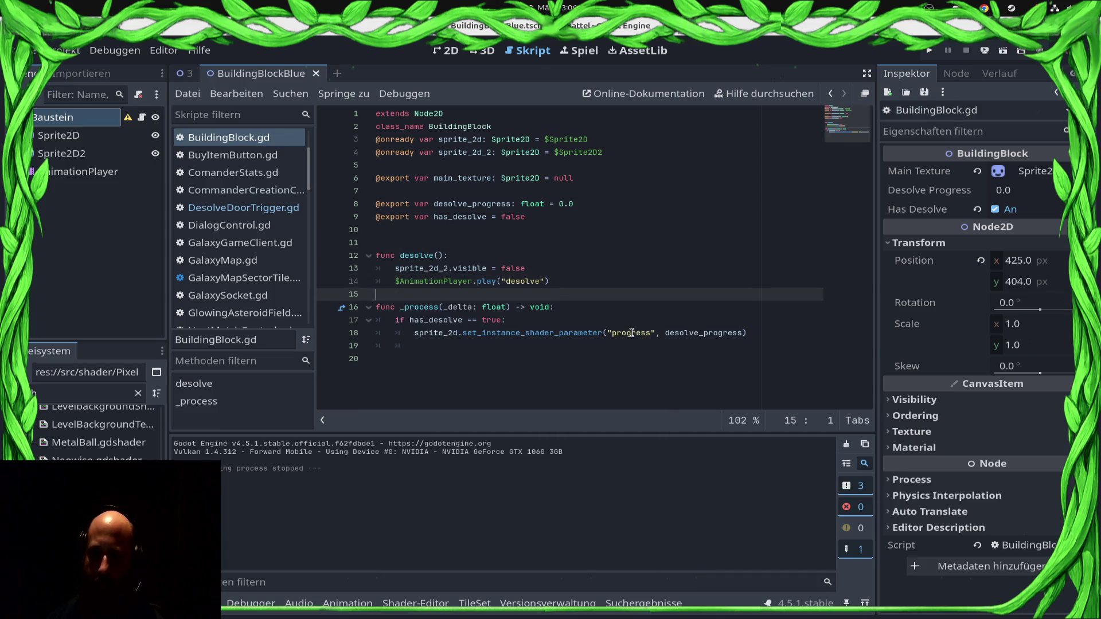
key(Return)
key(ctrl+s)
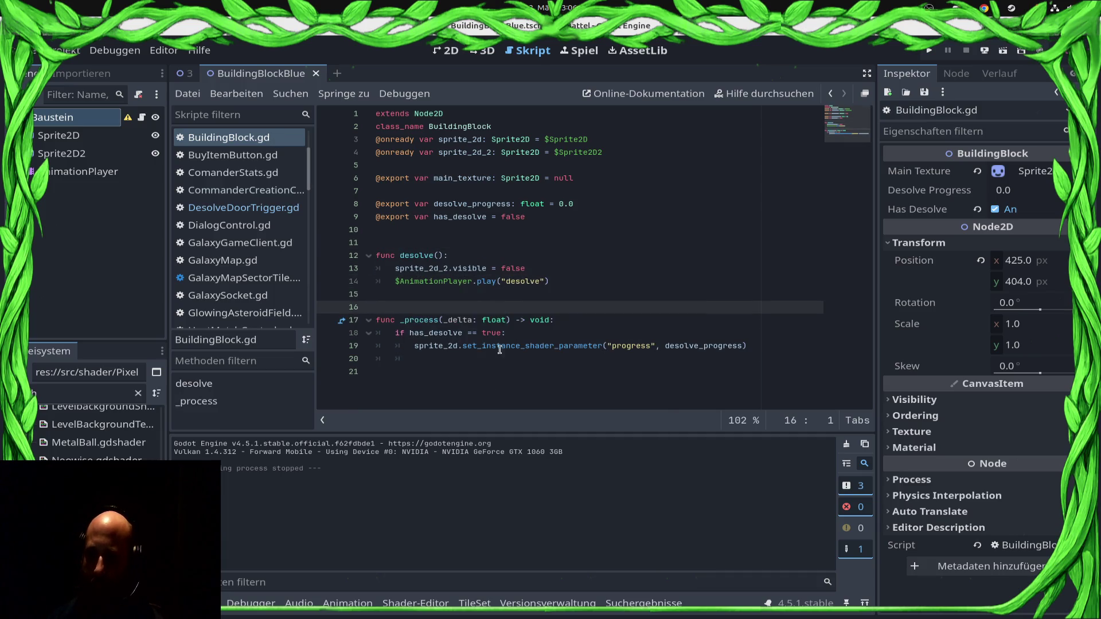
- Reset Baustein's position to 0, 0, save the building block scene, and open scene tab 3
click(243, 208)
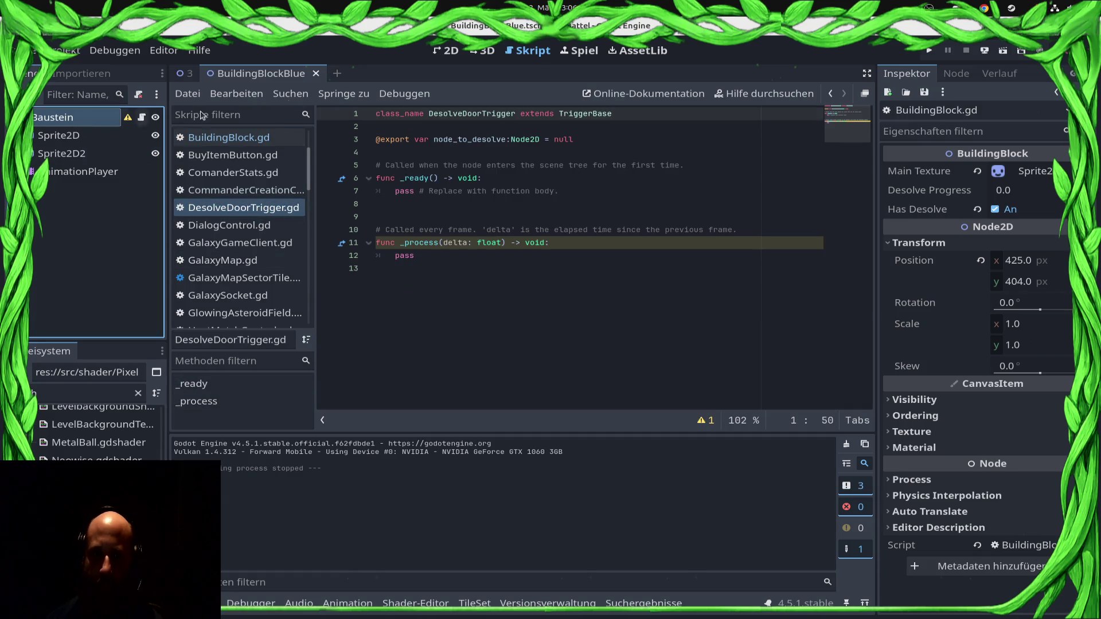
click(446, 51)
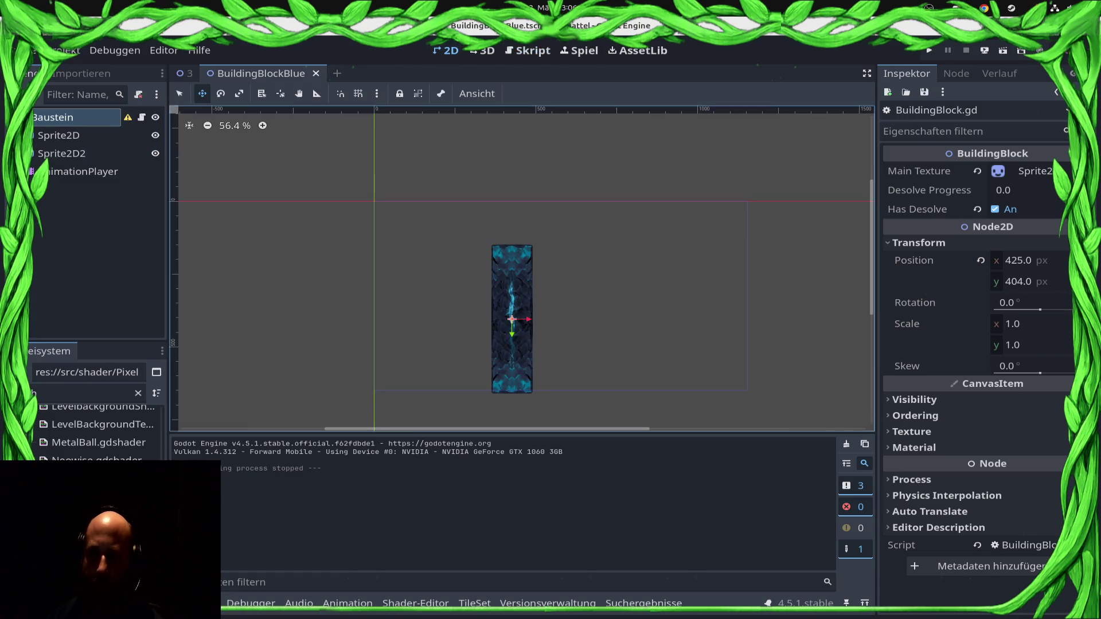
click(979, 260)
key(ctrl+s)
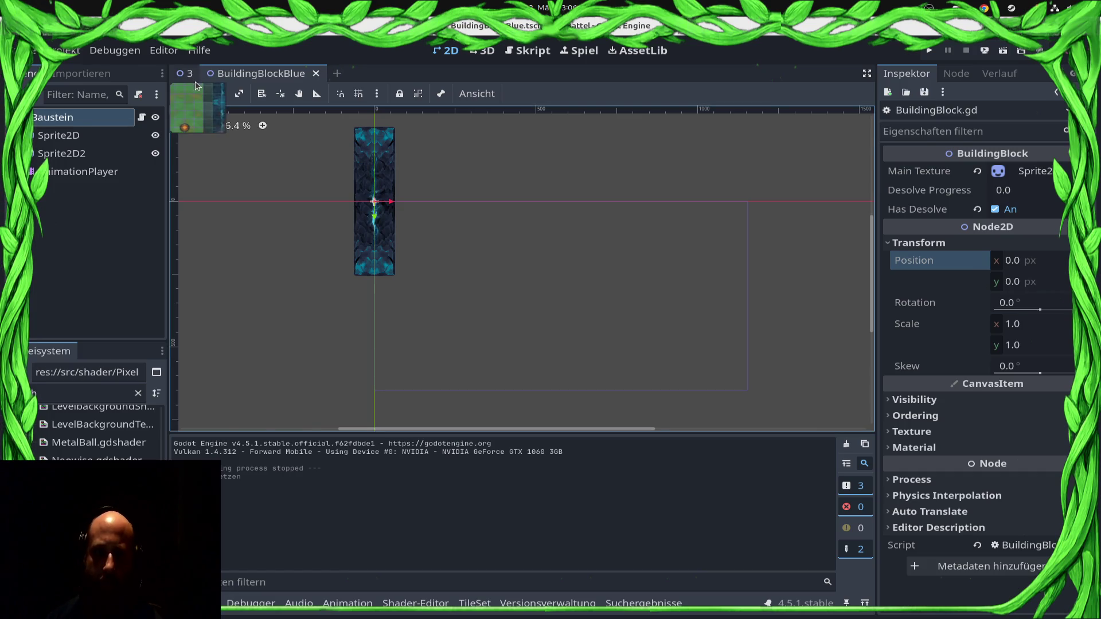
click(193, 76)
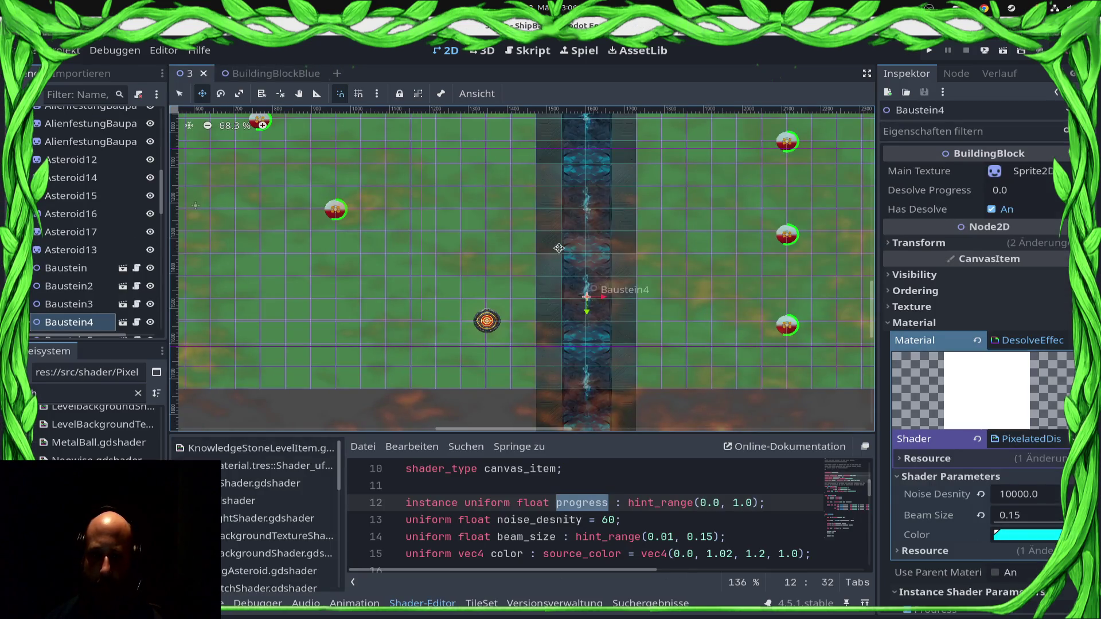
- Rename the Baustein4 node in the level-3 Scene tree to HiddenDoor
scroll(559, 248, down, 3)
scroll(559, 248, right, 3)
scroll(136, 236, down, 3)
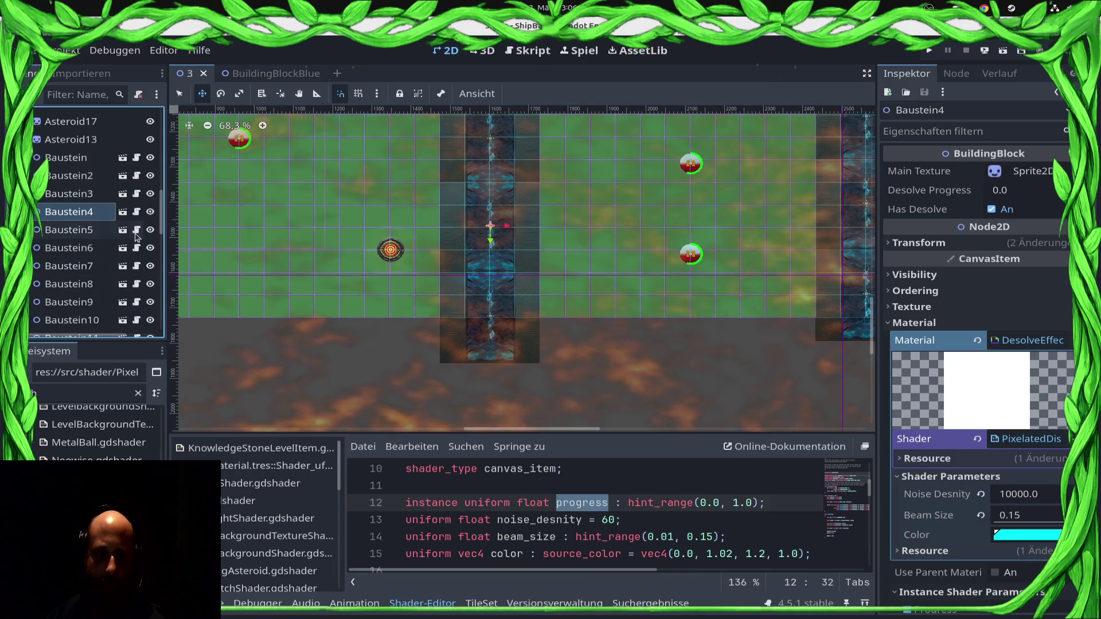
key(F2)
text(HiddenD)
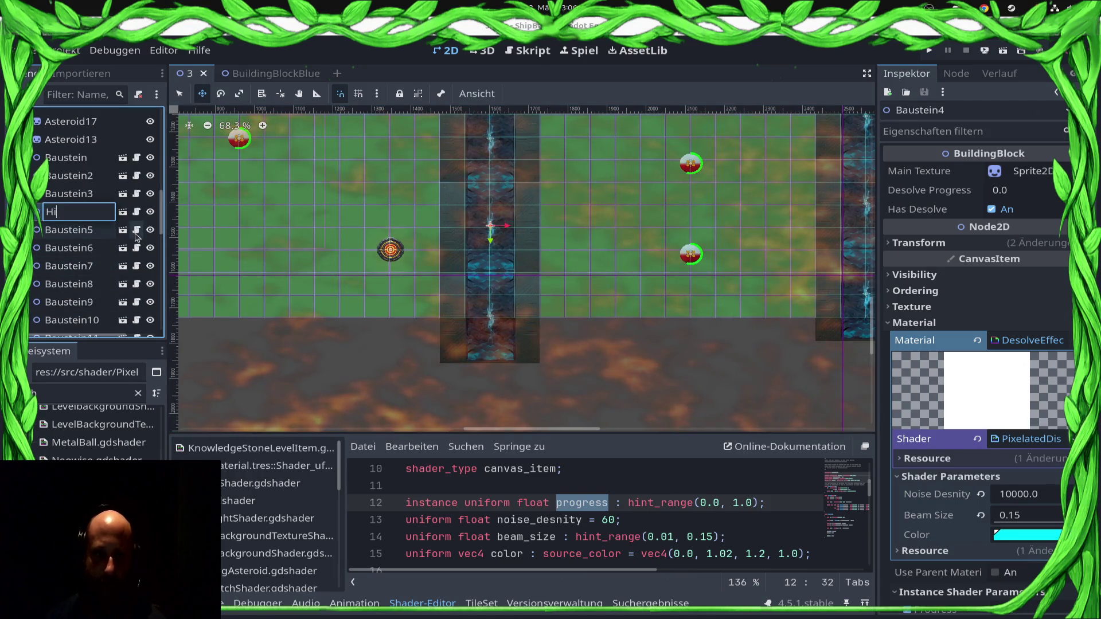
text(oor)
key(Return)
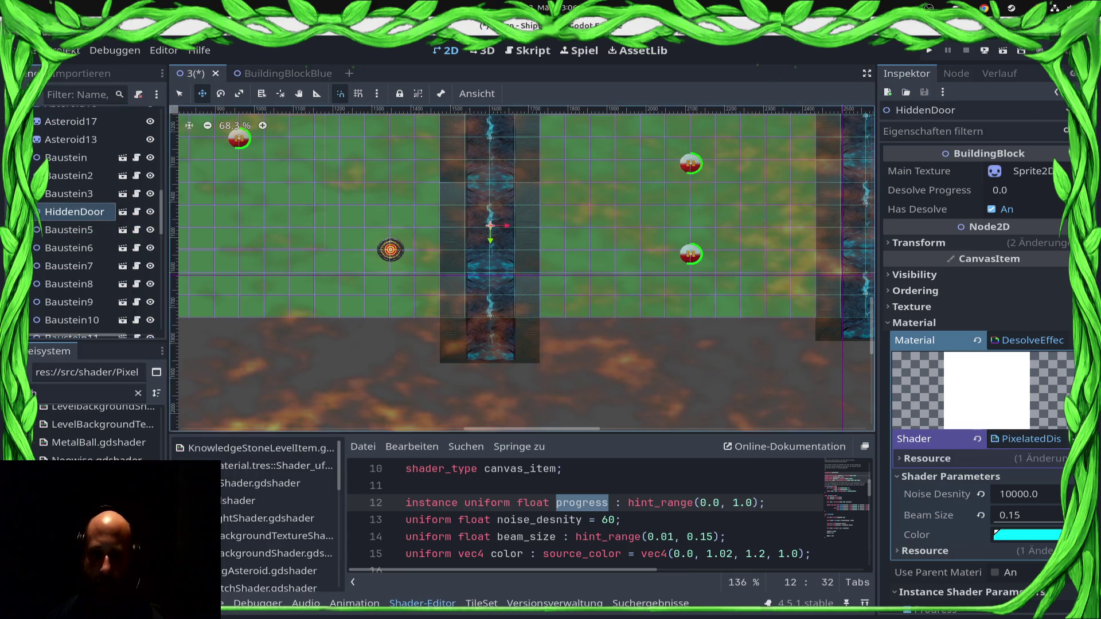
scroll(952, 401, down, 3)
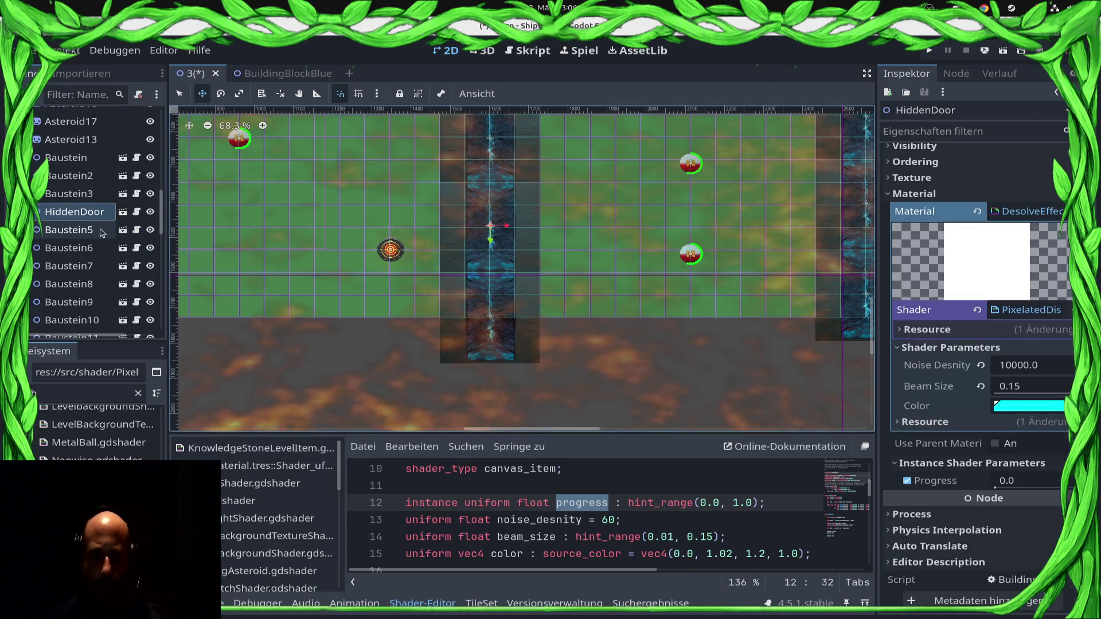
scroll(92, 241, down, 10)
scroll(92, 241, up, 2)
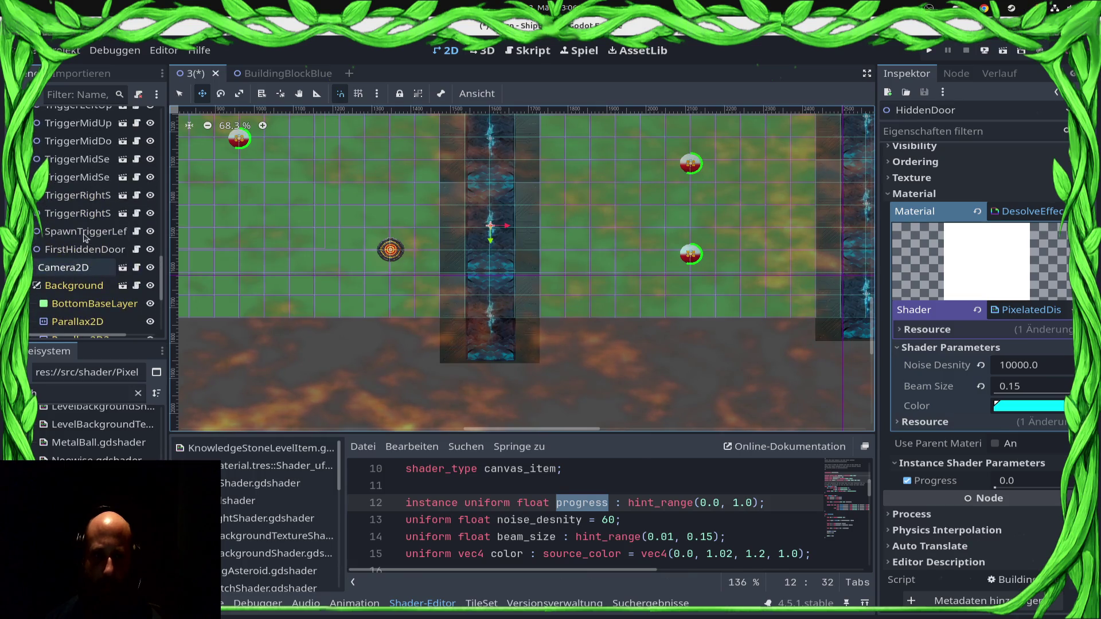
- Open FirstHiddenDoor's DesolveDoorTrigger script and select the template _ready and _process code
click(109, 250)
click(137, 250)
click(521, 267)
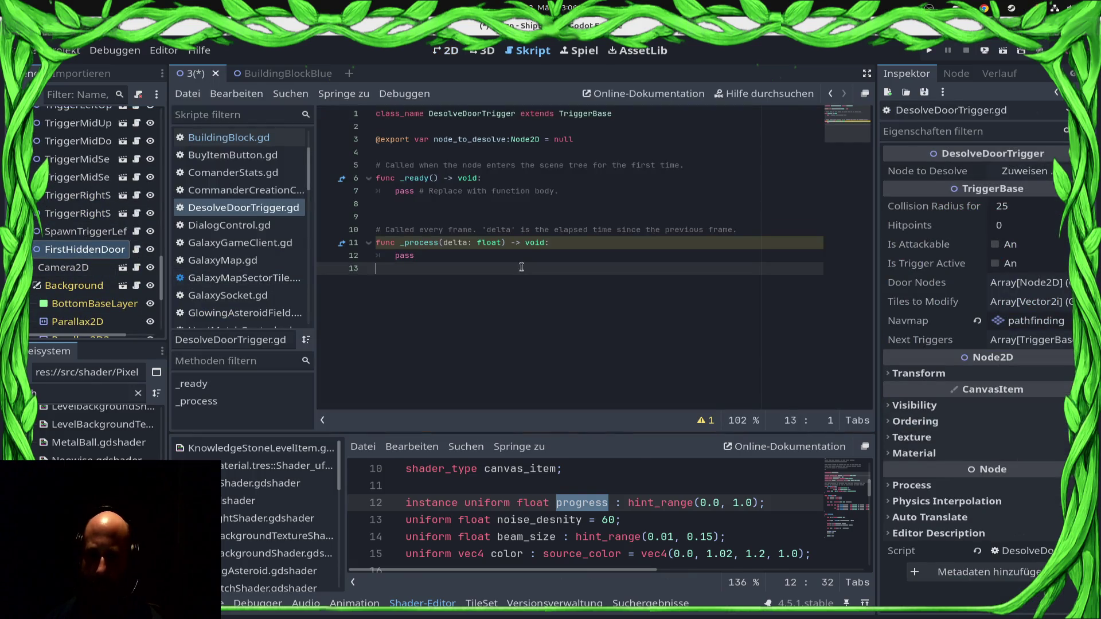
click(553, 142)
double_click(466, 113)
click(471, 204)
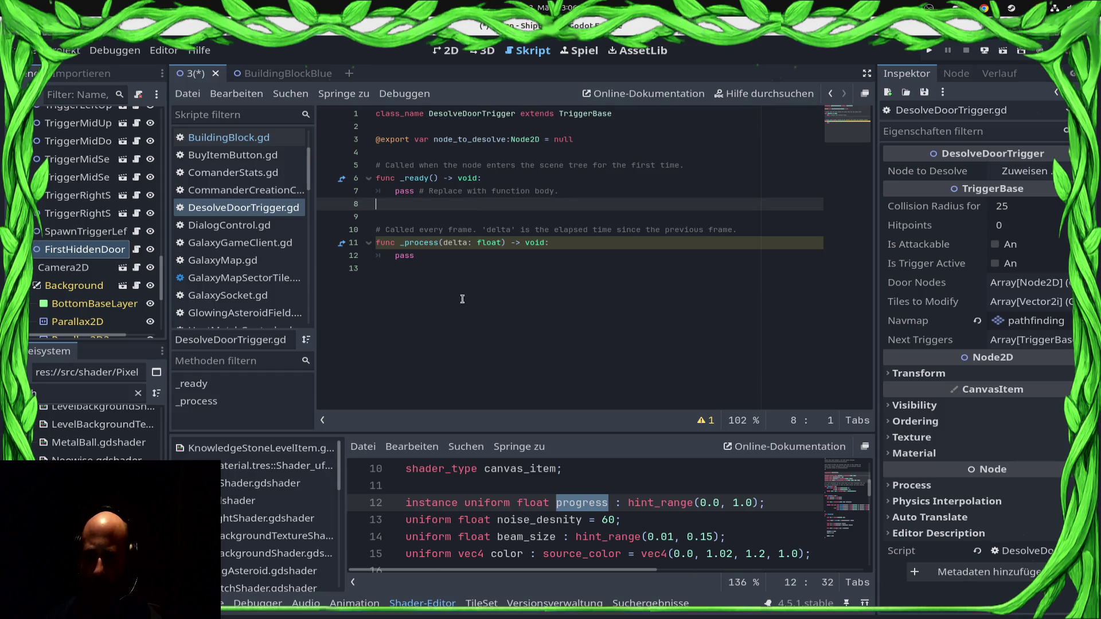
click(449, 260)
drag(486, 287, 319, 163)
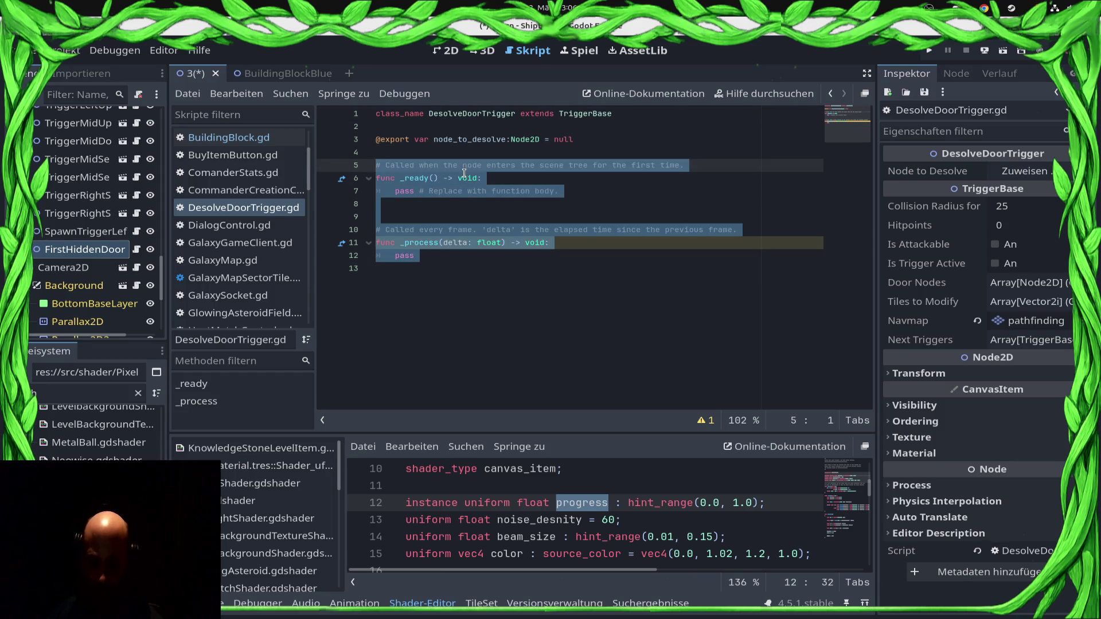
- Replace the template code with an init() function whose body is pass
text(func init())
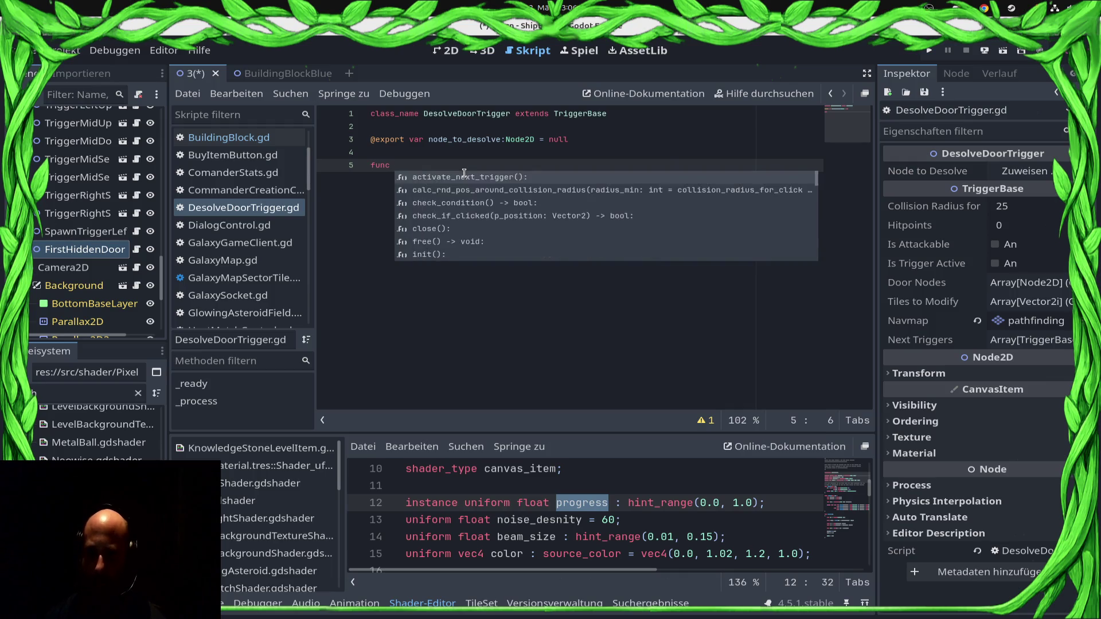
key(Return)
key(BackSpace)
text(:)
key(Return)
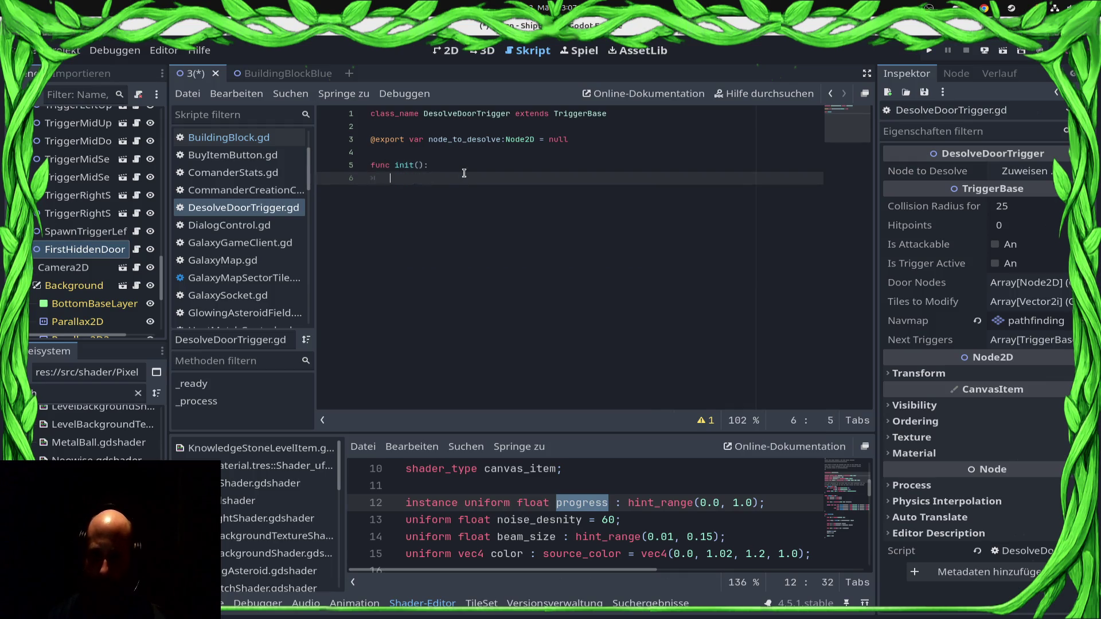
text(pass)
key(Return)
key(Return)
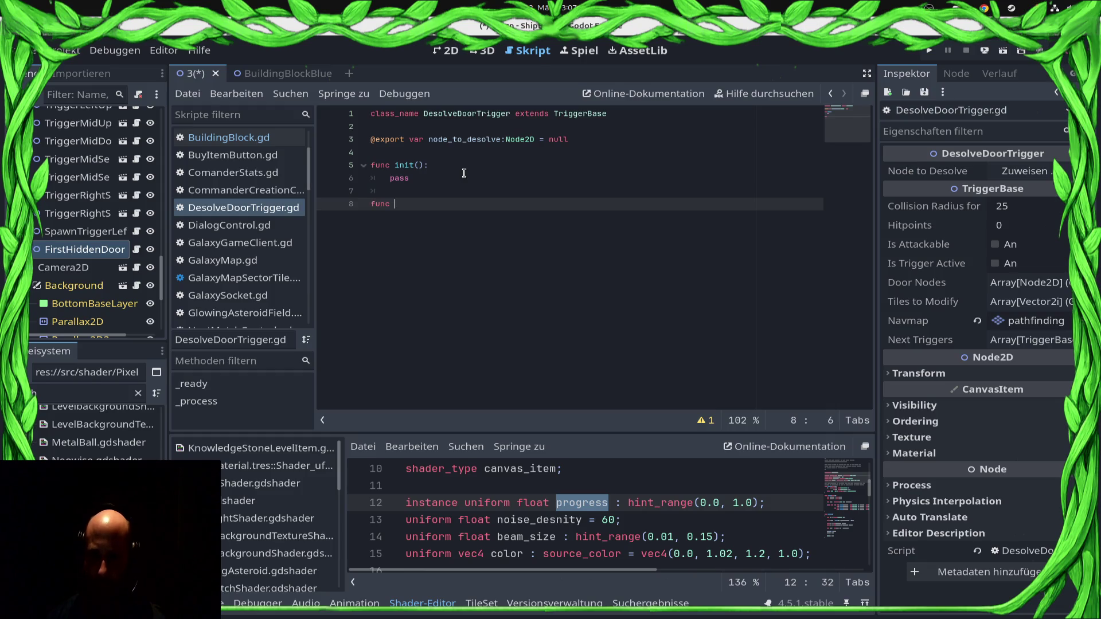
- Add check_condition() -> bool and trigger() functions to the script and save it
text(eck)
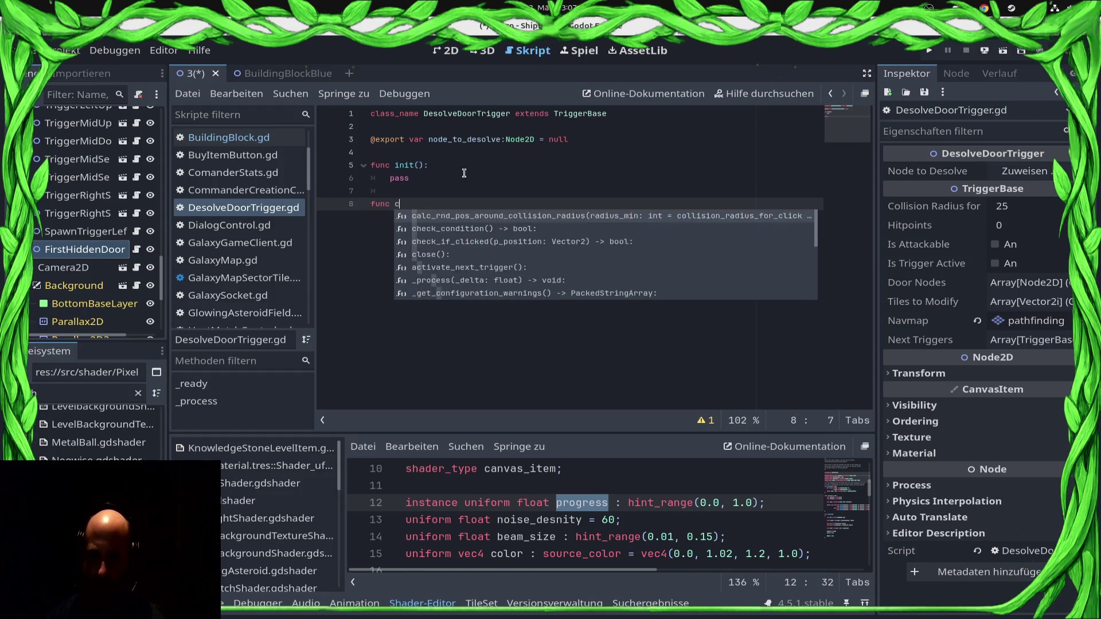
key(Return)
key(Return)
text(pass)
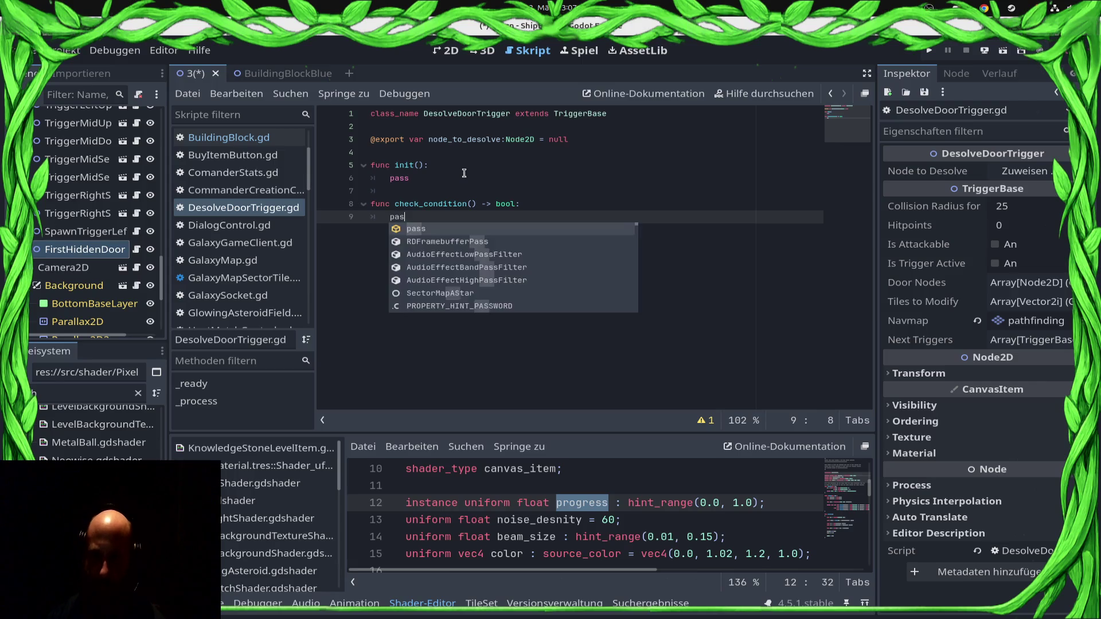
key(Return)
key(Return)
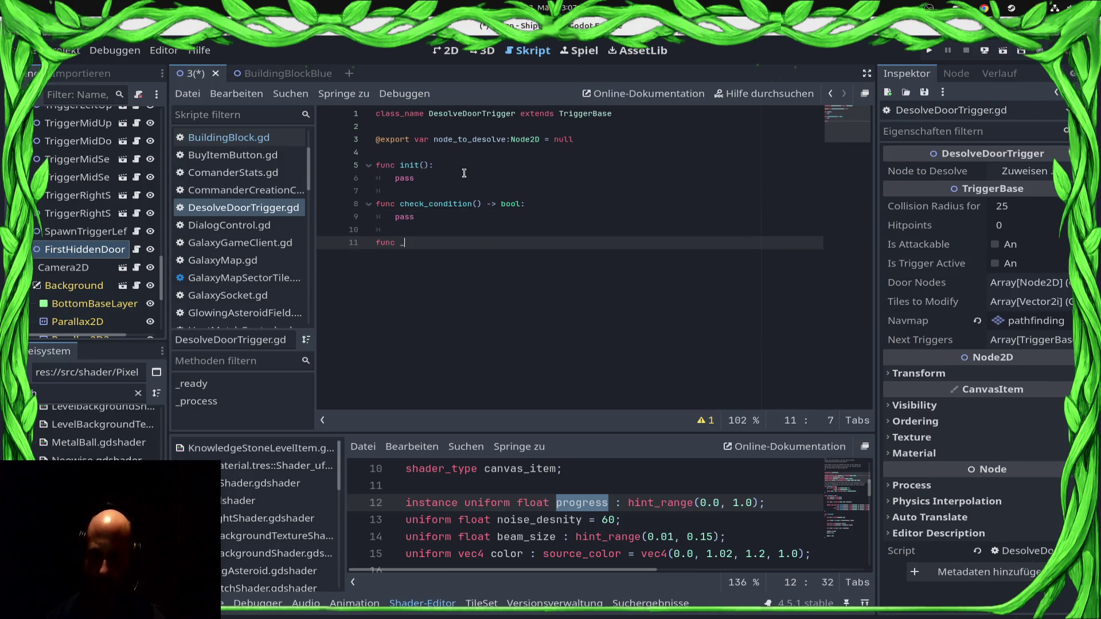
key(BackSpace)
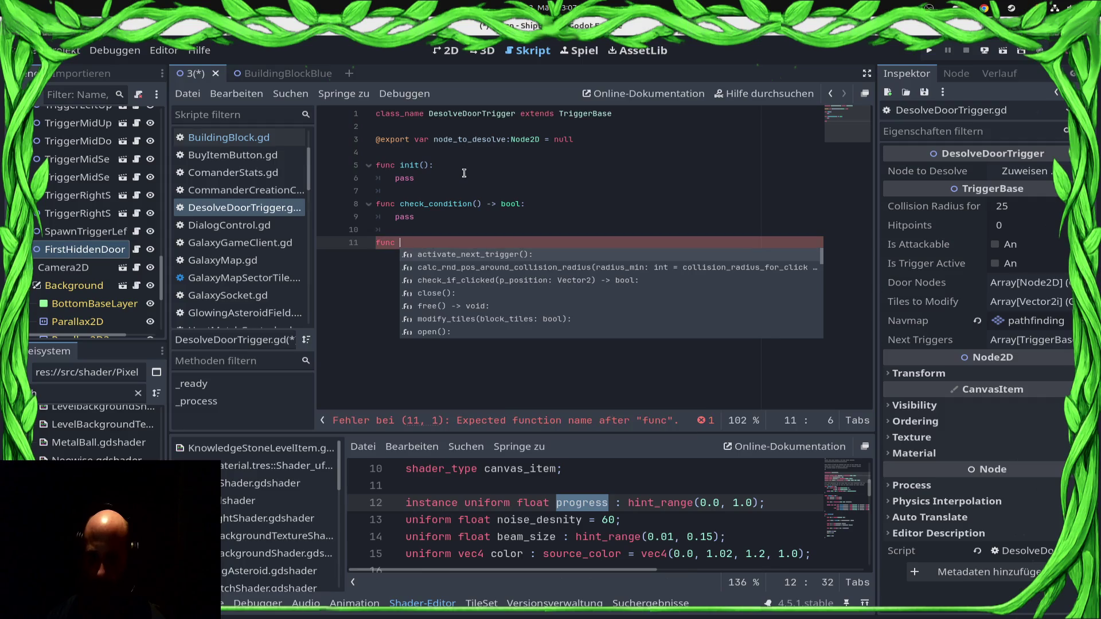
text(trigger():)
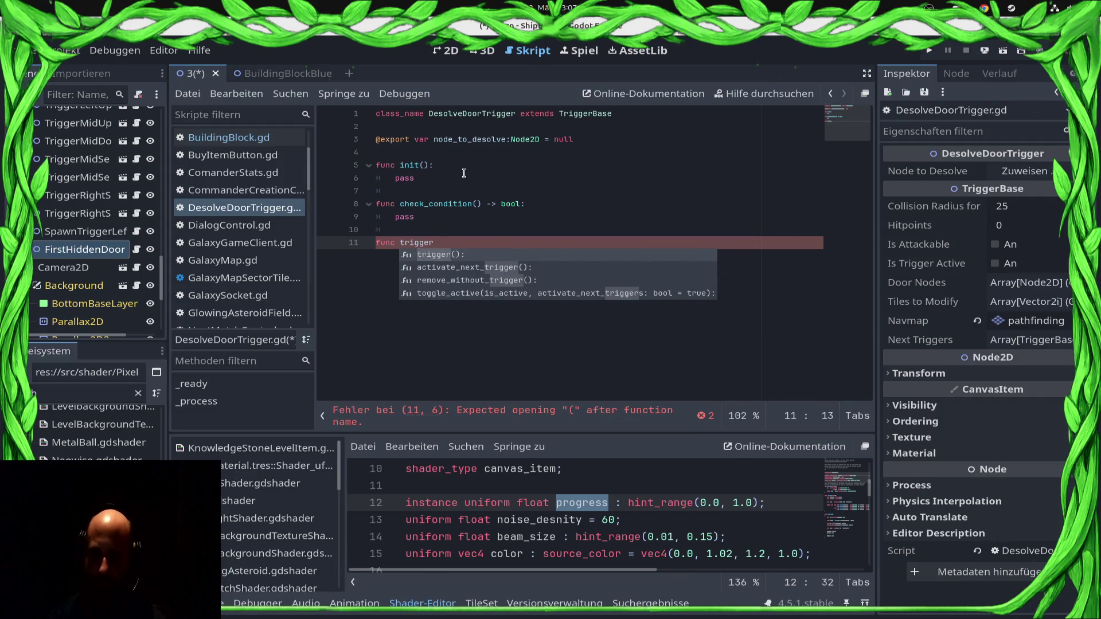
key(Return)
text(s)
key(ctrl+s)
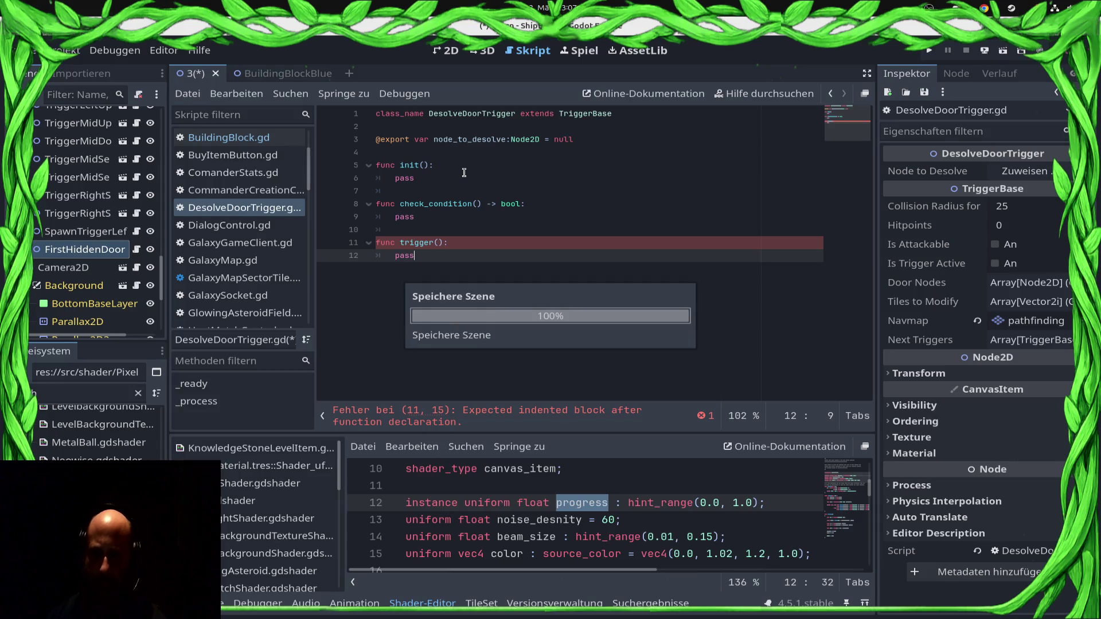
- Make check_condition() return true instead of pass, and save
key(Up)
key(Up)
key(Up)
key(BackSpace)
key(BackSpace)
key(BackSpace)
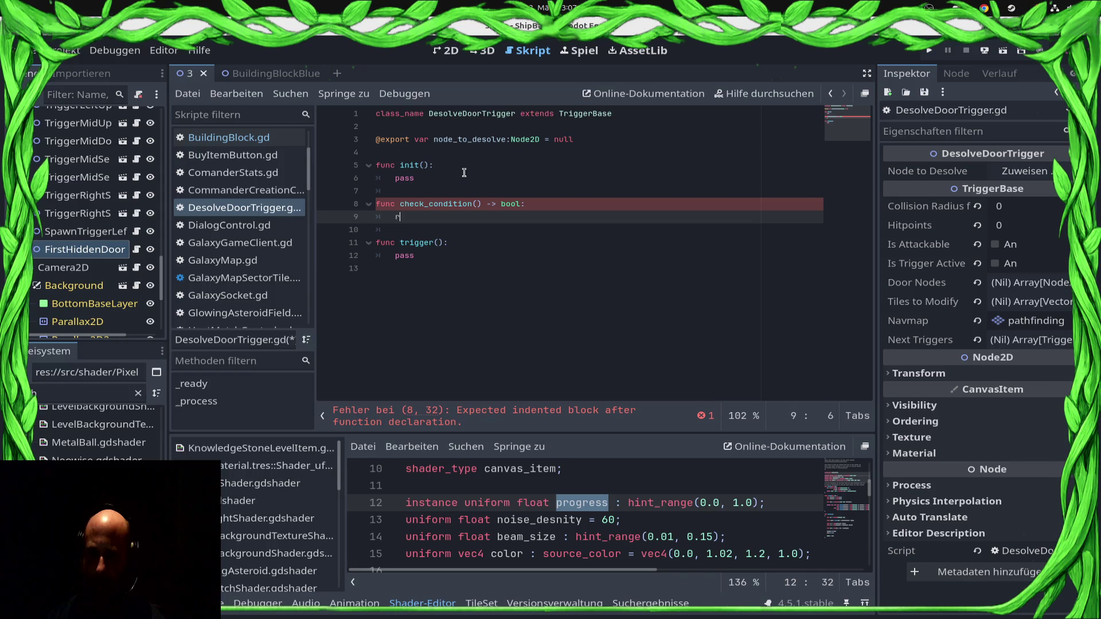
text(eturn true)
key(ctrl+s)
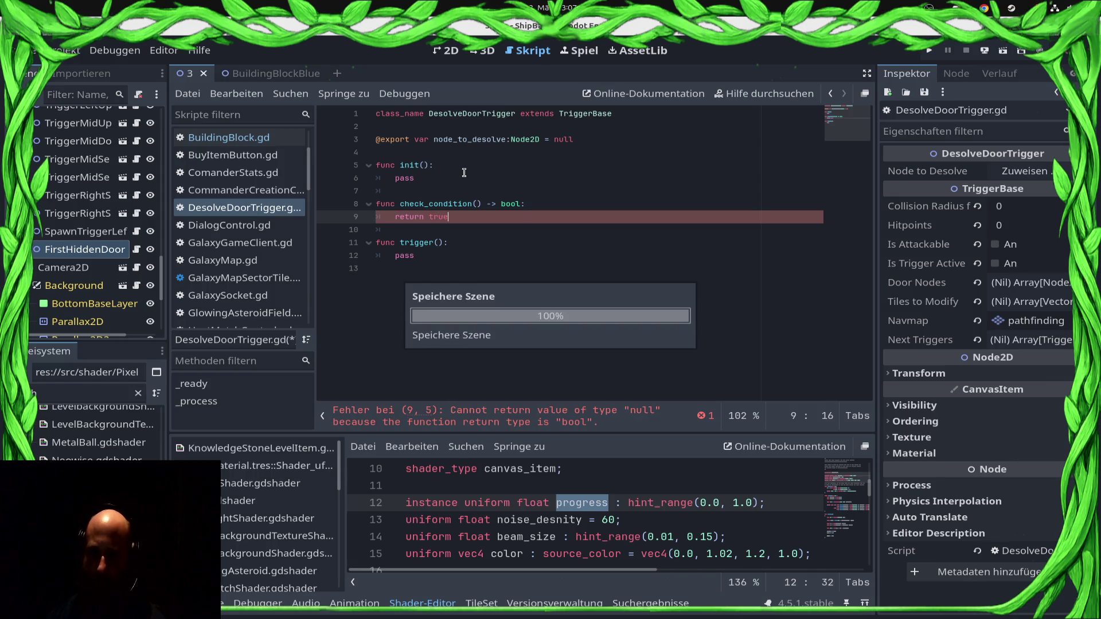
- Replace trigger()'s pass with a desolve() call on node_to_desolve and save
key(Down)
key(Down)
key(Down)
key(shift+Home)
key(BackSpace)
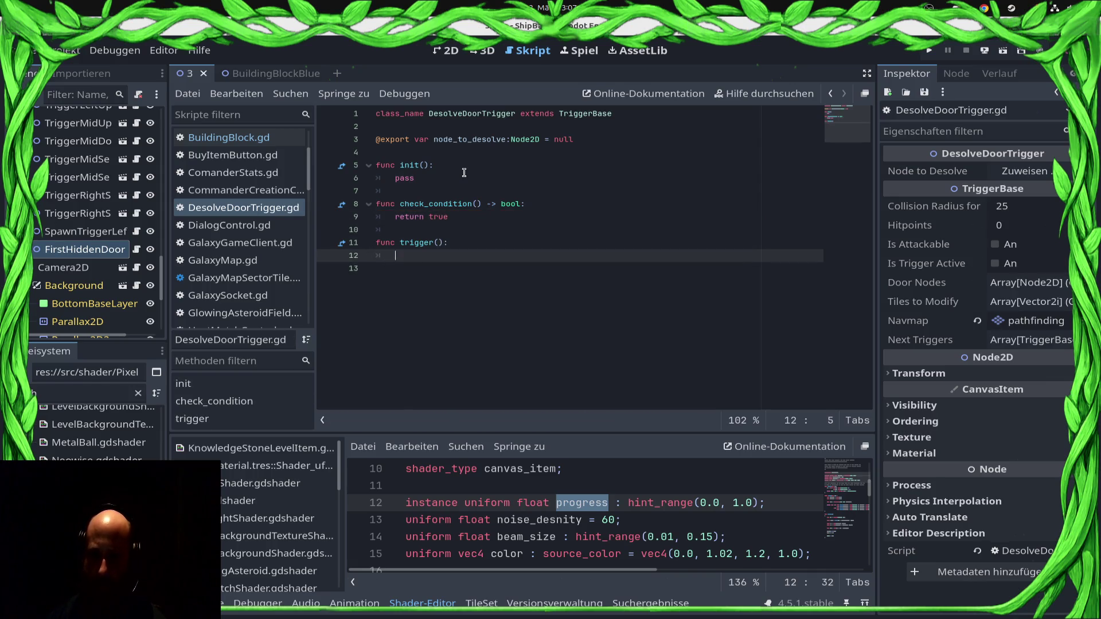
text(node)
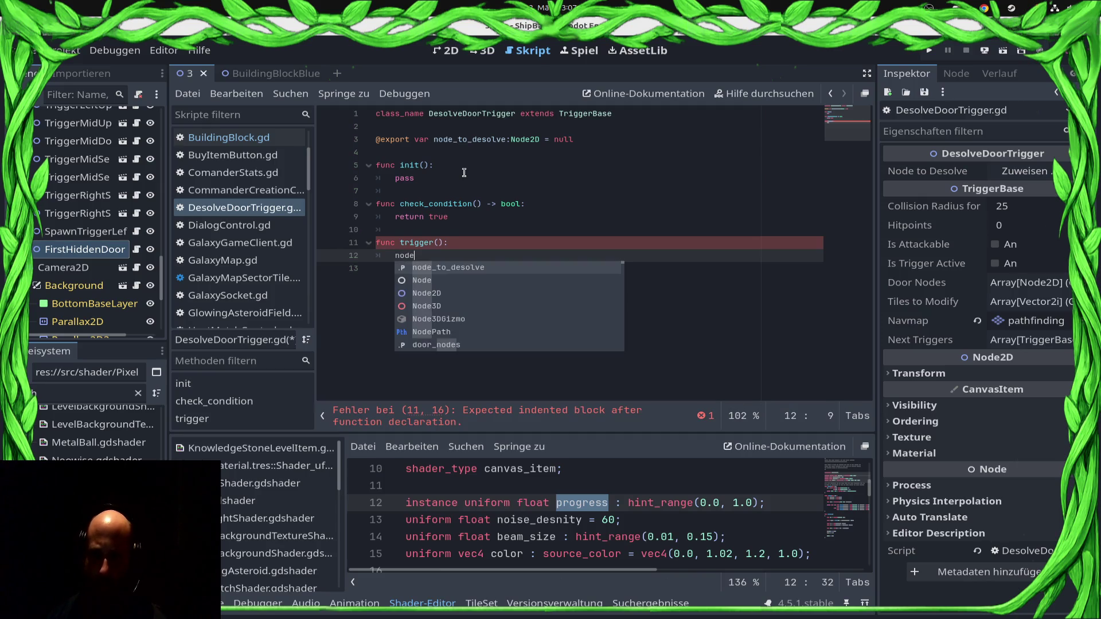
key(Return)
text(.desolve.des)
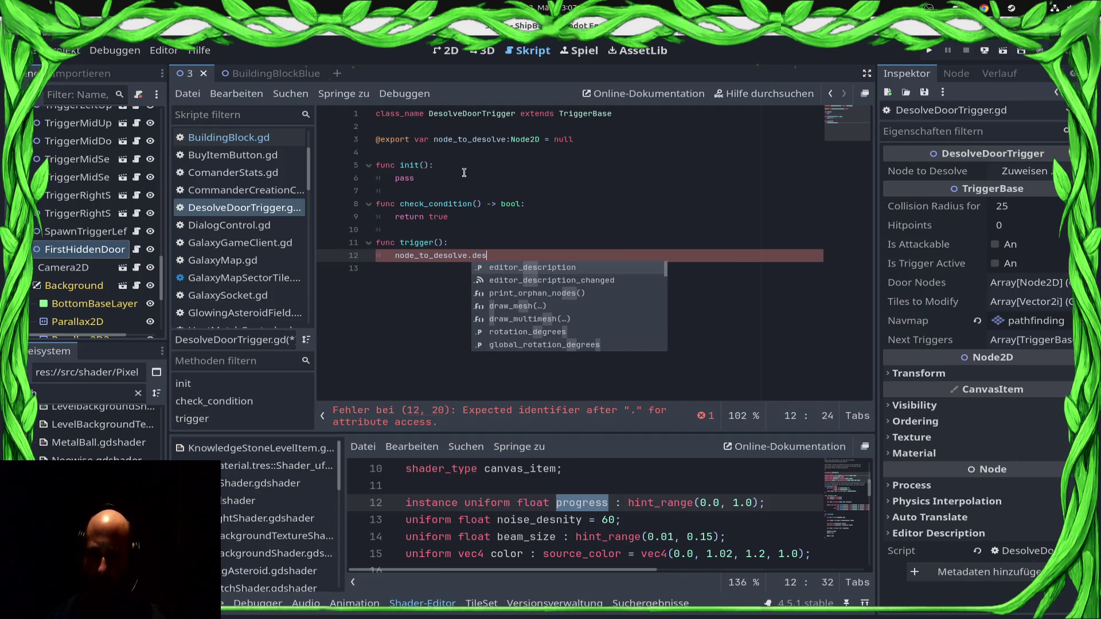
text(lbve)
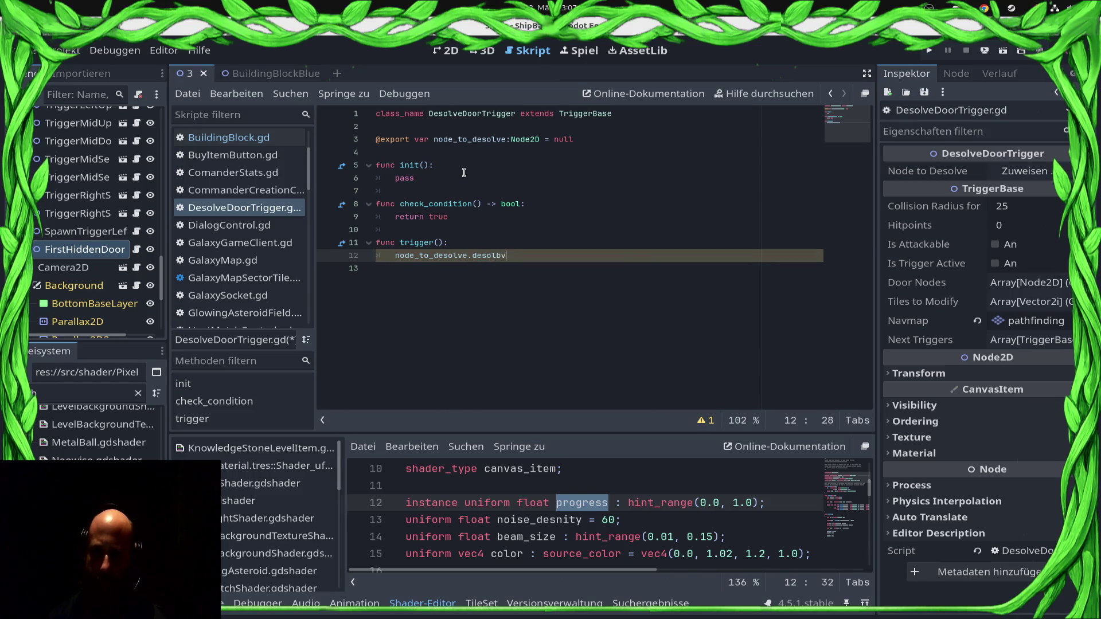
text(e())
key(ctrl+s)
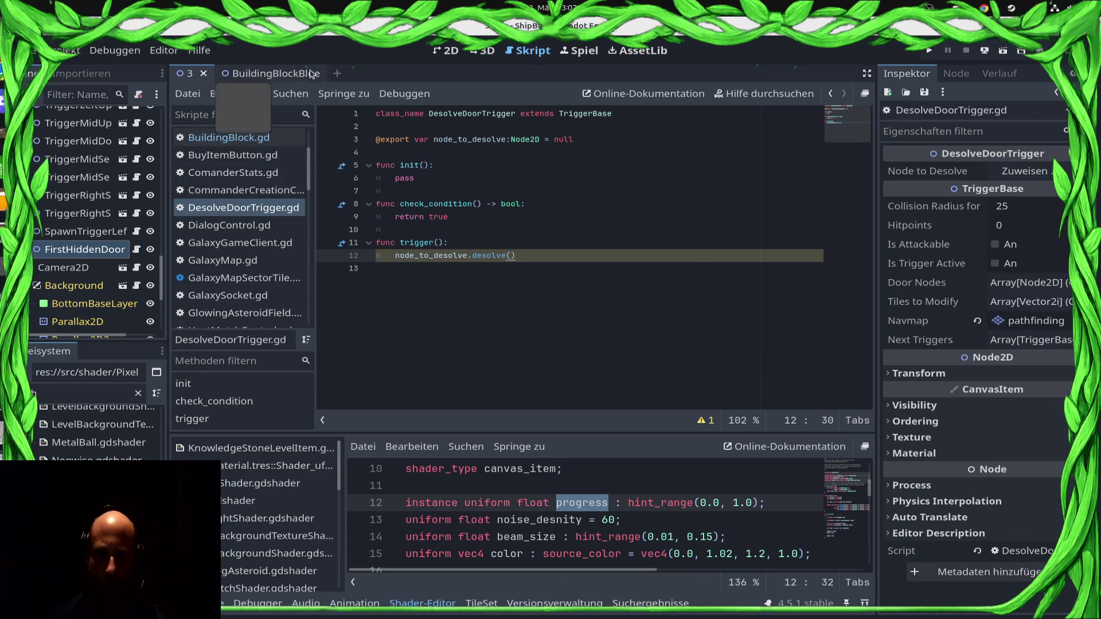
- Verify the method name in BuildingBlock.gd, then correct the call to desolve() and save
click(241, 139)
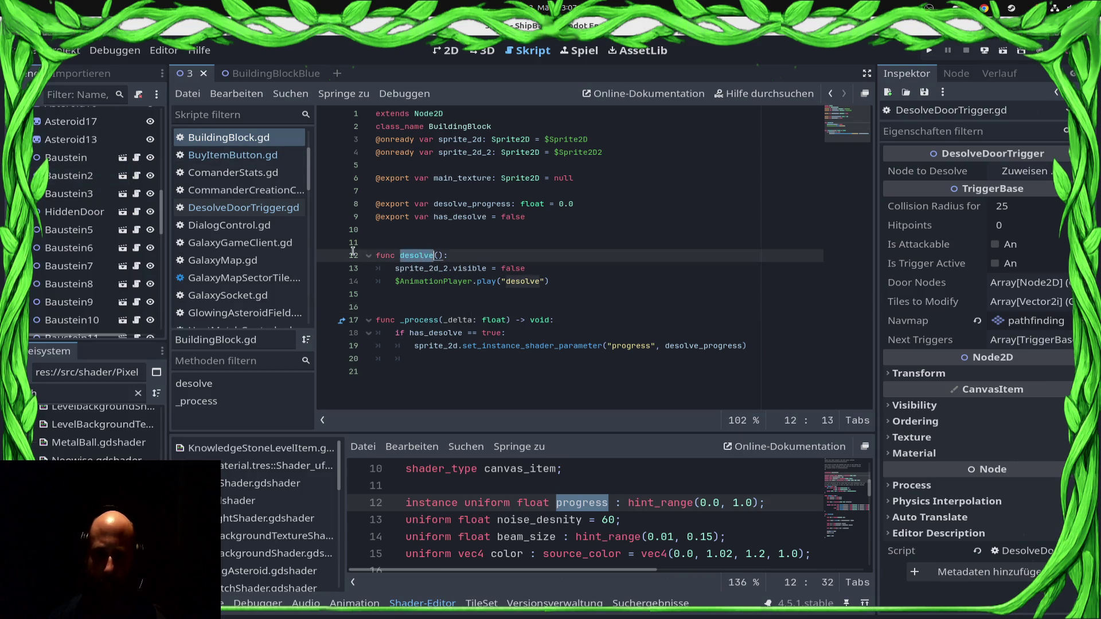
click(241, 207)
double_click(475, 256)
key(ctrl+s)
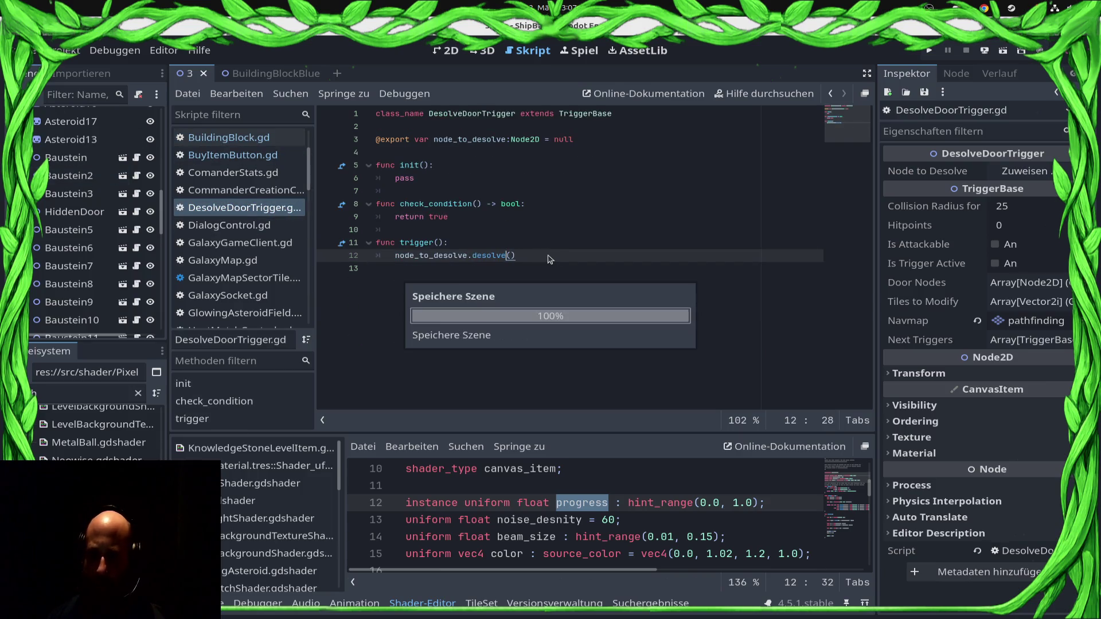
click(547, 255)
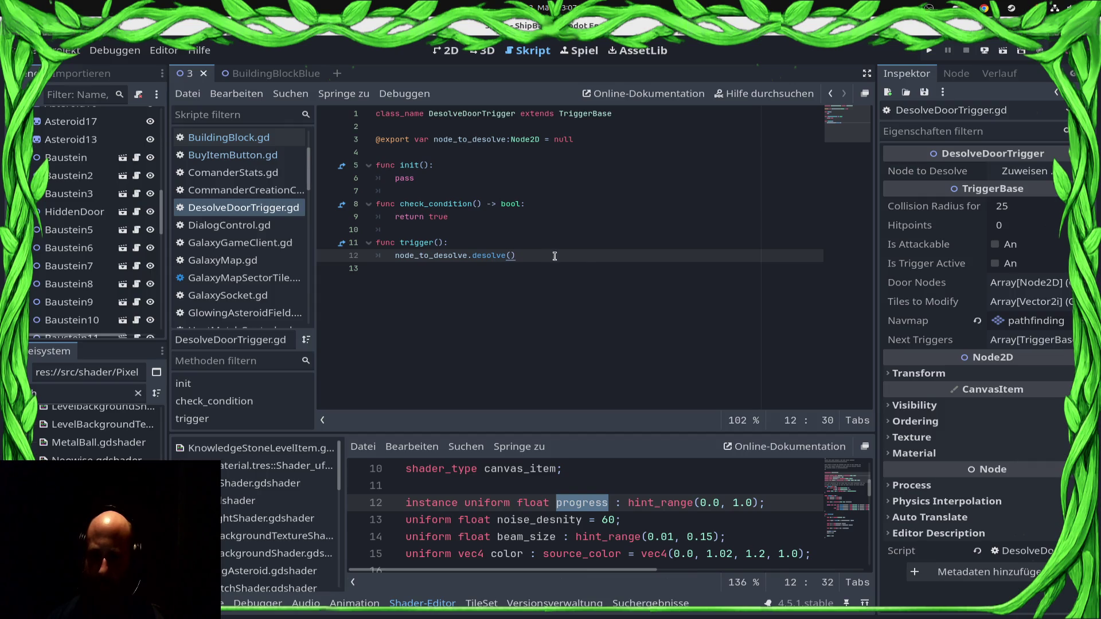
- Insert toggle_active(false) on a new line above the desolve() call in trigger()
key(Up)
key(Return)
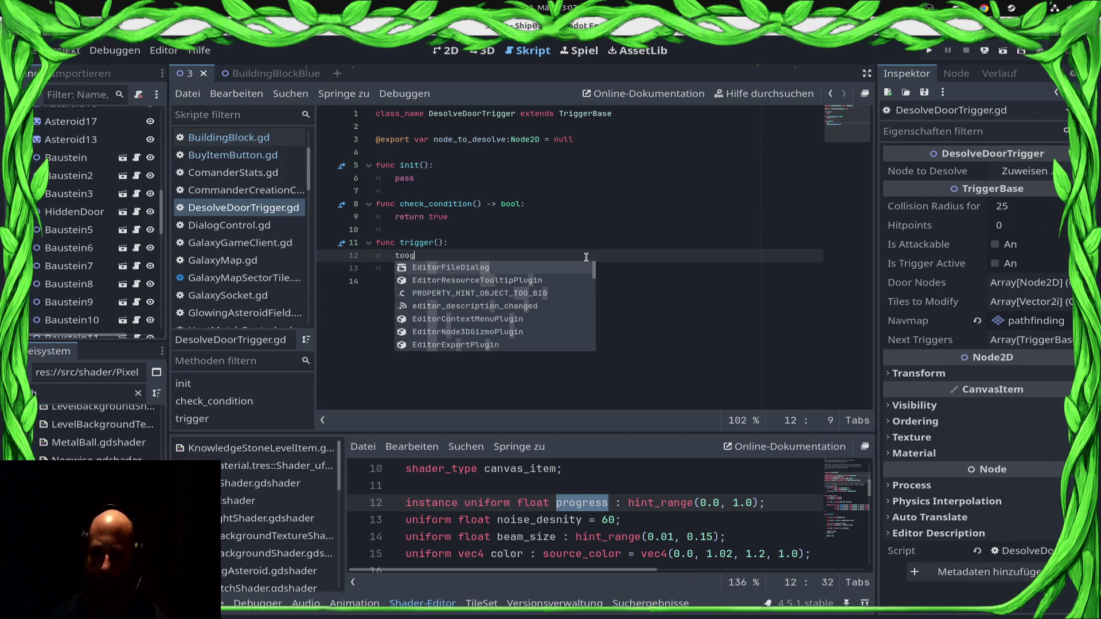
key(BackSpace)
key(BackSpace)
key(BackSpace)
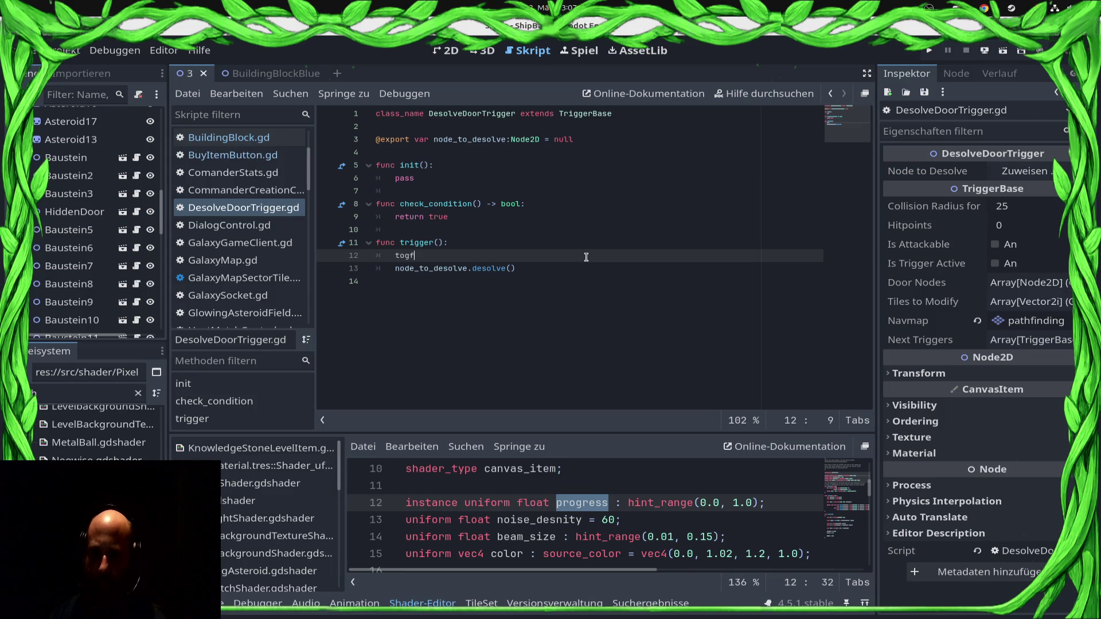
key(Return)
text(alse)
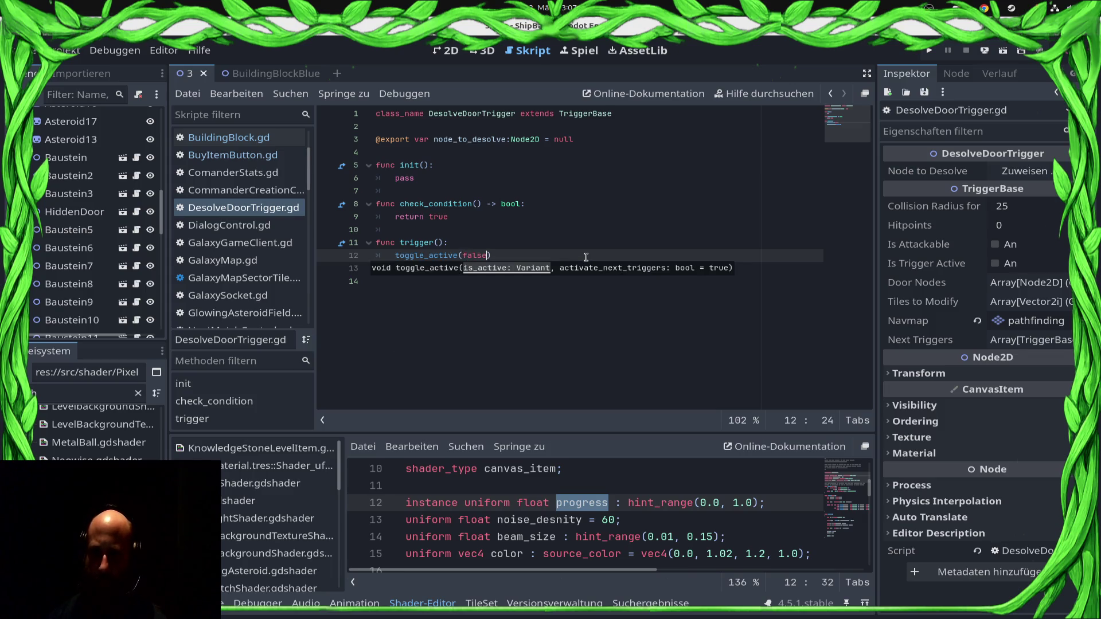
key(Escape)
key(Down)
key(Down)
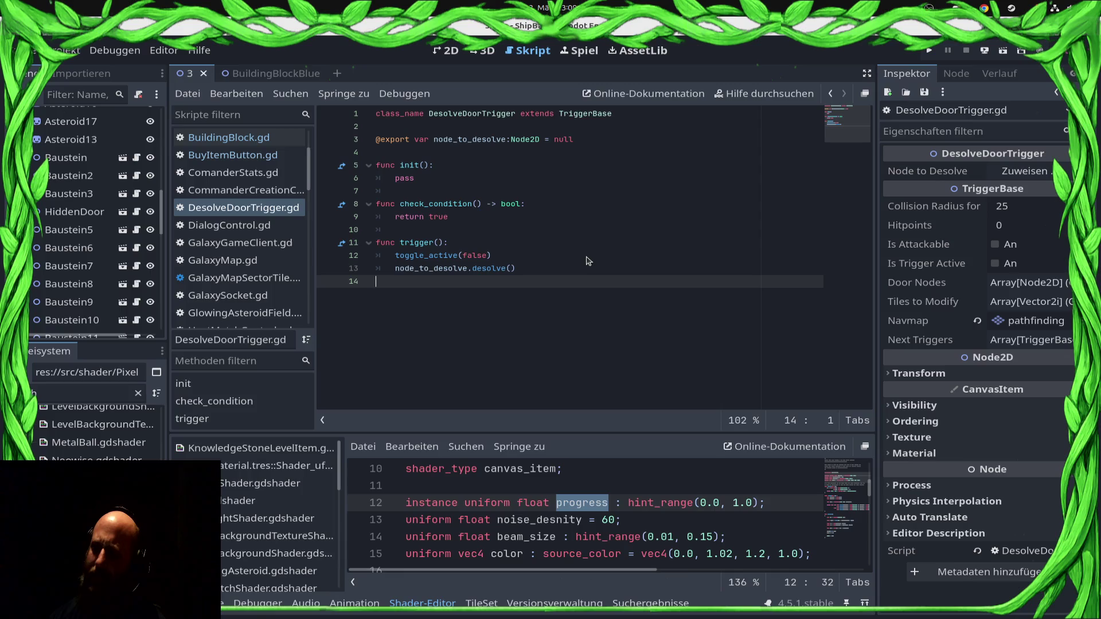
- Remove the extra blank line, save DesolveDoorTrigger.gd, and switch to Nakama Console in the browser
key(Up)
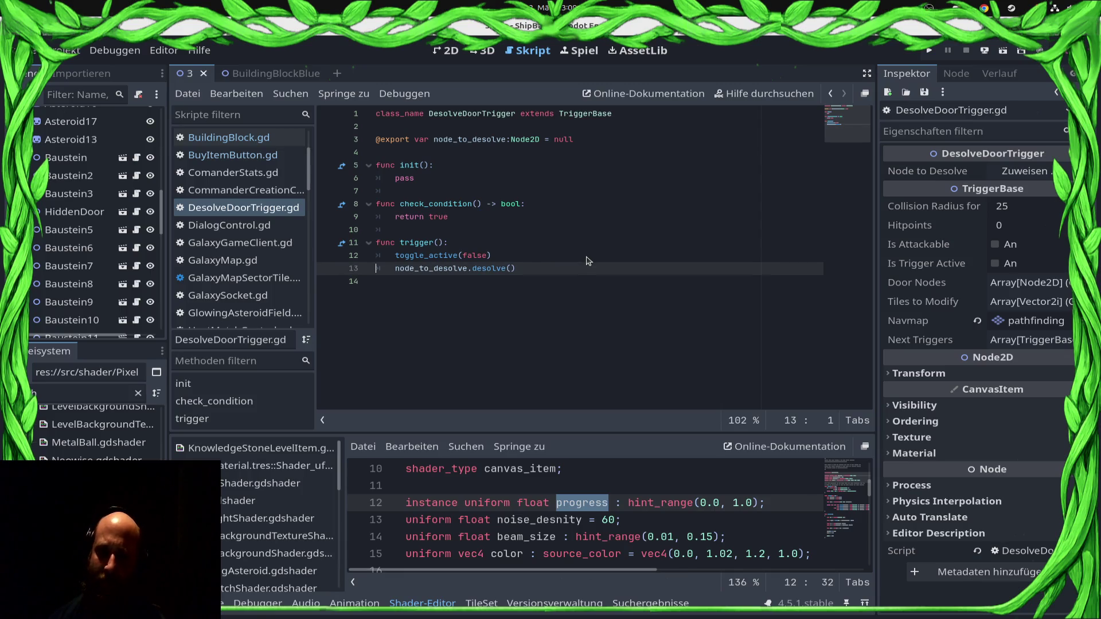
key(Return)
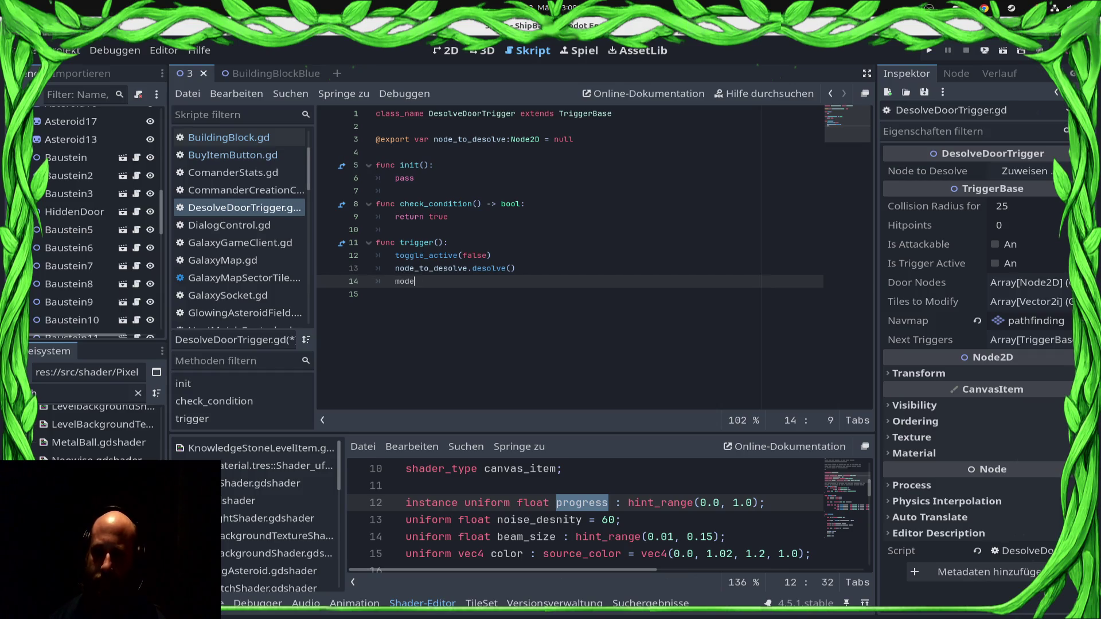
key(BackSpace)
key(BackSpace)
key(BackSpace)
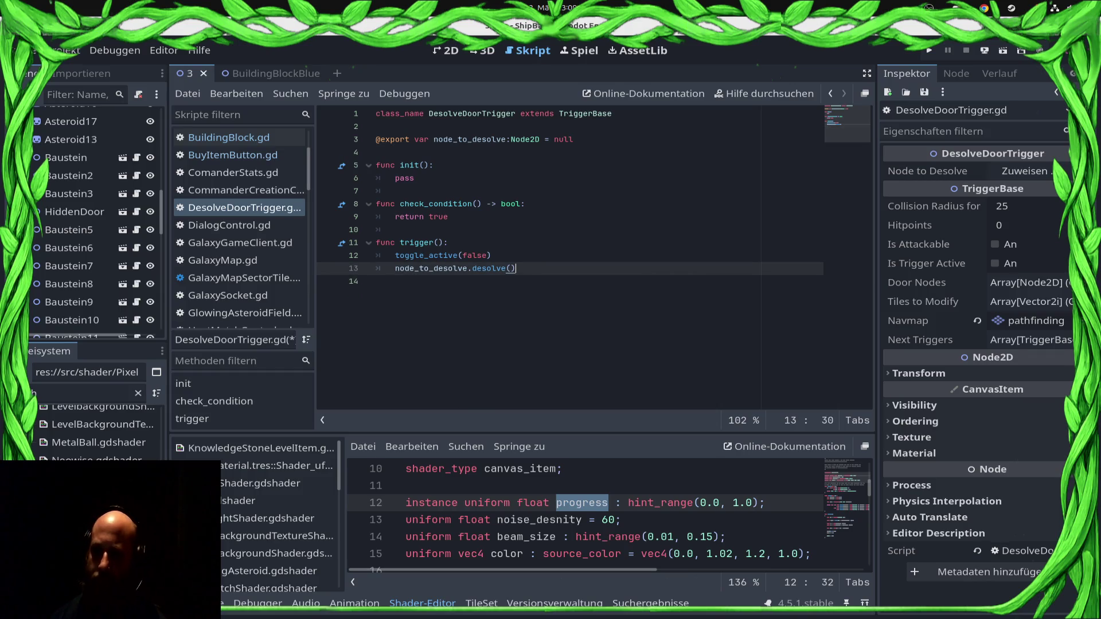
key(ctrl+s)
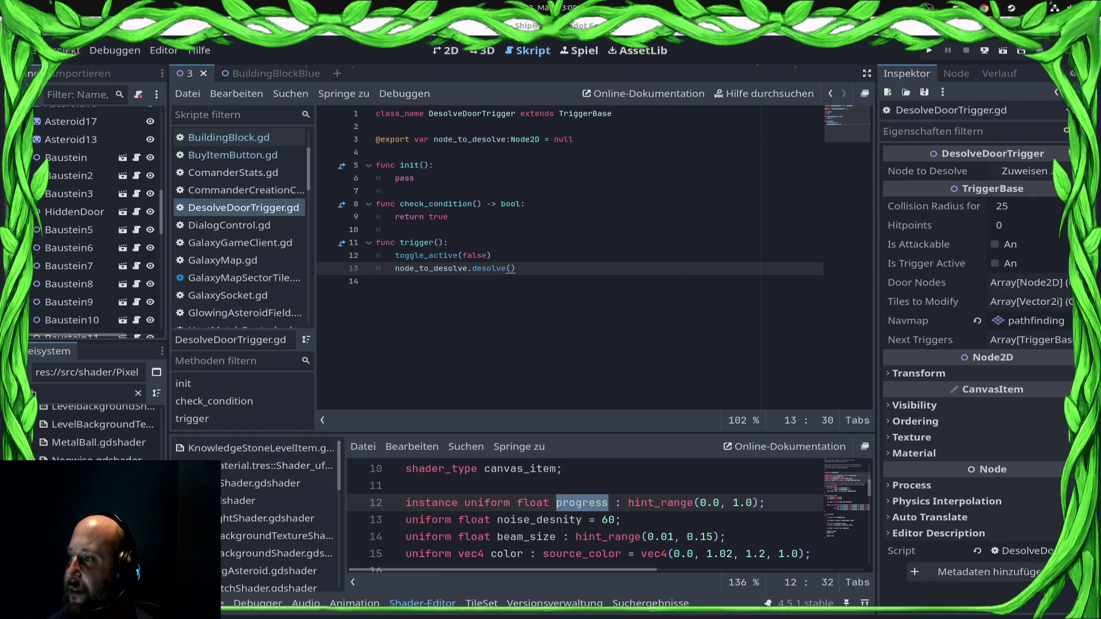
key(alt+Tab)
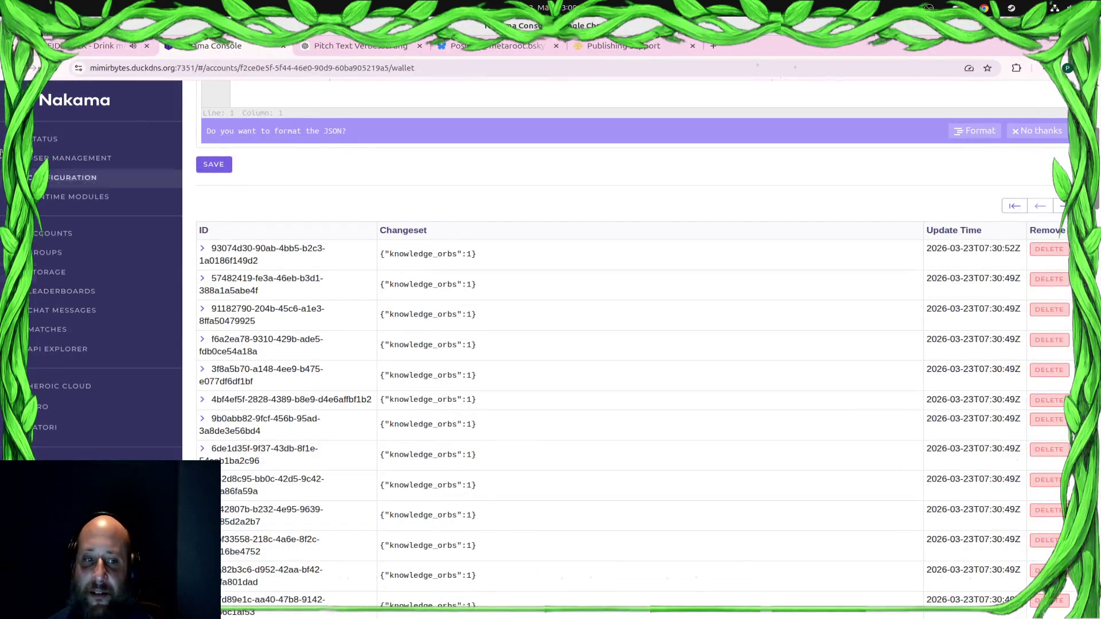
- Open one player's account details from the Accounts list
click(52, 233)
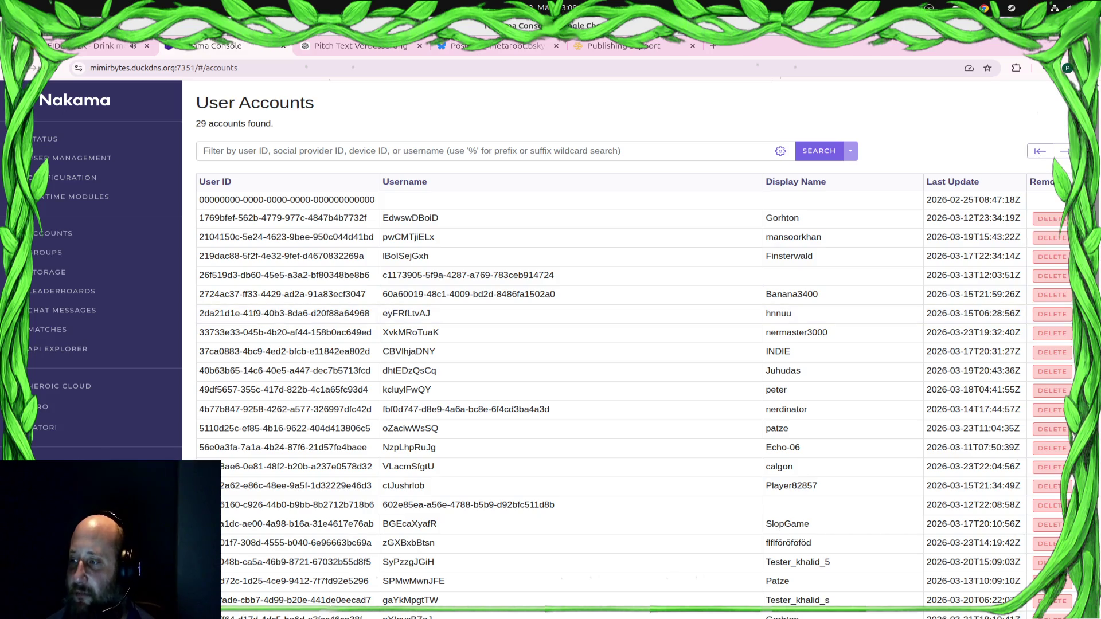
scroll(860, 430, down, 3)
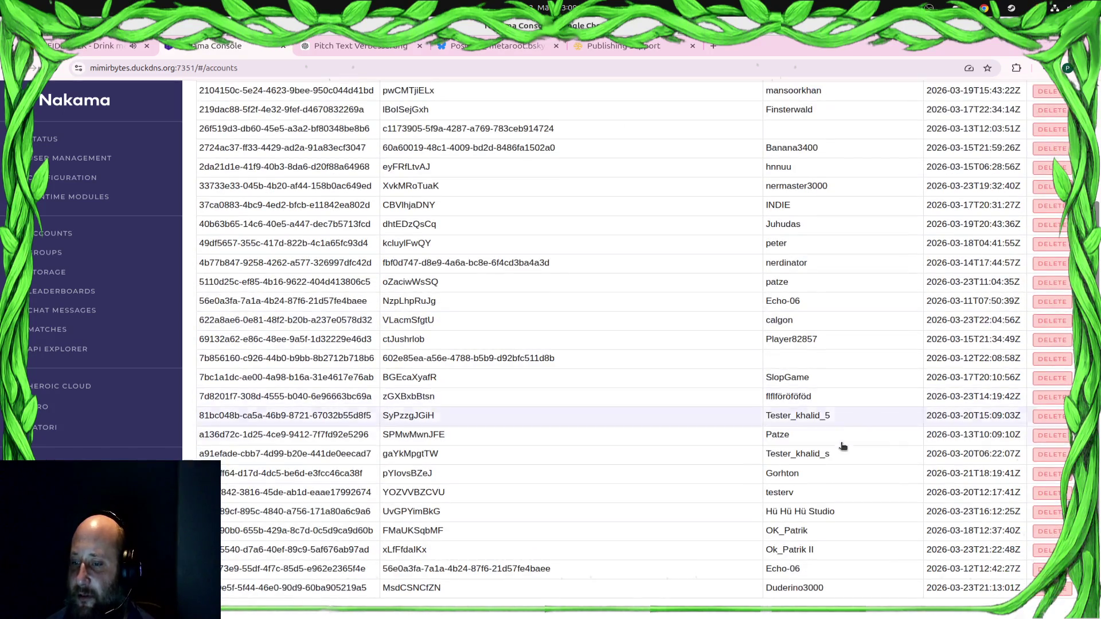
click(778, 550)
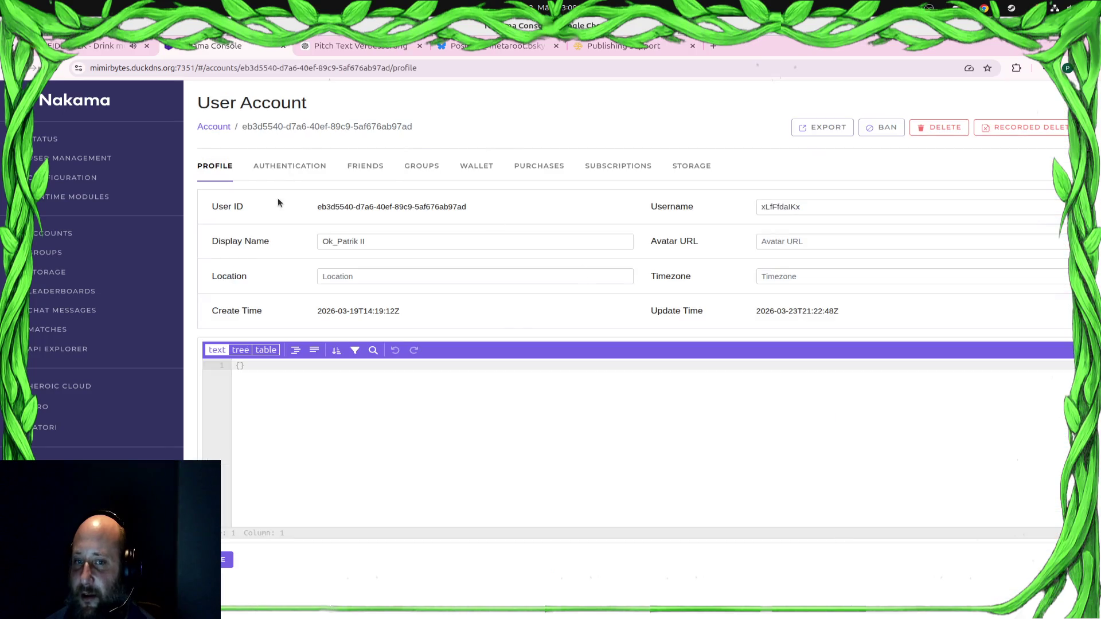
- Inspect the player's wallet JSON and its knowledge_orbs value, then list their storage objects
click(471, 168)
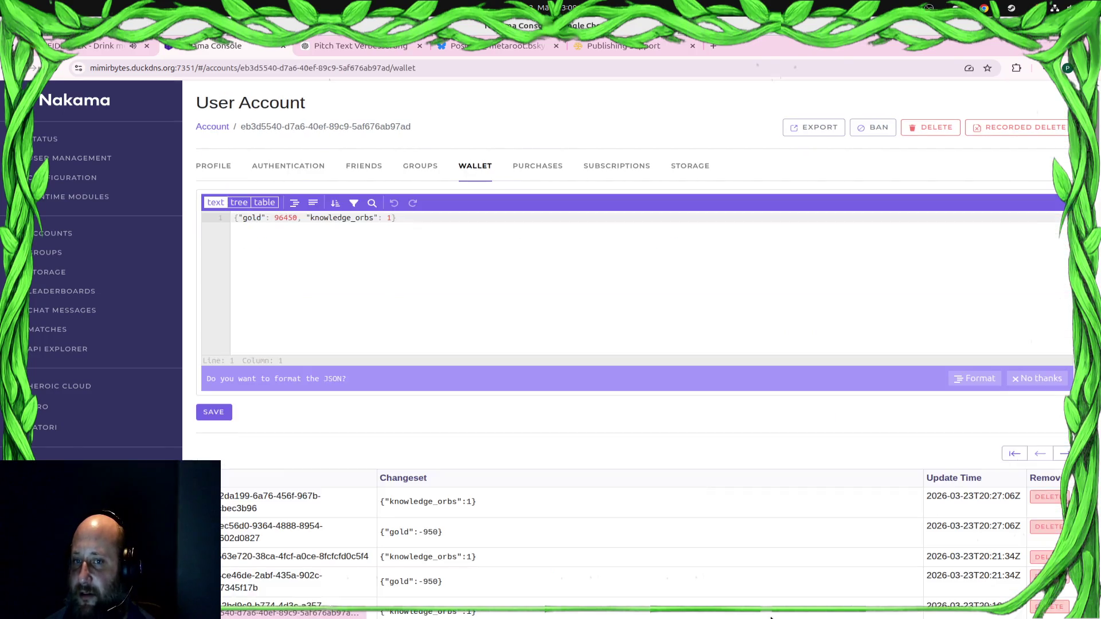
scroll(539, 401, down, 4)
scroll(434, 333, up, 3)
scroll(435, 333, up, 2)
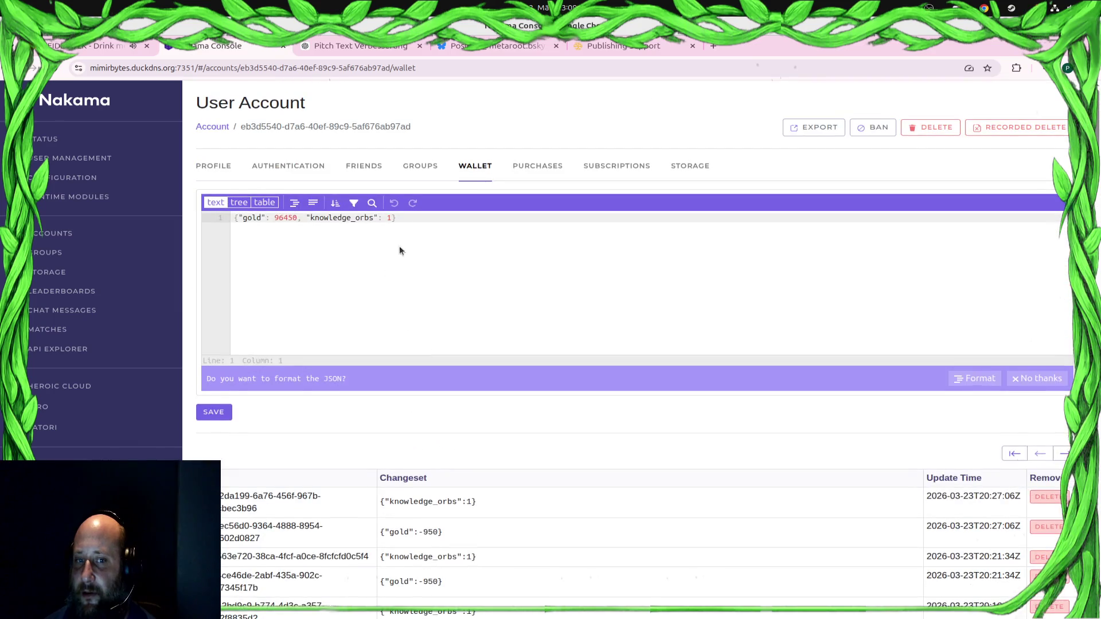
drag(395, 218, 232, 218)
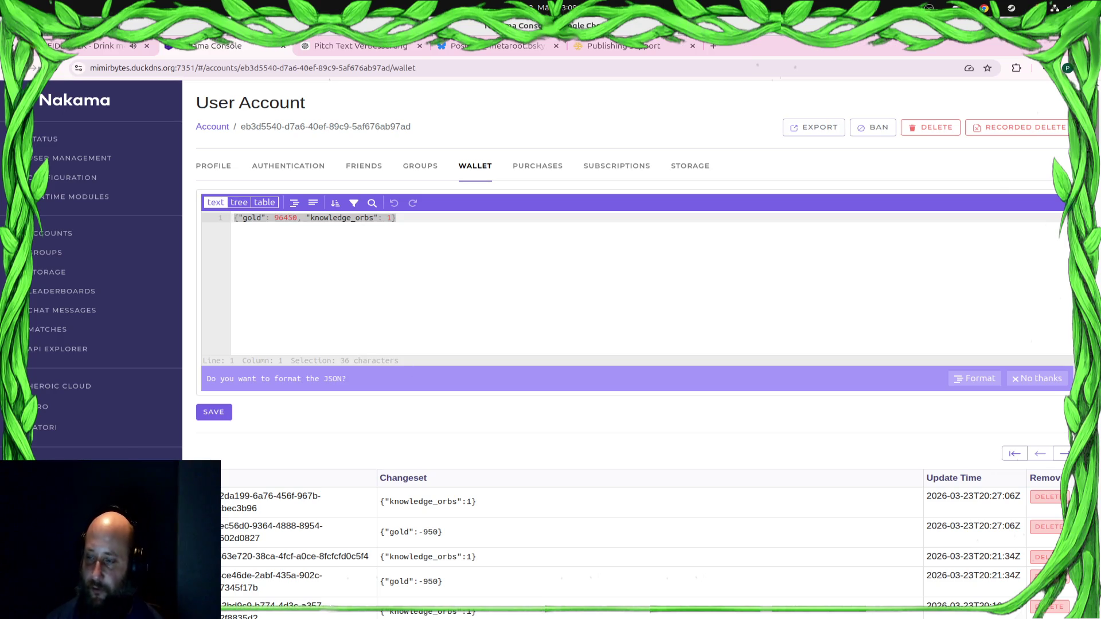
click(388, 221)
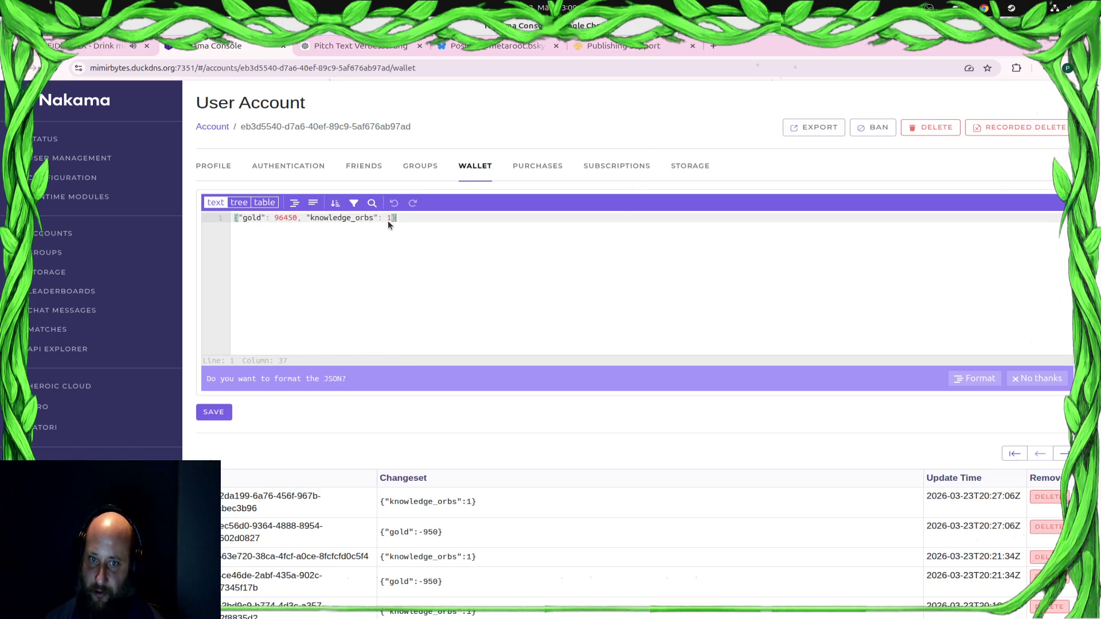
key(Left)
key(Left)
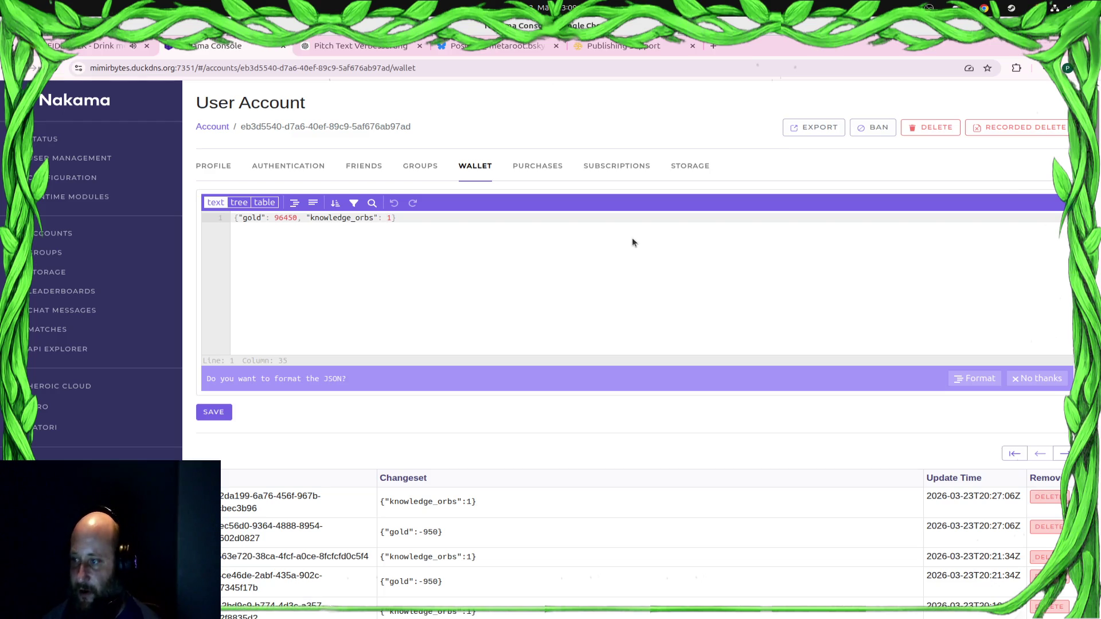
click(688, 166)
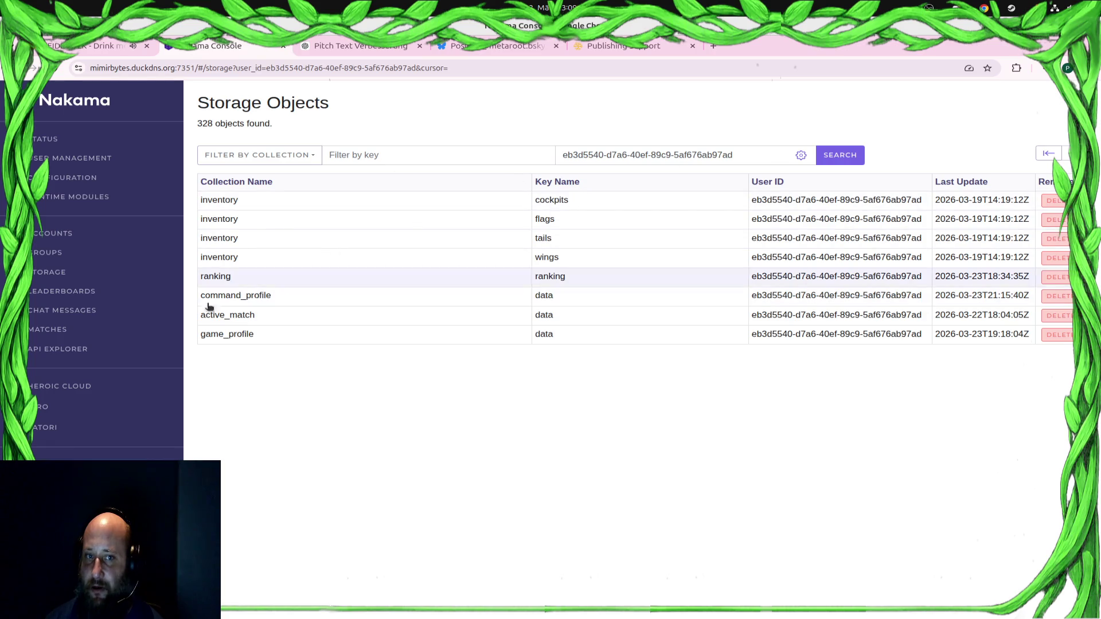
- Open the player's command_profile storage object and save it
click(230, 299)
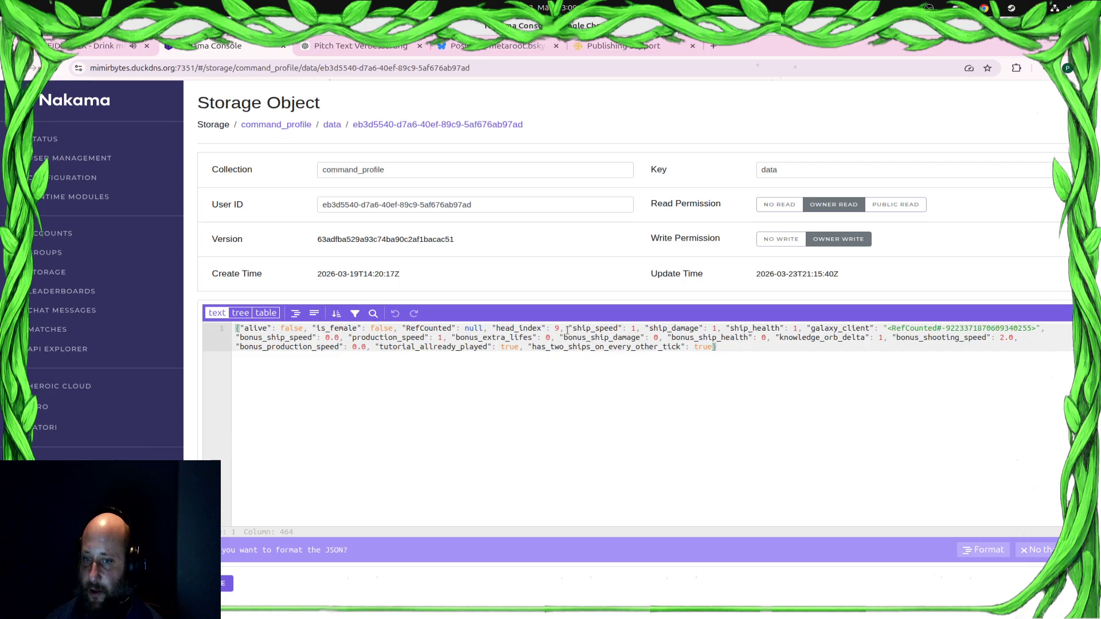
click(562, 330)
click(626, 365)
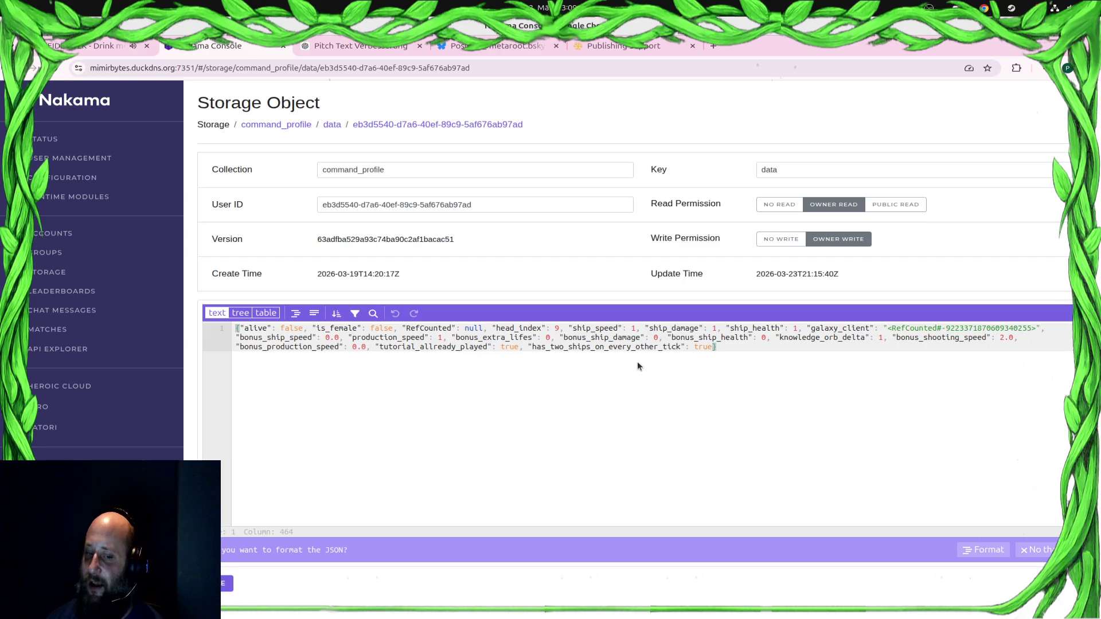
click(227, 582)
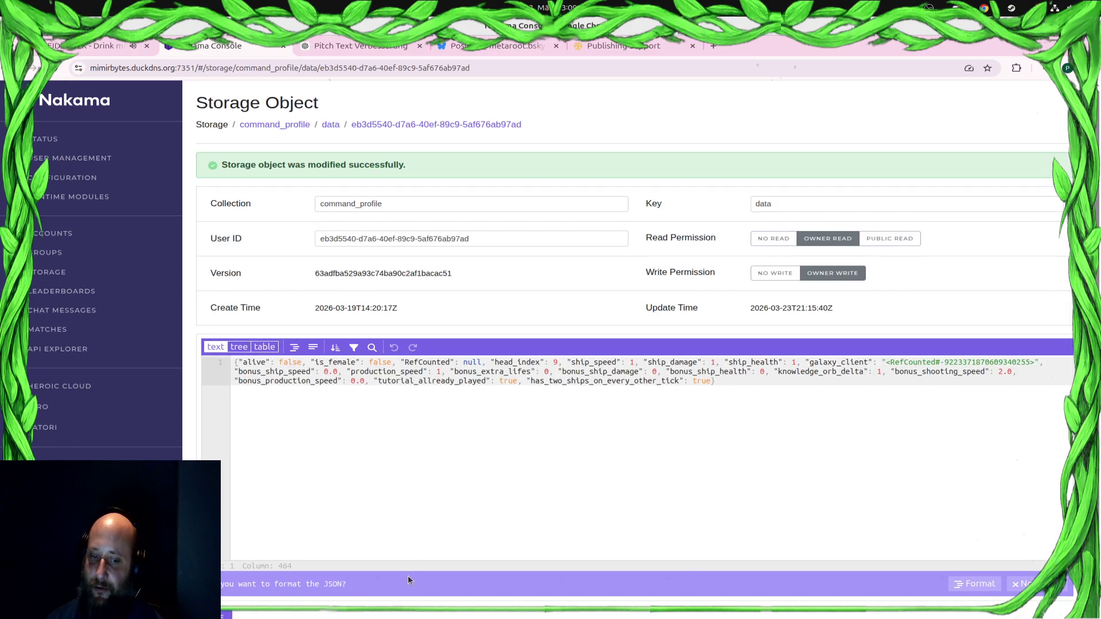
- Review the end of the command_profile JSON, then return to the Godot editor
scroll(409, 518, down, 1)
click(736, 369)
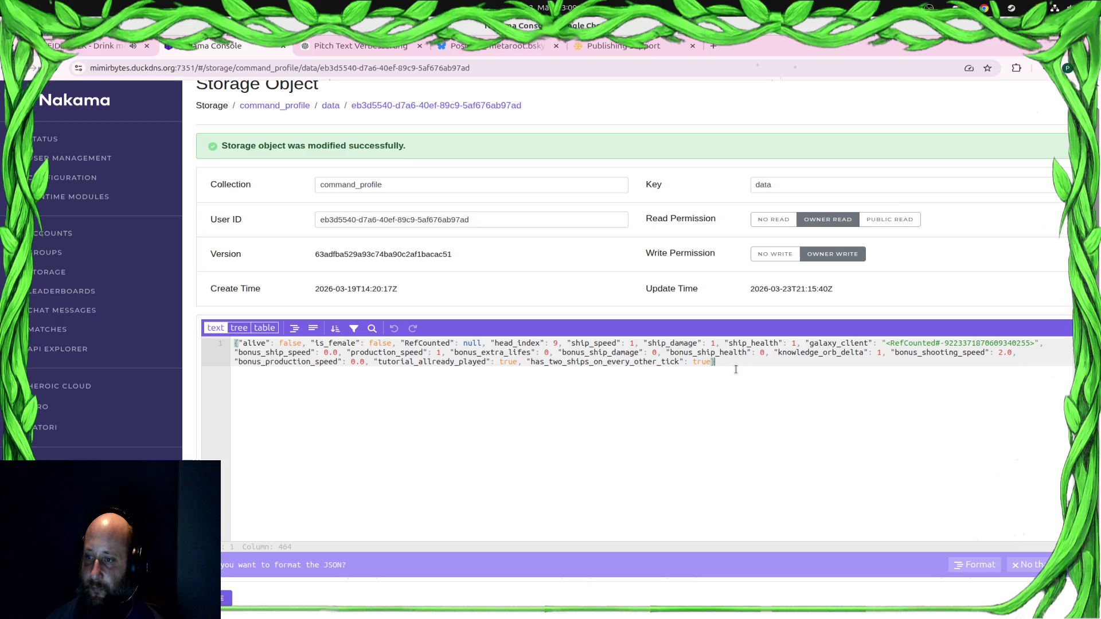
click(750, 354)
click(755, 371)
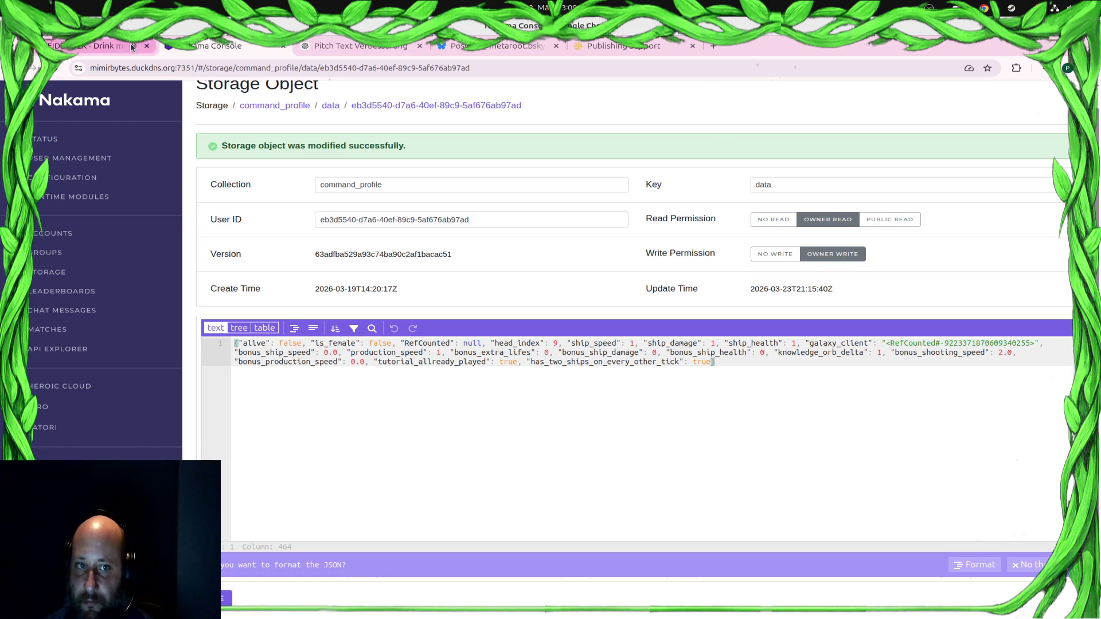
key(alt+Tab)
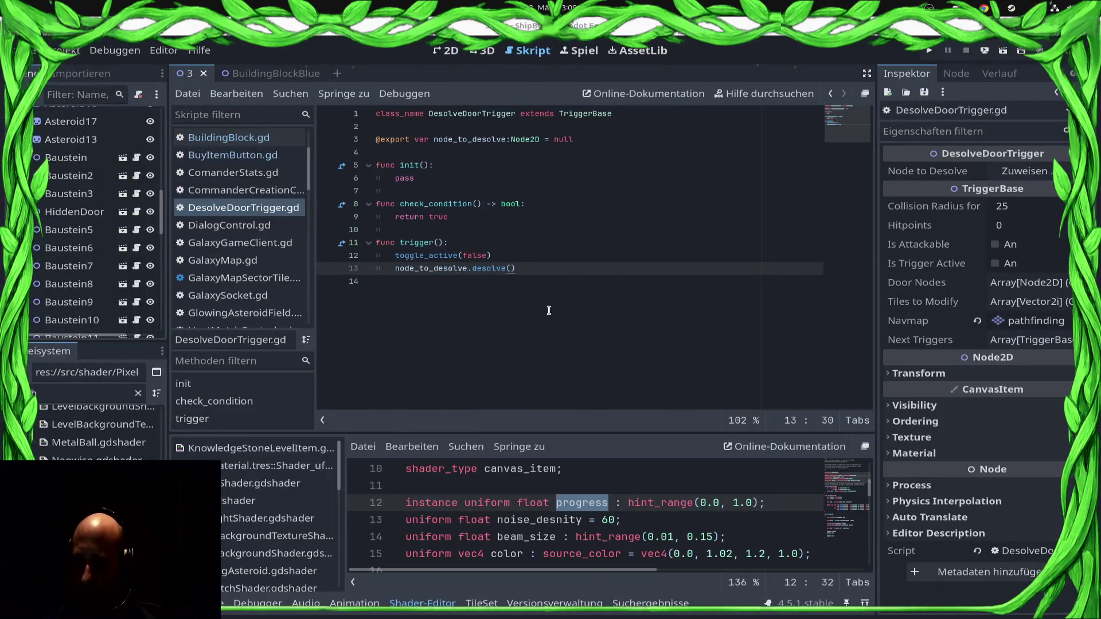
- Save the trigger script and go to the level's 2D scene view in selection mode
click(548, 311)
key(ctrl+s)
scroll(49, 217, down, 5)
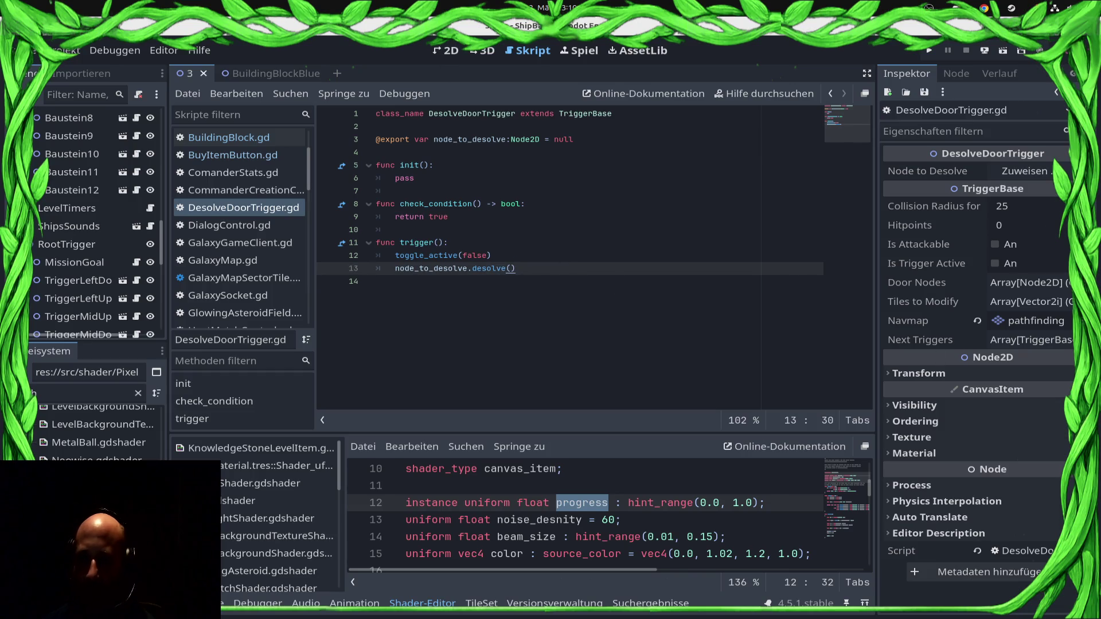
click(445, 51)
scroll(497, 191, down, 1)
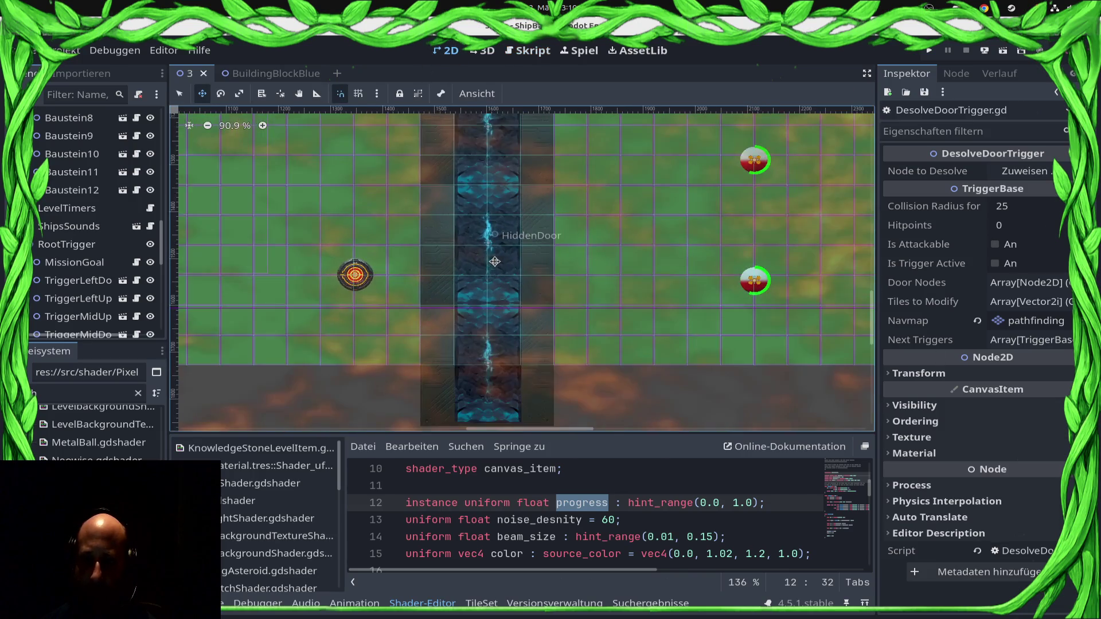
key(q)
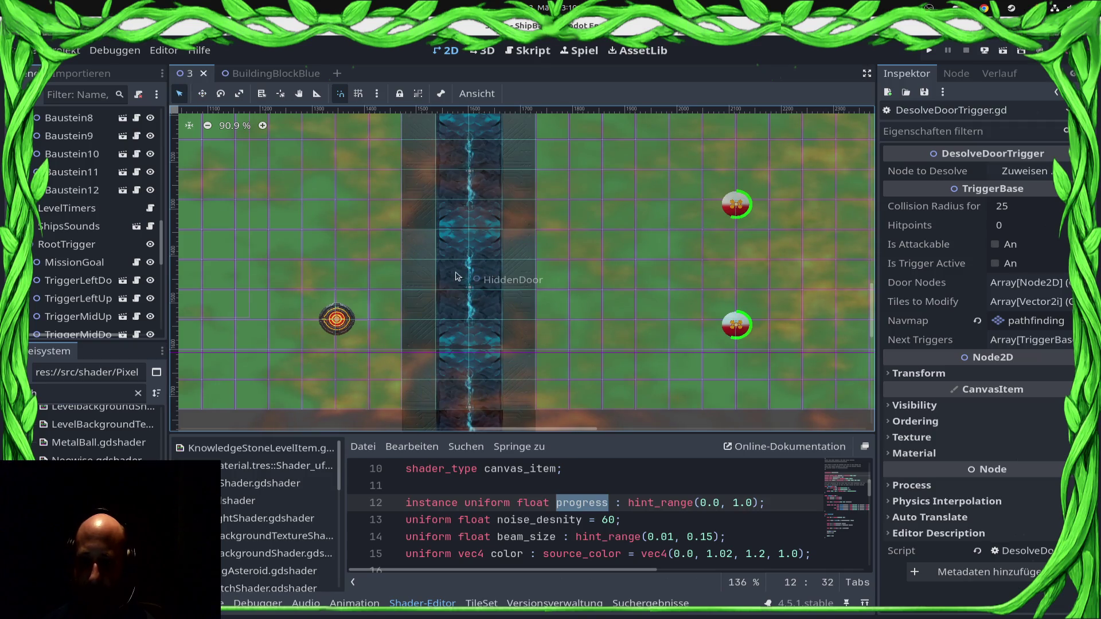
click(422, 261)
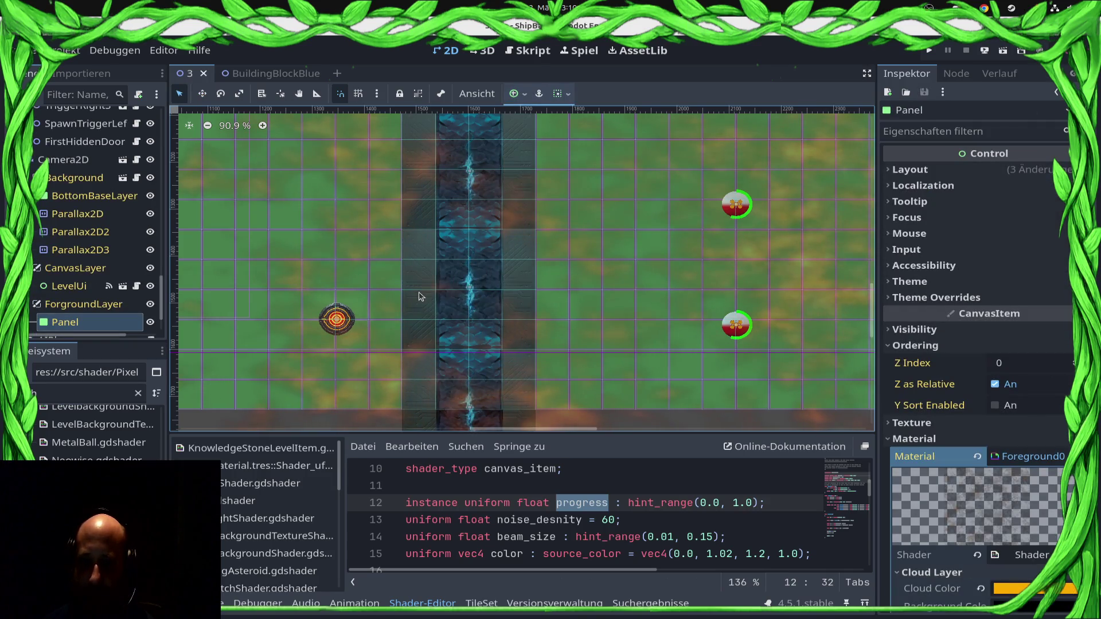
- On the pathfindingmap layer, paint a block of tiles covering the hidden door
scroll(423, 310, up, 3)
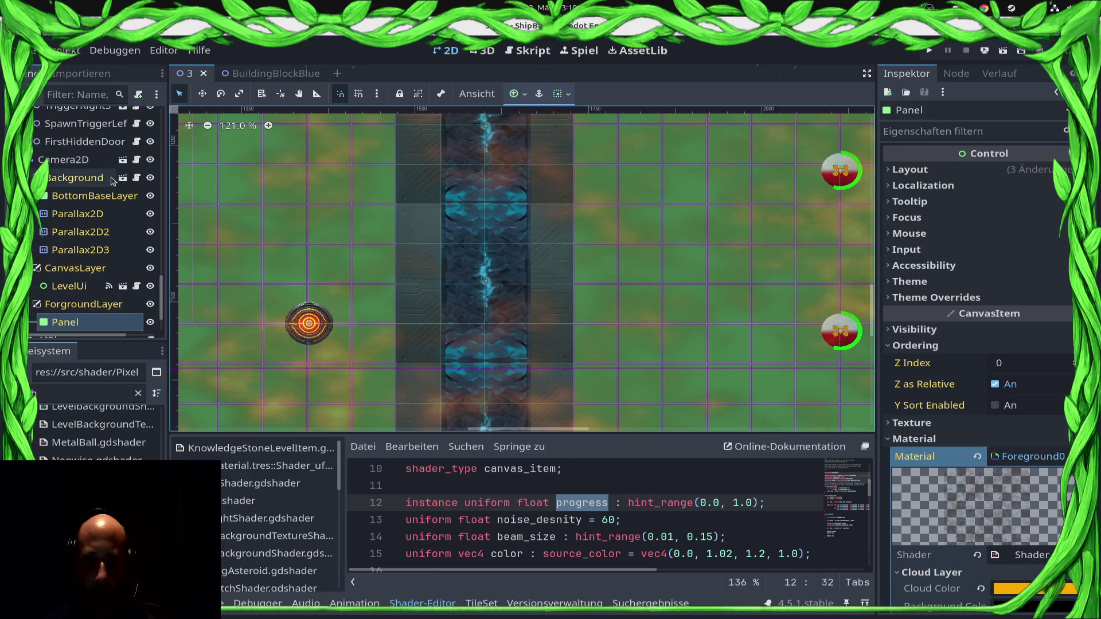
scroll(112, 181, up, 10)
scroll(112, 181, up, 10)
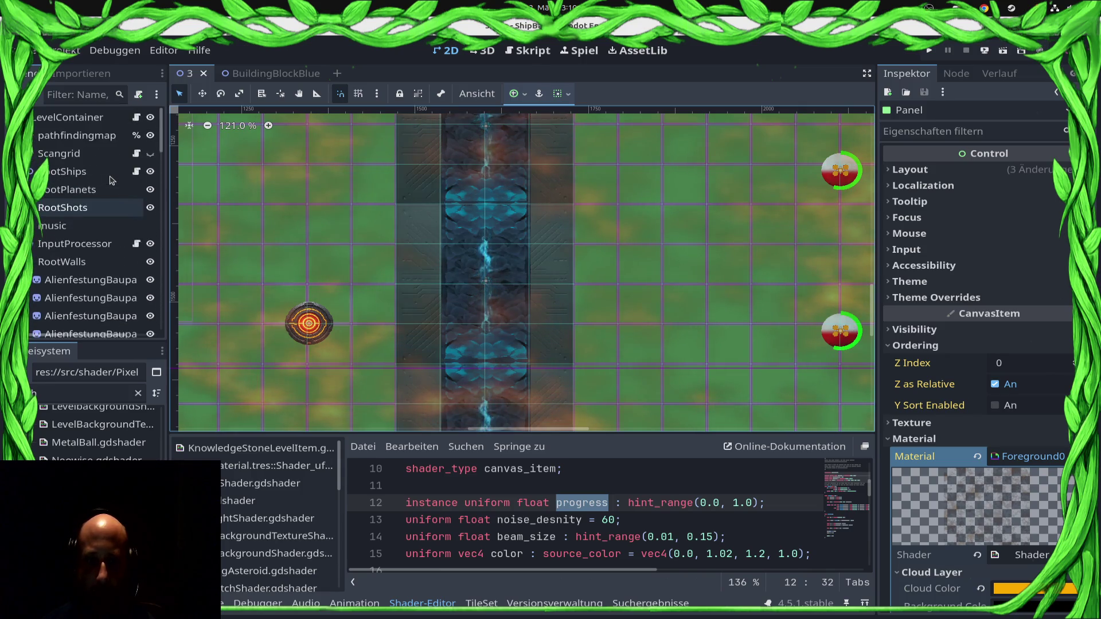
click(96, 137)
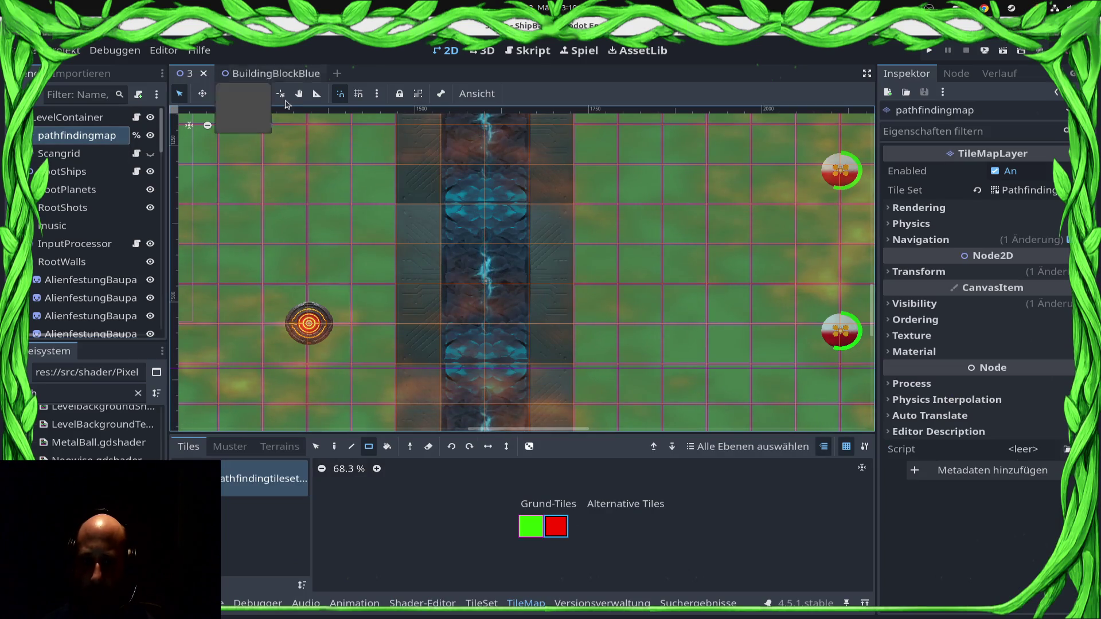
click(490, 280)
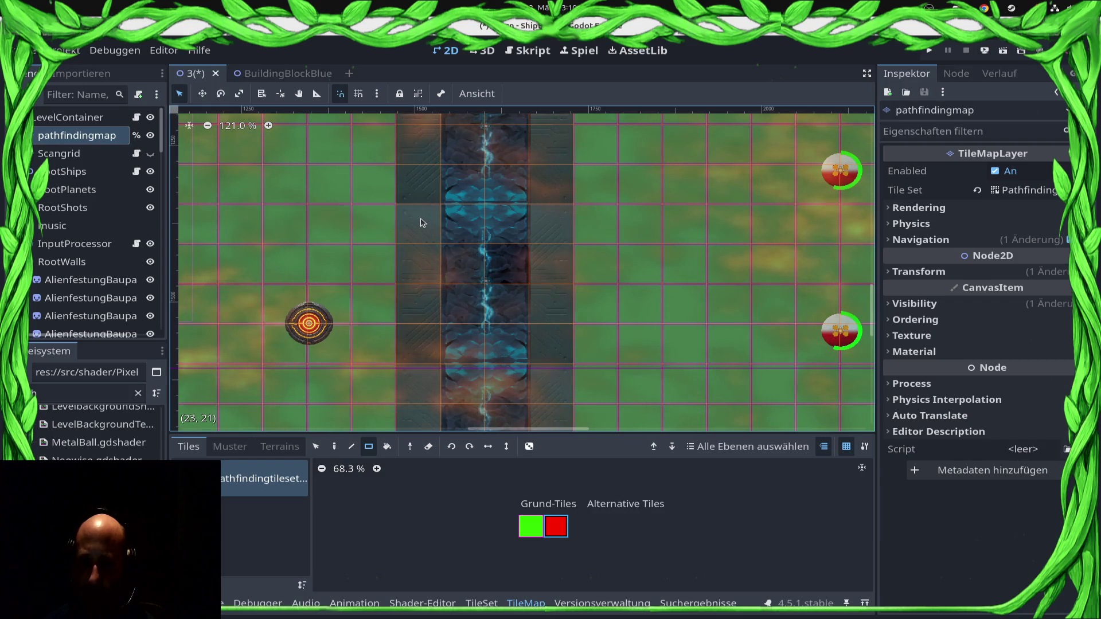
drag(422, 222, 556, 358)
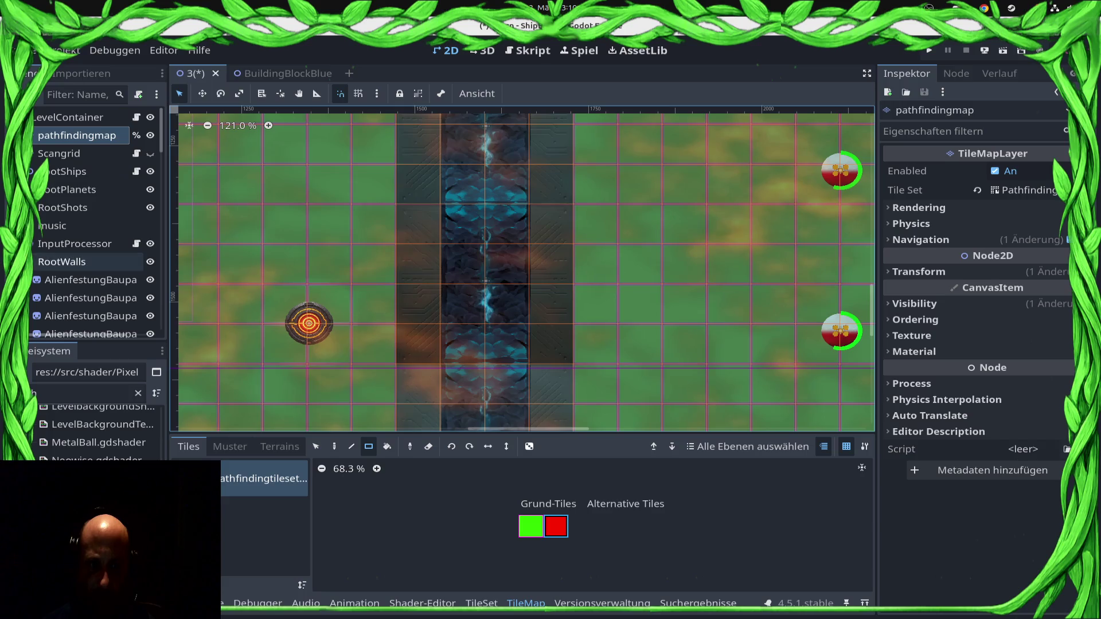
click(28, 261)
scroll(66, 214, down, 10)
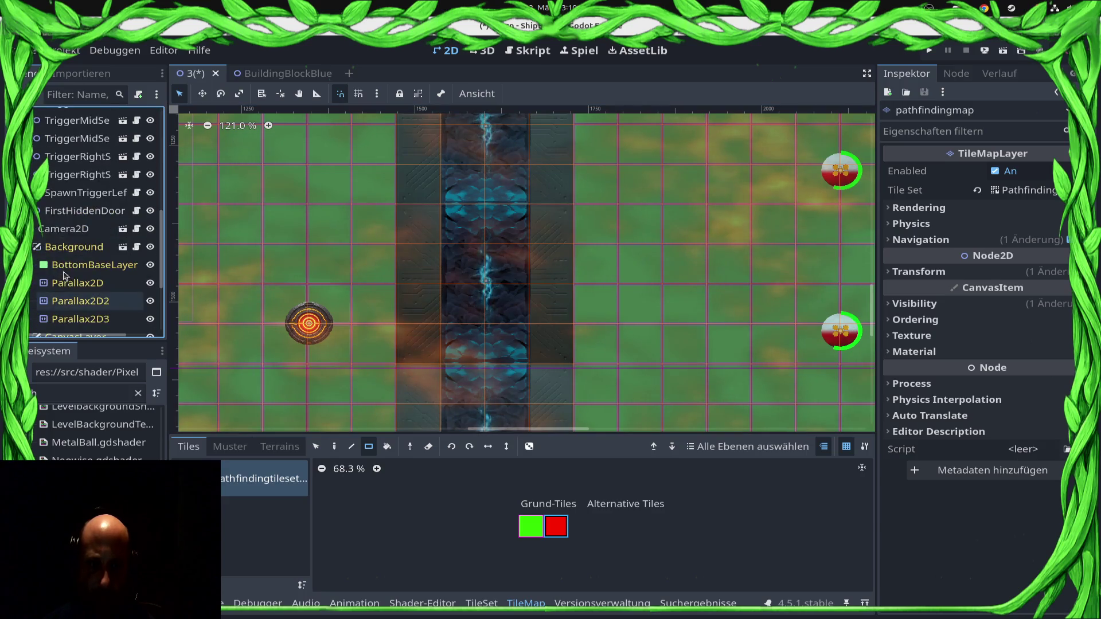
- Add a first Tiles to Modify entry of 23,21 to FirstHiddenDoor
click(66, 211)
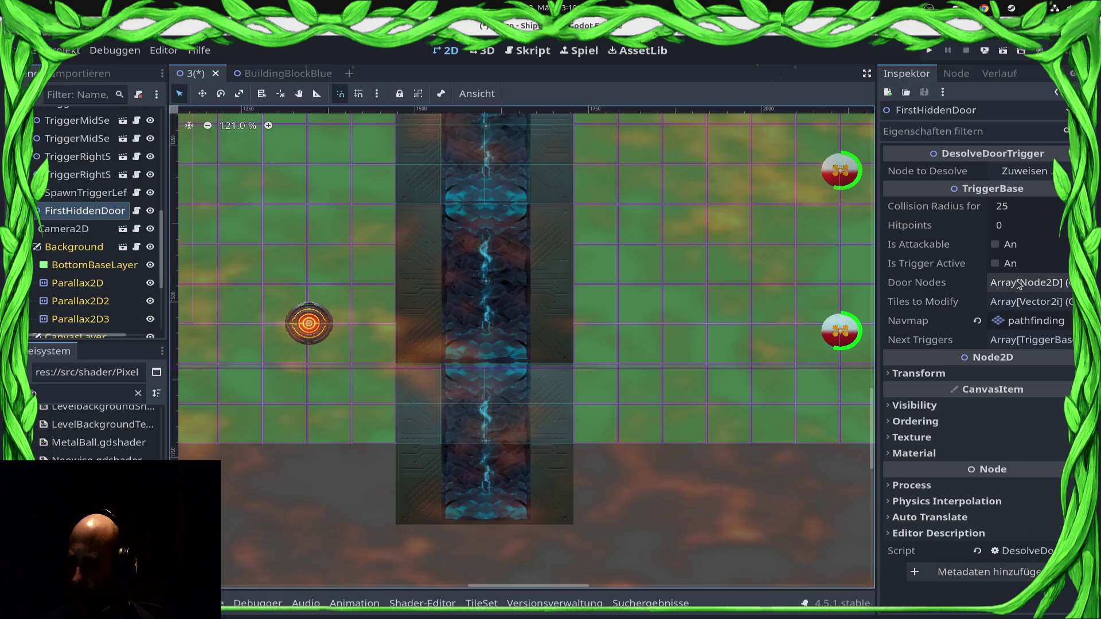
click(1032, 301)
click(1029, 346)
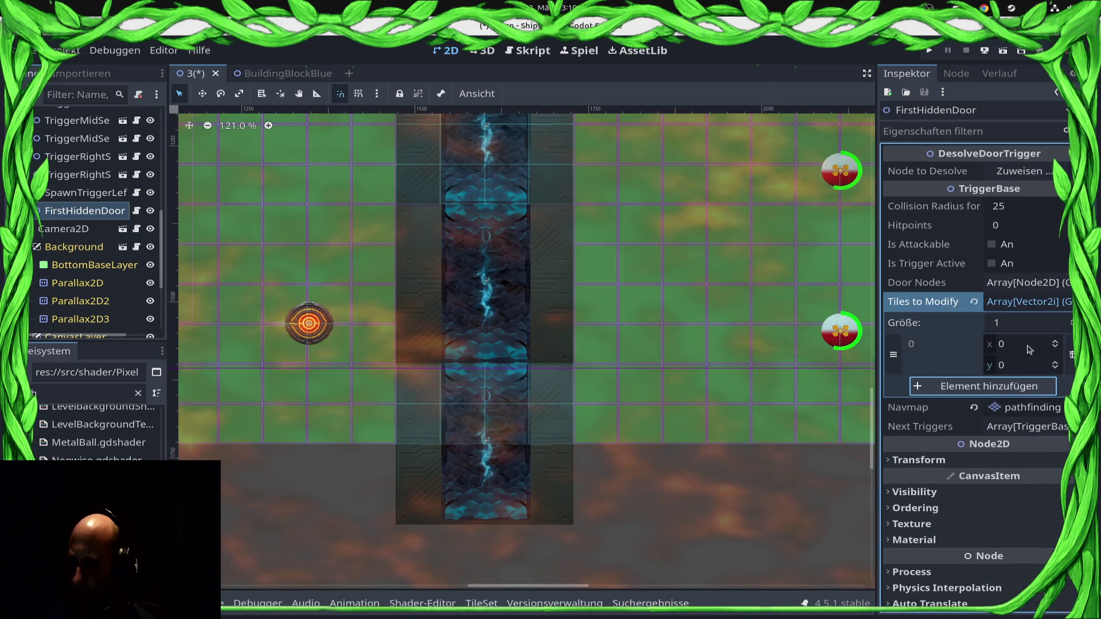
text(23)
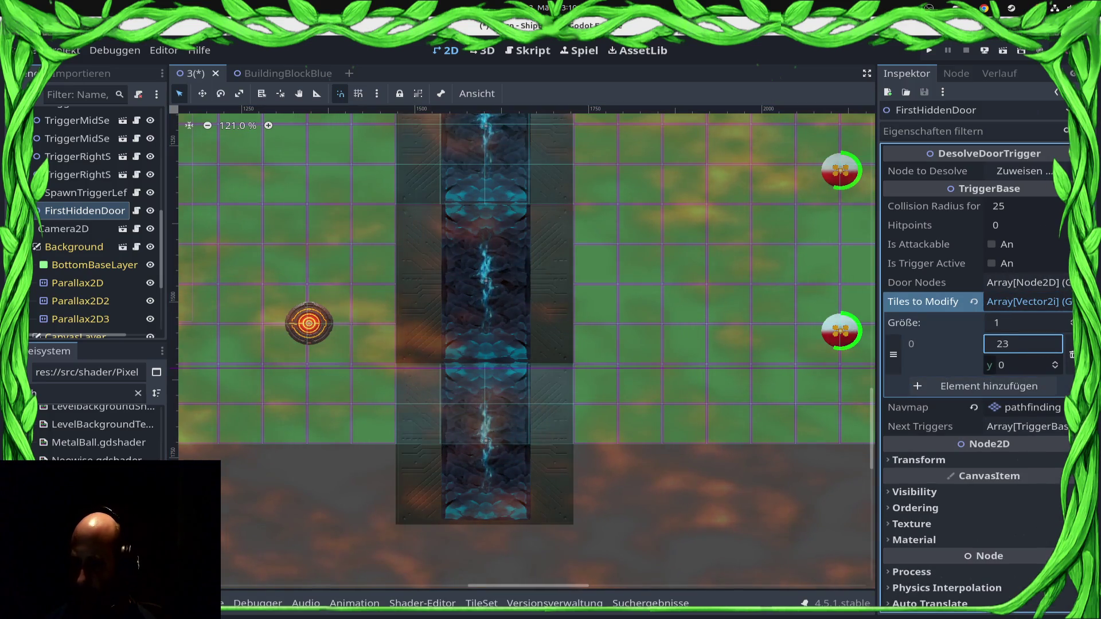
key(Tab)
text(21)
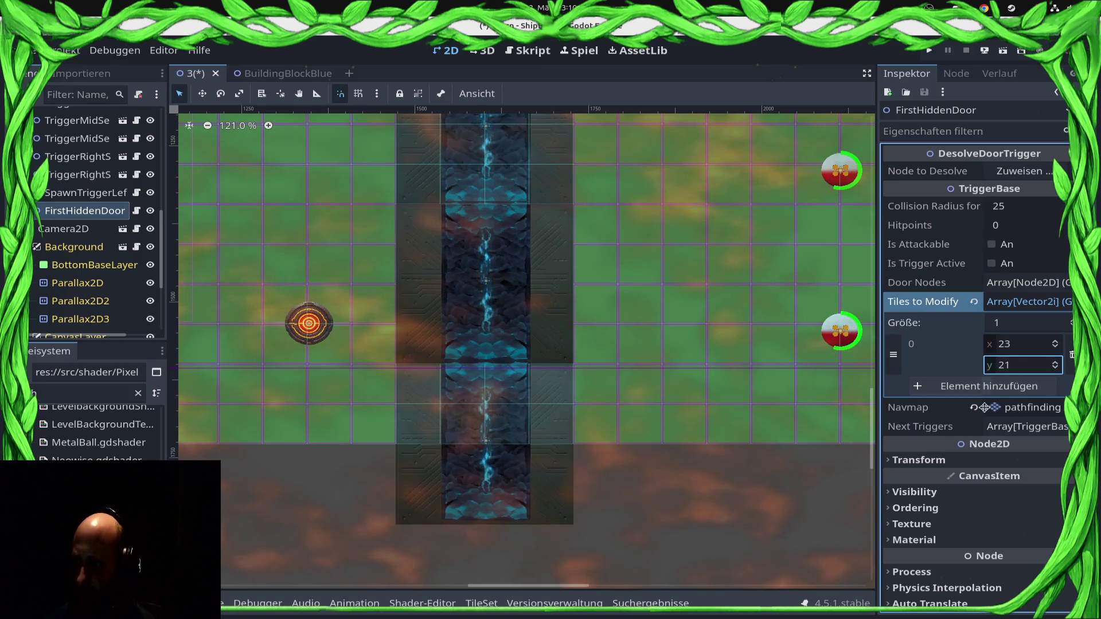
key(Return)
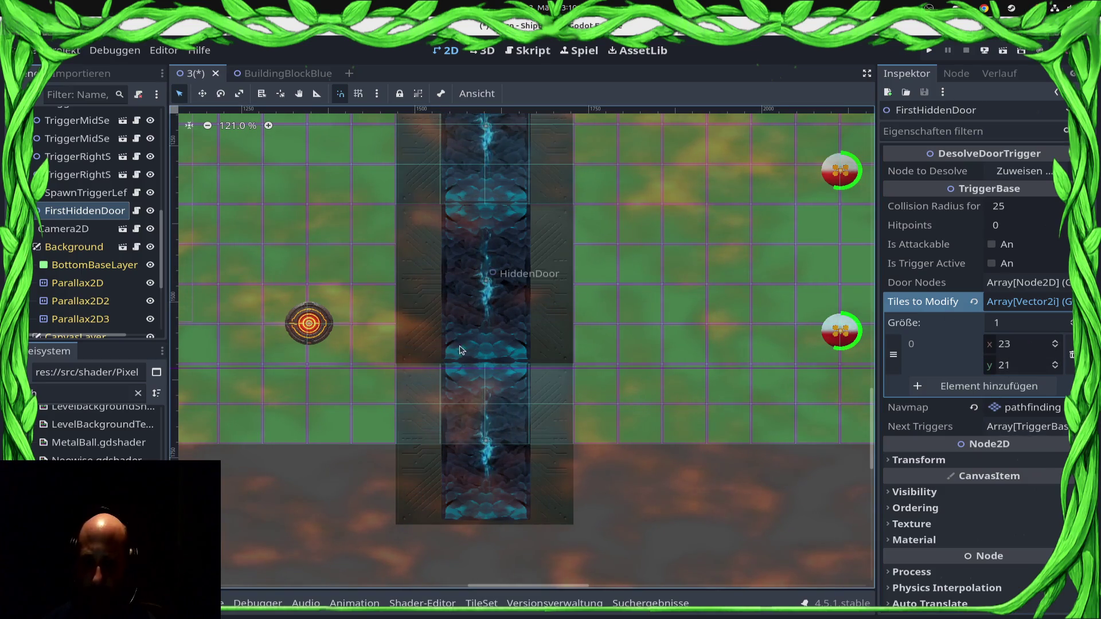
- Check tile coordinates on pathfindingmap, then add a second FirstHiddenDoor entry starting at x 26
scroll(34, 172, up, 5)
click(76, 136)
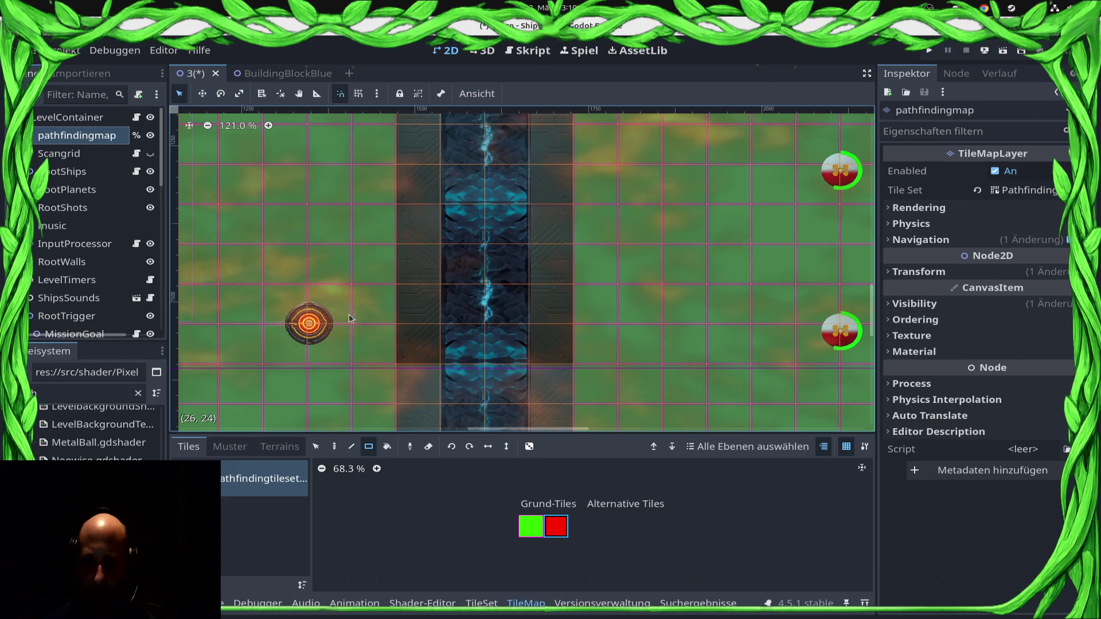
scroll(89, 221, down, 10)
click(86, 182)
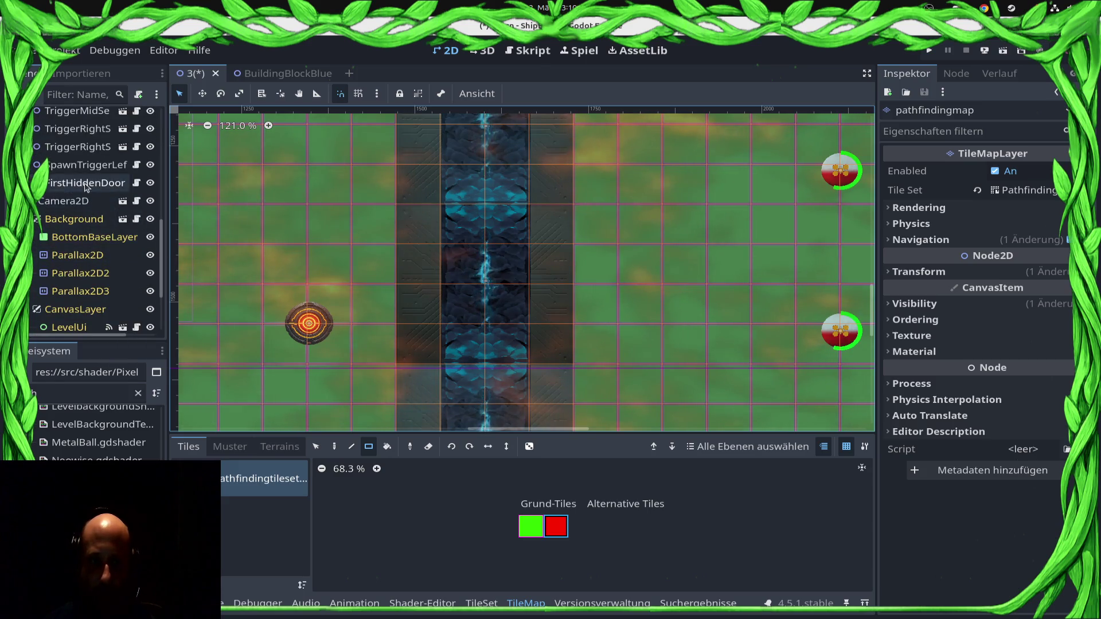
click(1029, 385)
click(1032, 392)
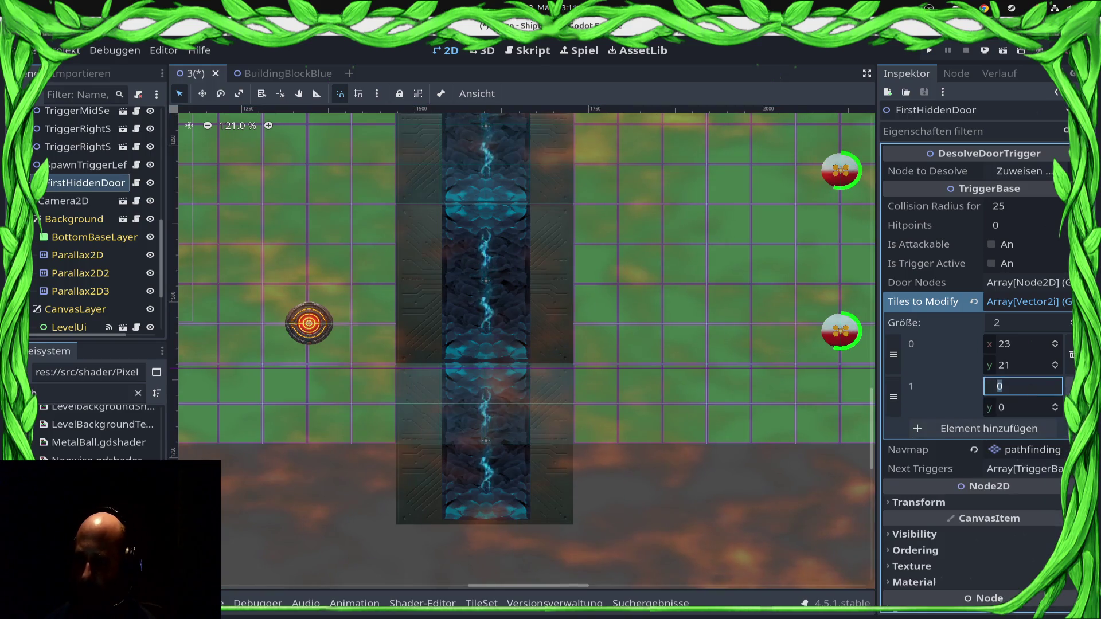
text(26)
key(Tab)
text(2)
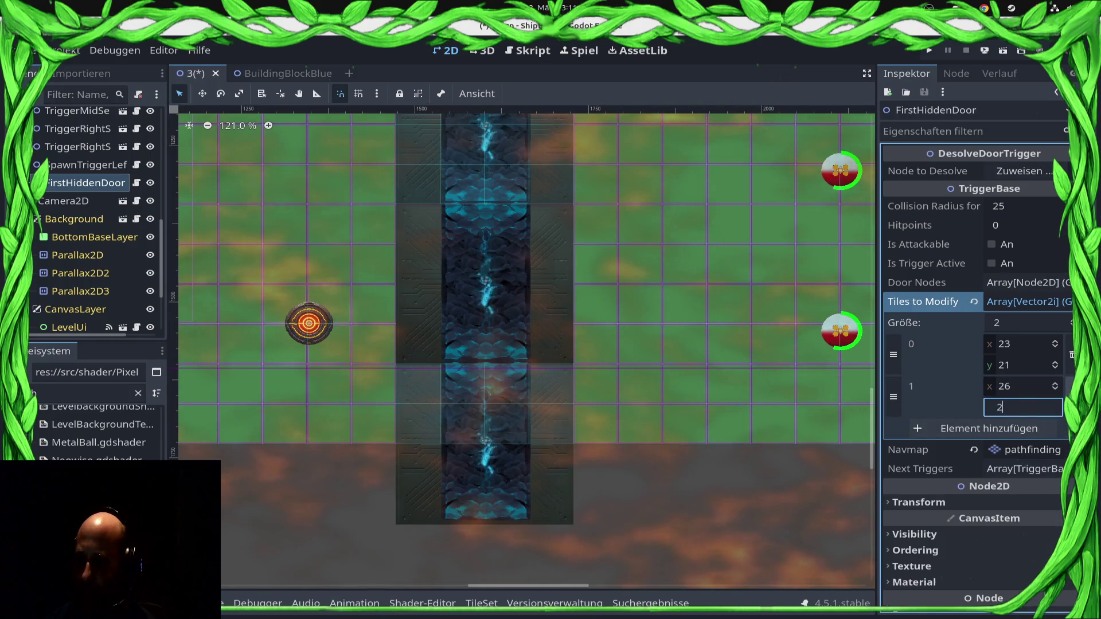
- Add the third and fourth tile entries, 24,21 and 25,21
click(1018, 431)
click(1018, 434)
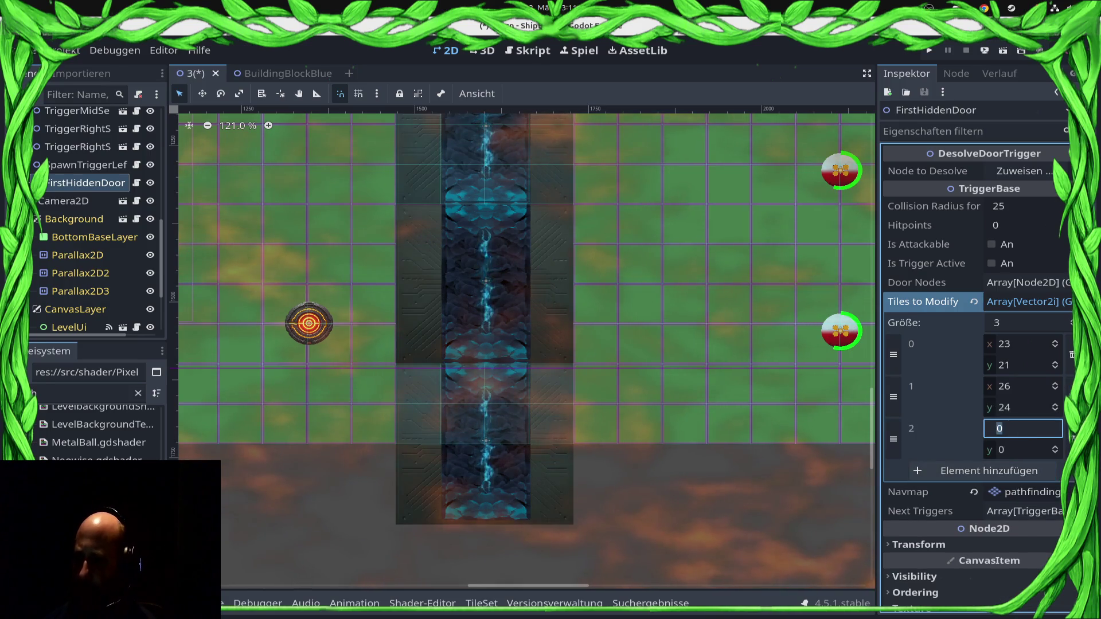
text(24)
key(Tab)
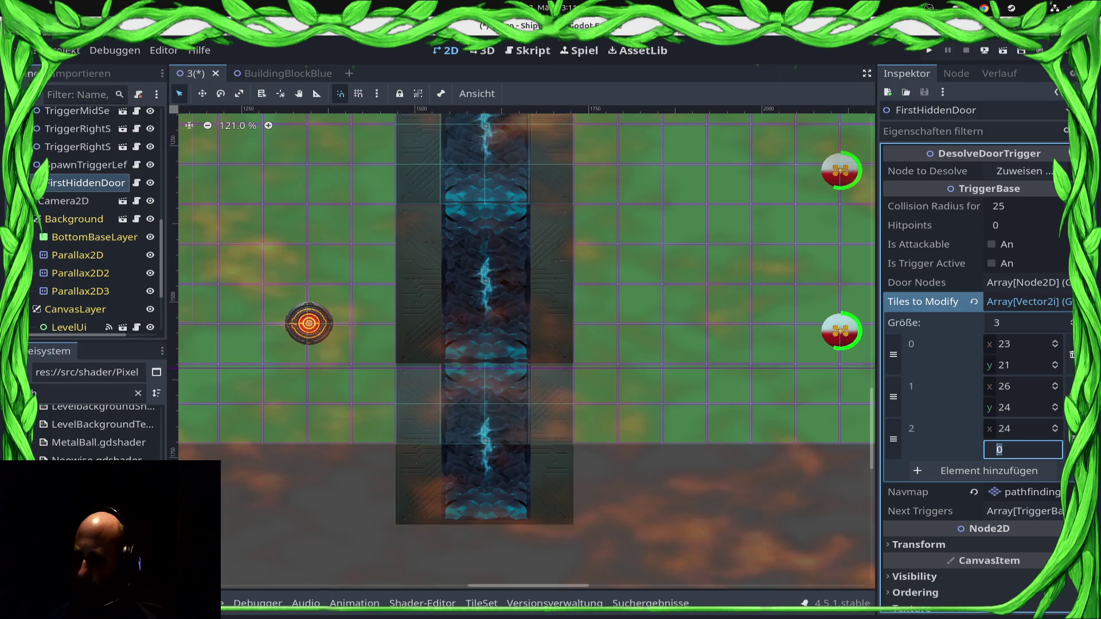
text(21)
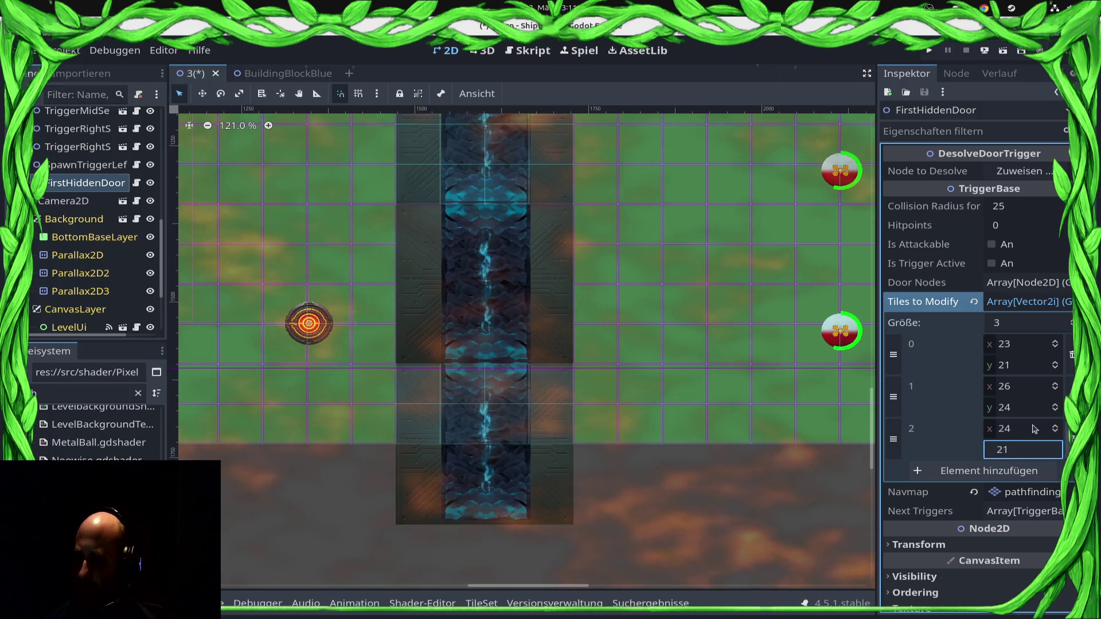
click(1053, 471)
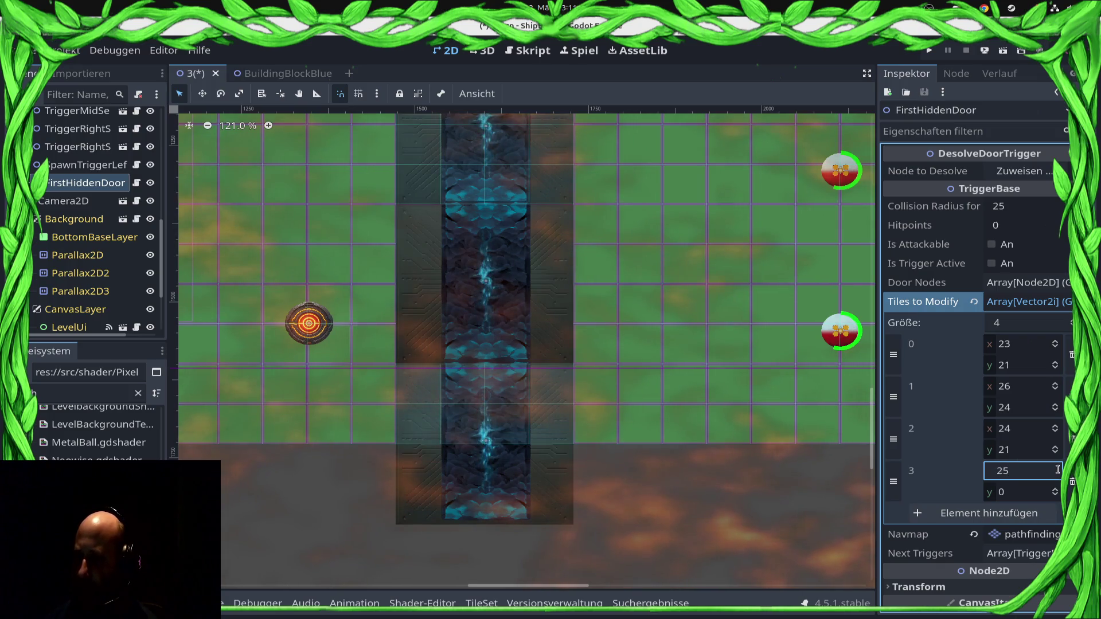
key(Tab)
text(21)
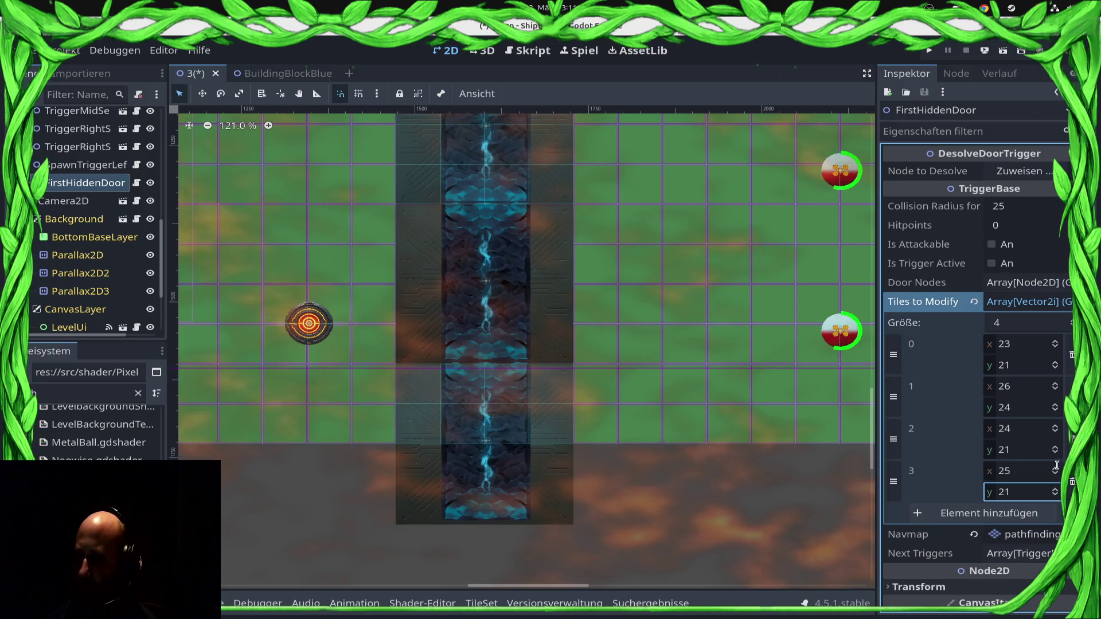
- Add a fifth tile entry of 26,21 and a sixth empty entry
click(1021, 514)
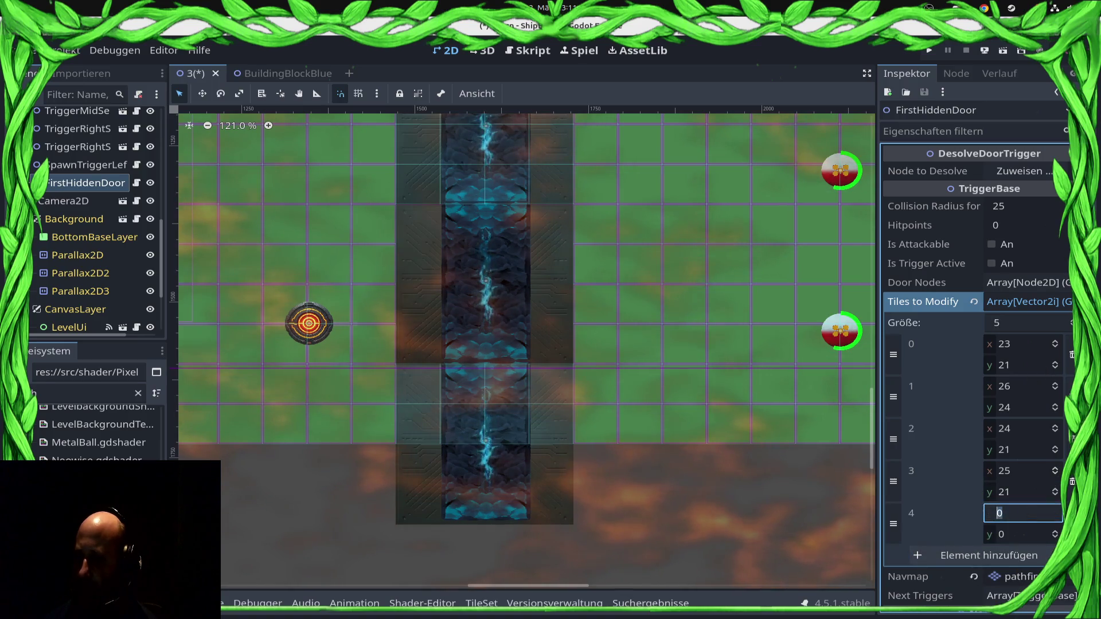
text(2621)
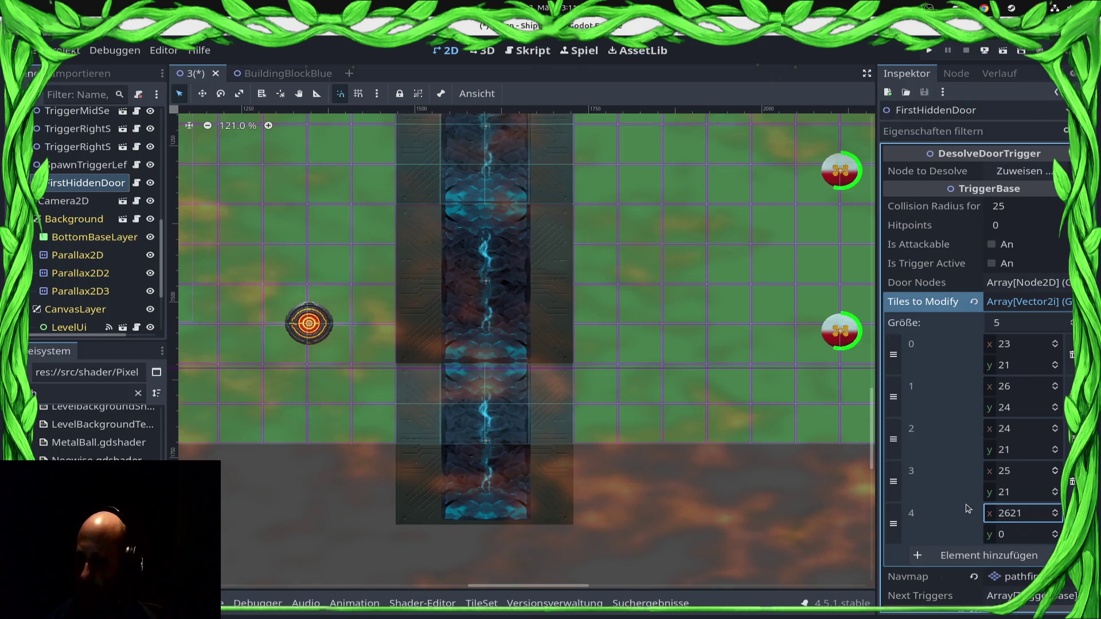
key(BackSpace)
key(BackSpace)
key(Tab)
text(21)
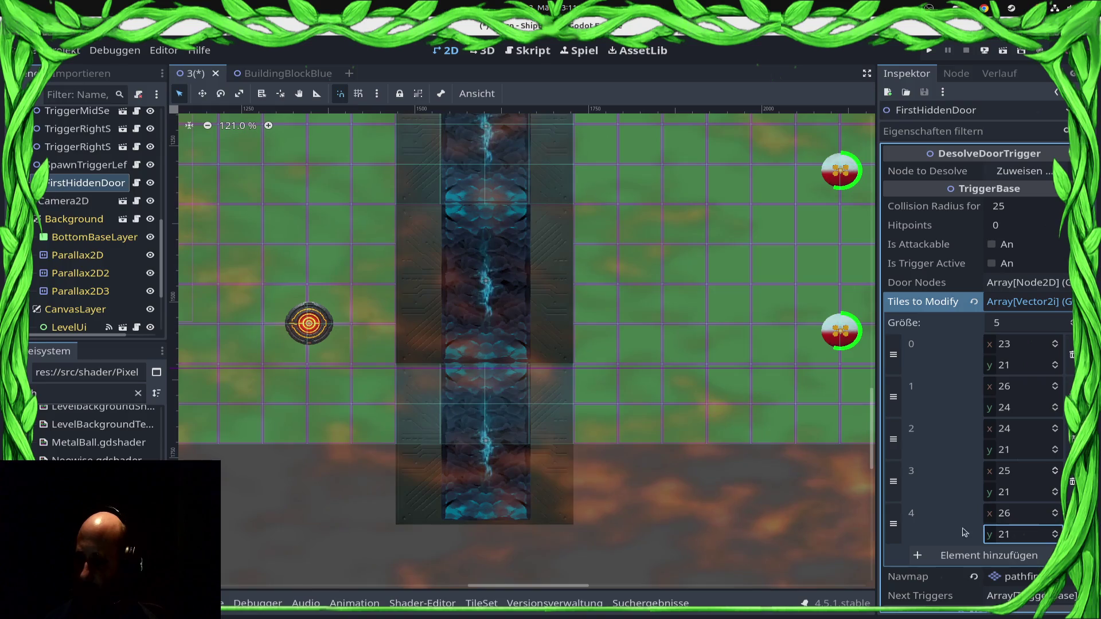
click(1019, 553)
scroll(1018, 548, down, 3)
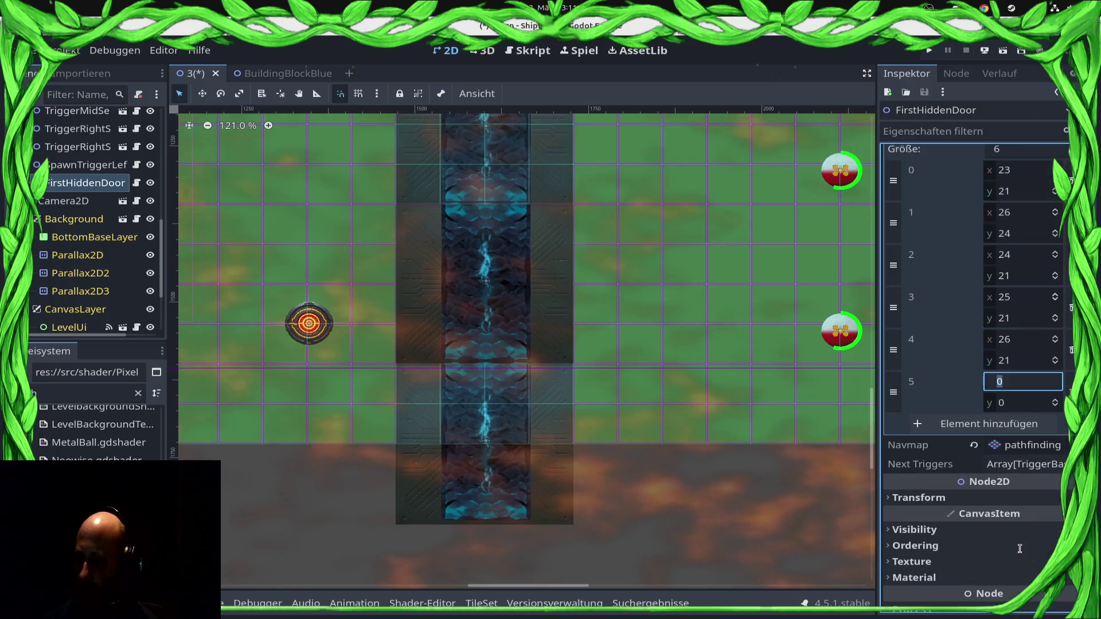
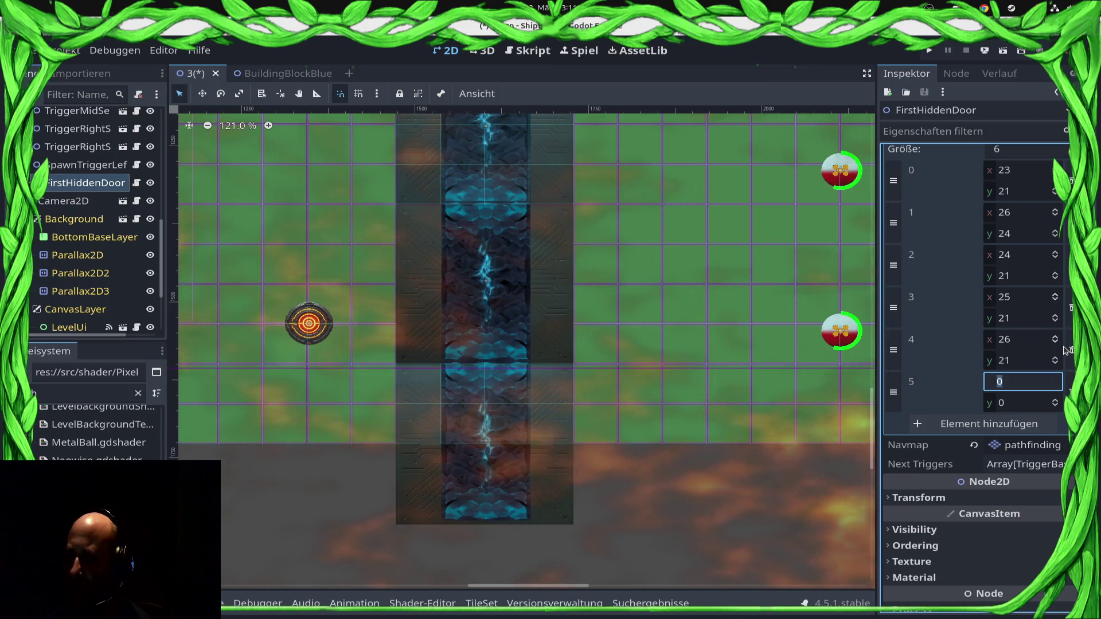
- Fill tile entries 5–8 with row y 22 coordinates: (23,22), (24,22), (25,22), (26,22)
text(23)
key(Tab)
text(22)
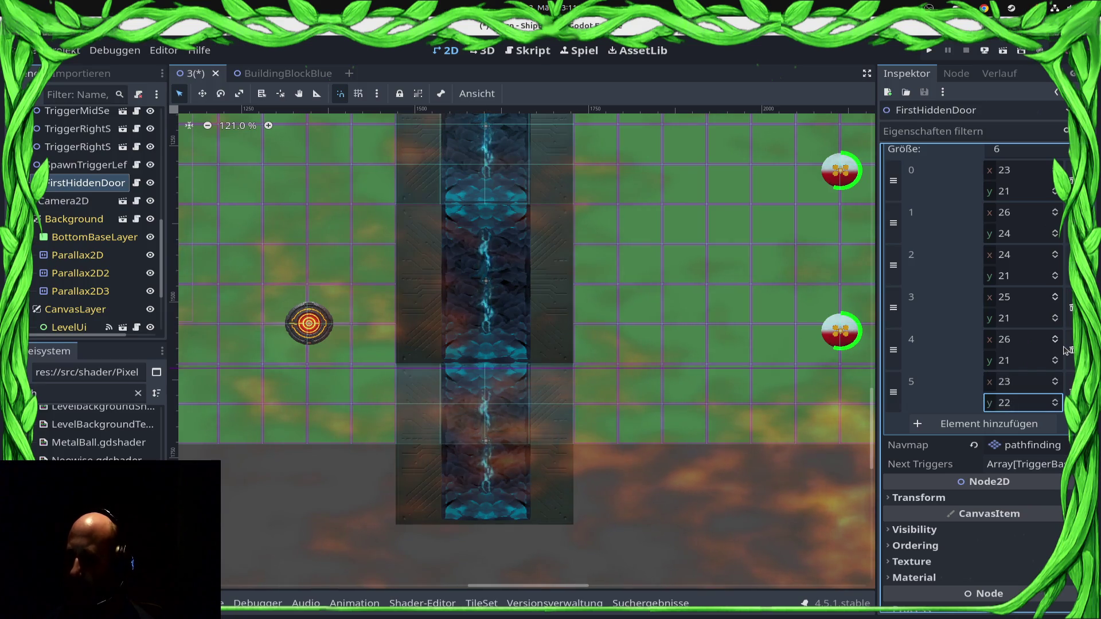
key(Return)
click(999, 432)
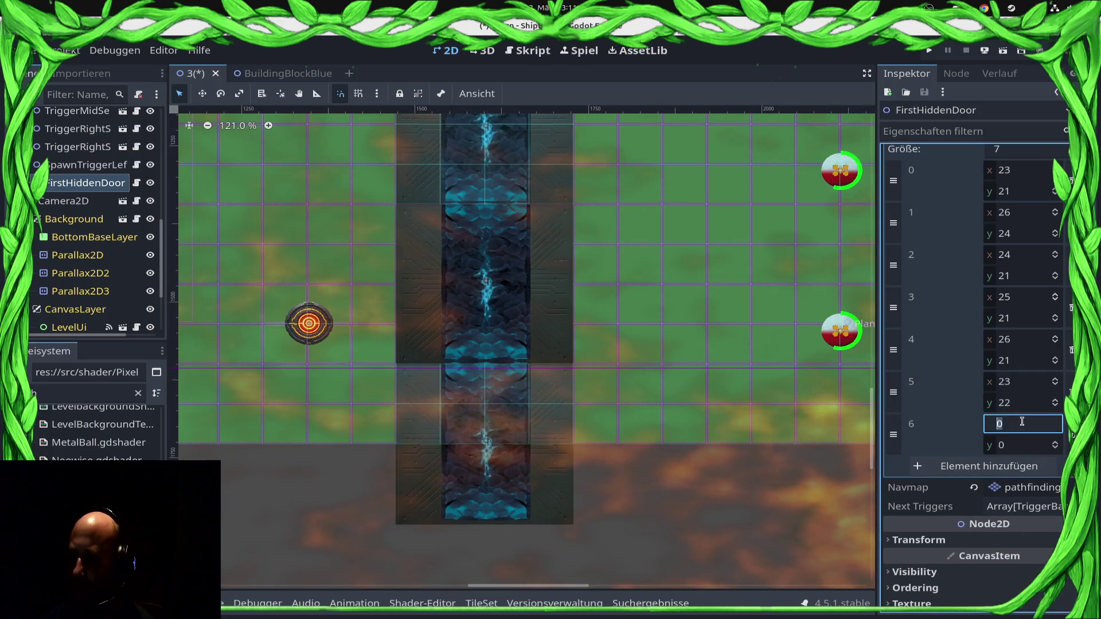
text(4)
key(Tab)
text(22)
key(Return)
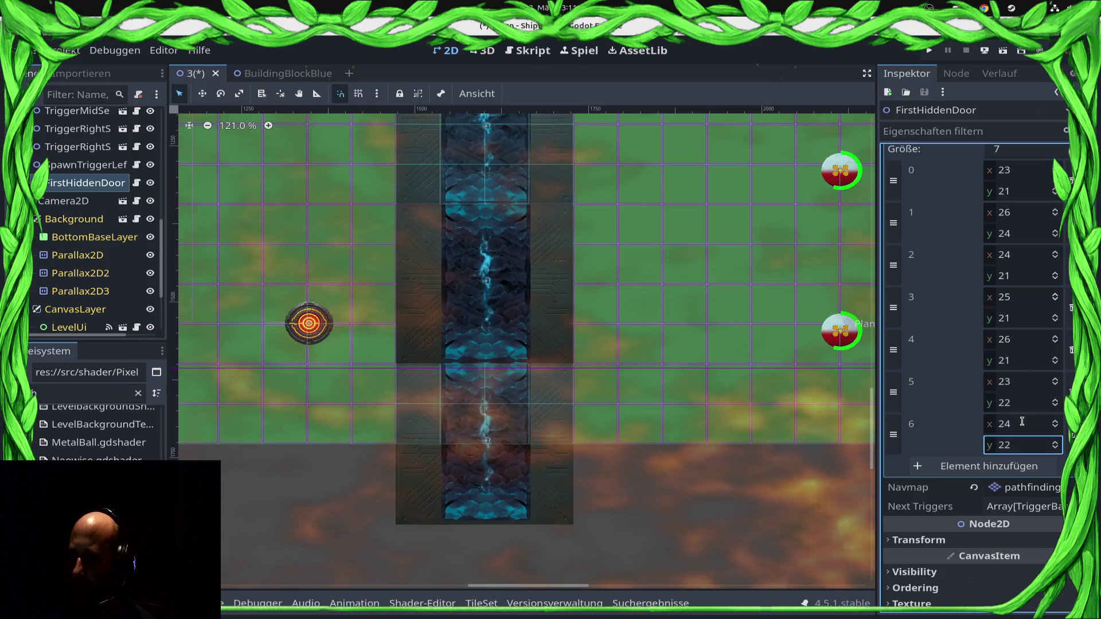
click(998, 466)
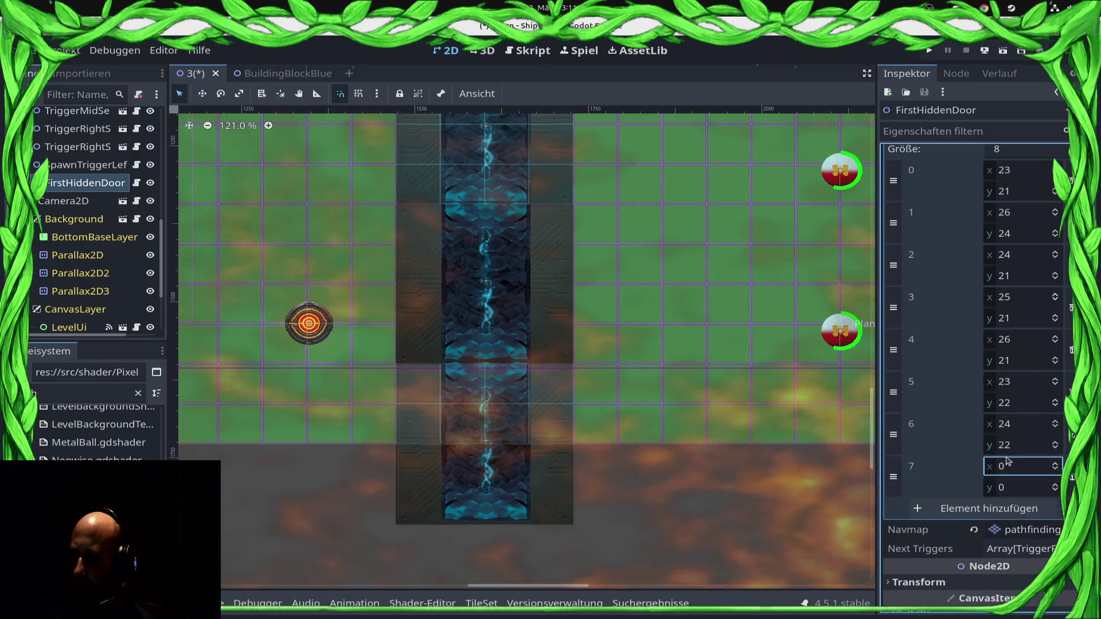
text(25)
key(Tab)
text(22)
key(Return)
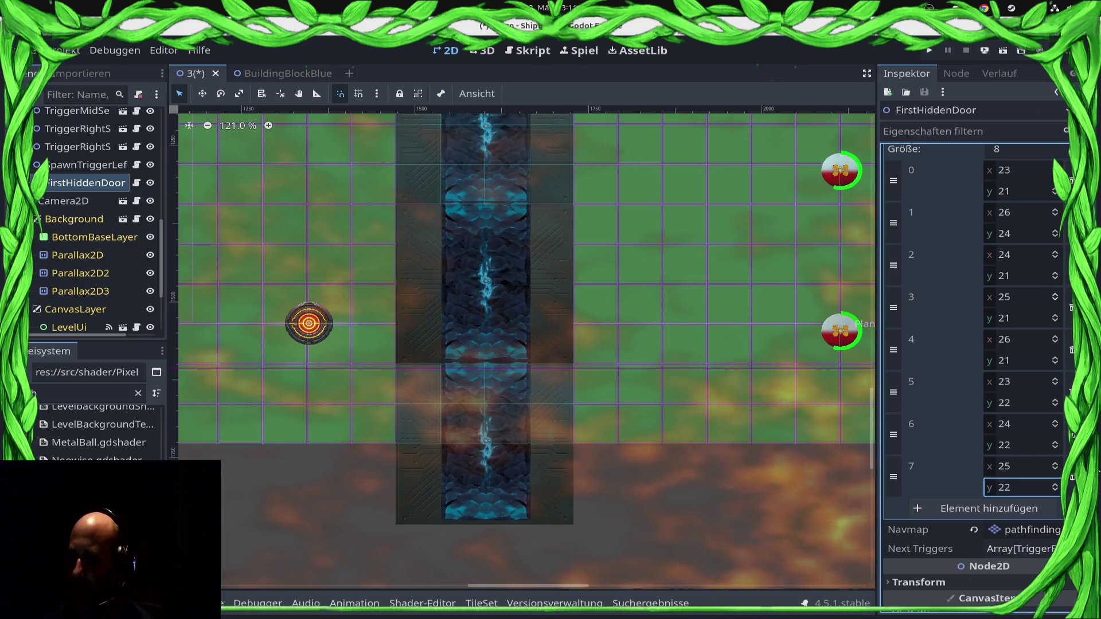
click(1019, 512)
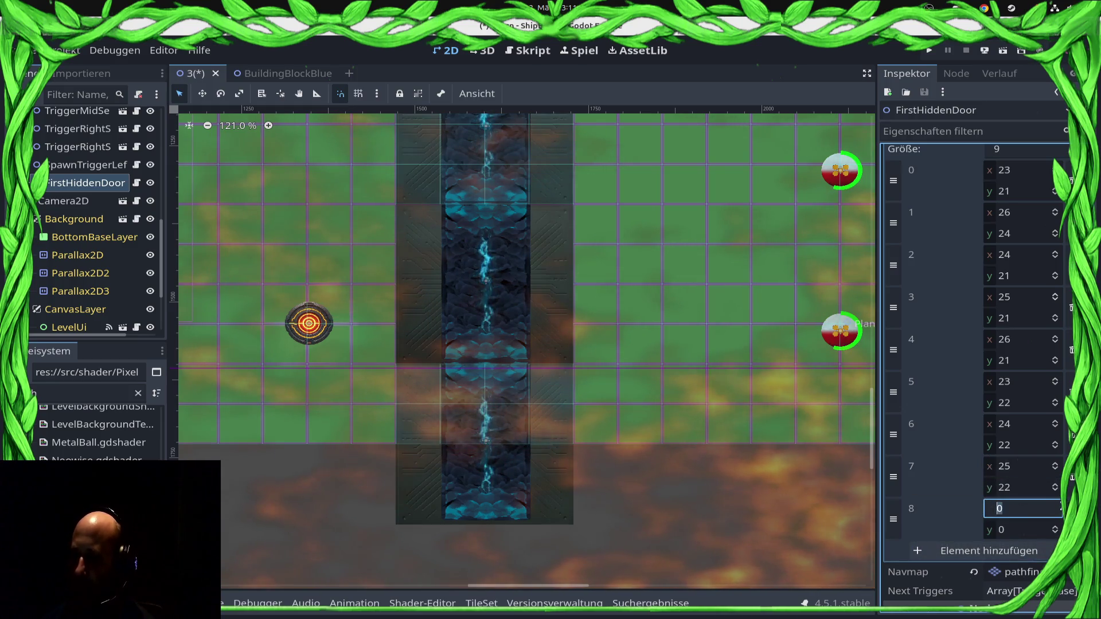
text(26)
key(Tab)
key(Return)
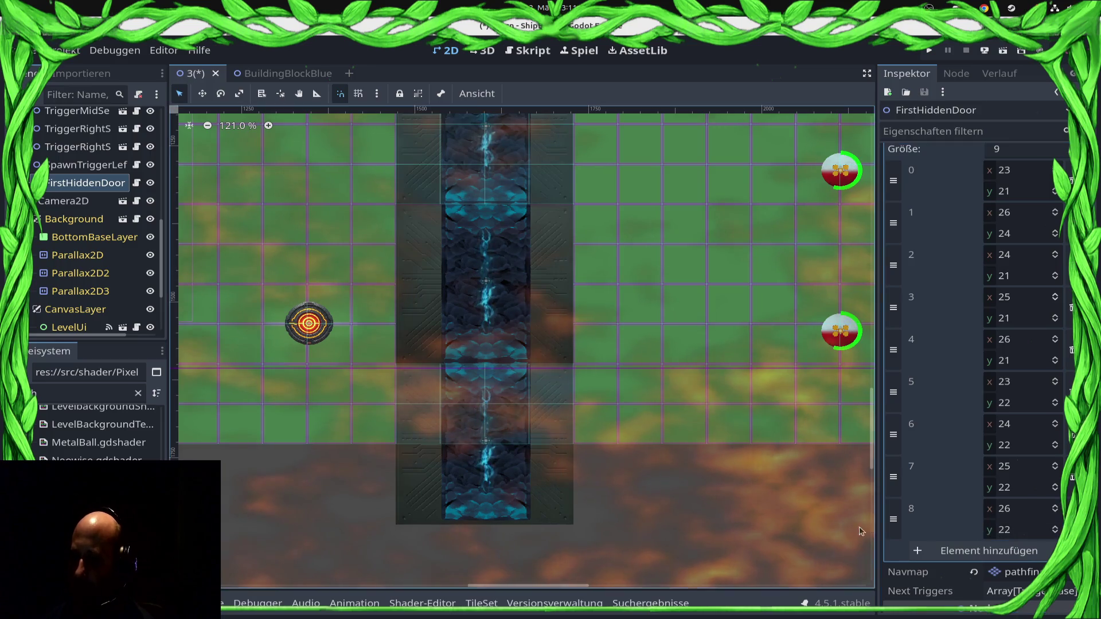
- Add entries 9–12 on row y 23, ending with (24,23), (25,23) and (26,23)
click(1004, 554)
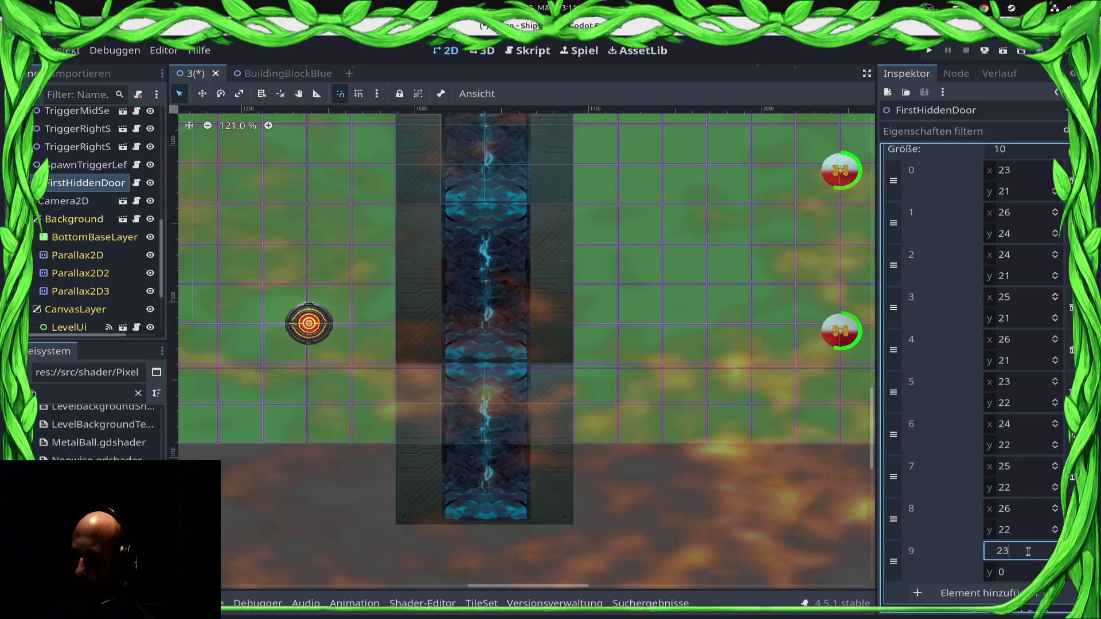
key(Tab)
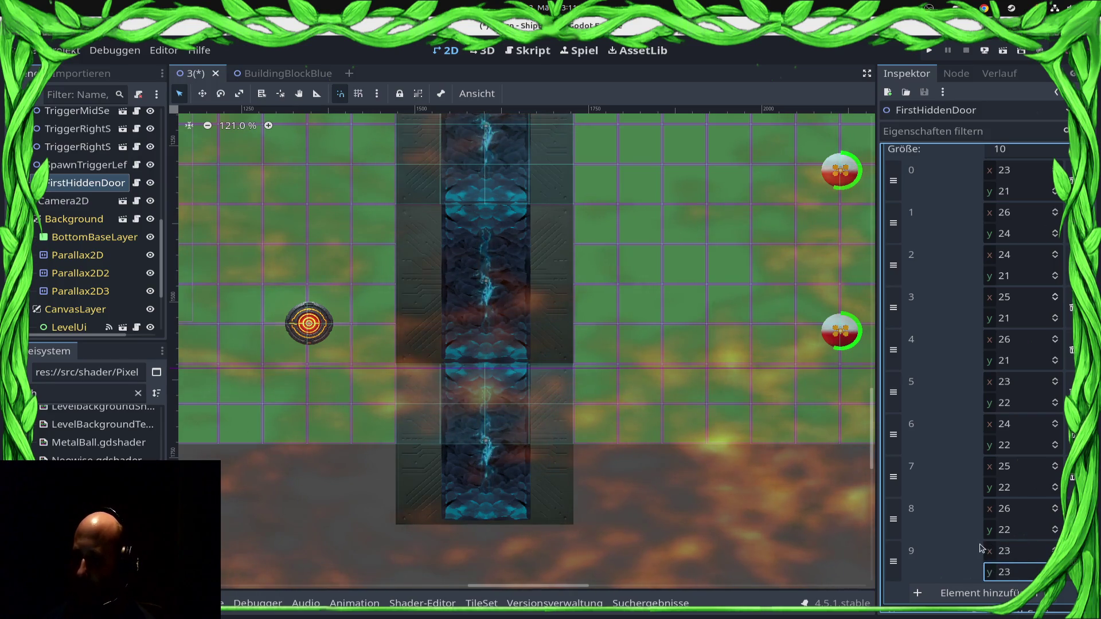
click(1002, 592)
click(1015, 533)
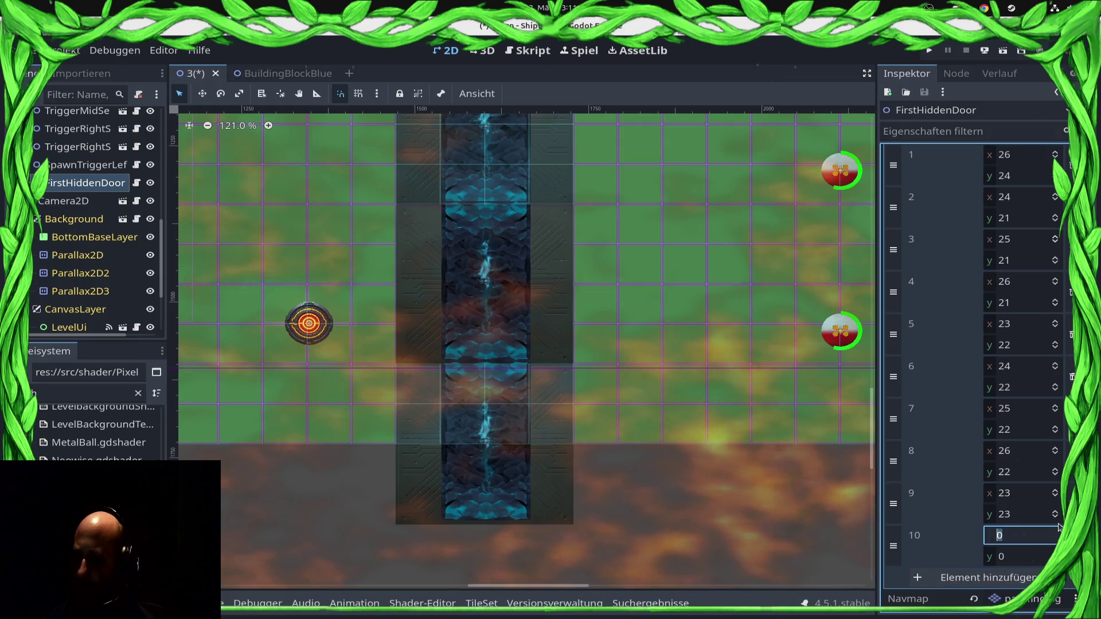
text(3)
key(Tab)
text(2)
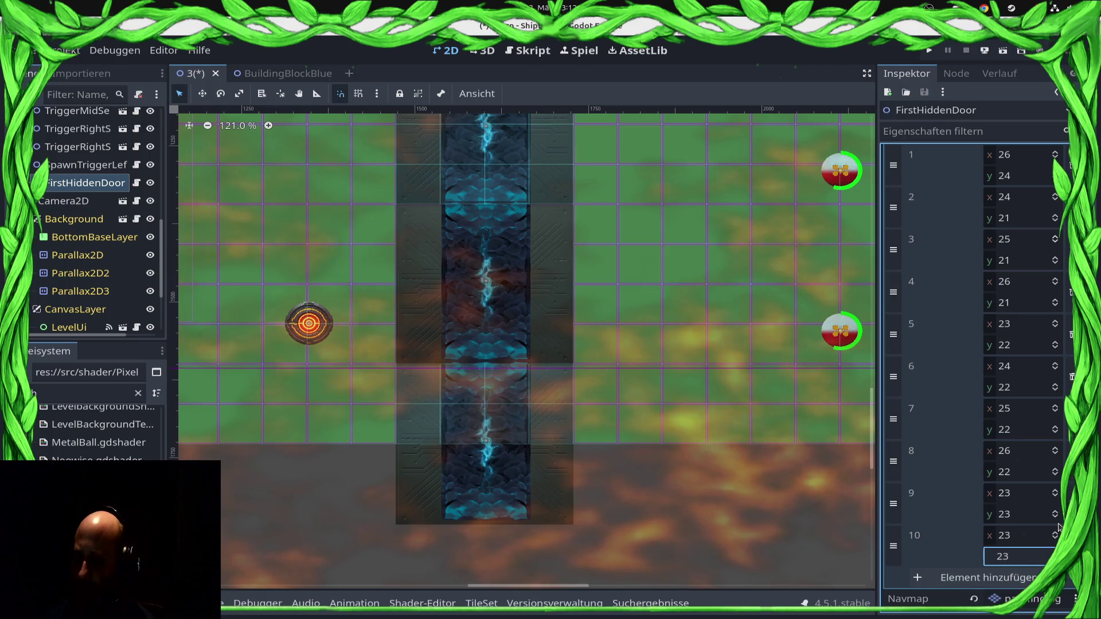
click(1042, 539)
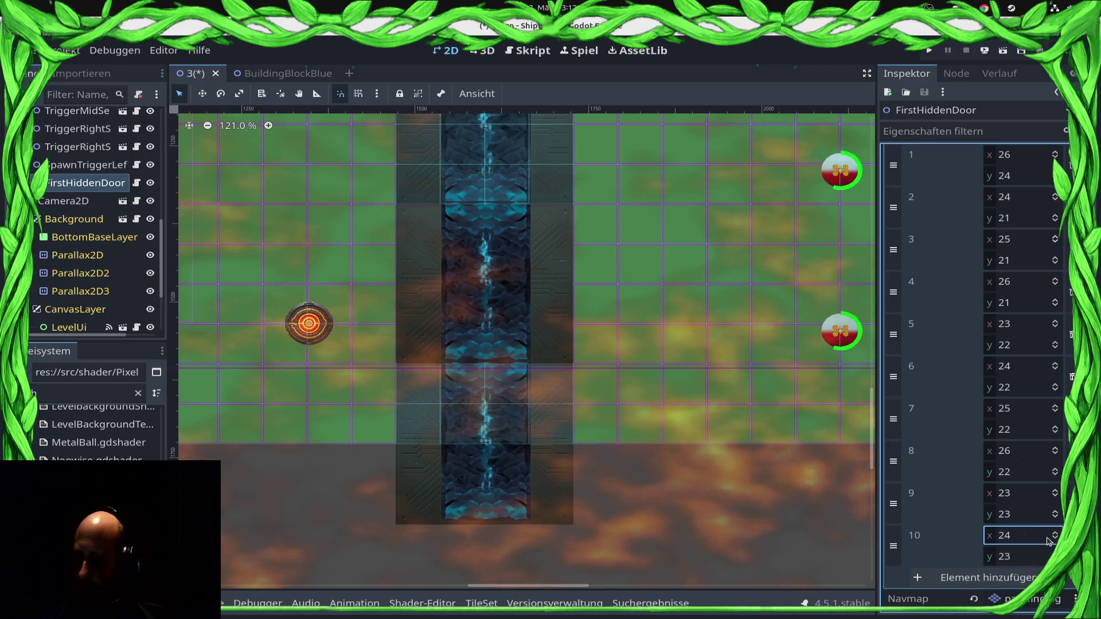
click(1021, 577)
click(1021, 579)
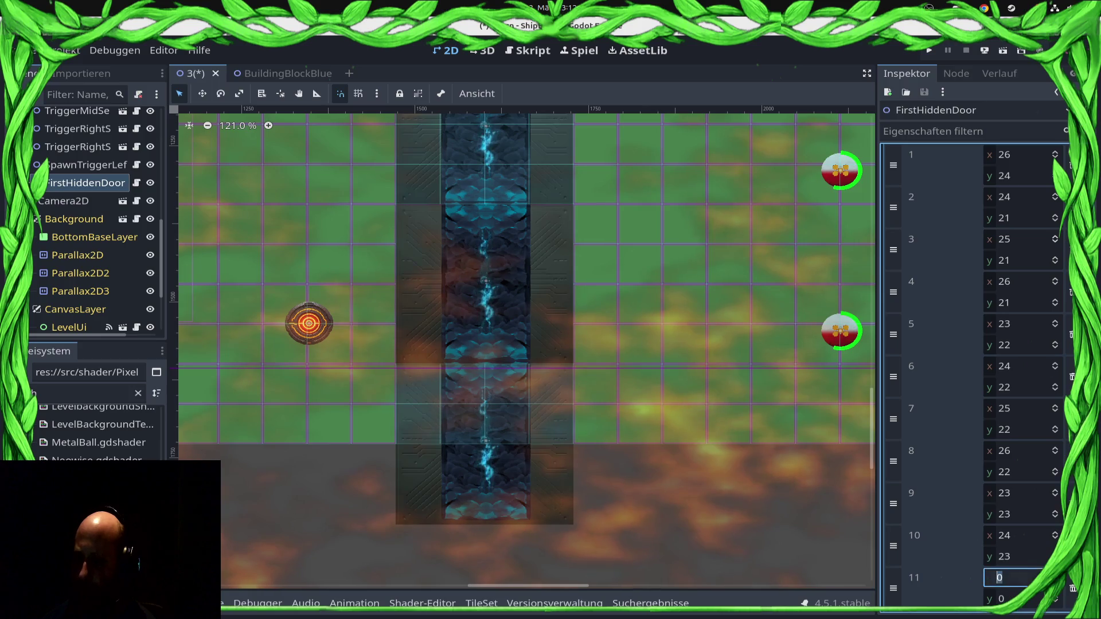
text(5)
key(Tab)
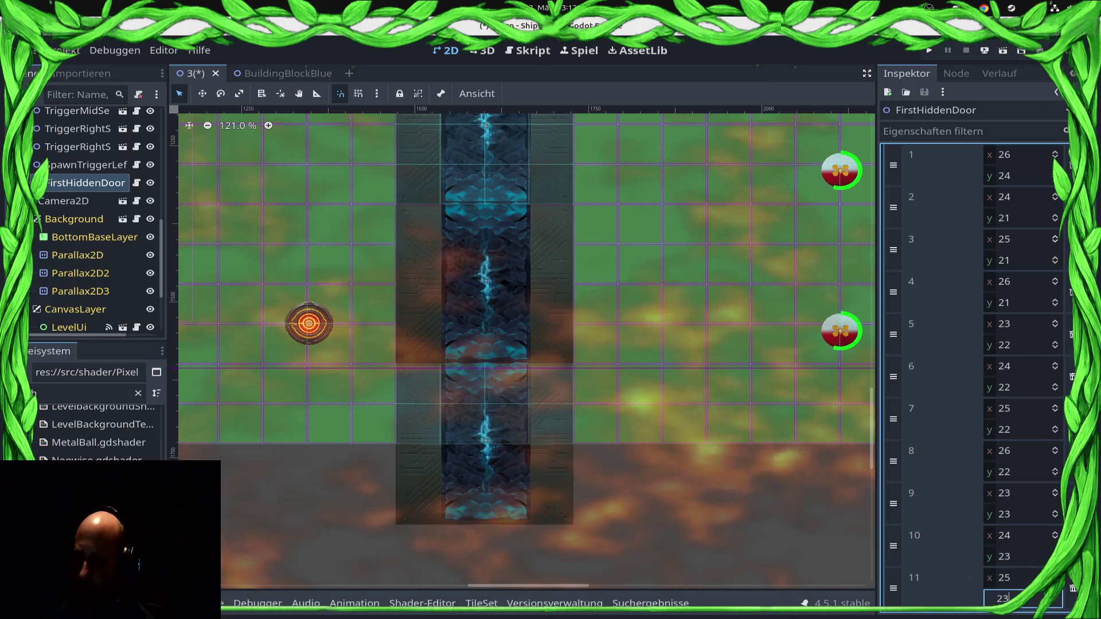
scroll(993, 497, down, 3)
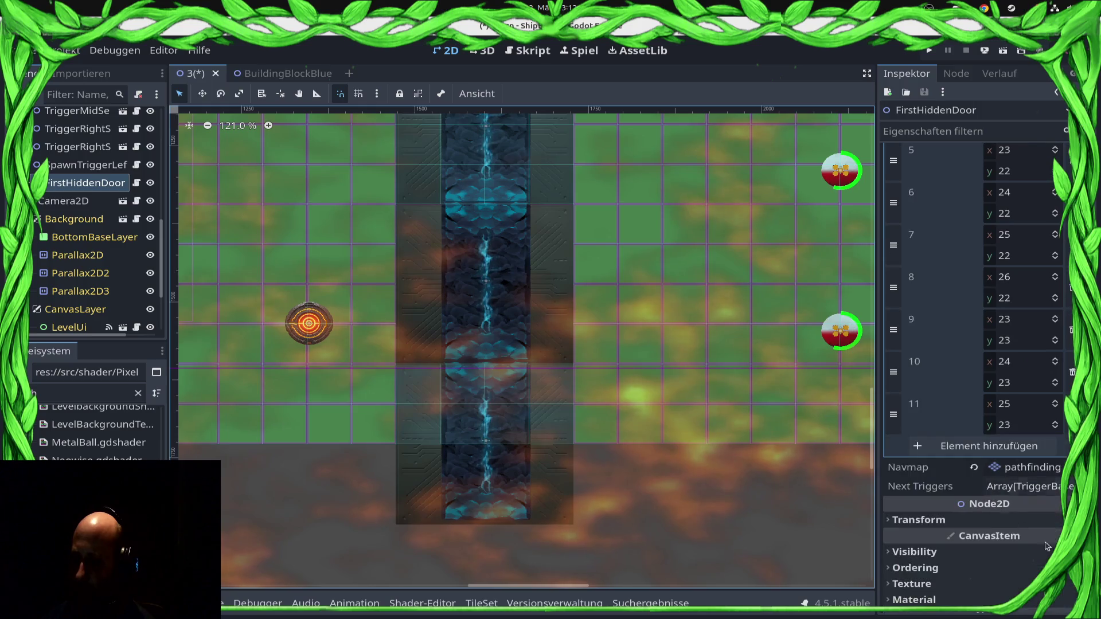
click(1024, 446)
click(1024, 457)
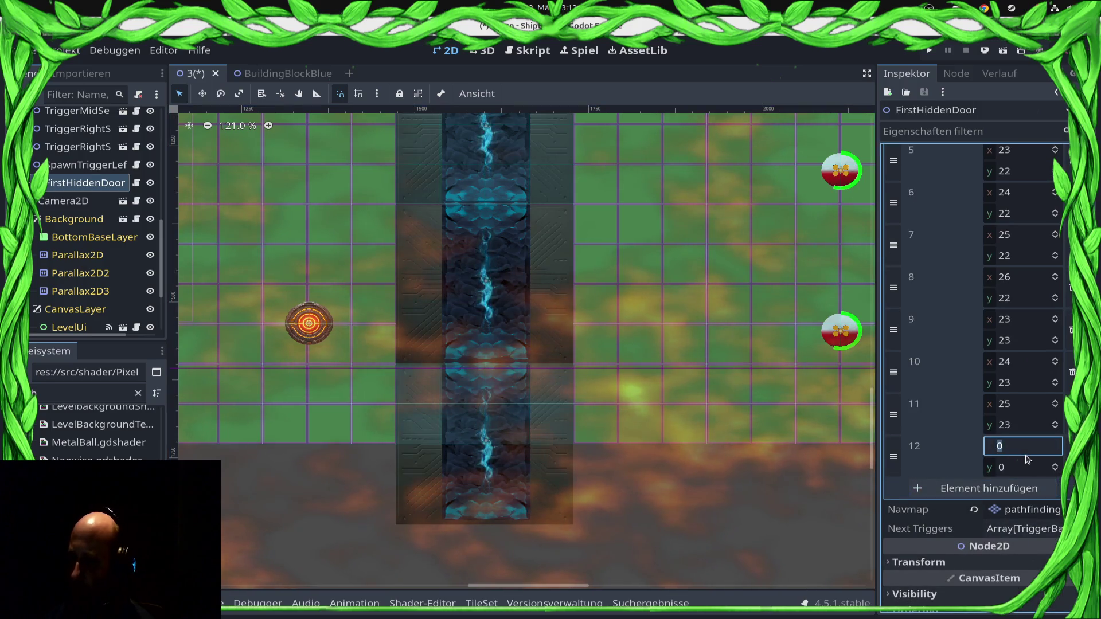
text(6)
key(Tab)
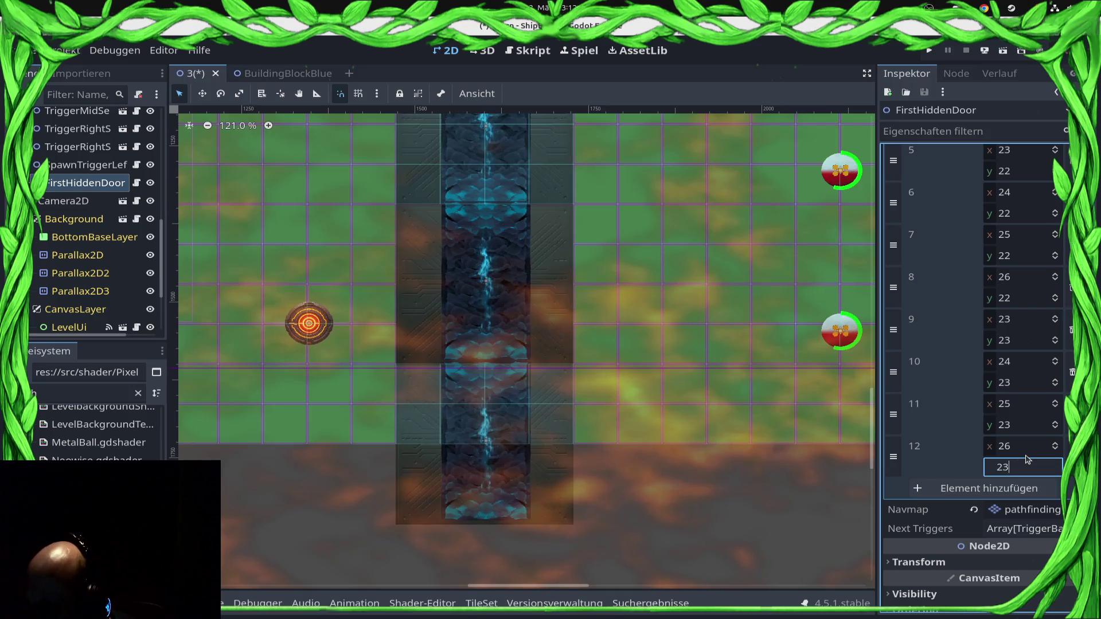
key(Return)
- Add tile entries (23,24) and (24,24) to FirstHiddenDoor's list
click(1012, 504)
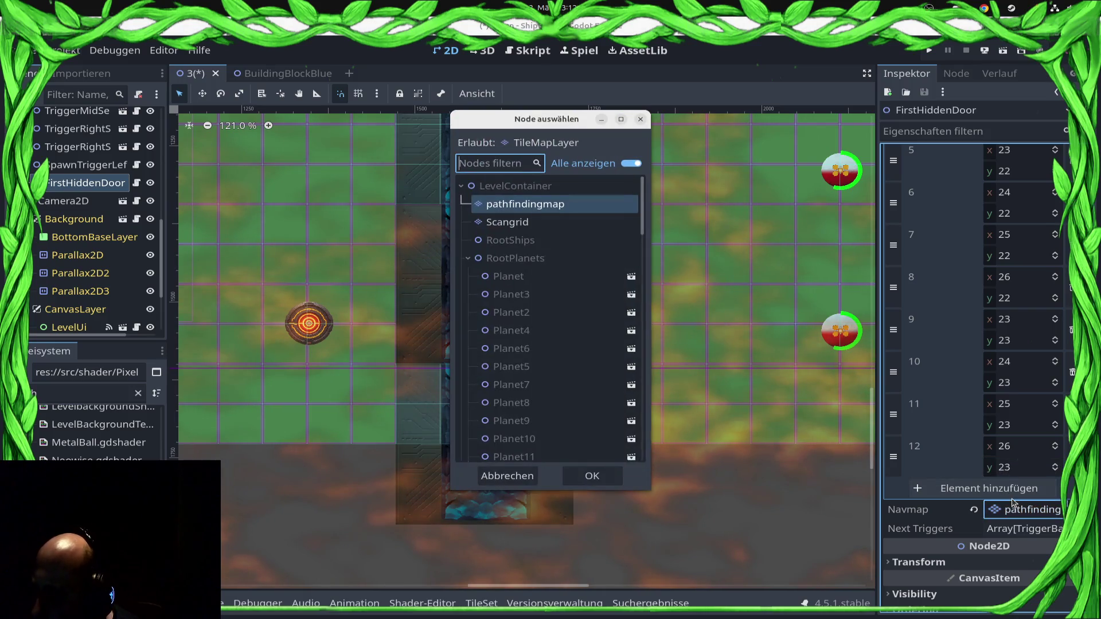
key(Escape)
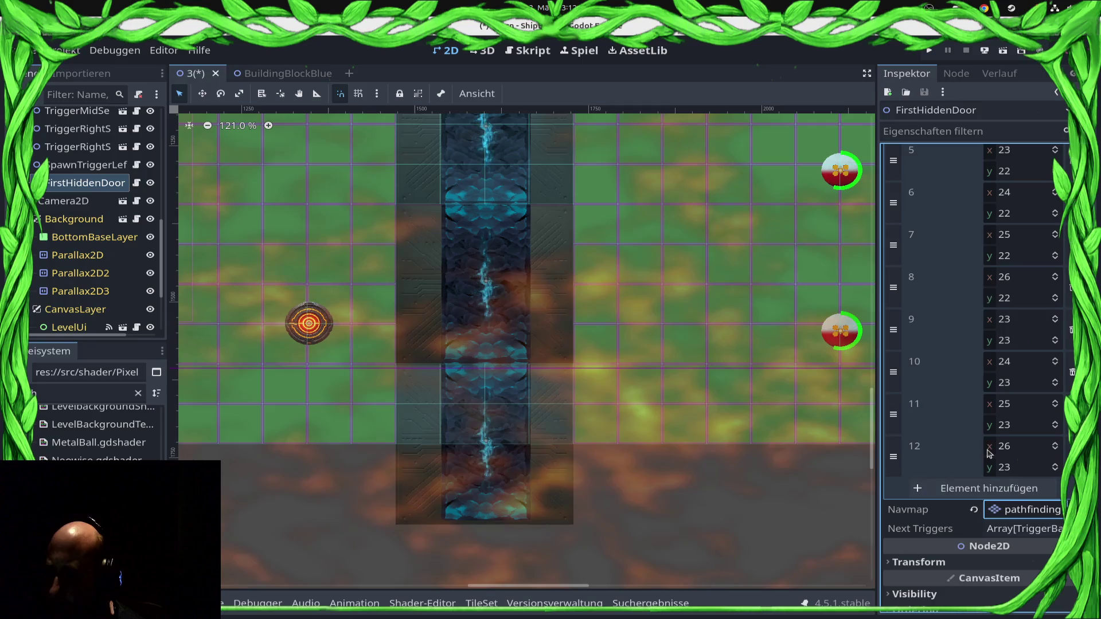
scroll(987, 447, up, 3)
scroll(990, 390, up, 2)
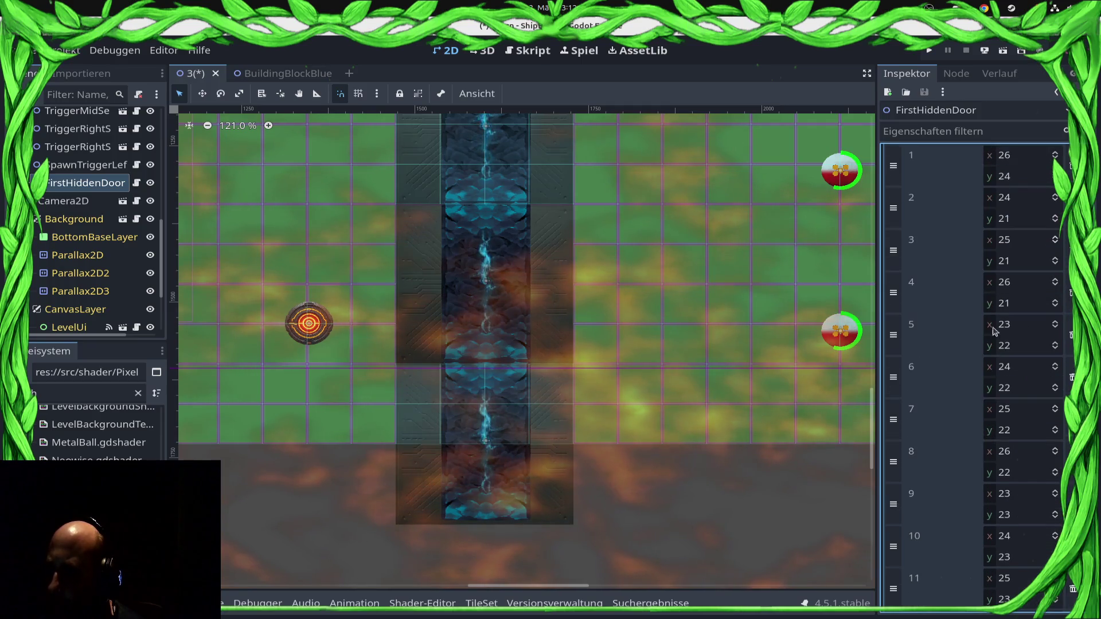
scroll(1026, 247, up, 2)
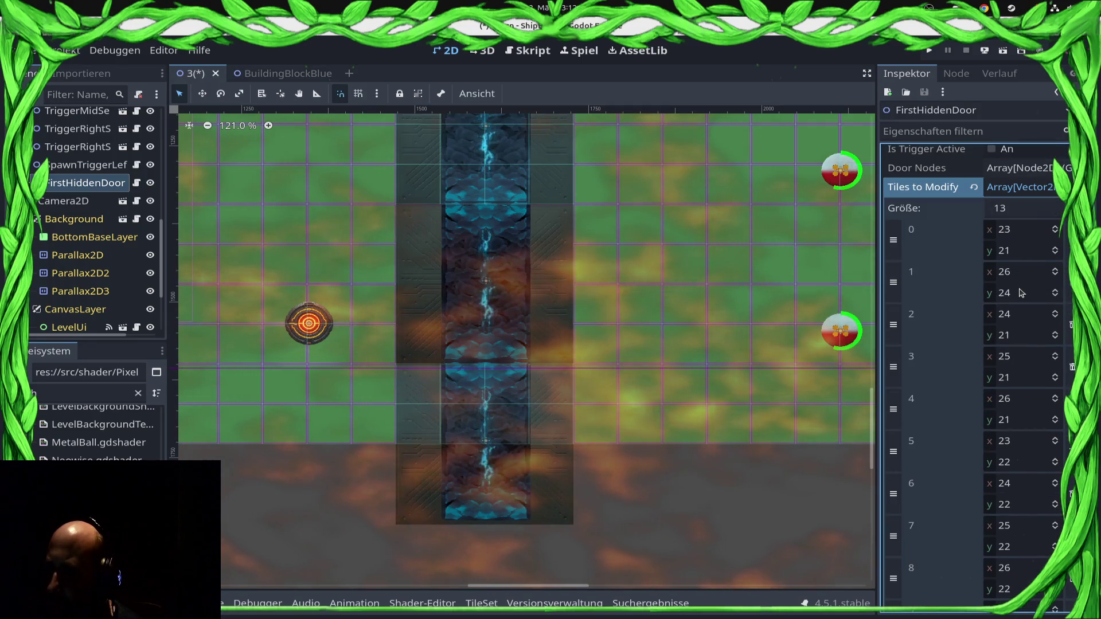
scroll(1023, 315, down, 6)
click(998, 547)
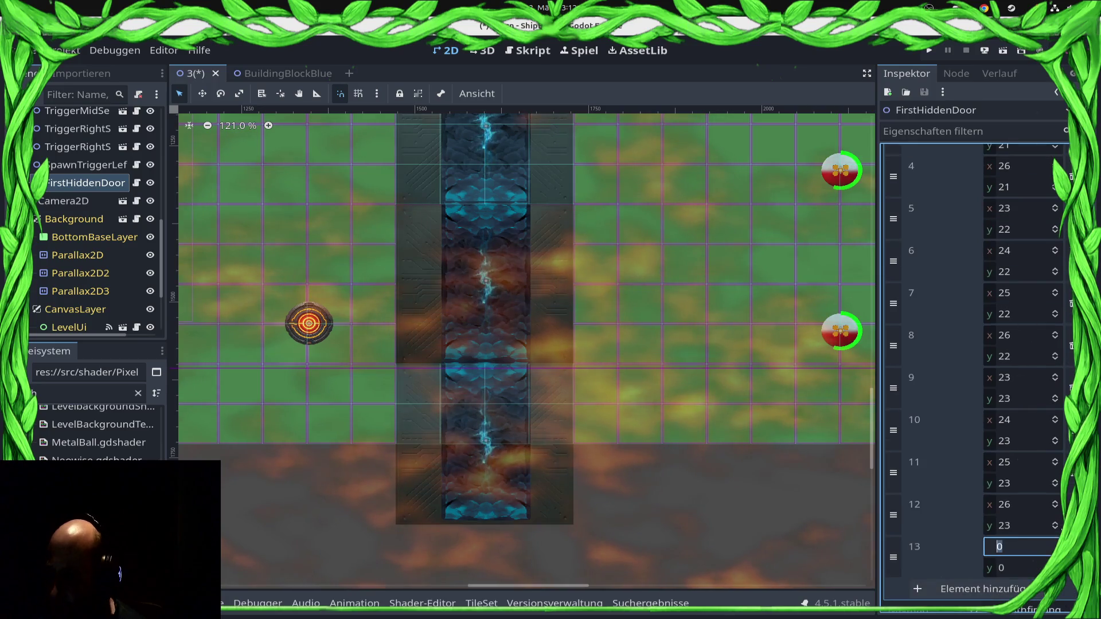
text(23)
key(Tab)
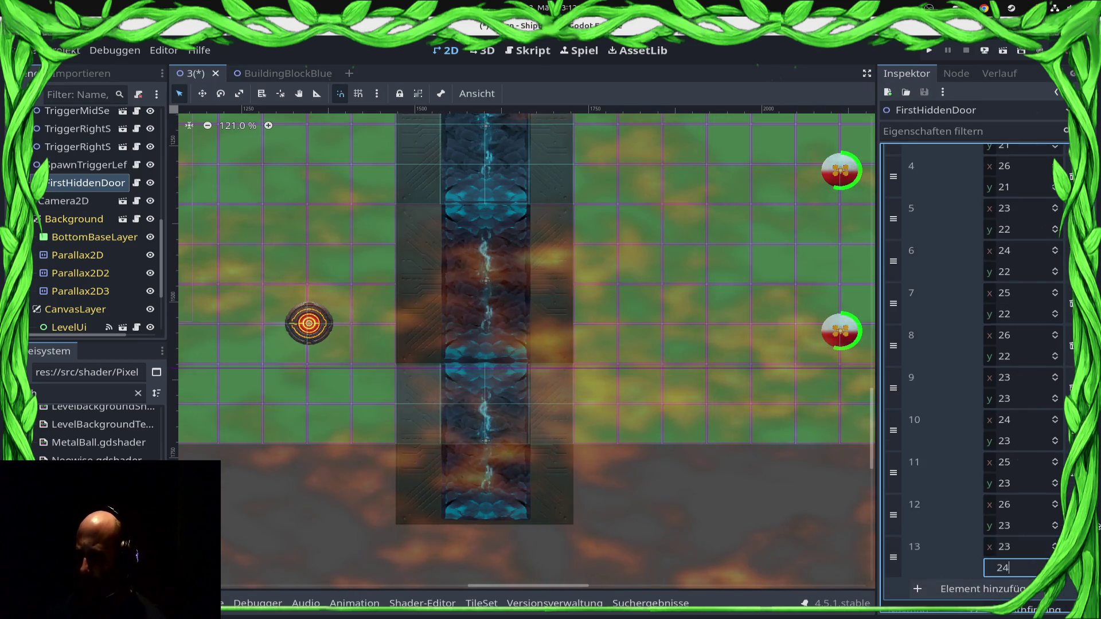
text(24)
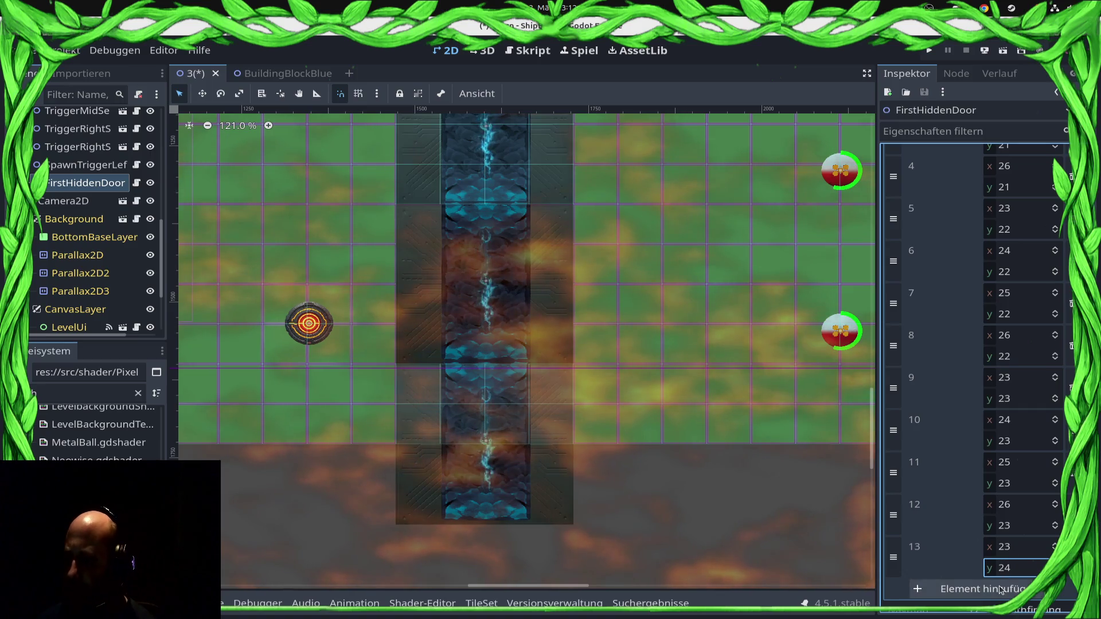
click(982, 589)
key(Tab)
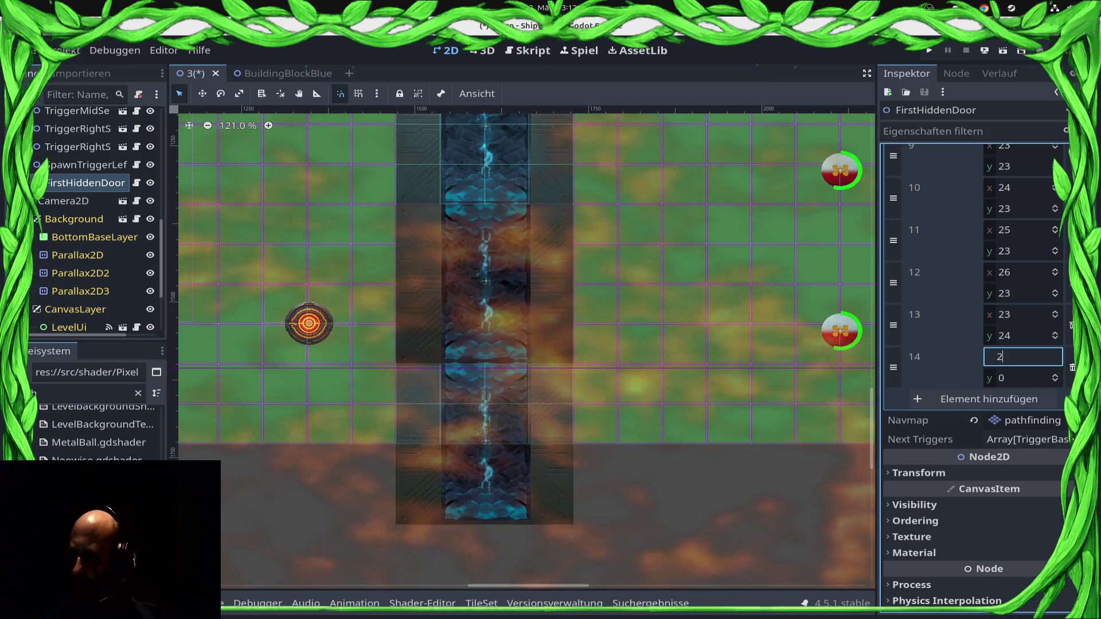
text(4)
key(Tab)
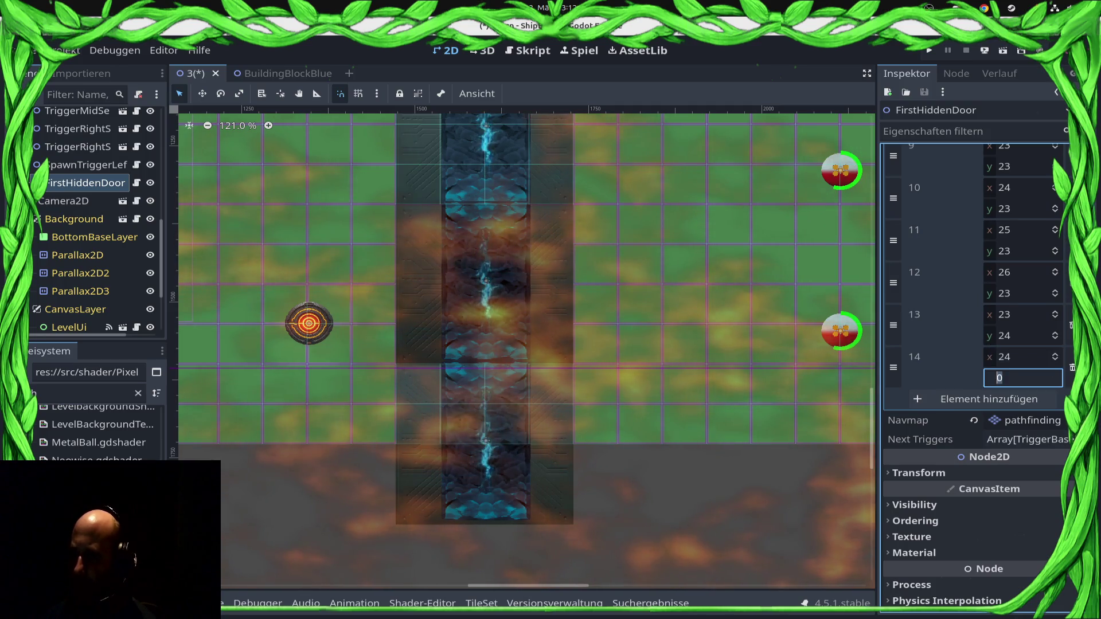
text(24)
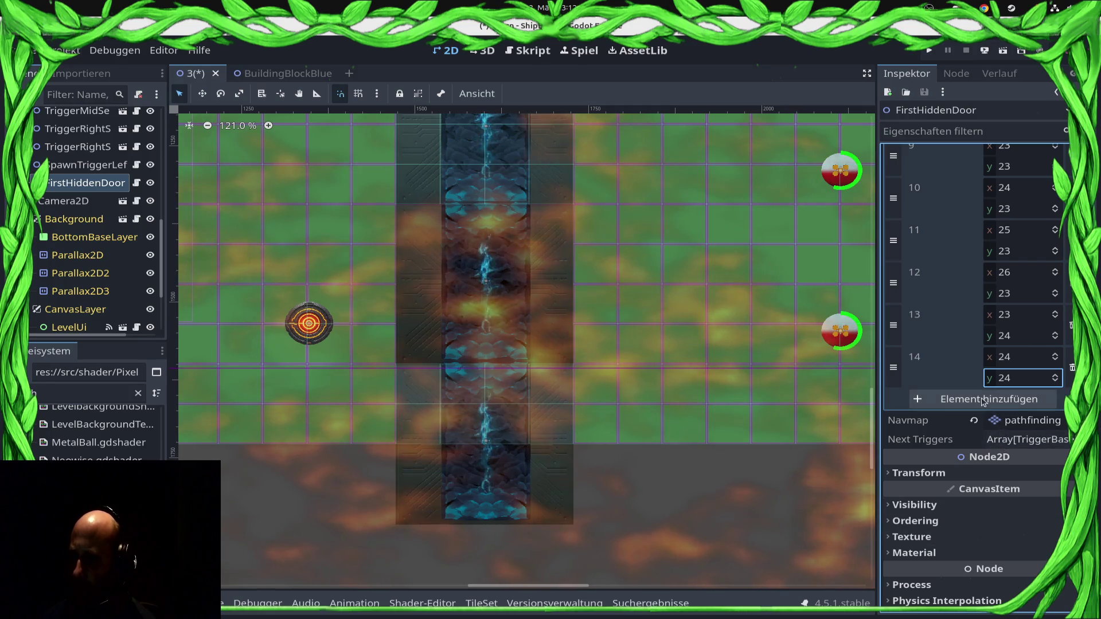
- Add the final entry (25,24) and remove the leftover empty (0,0) entry
click(980, 400)
click(1036, 400)
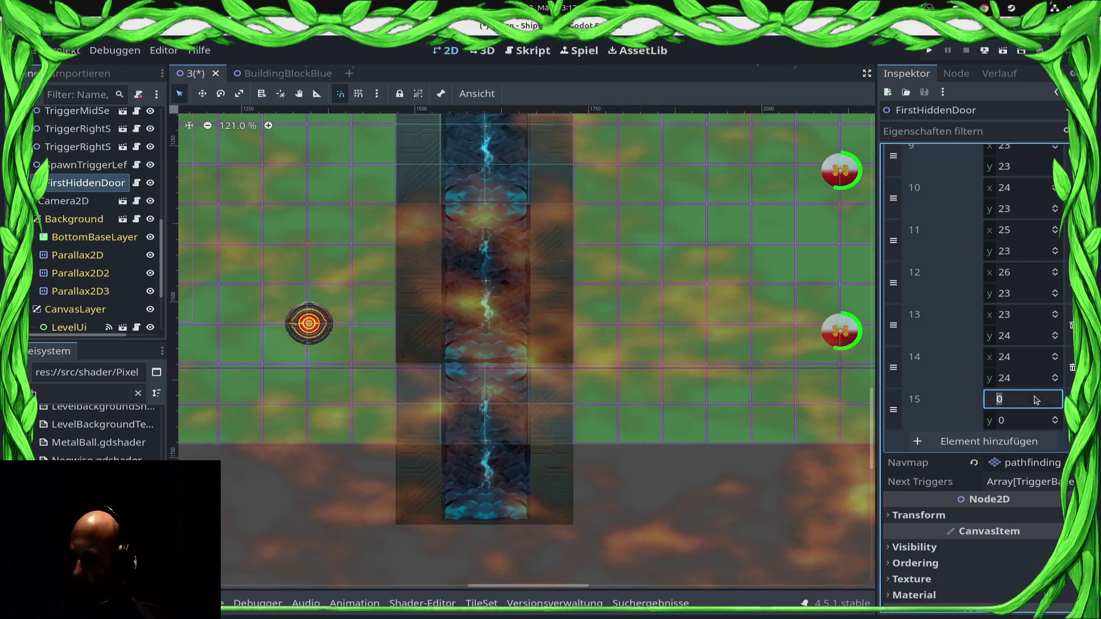
text(25)
key(Tab)
text(24)
key(Return)
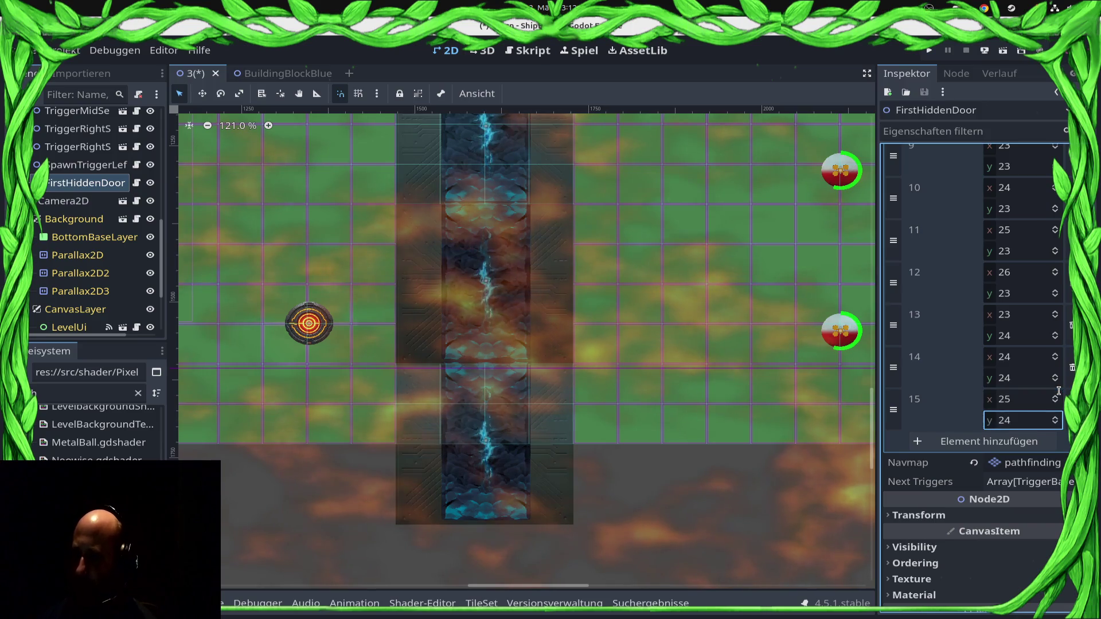
scroll(1023, 439, up, 5)
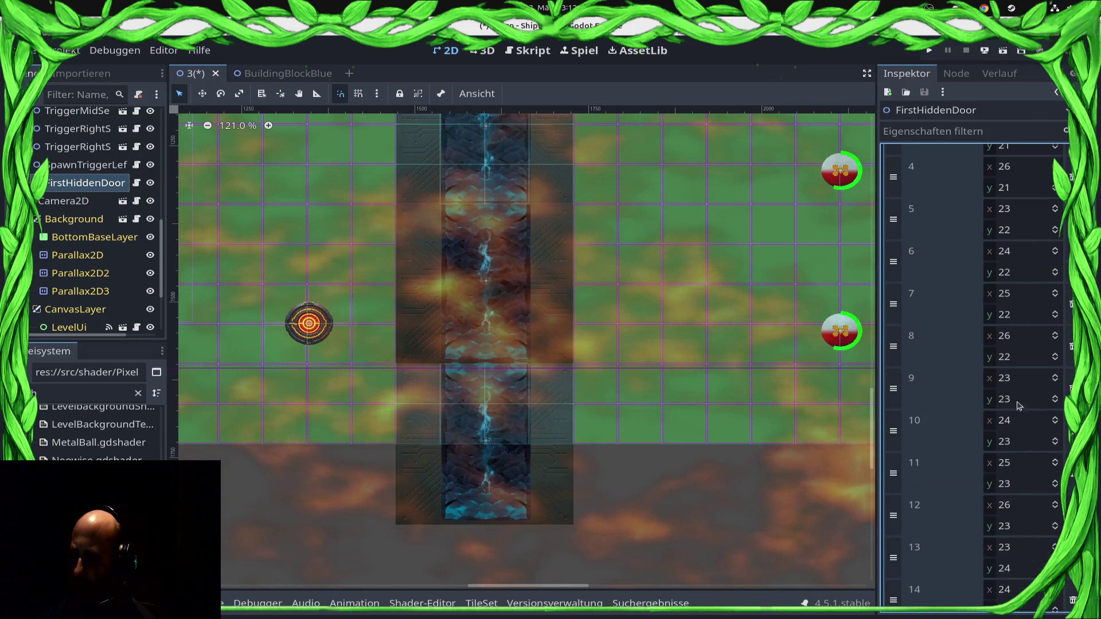
scroll(1024, 197, up, 3)
scroll(1017, 221, up, 2)
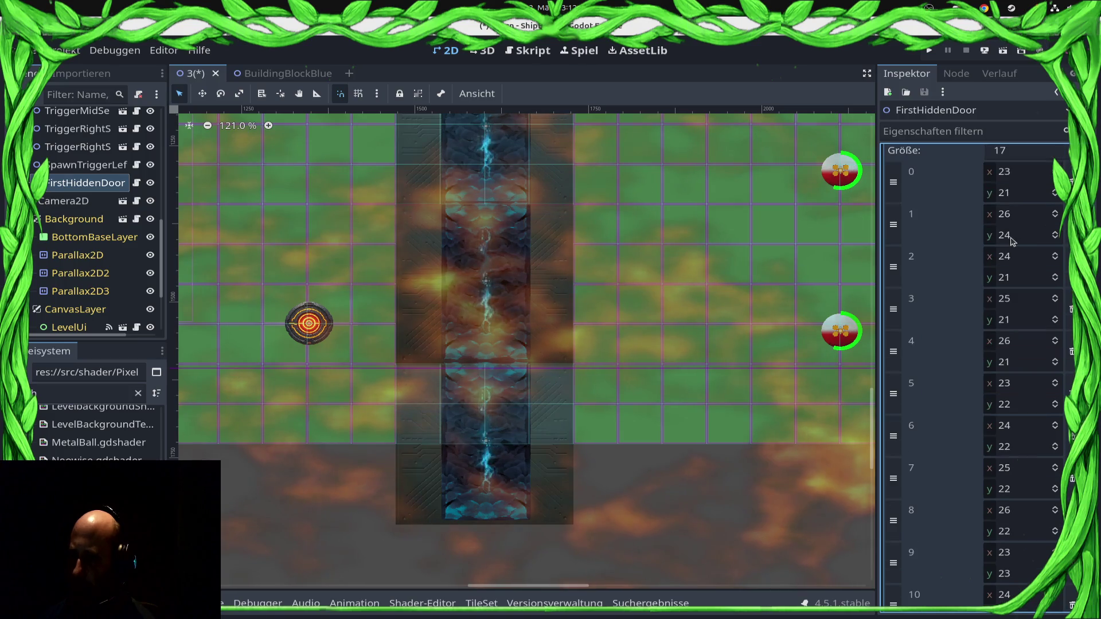
scroll(1023, 235, down, 10)
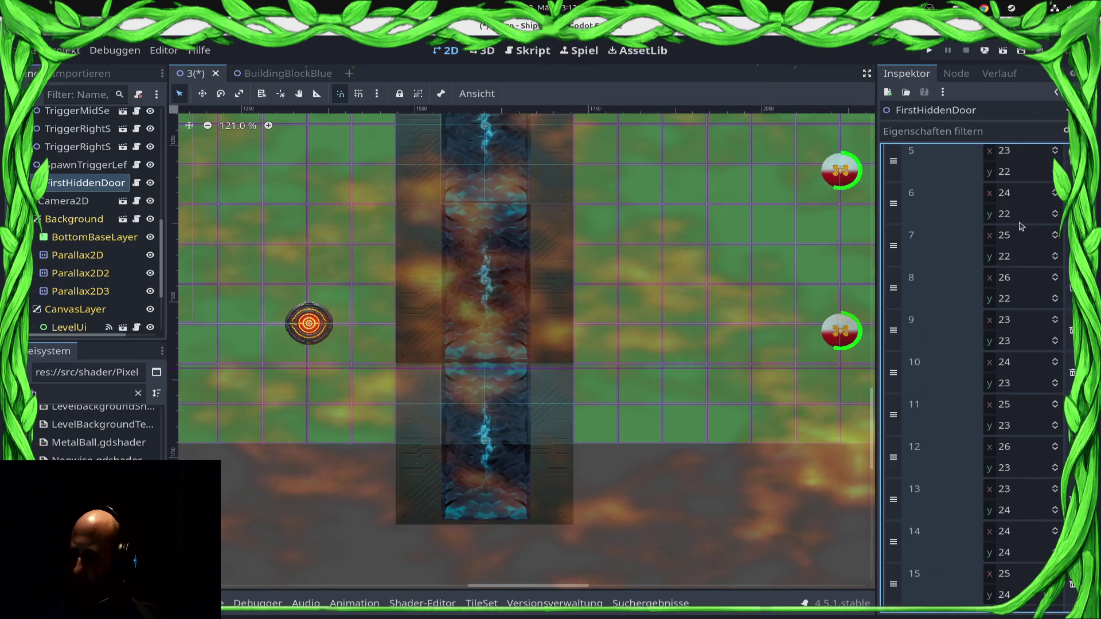
key(ctrl+z)
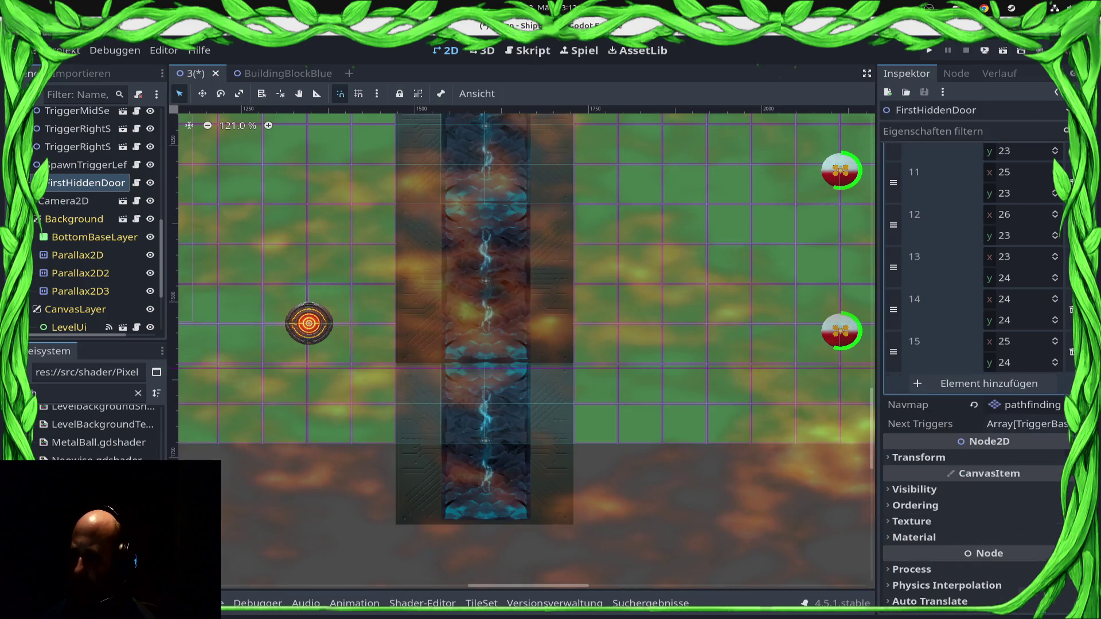
- Save the level scene
scroll(424, 352, down, 5)
key(ctrl+s)
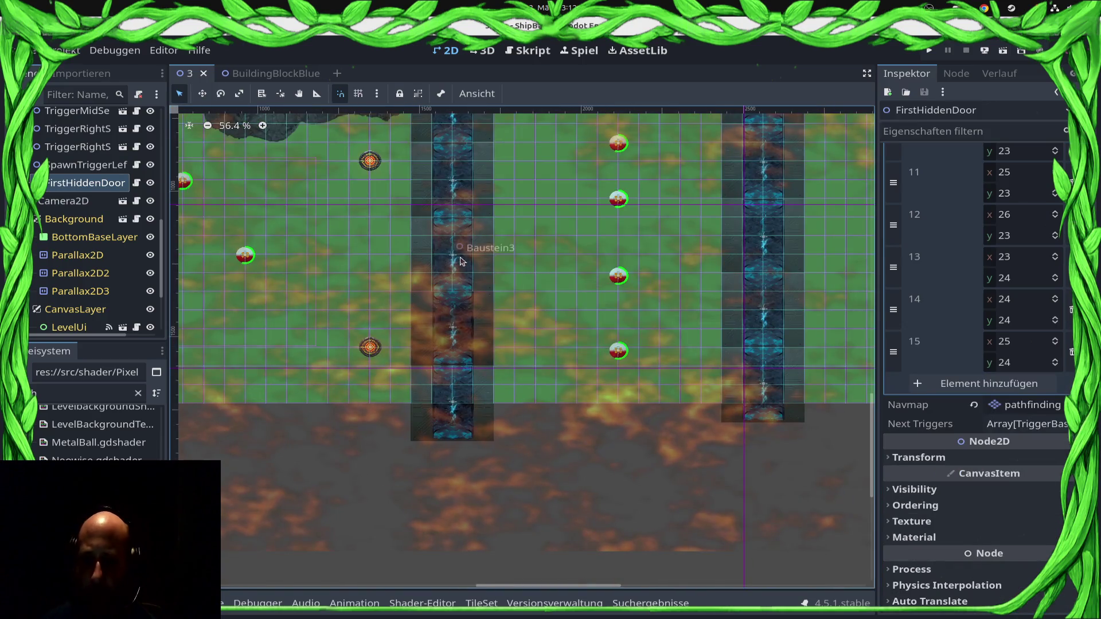
drag(510, 269, 516, 335)
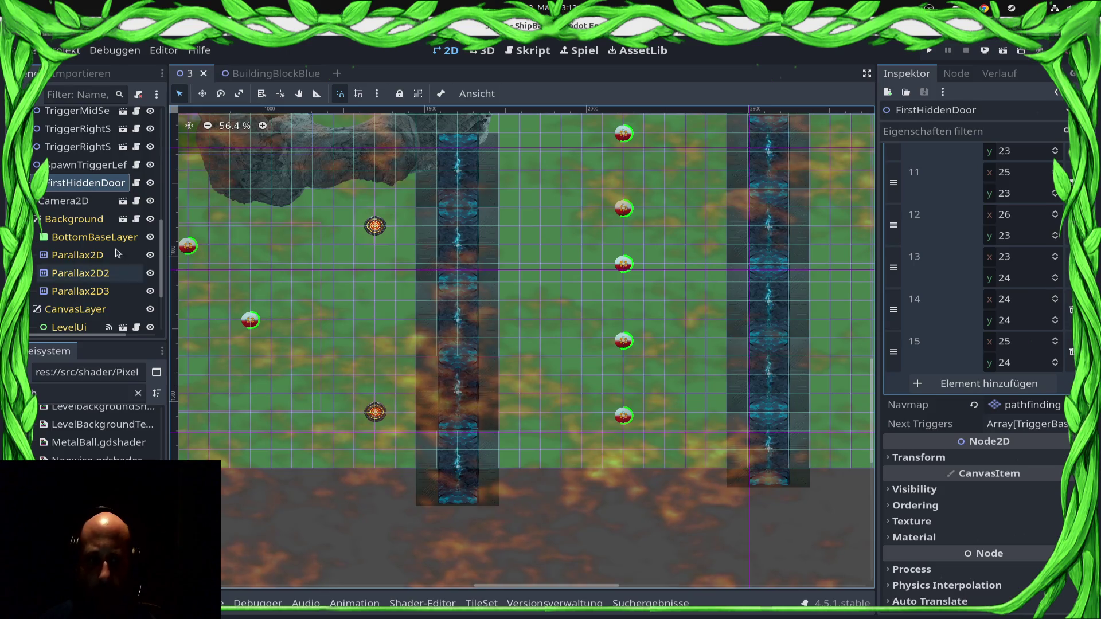
scroll(97, 116, up, 8)
- Paint red blocked tiles over the left barrier column on the pathfindingmap
click(81, 135)
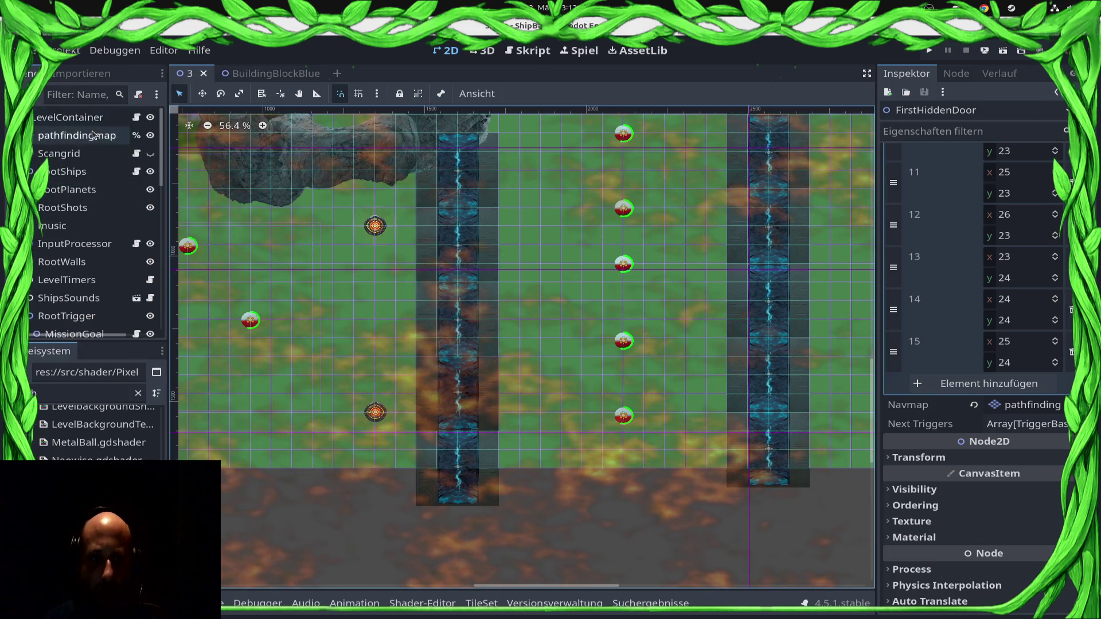
click(550, 525)
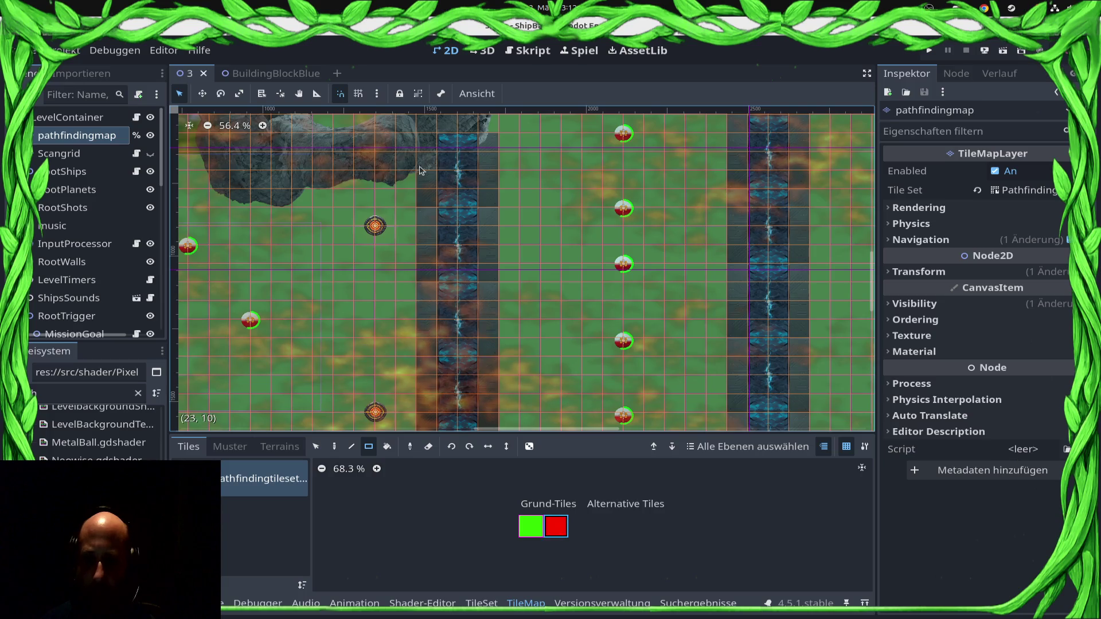
drag(431, 166, 480, 319)
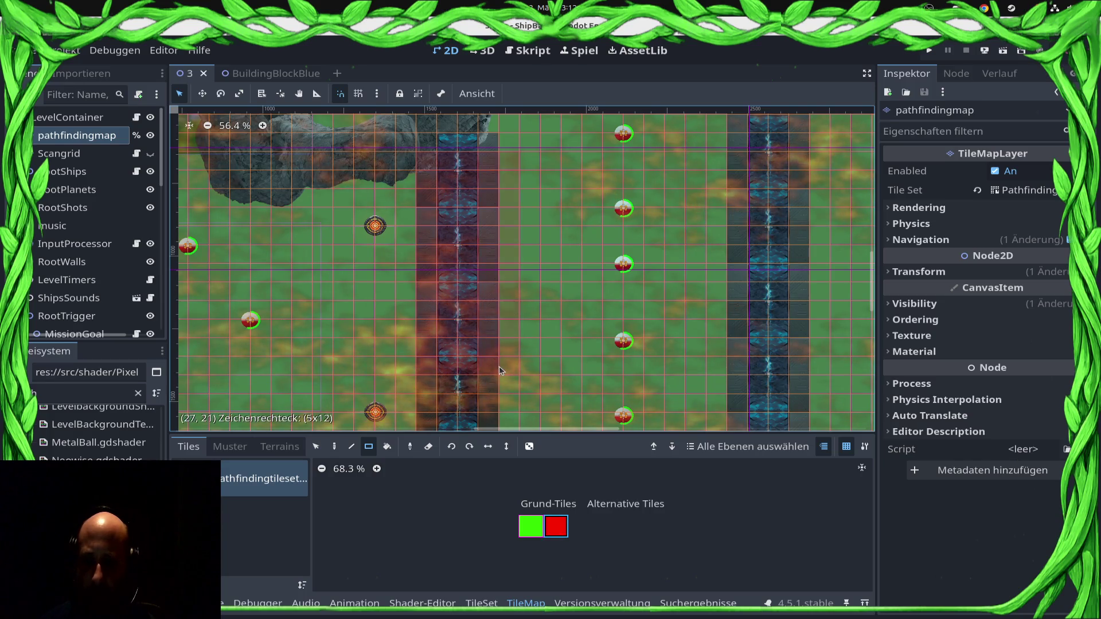
drag(499, 366, 499, 365)
scroll(482, 254, down, 5)
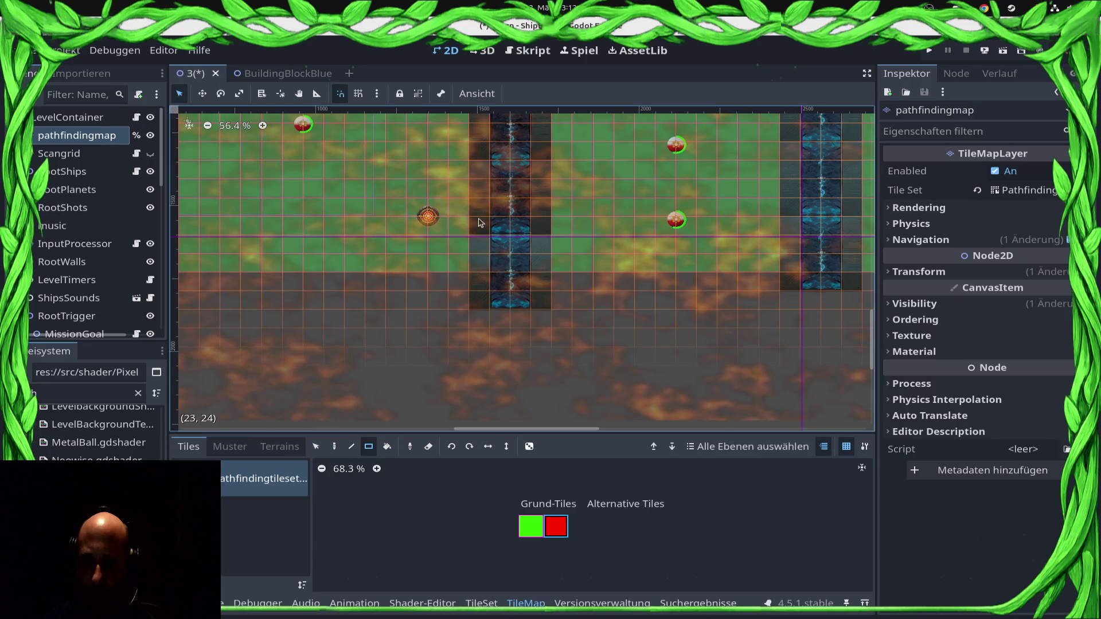
mouse_move(480, 222)
mouse_down()
mouse_move(520, 306)
mouse_move(544, 271)
mouse_up()
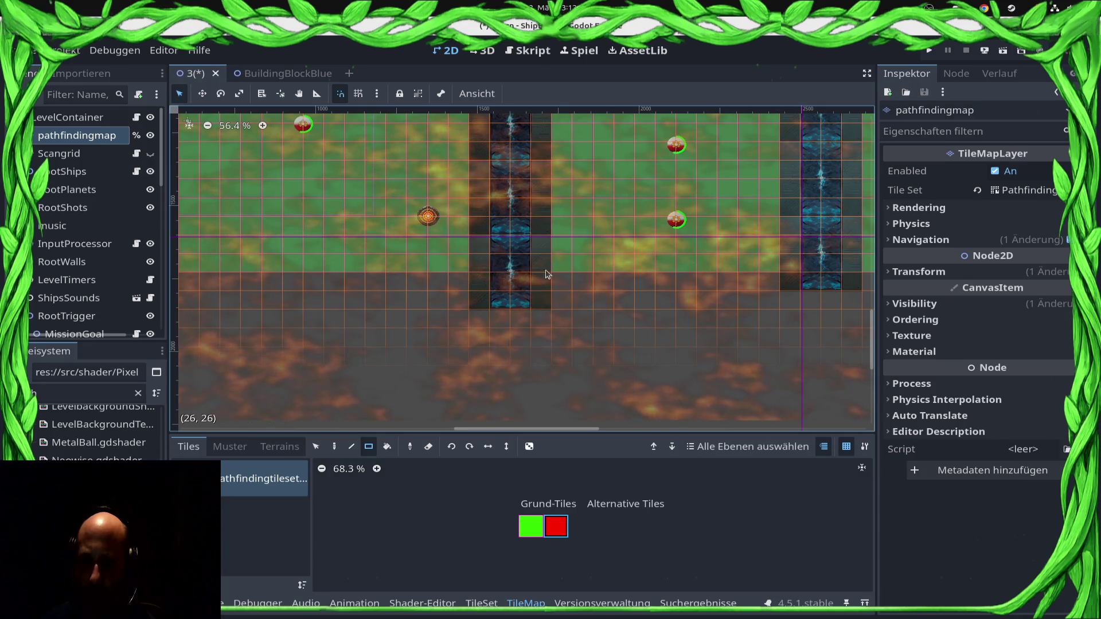
- Switch to the YouTube video in the browser
key(alt+Tab)
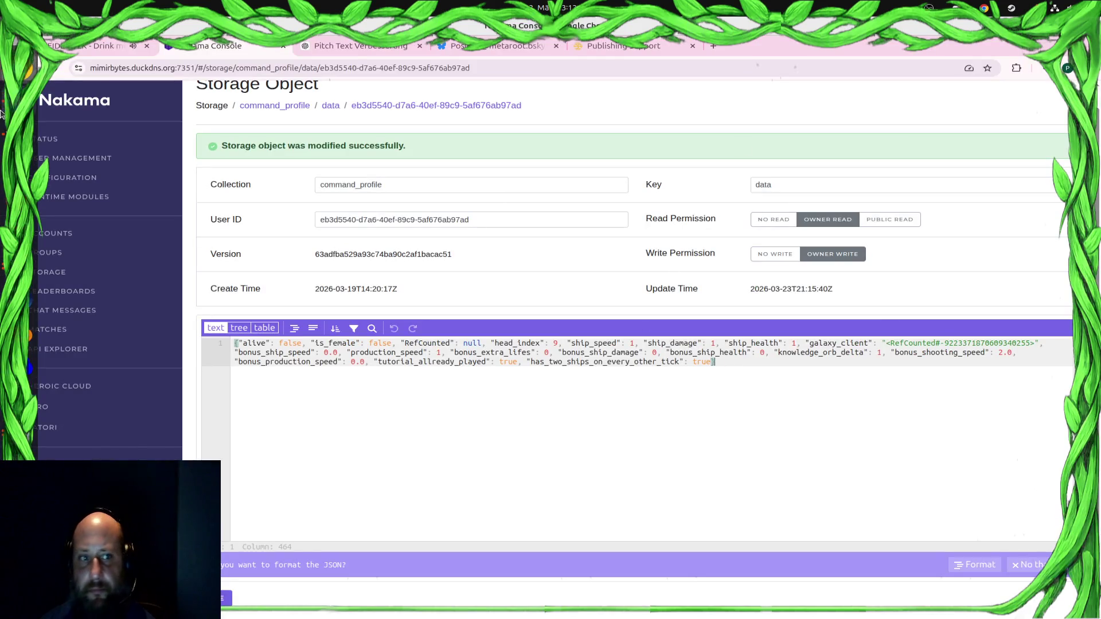
click(94, 46)
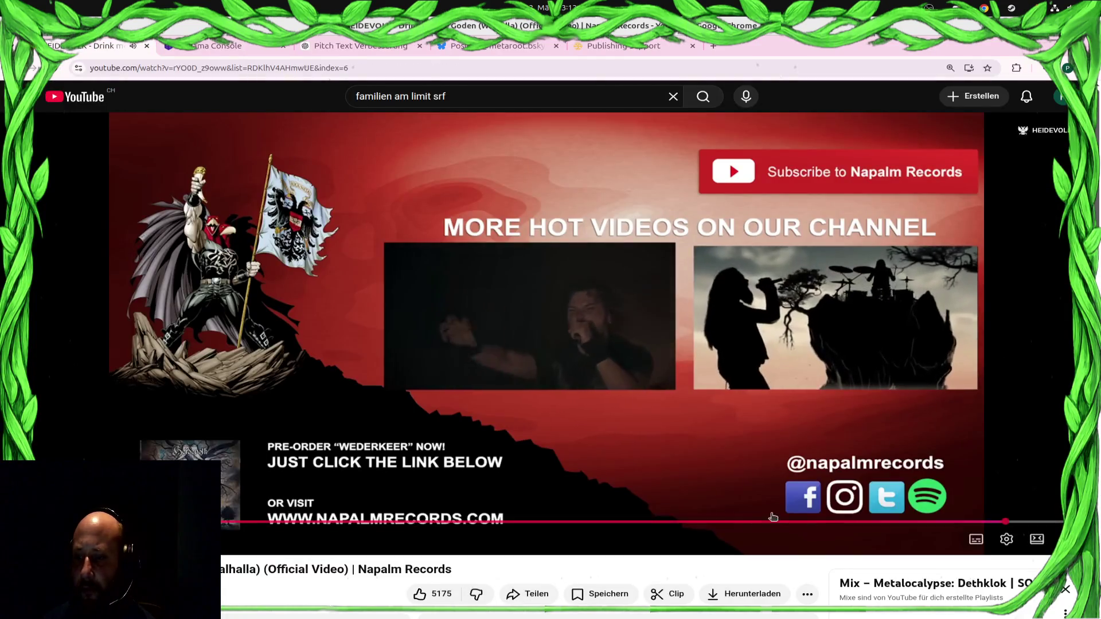
scroll(965, 352, down, 3)
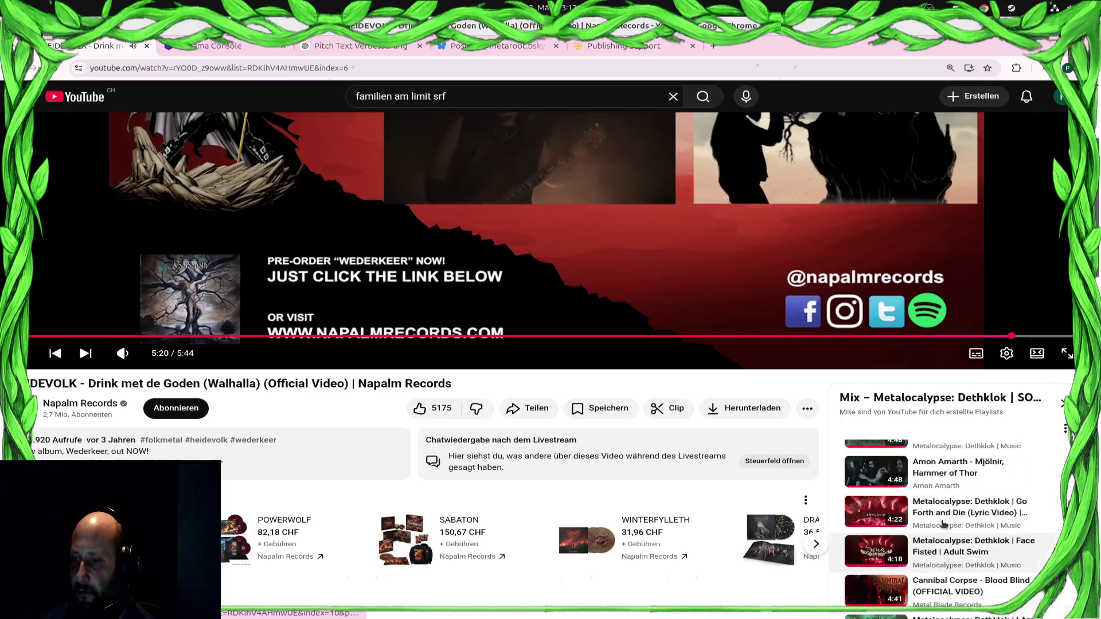
- Mark the right barrier column with red blocked tiles
key(alt+Tab)
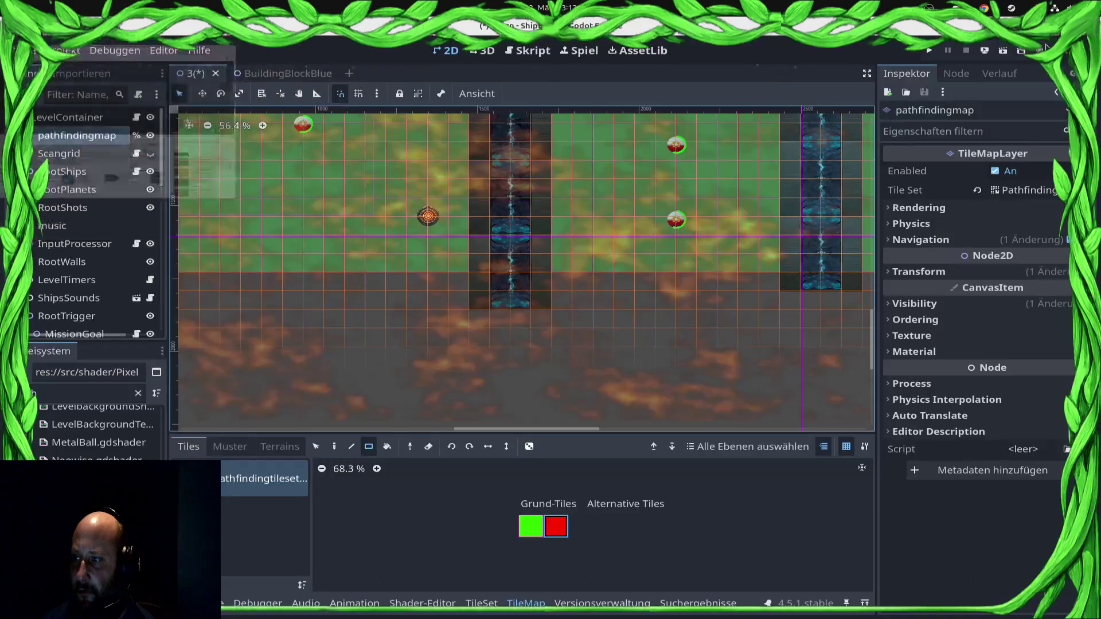
scroll(668, 388, down, 3)
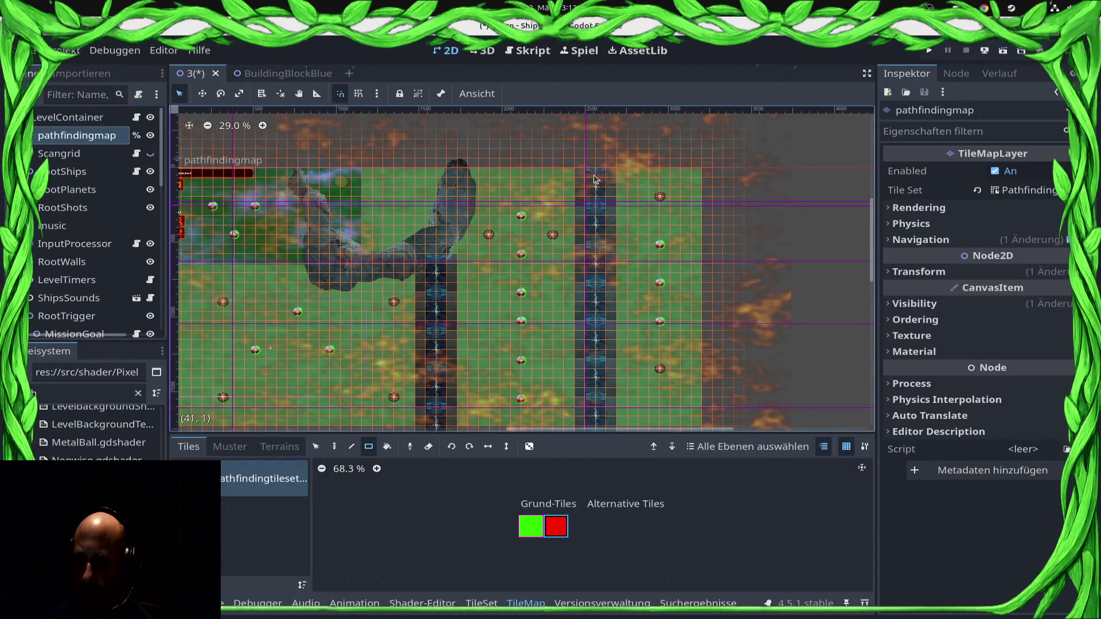
mouse_move(595, 180)
mouse_down()
mouse_move(566, 163)
mouse_move(583, 347)
mouse_up()
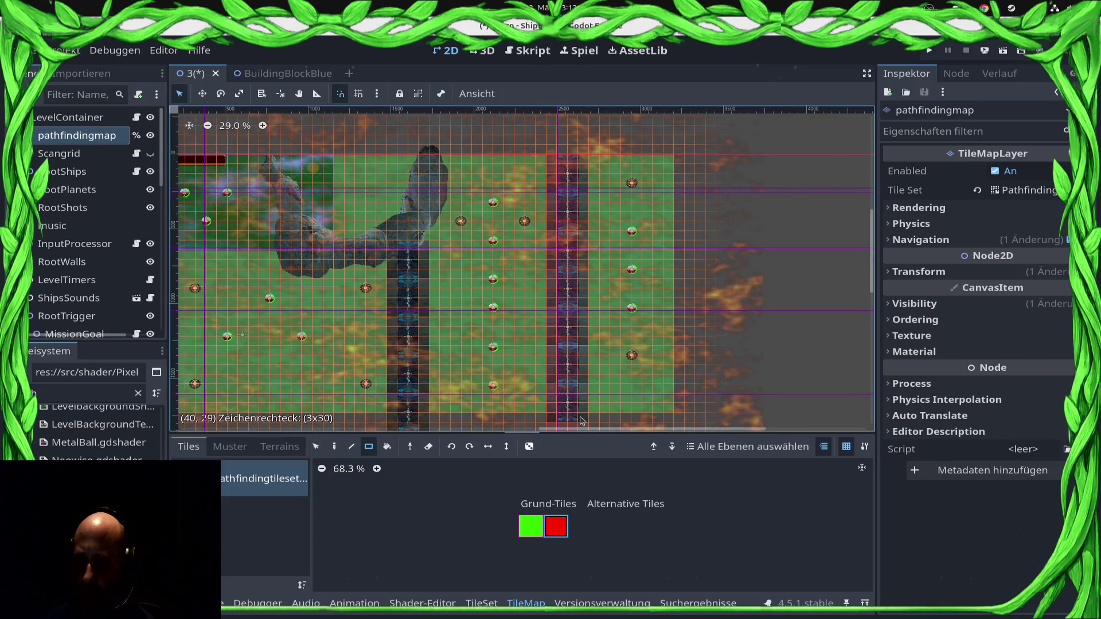
drag(583, 410, 652, 424)
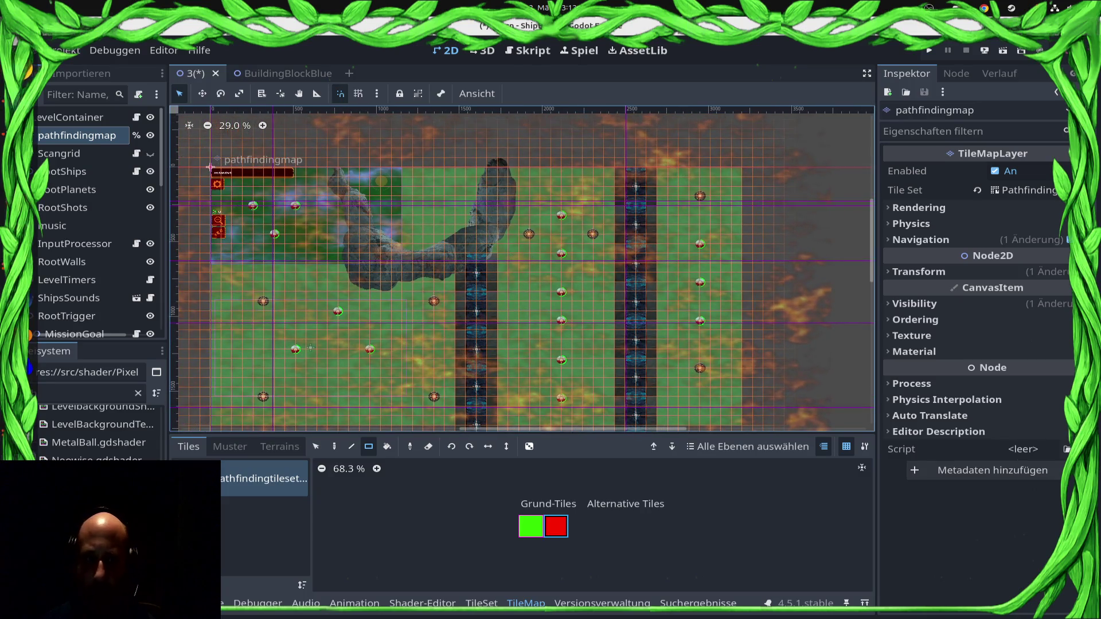
click(29, 70)
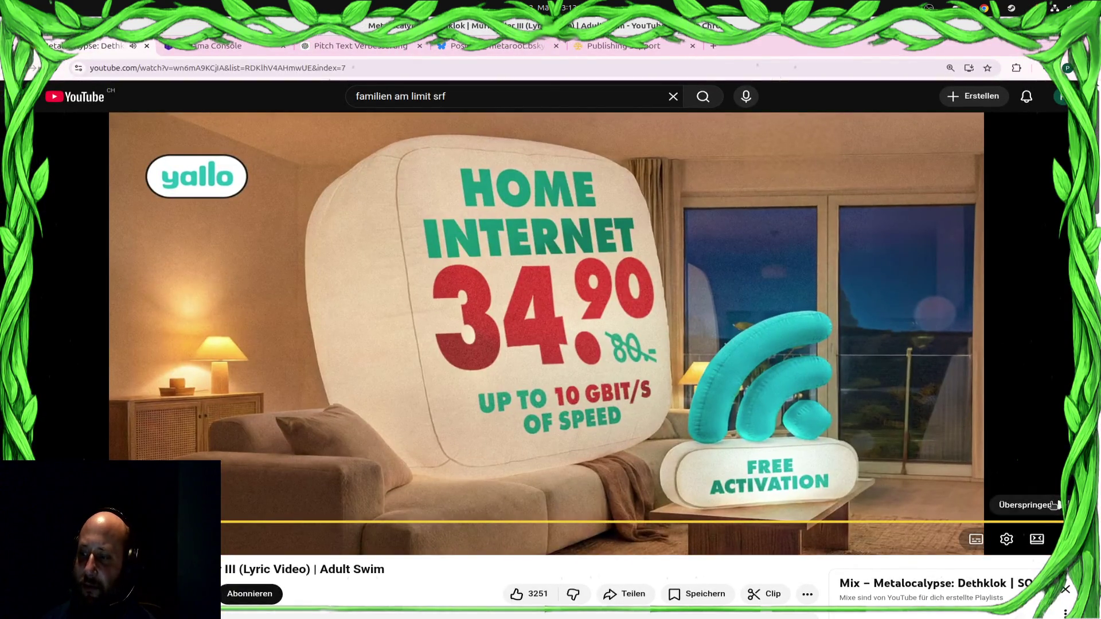
key(alt+Tab)
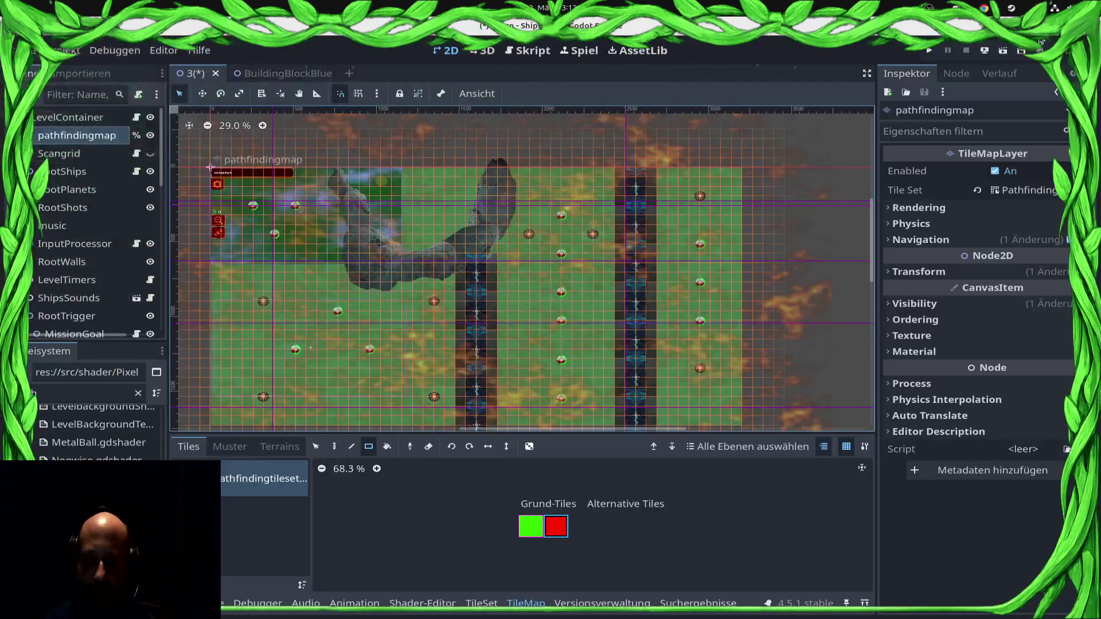
- Paint red blocked tiles over the asteroid's base and right rock arm
scroll(356, 274, up, 5)
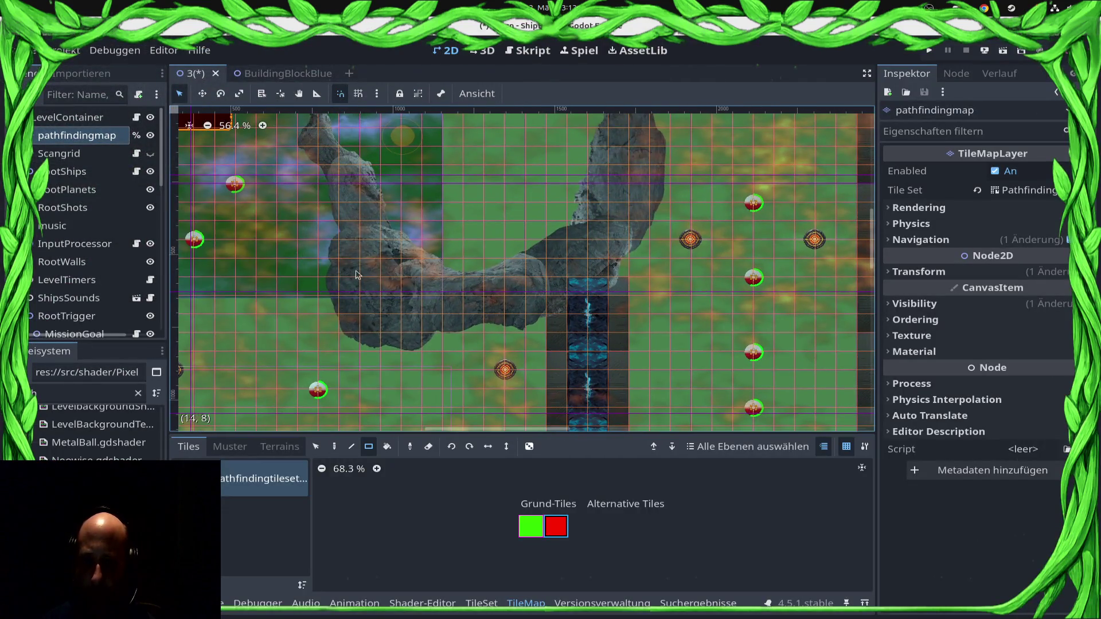
drag(358, 281, 464, 319)
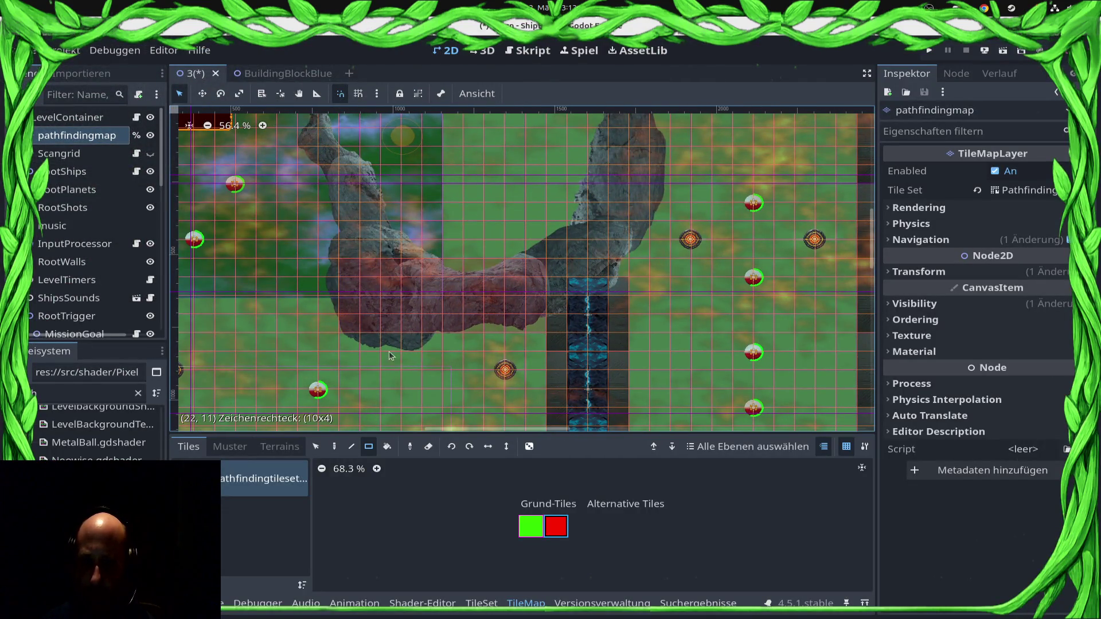
mouse_move(388, 356)
mouse_down()
mouse_move(378, 343)
mouse_move(434, 339)
mouse_up()
drag(649, 204, 638, 220)
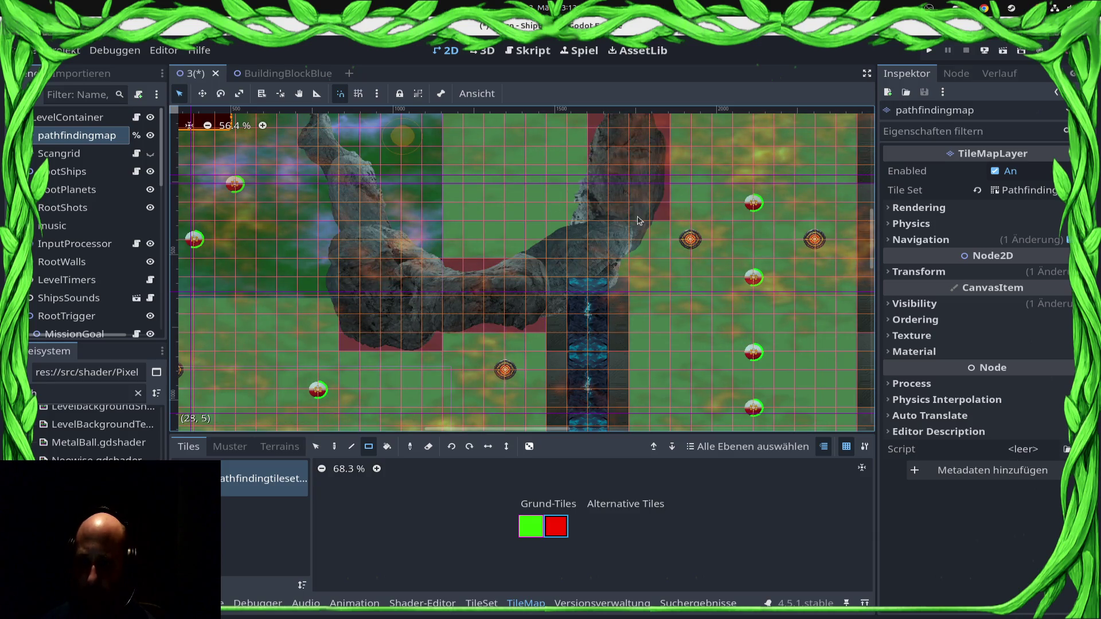
drag(634, 274, 642, 233)
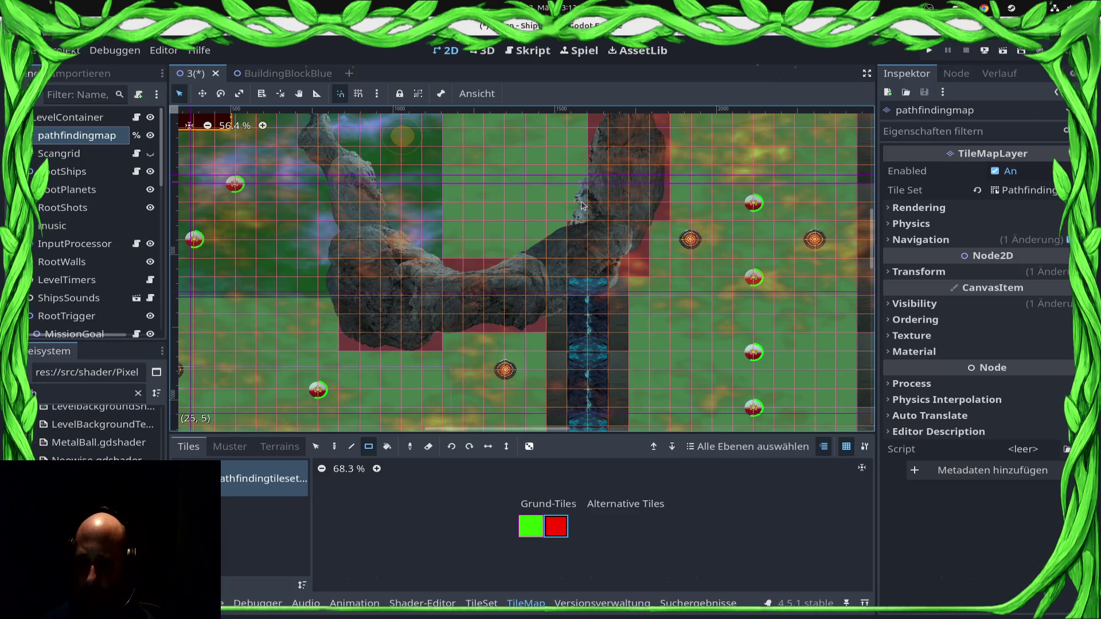
drag(581, 205, 583, 203)
drag(578, 263, 612, 283)
- Block the left rock arm and lower rock area with red tiles
scroll(381, 192, up, 2)
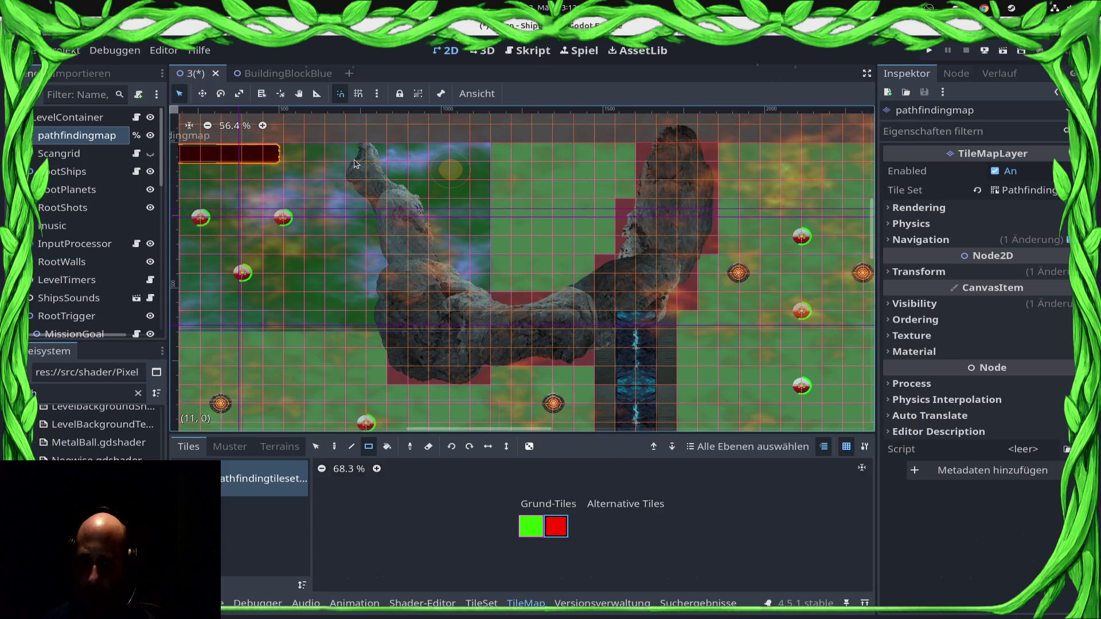
mouse_move(355, 165)
mouse_down()
mouse_move(379, 175)
mouse_move(428, 270)
mouse_move(442, 270)
mouse_up()
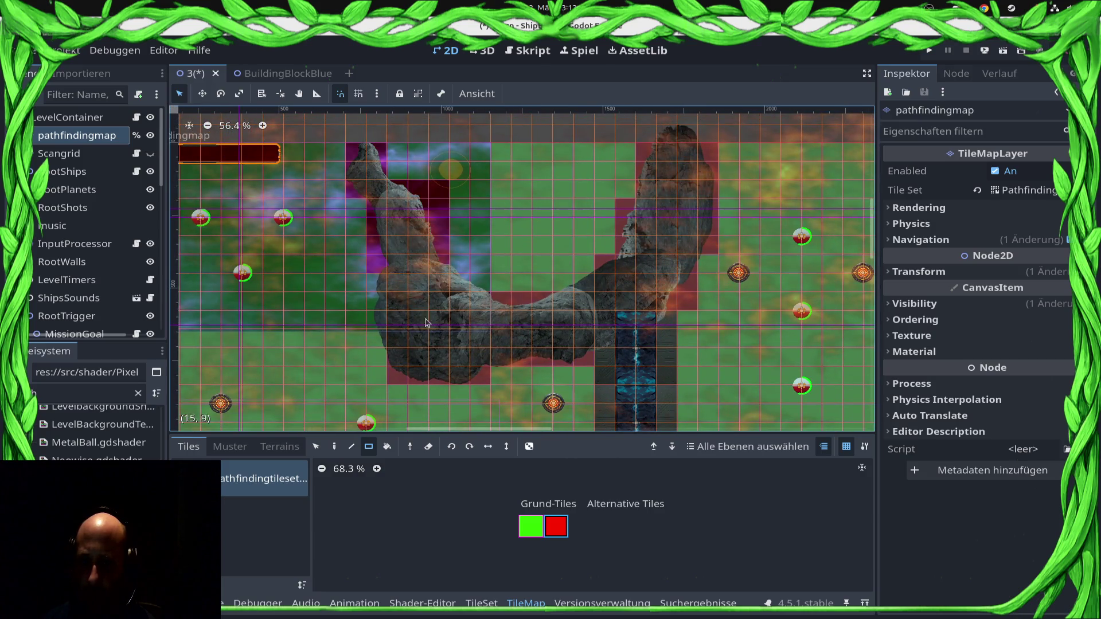
mouse_move(381, 291)
mouse_down()
mouse_move(505, 374)
mouse_move(466, 369)
mouse_up()
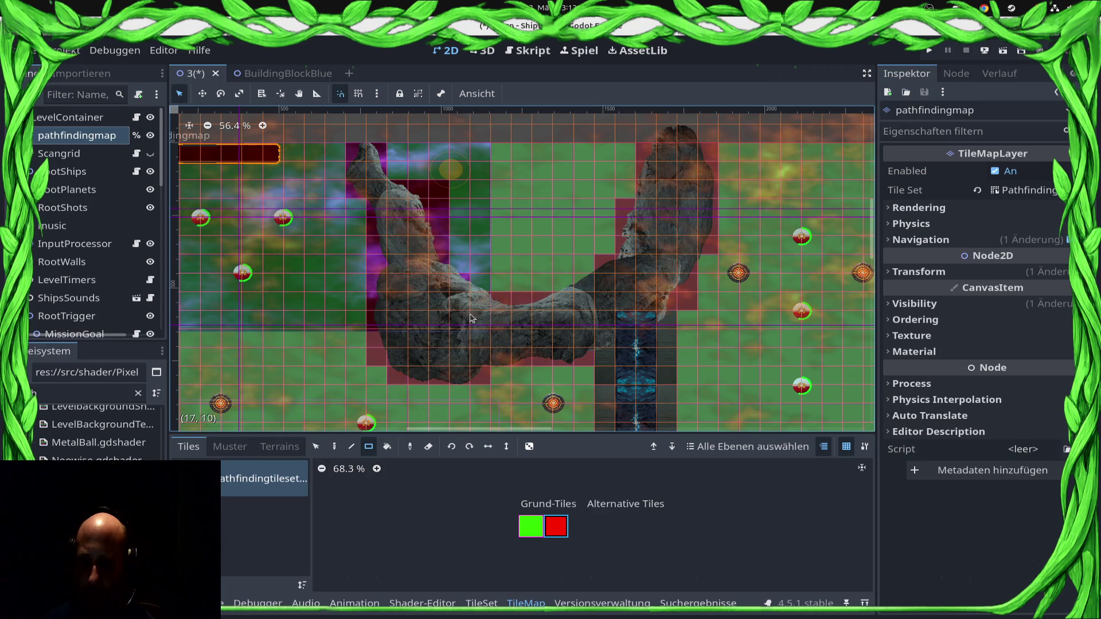
drag(474, 298, 473, 298)
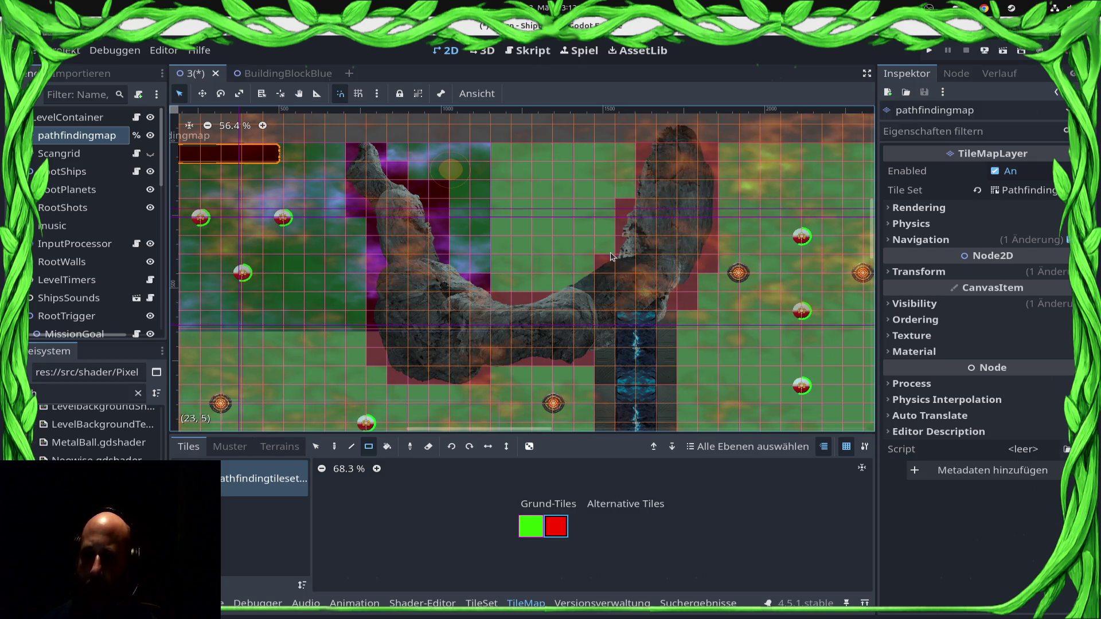
scroll(731, 299, down, 3)
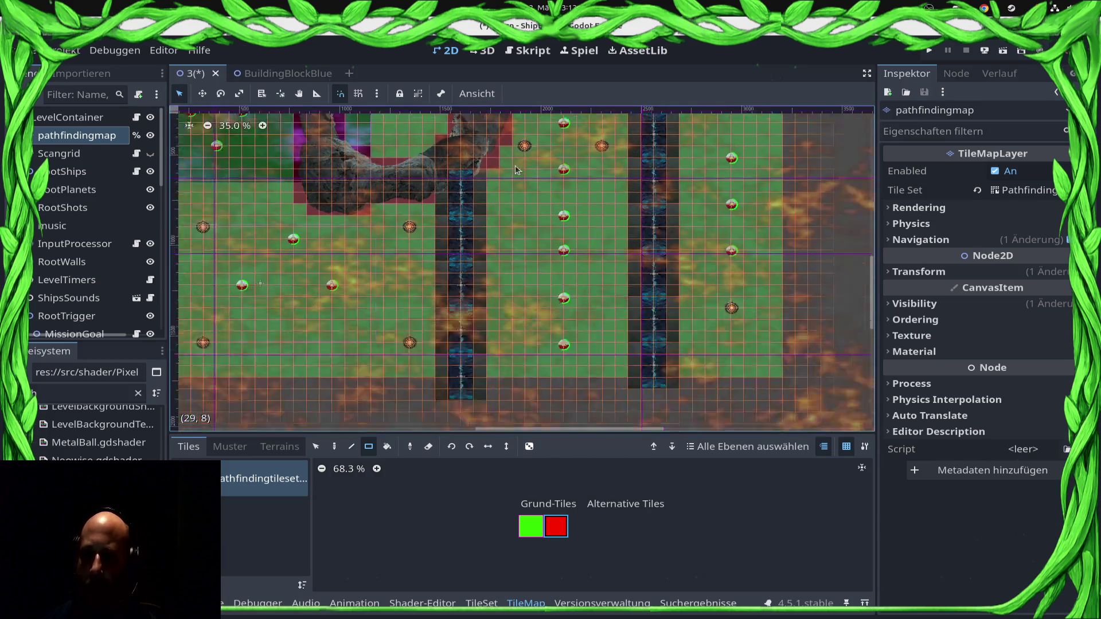
mouse_move(557, 250)
mouse_down()
mouse_move(376, 281)
mouse_move(413, 266)
mouse_up()
- Save the level scene
key(ctrl+s)
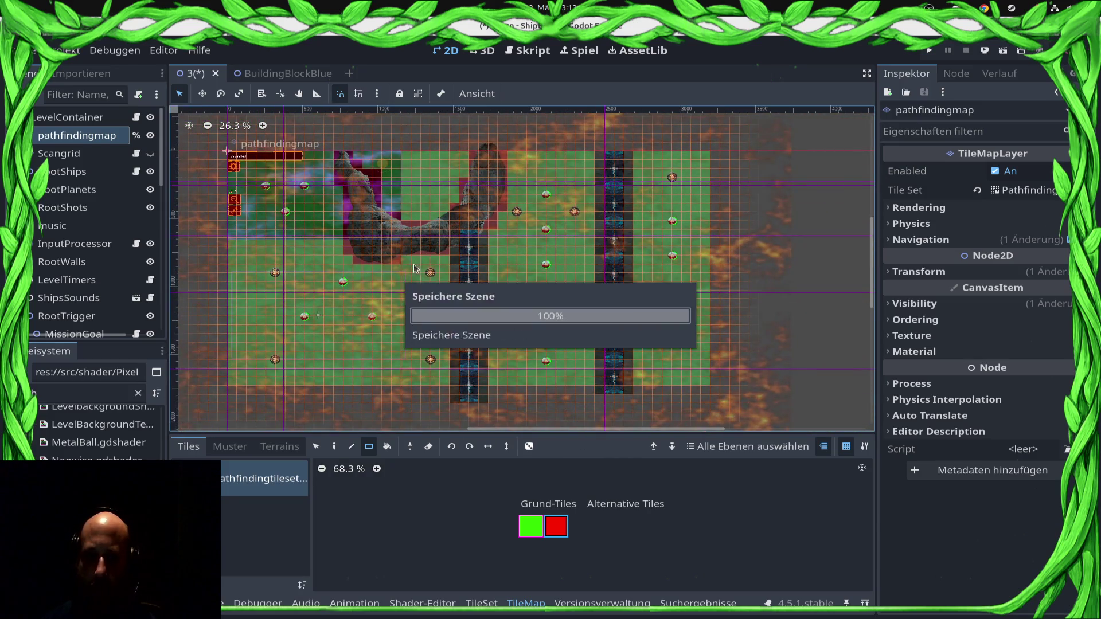
scroll(445, 341, up, 4)
scroll(103, 277, down, 5)
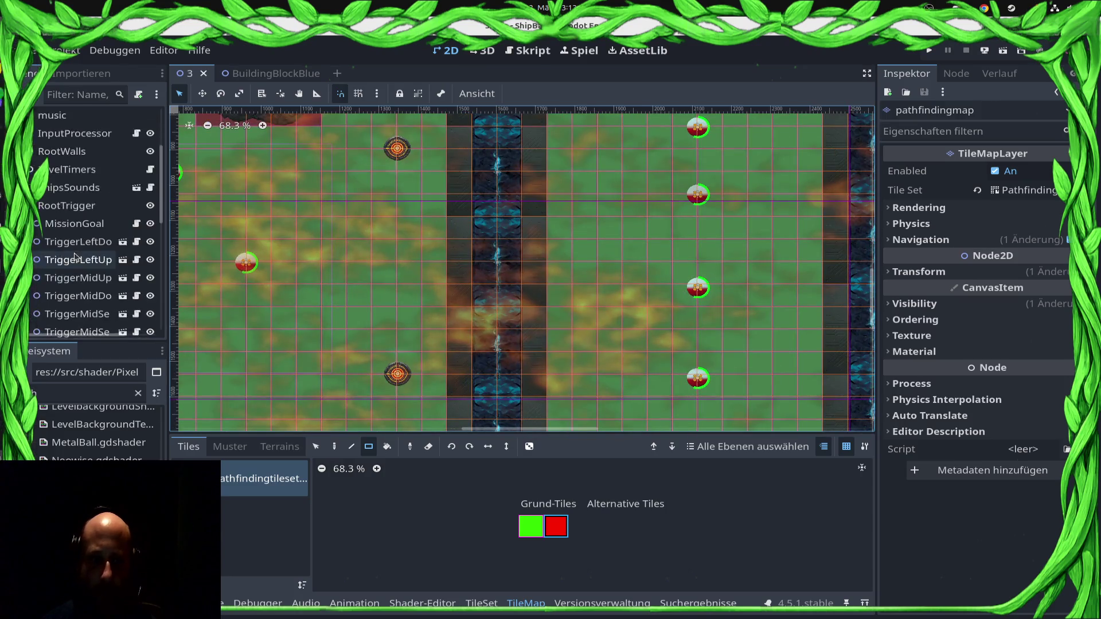
scroll(103, 270, up, 3)
- Add modify_tiles(false) as line 14 of trigger() in FirstHiddenDoor's DesolveDoorTrigger script
click(136, 242)
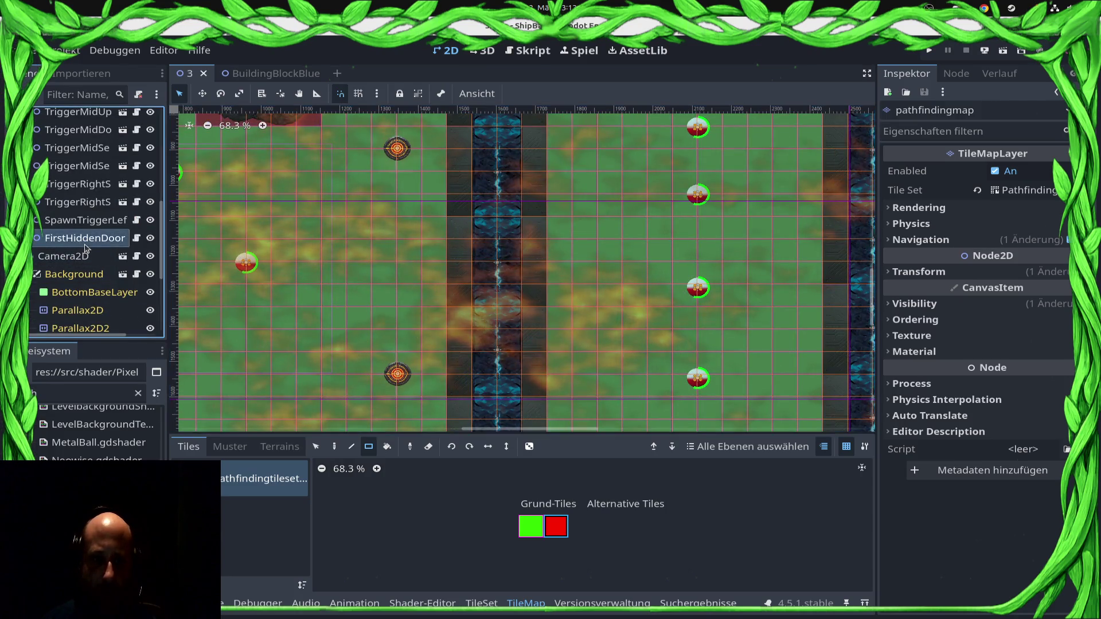
click(136, 238)
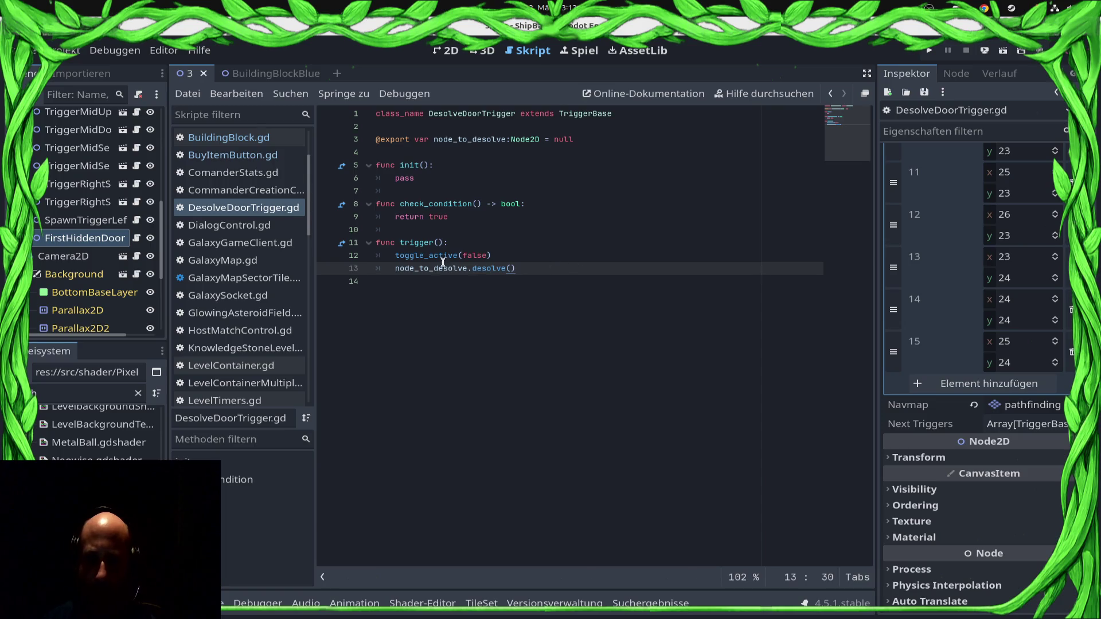
double_click(425, 267)
click(528, 269)
key(Return)
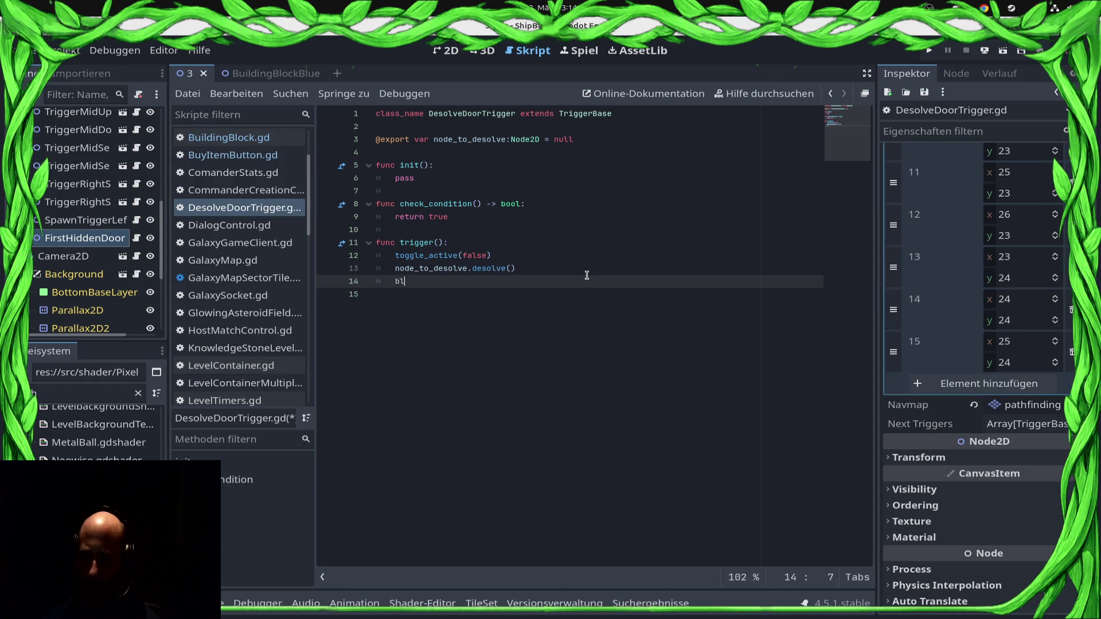
text(o)
key(BackSpace)
key(BackSpace)
key(BackSpace)
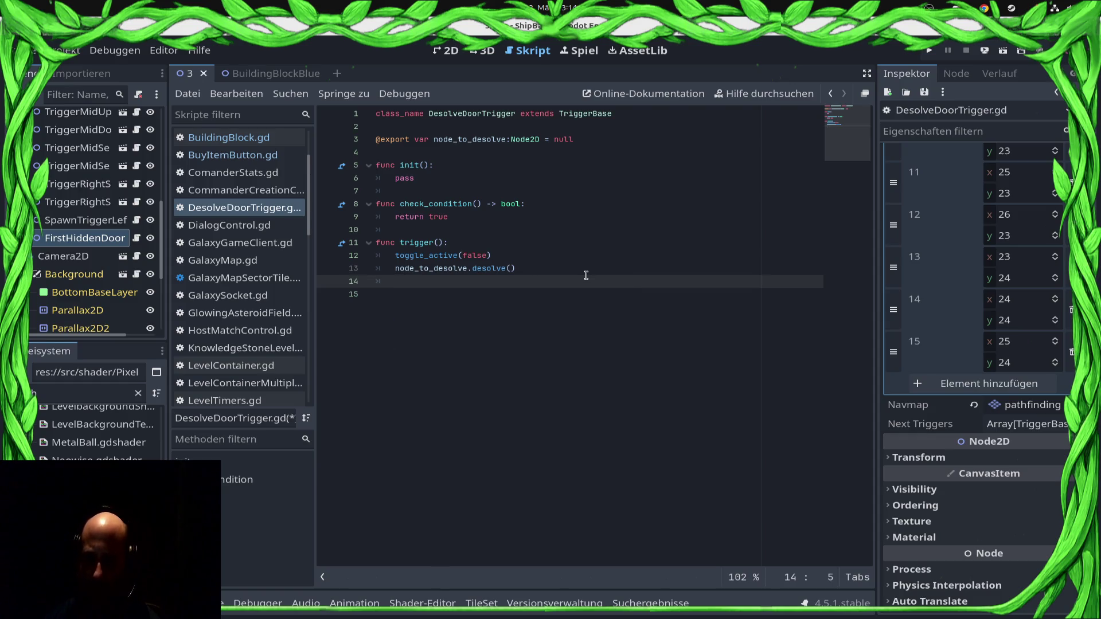
text(od)
key(Return)
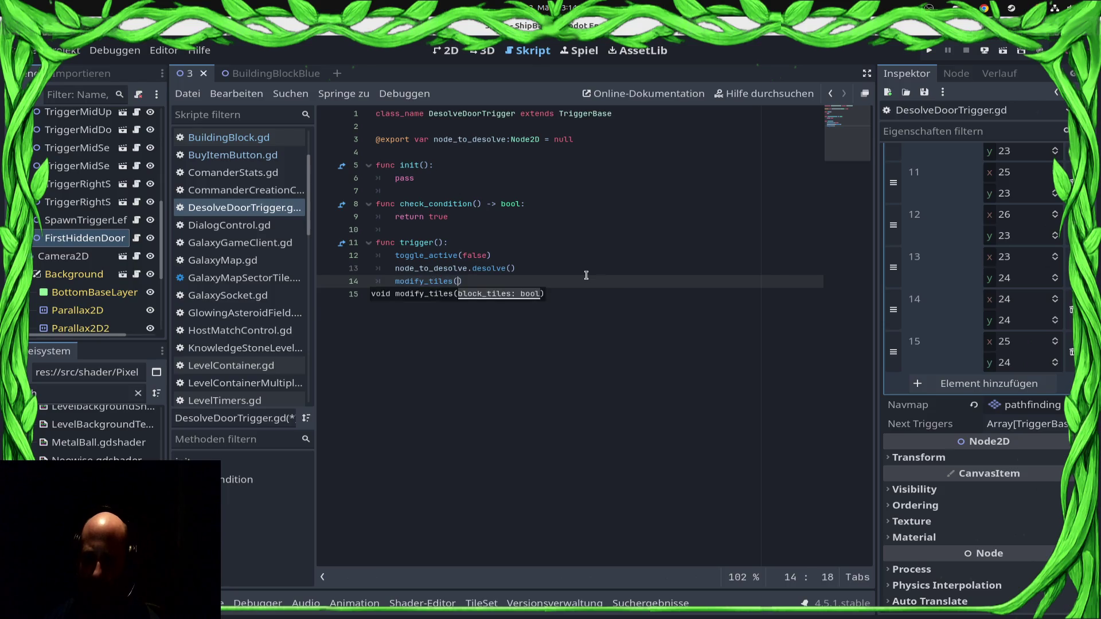
text(false)
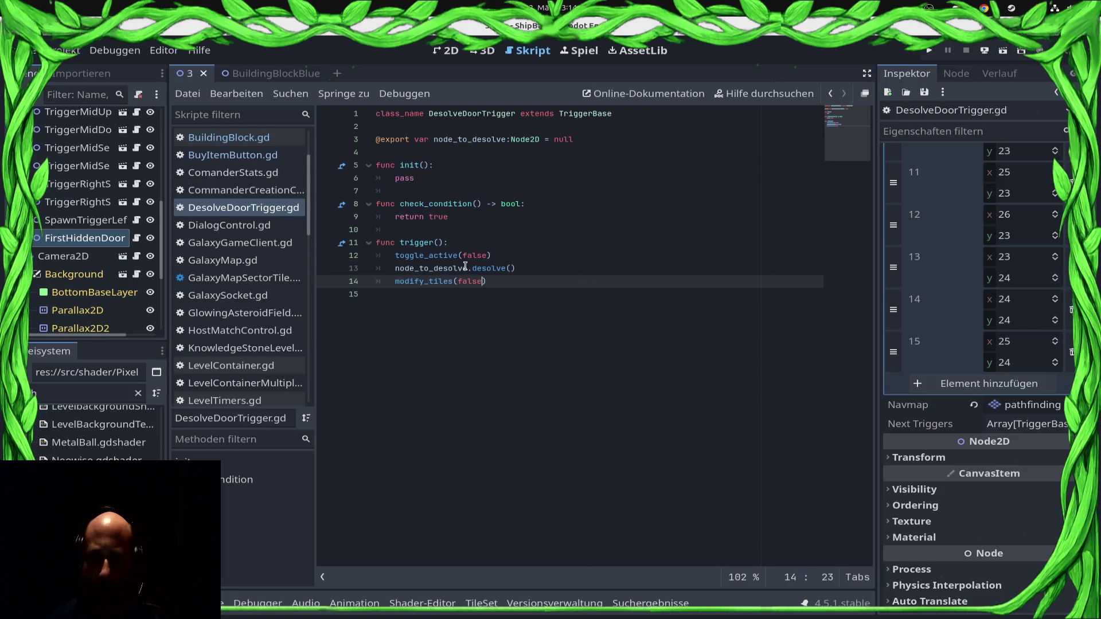
click(290, 93)
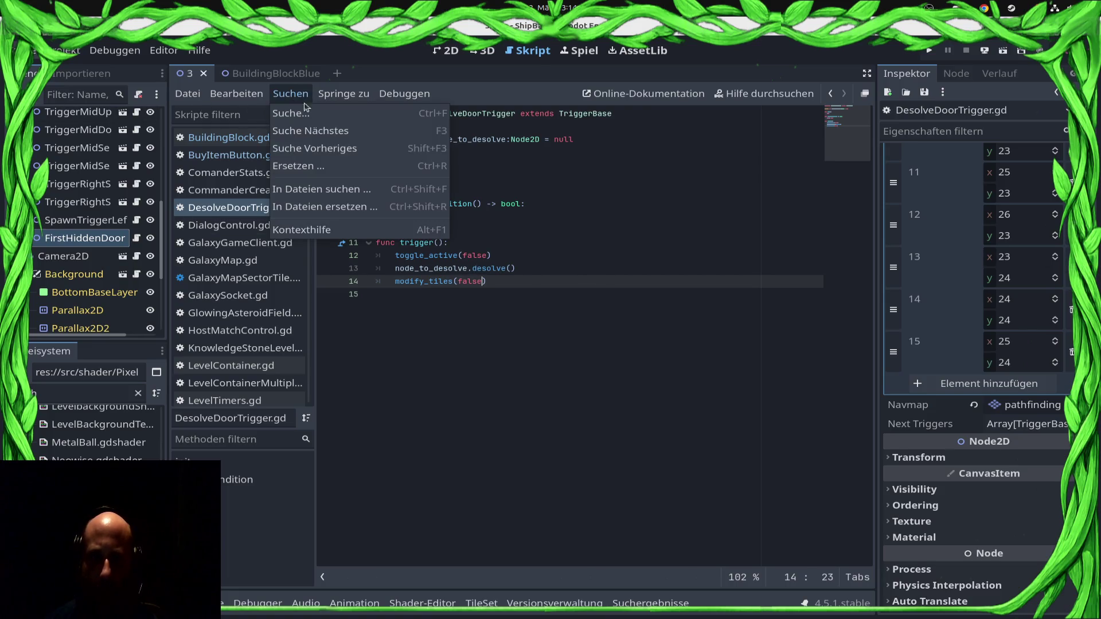
click(382, 315)
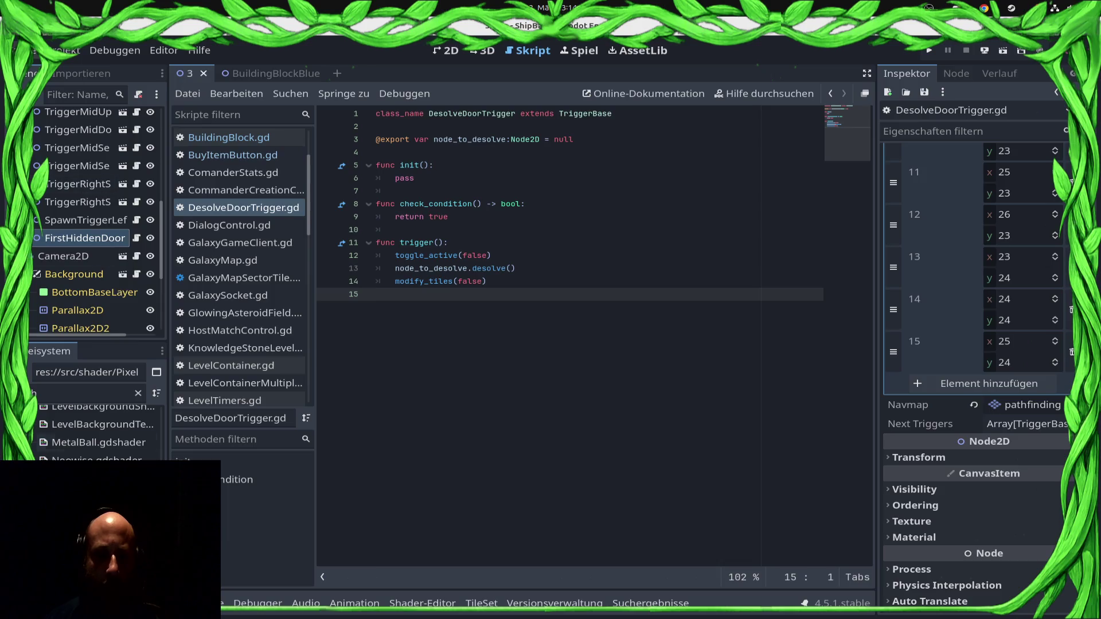
scroll(86, 436, up, 5)
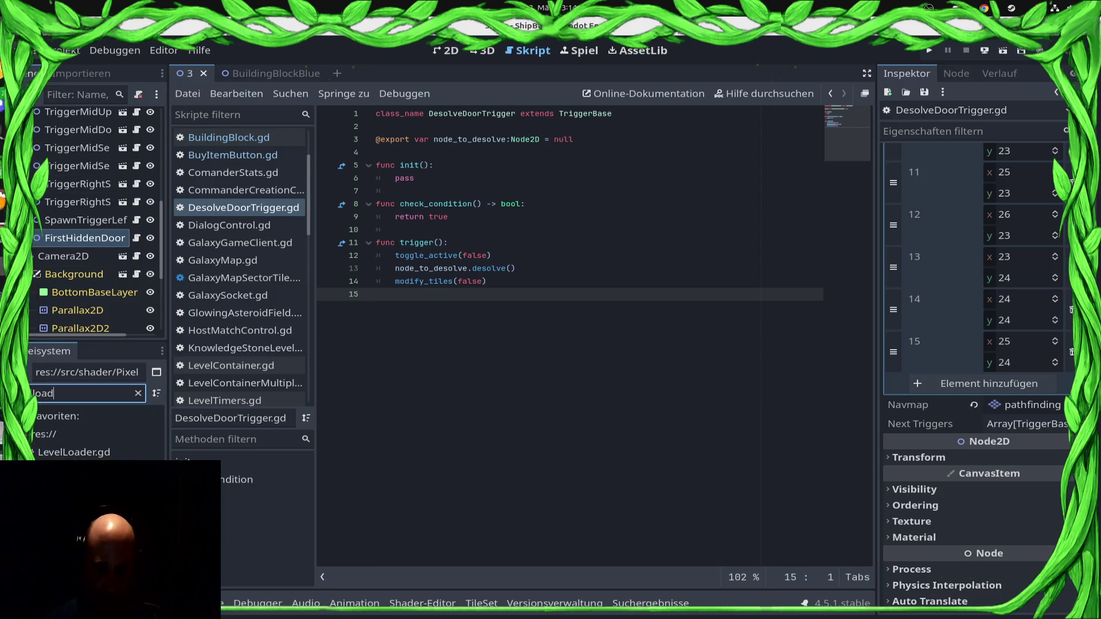
- In LevelLoader.tscn, swap the second Levels entry for another scene from the levels folder
double_click(74, 470)
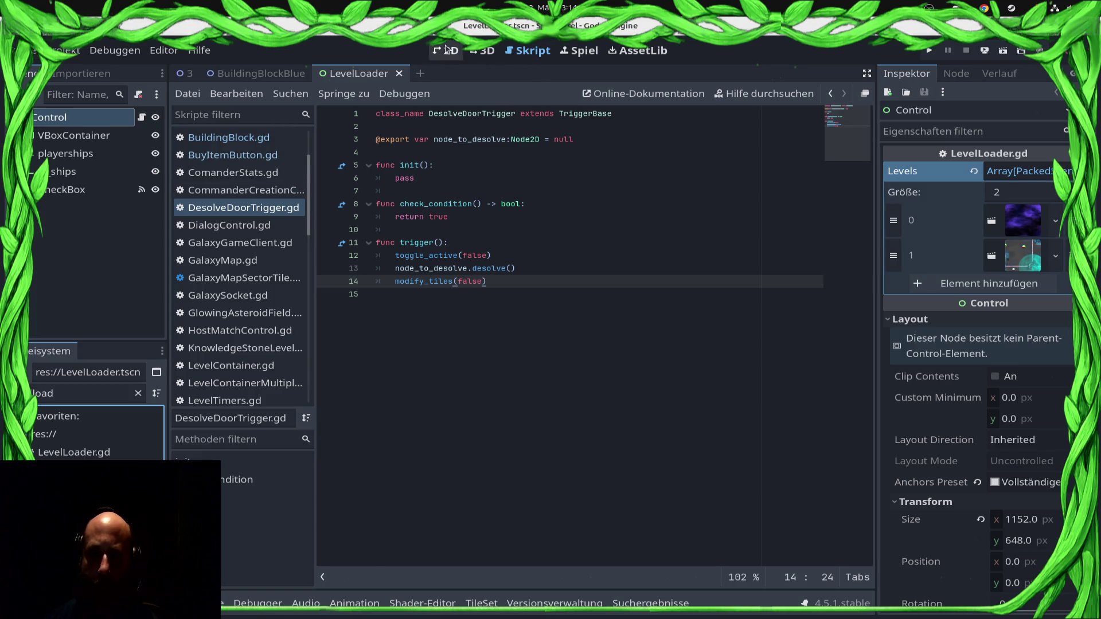
click(1068, 256)
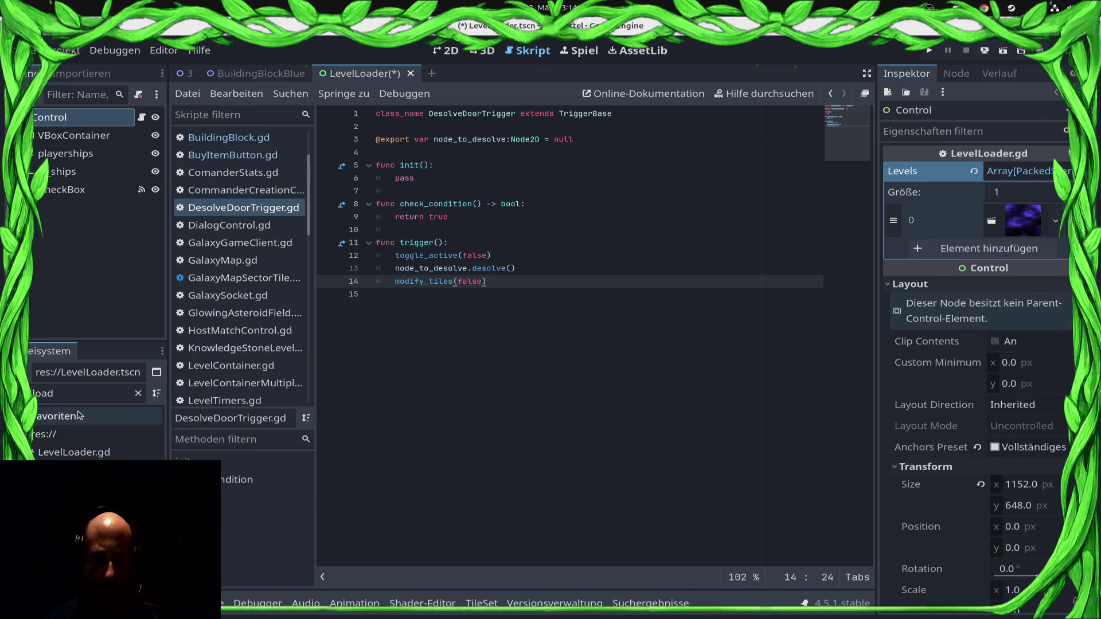
double_click(45, 392)
key(BackSpace)
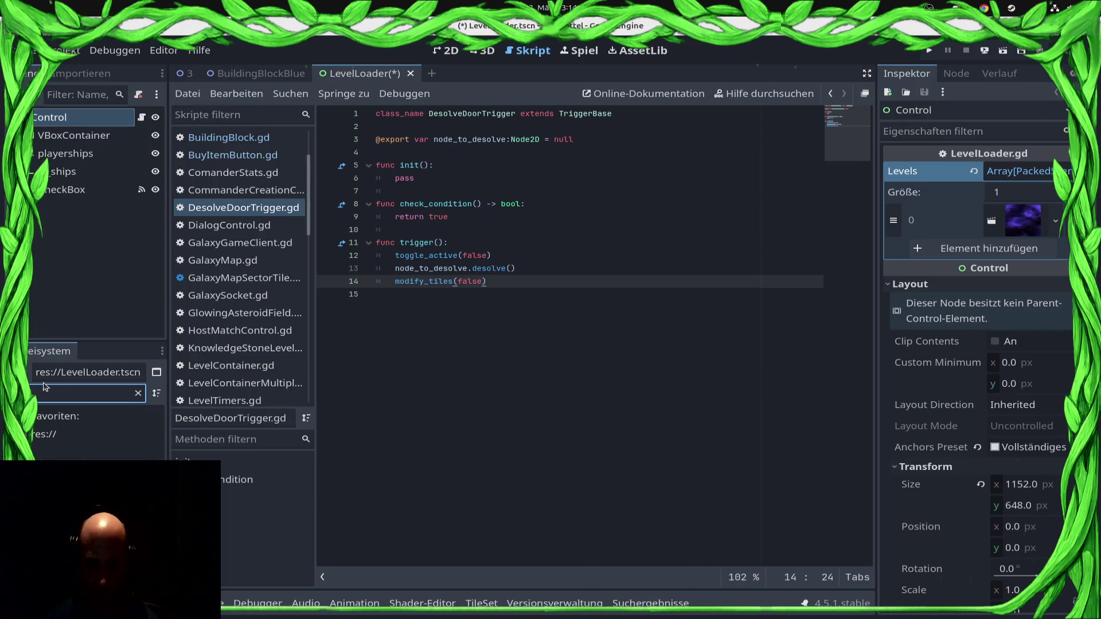
text(sc)
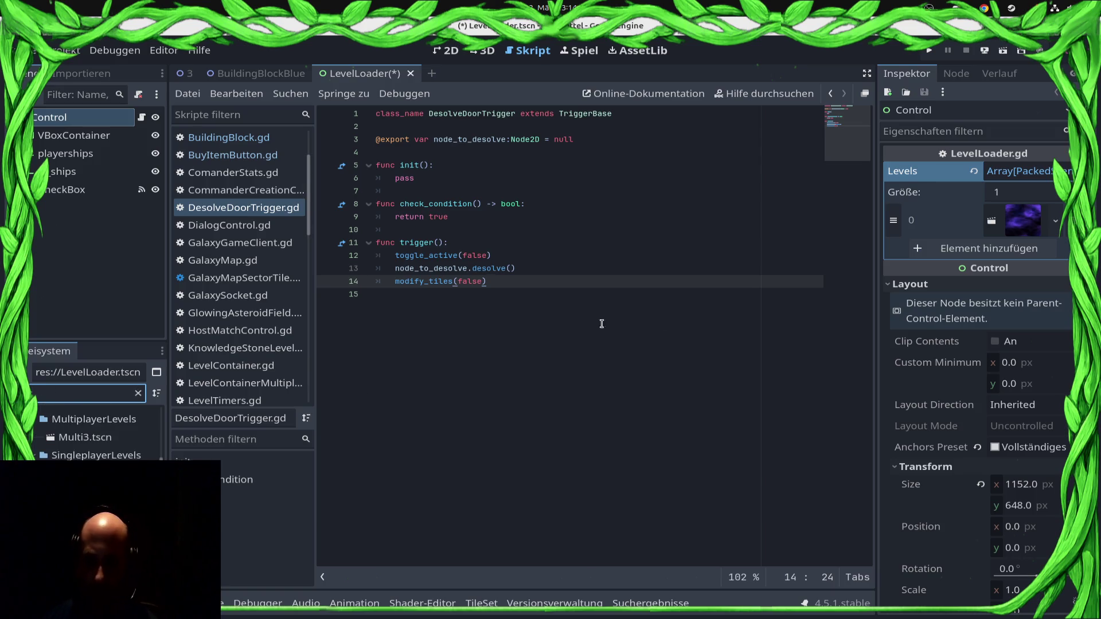
key(Down)
mouse_move(98, 476)
mouse_down()
mouse_move(573, 264)
mouse_move(1026, 260)
mouse_up()
- Set the main run argument to 'levelload' and launch the game
click(114, 50)
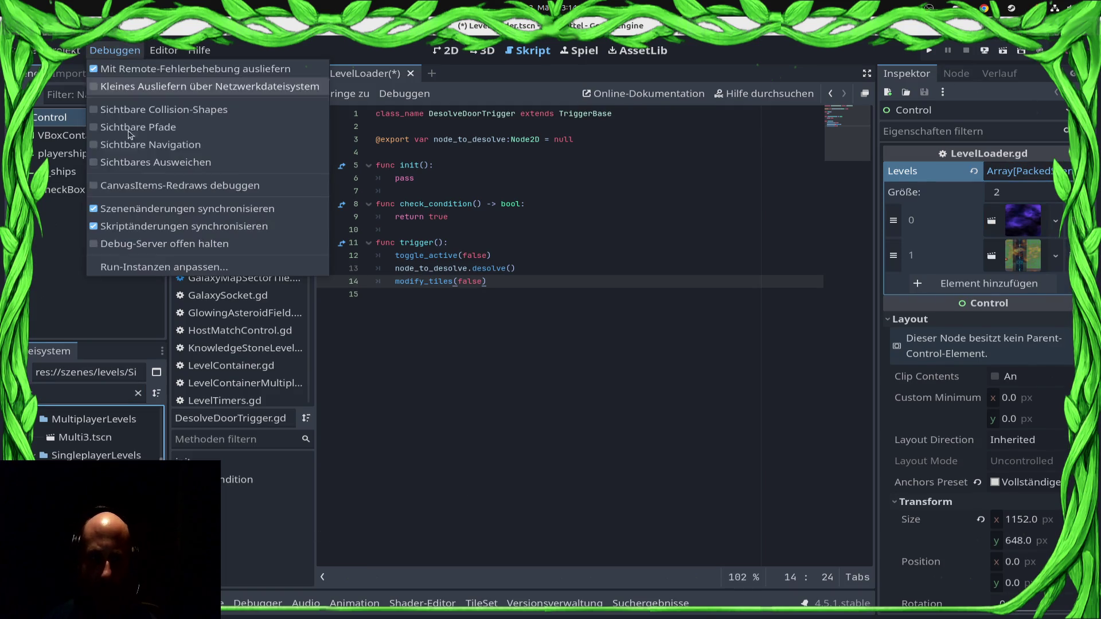
click(143, 267)
click(404, 189)
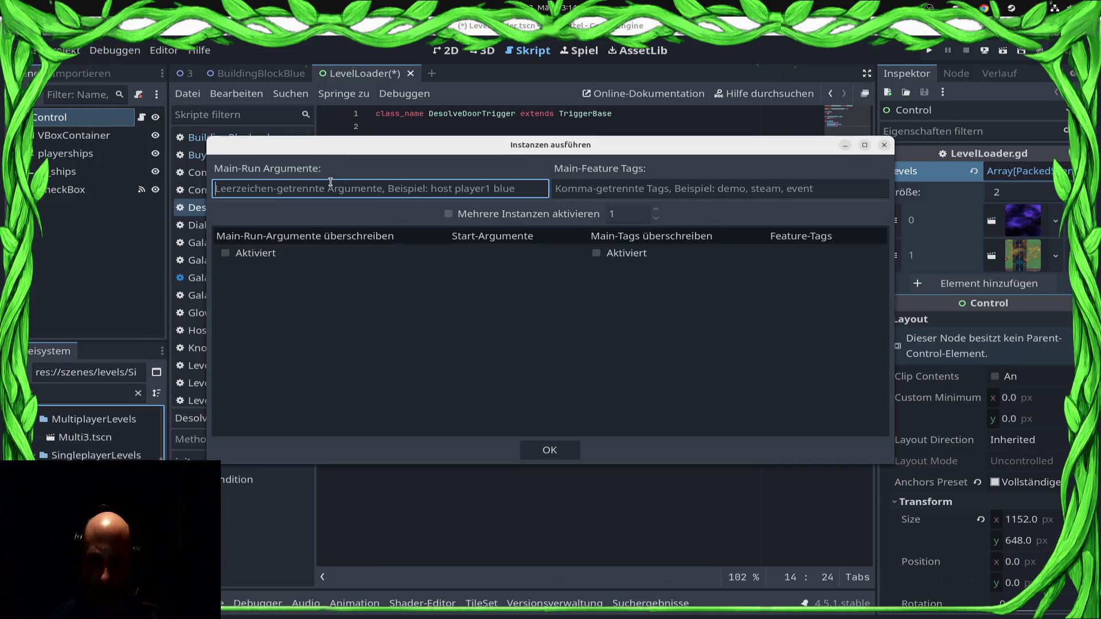
text(levelloader)
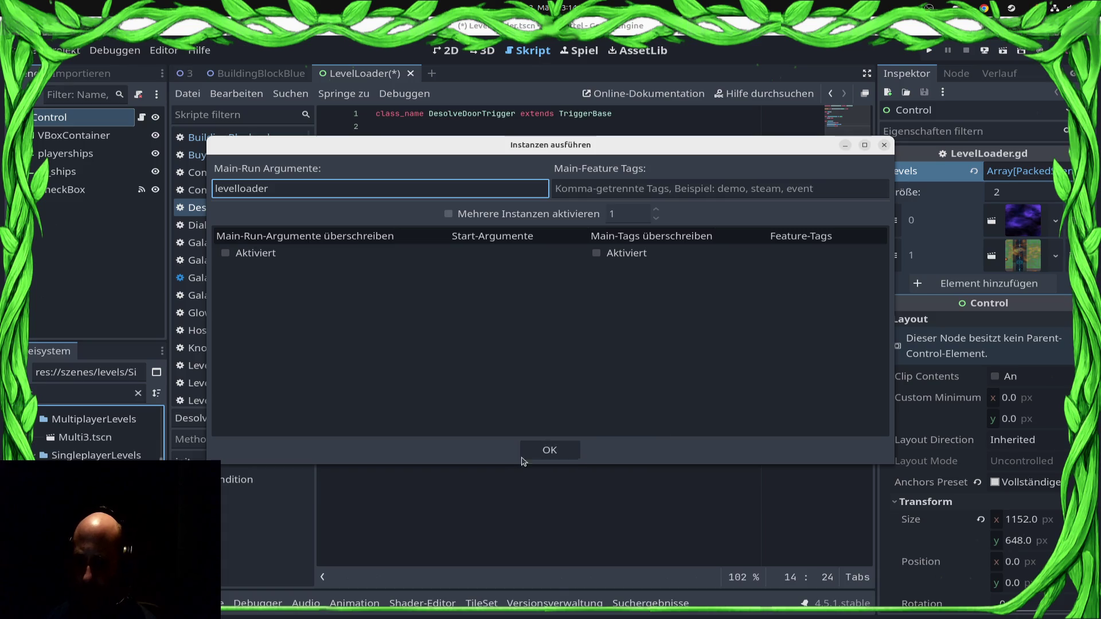
click(884, 145)
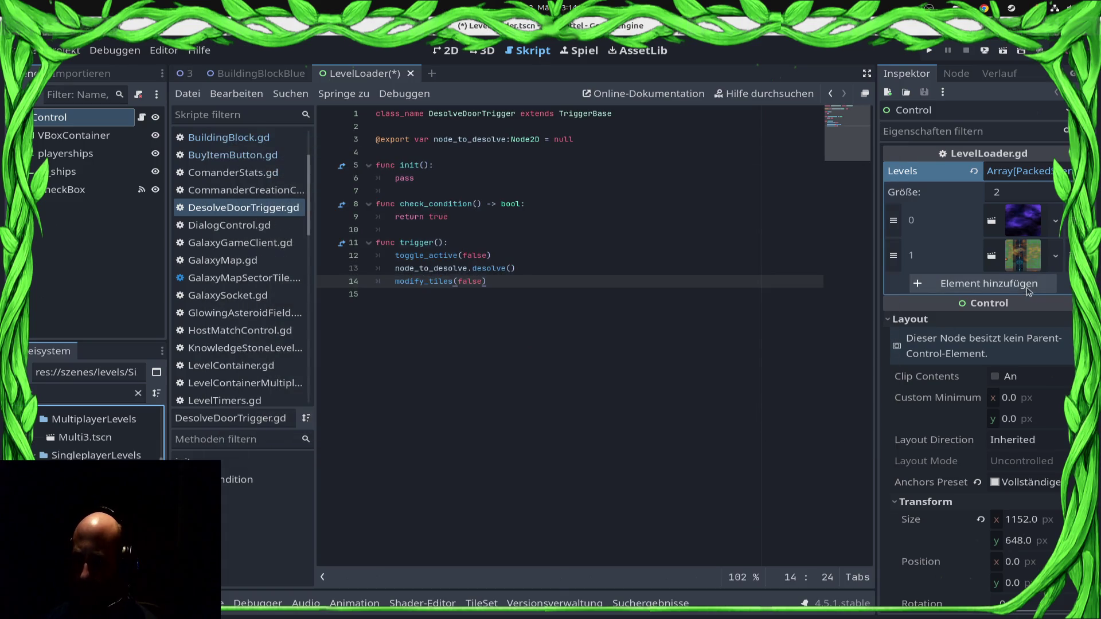
click(928, 51)
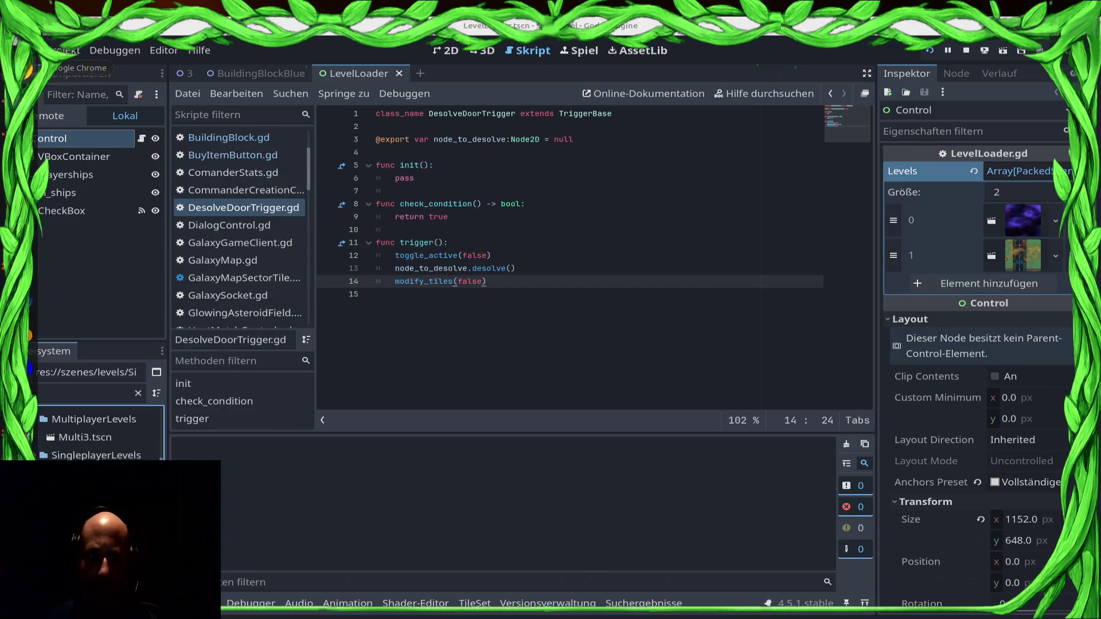
scroll(914, 560, down, 1)
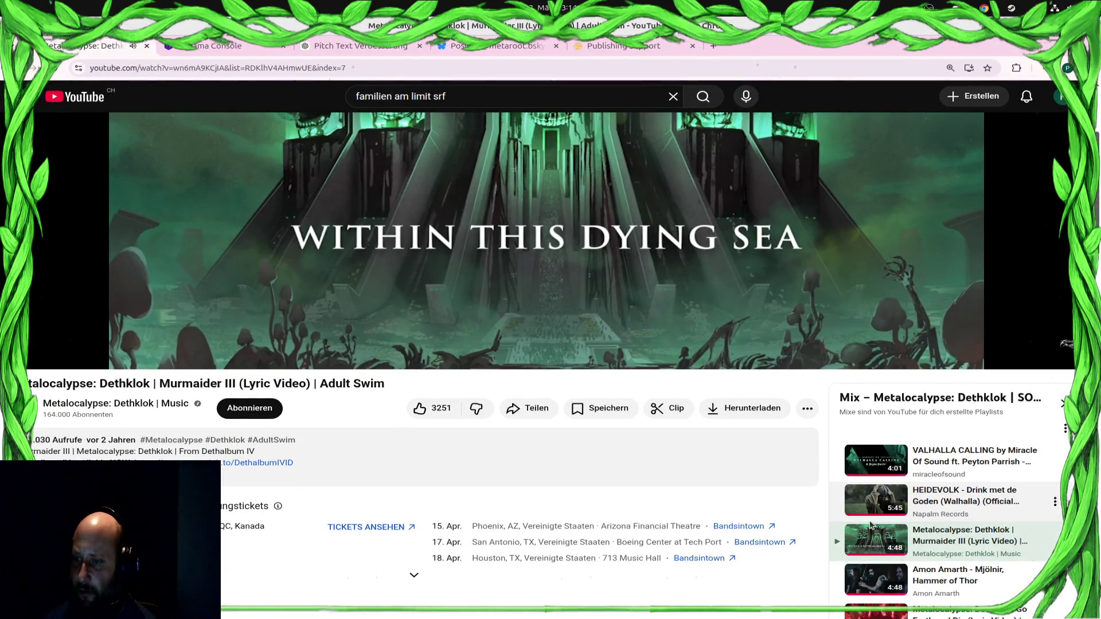
- Search YouTube for 'dethklok bloodbath'
scroll(870, 525, down, 5)
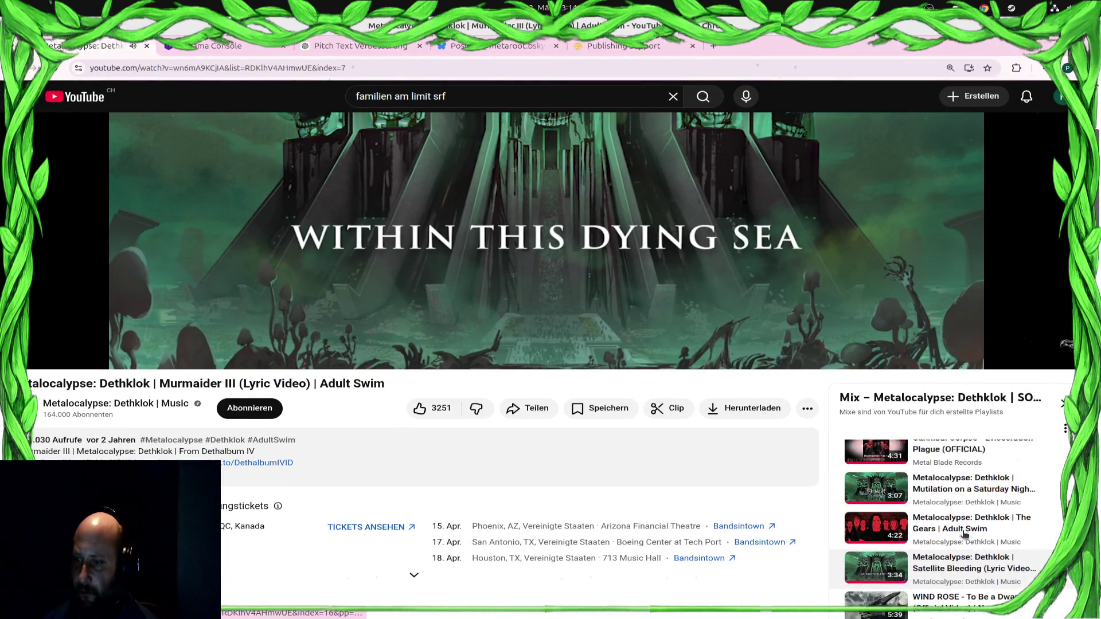
scroll(965, 535, down, 5)
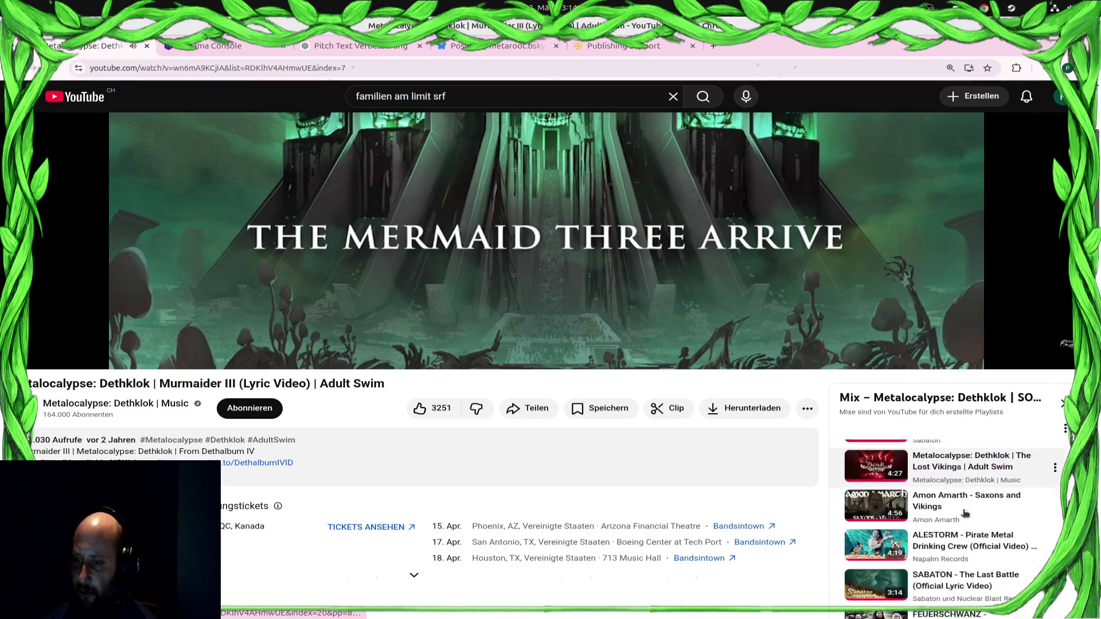
scroll(965, 513, down, 3)
scroll(986, 522, up, 2)
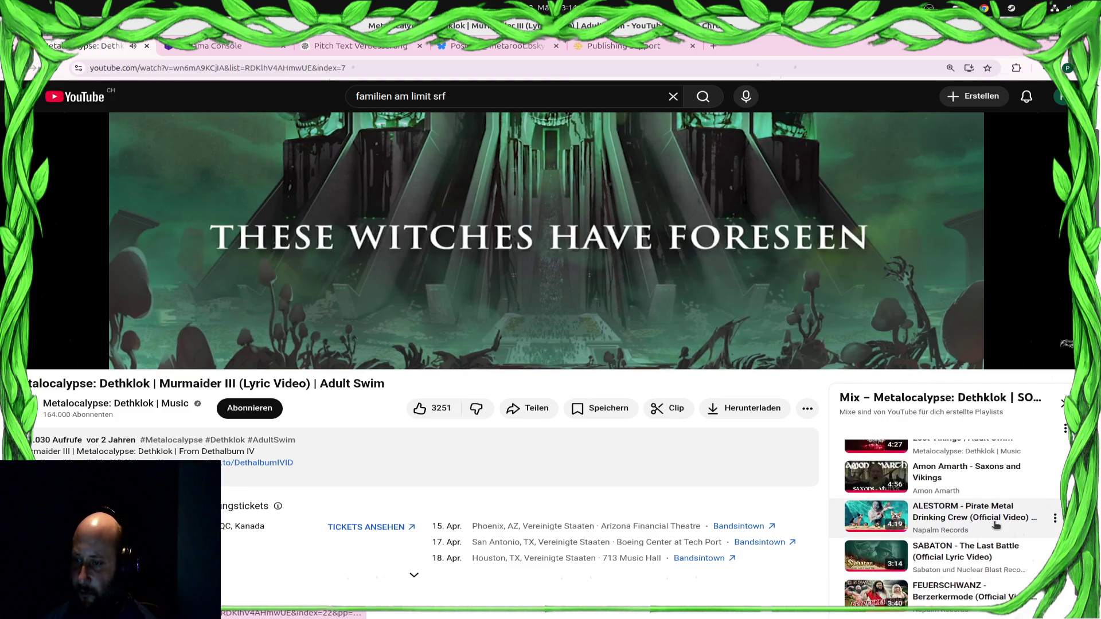
click(481, 94)
key(ctrl+a)
text(dea)
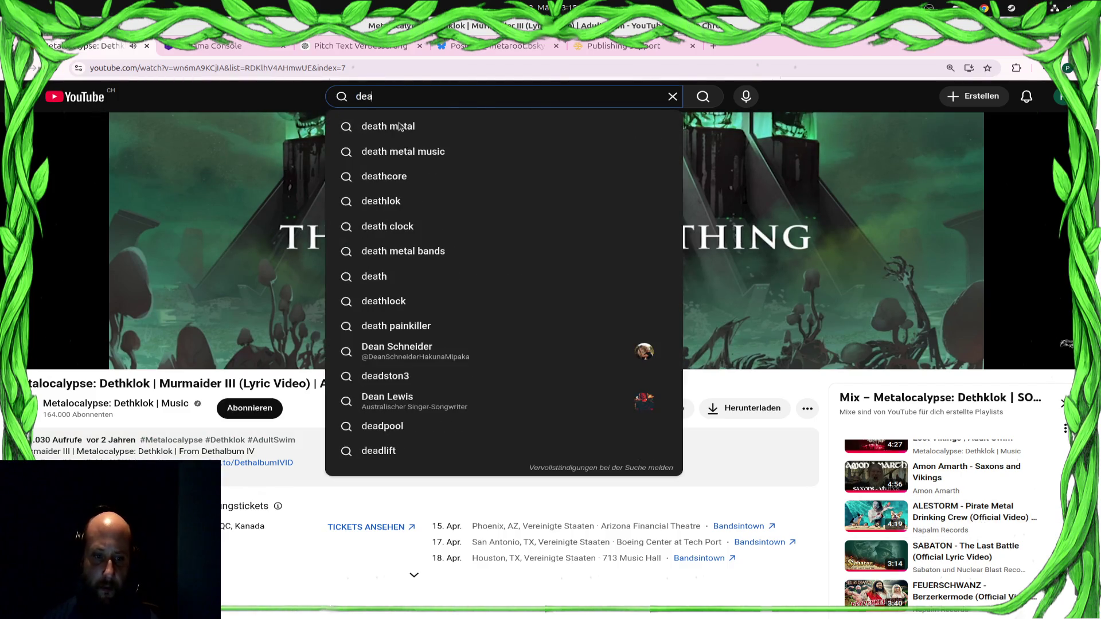
text(thkli)
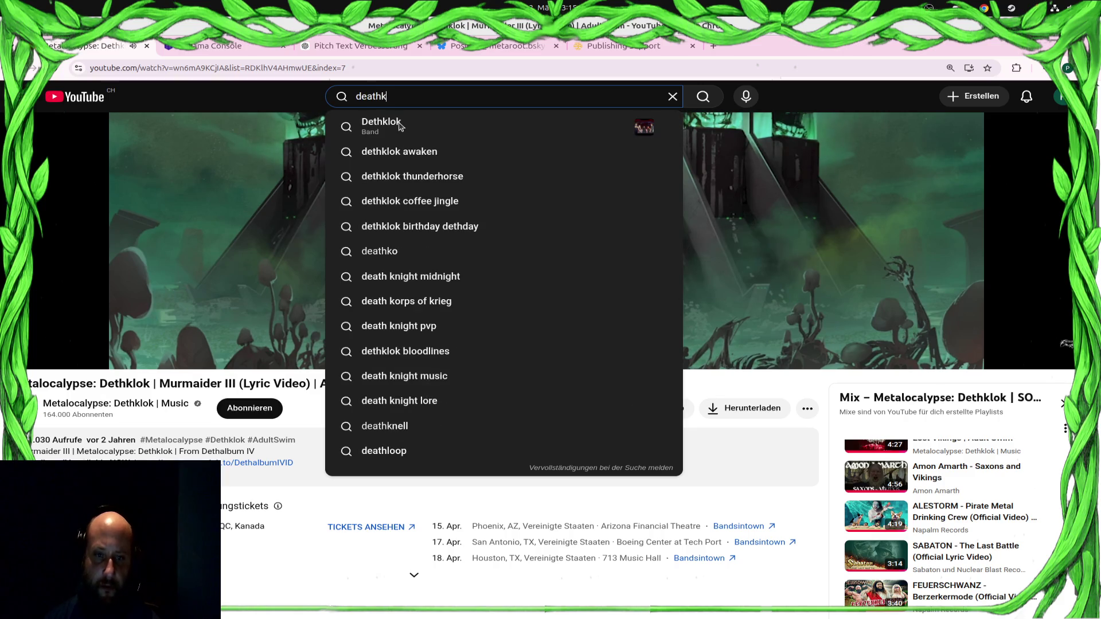
key(BackSpace)
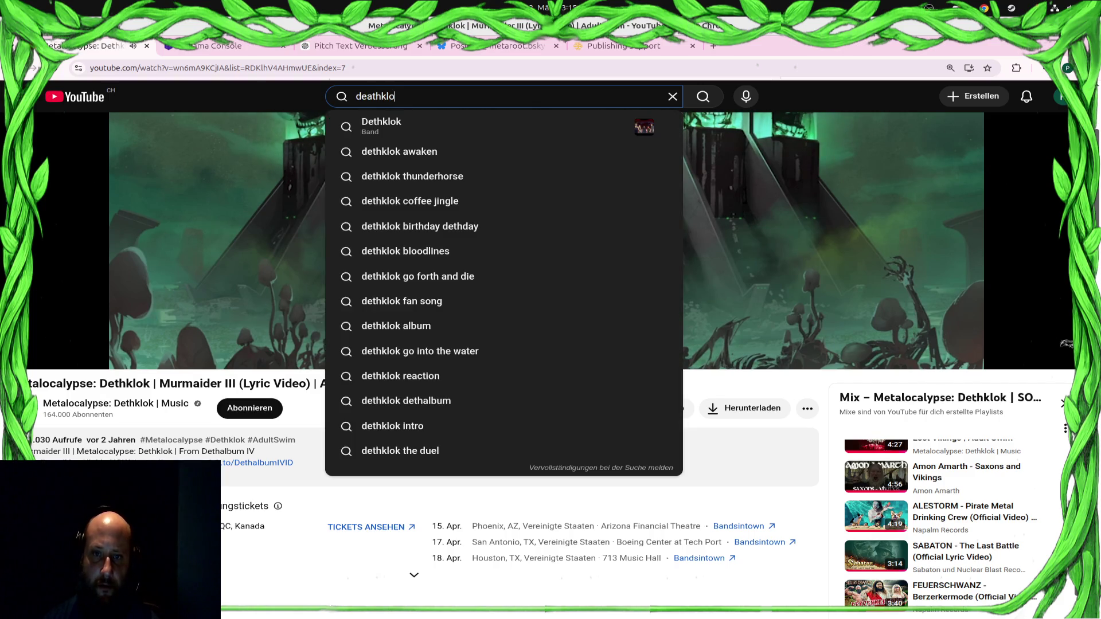
text(k blo)
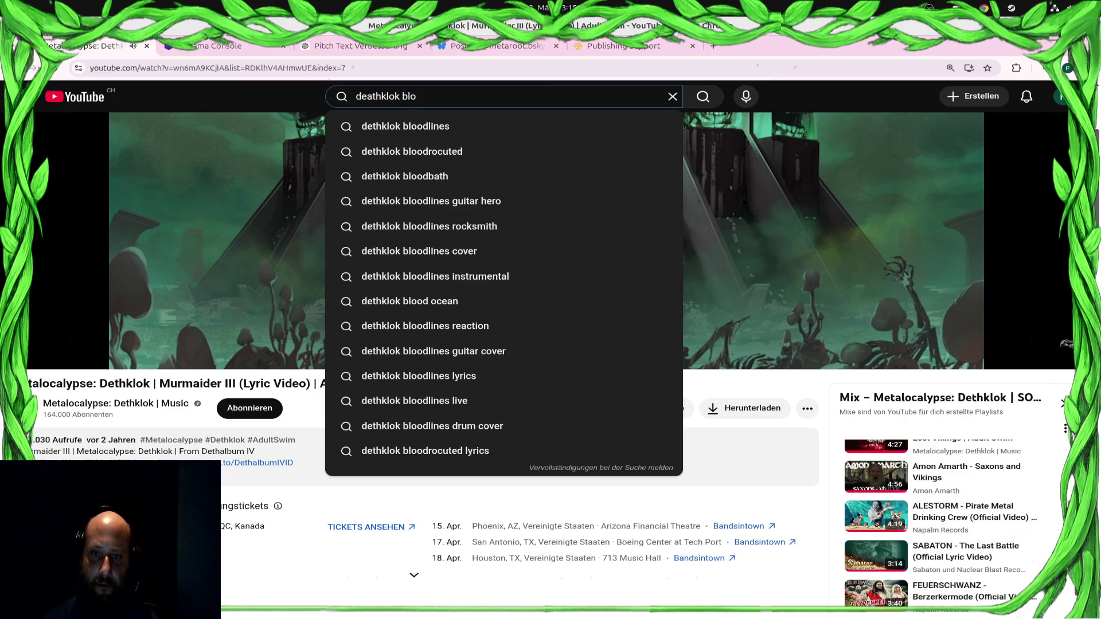
- Play the Bloodbath (Lyric Video) and return to the running game window
key(Down)
key(Down)
key(Down)
key(Return)
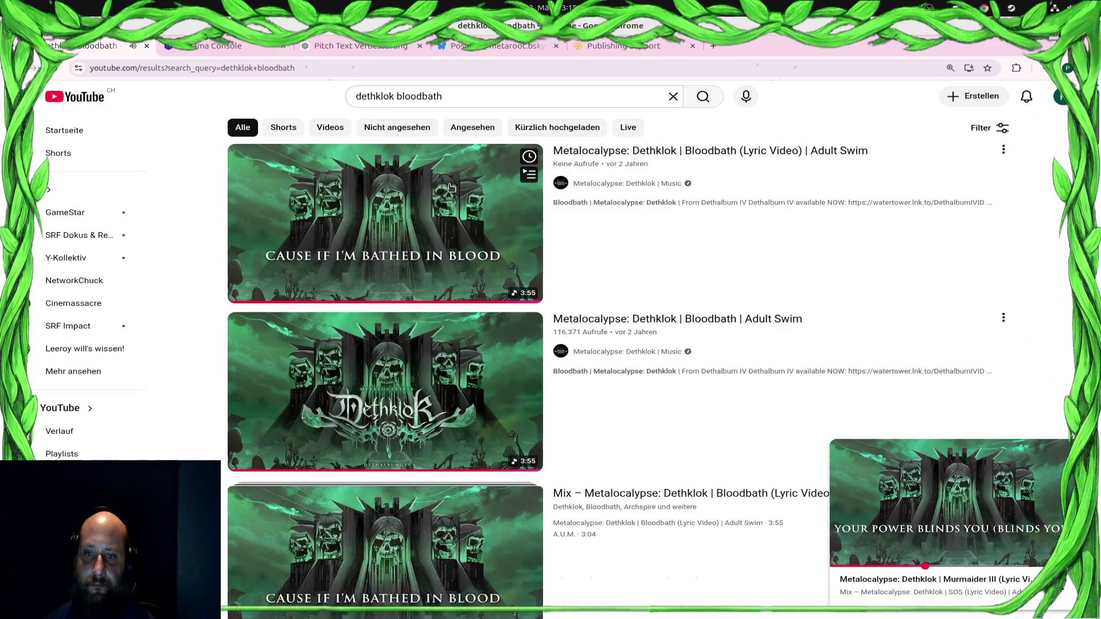
click(450, 186)
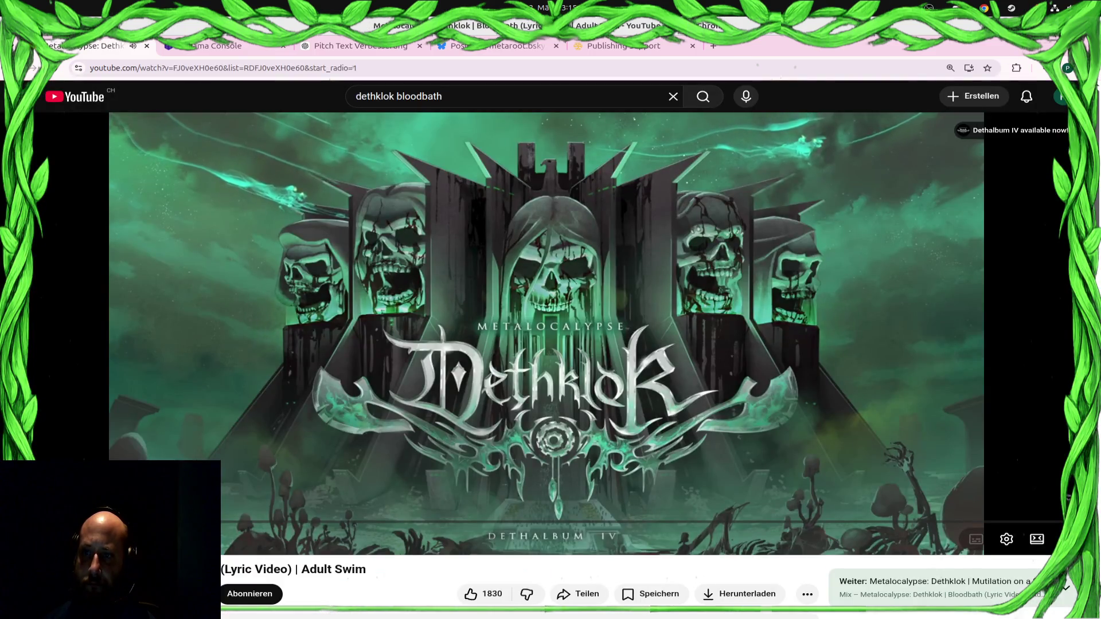
key(alt+Tab)
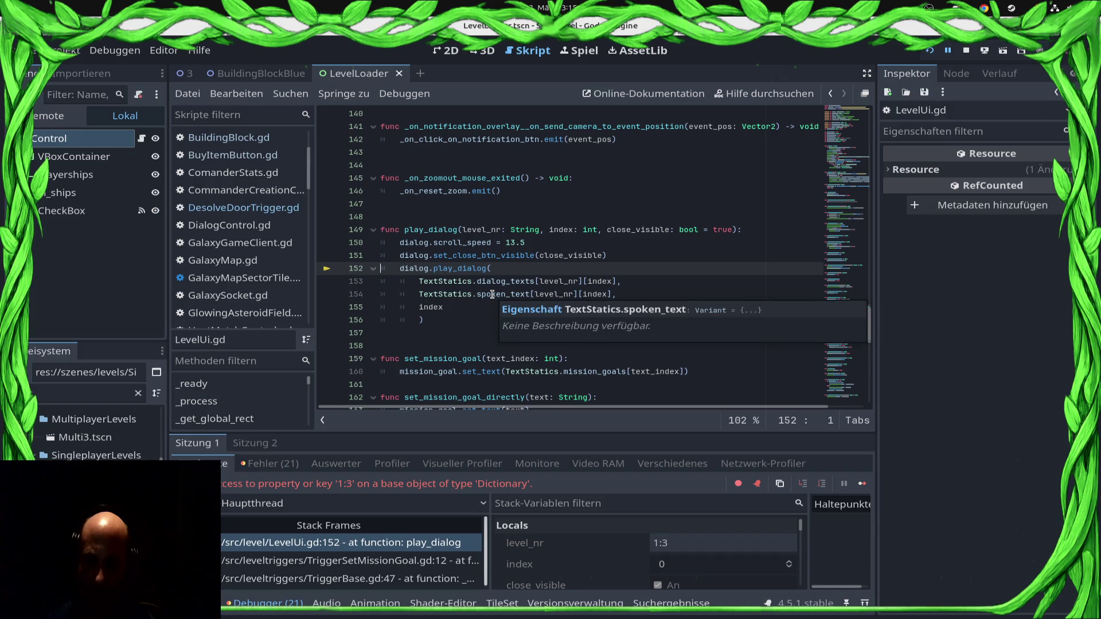
- Stop the paused debug session and open TextStatics.gd from the play_dialog call
click(968, 51)
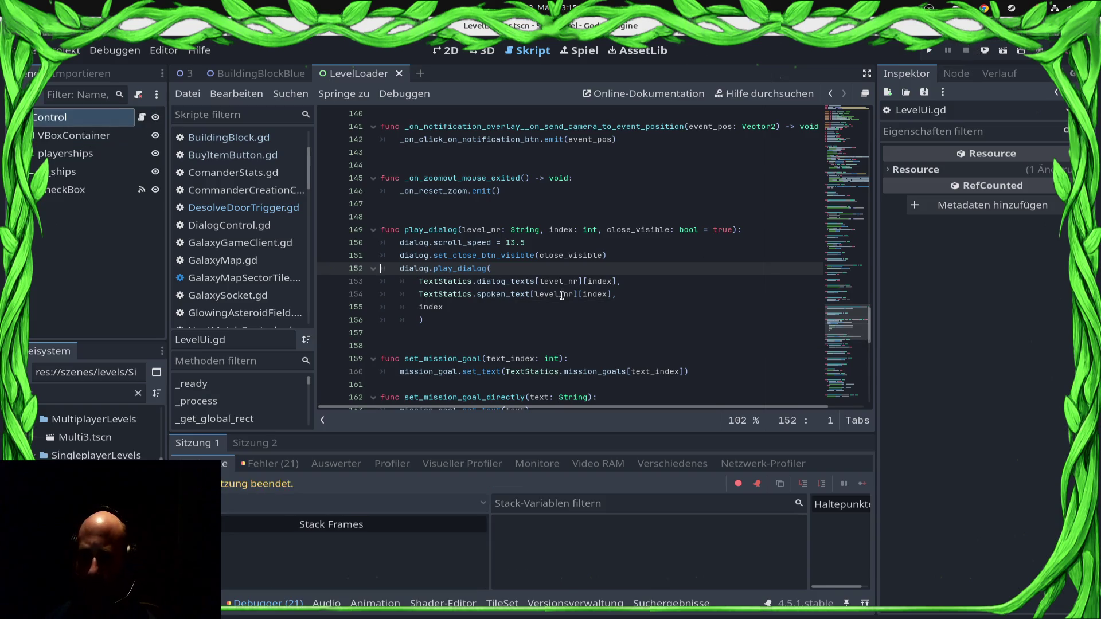
click(435, 309)
scroll(436, 310, up, 1)
ctrl+click(445, 319)
scroll(453, 322, down, 20)
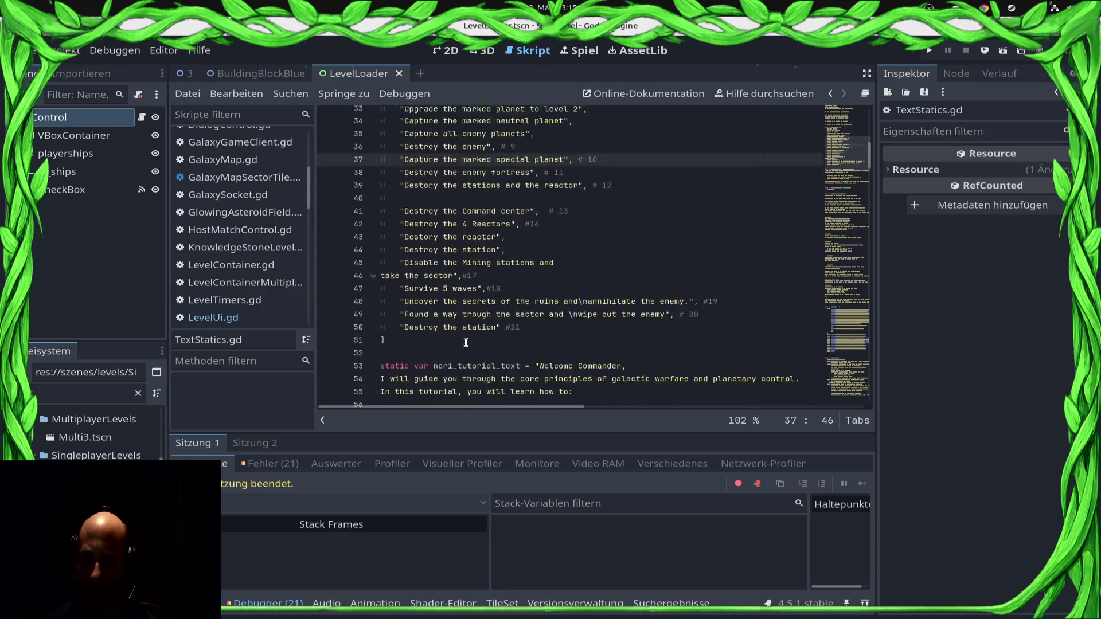
scroll(472, 326, down, 11)
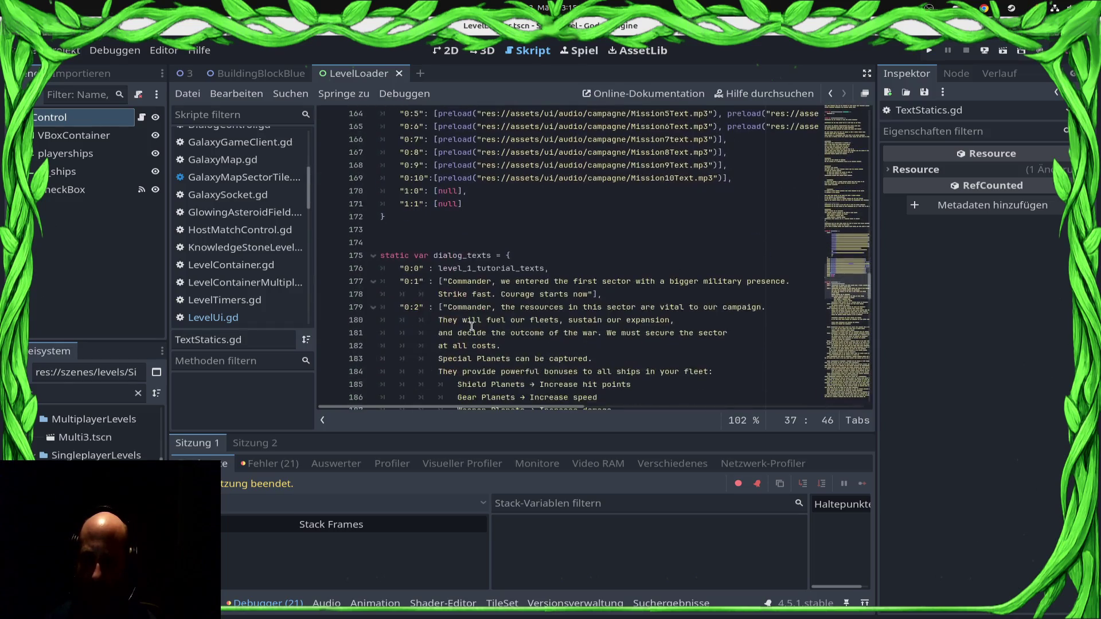
scroll(473, 264, up, 1)
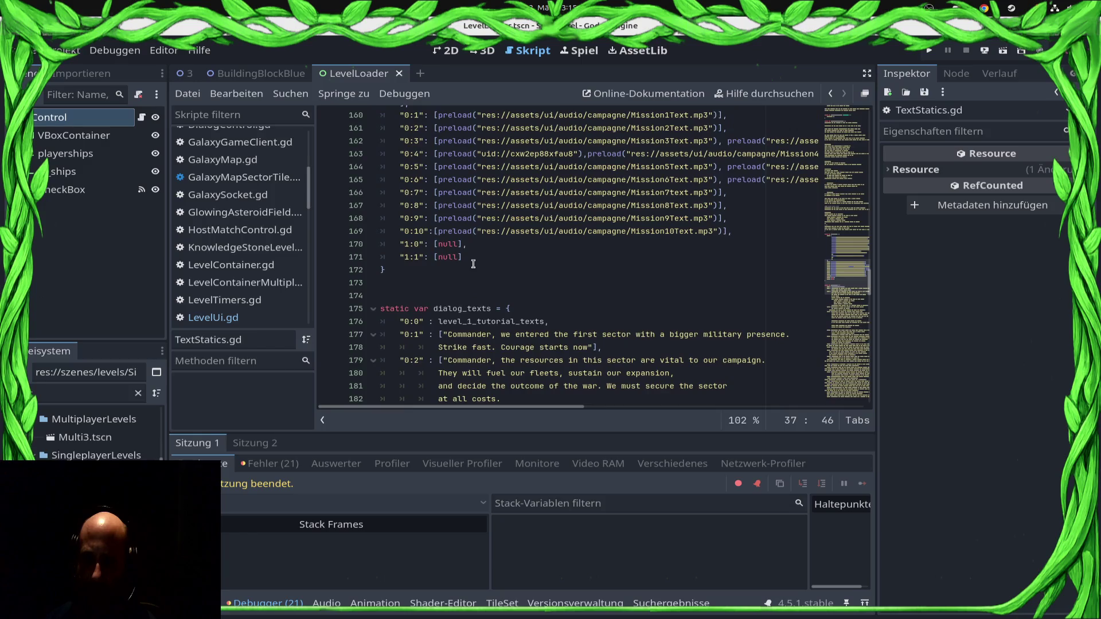
- Add a "1:2": [null] entry after "1:1" in the audio dictionary, fix its comma, and save
click(475, 262)
key(Return)
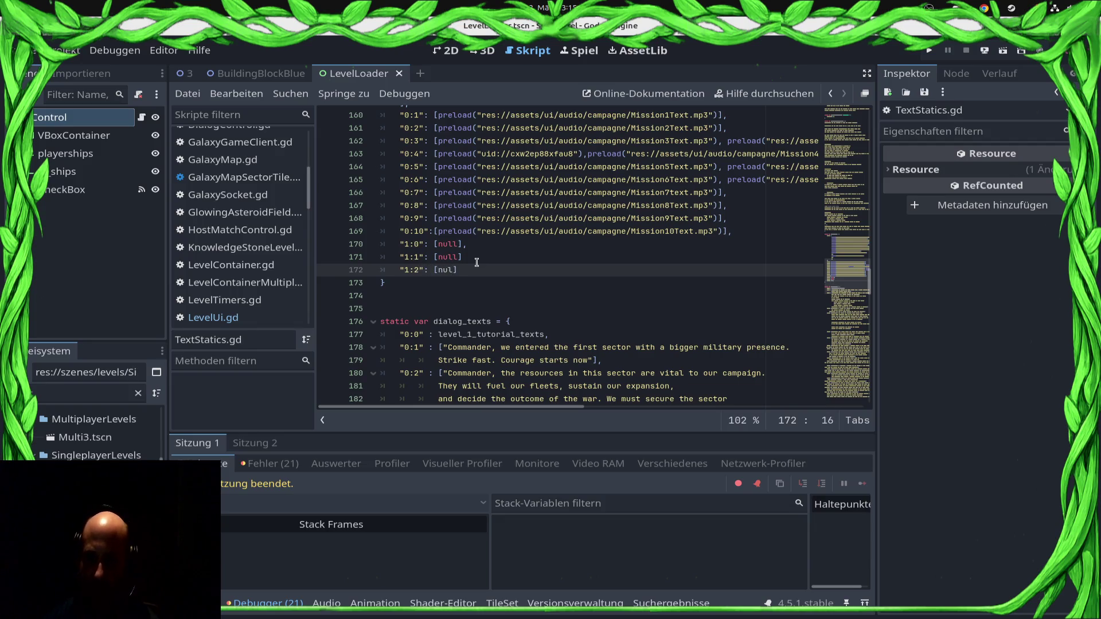
text(l)
key(ctrl+s)
click(477, 262)
text(,)
key(ctrl+s)
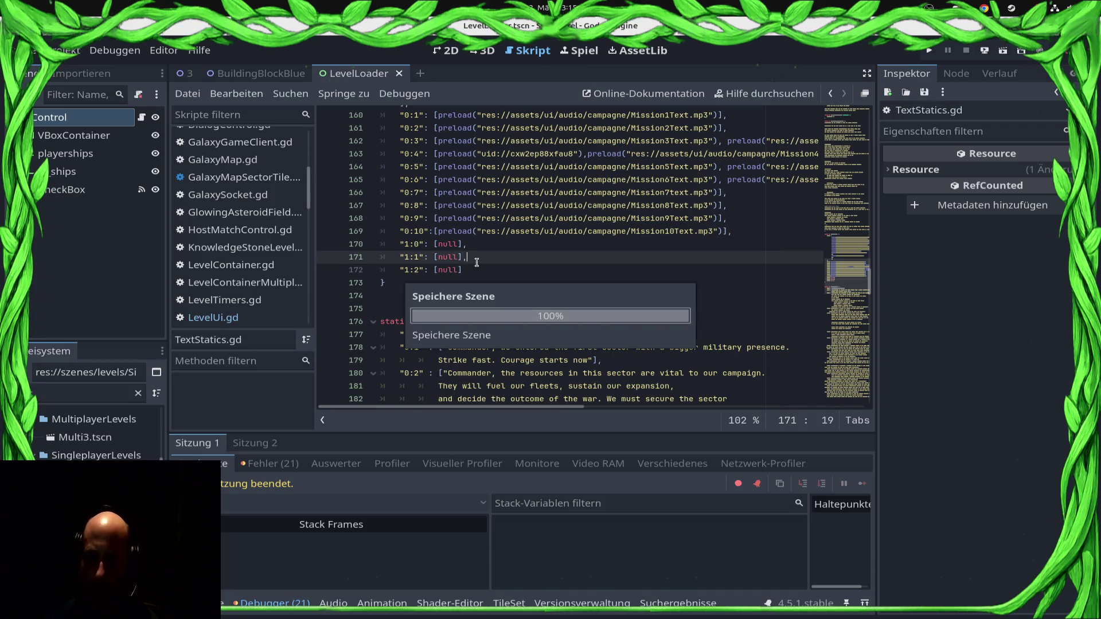
- Run the game until it errors, stop the debugger, and jump to TextStatics.gd
click(930, 51)
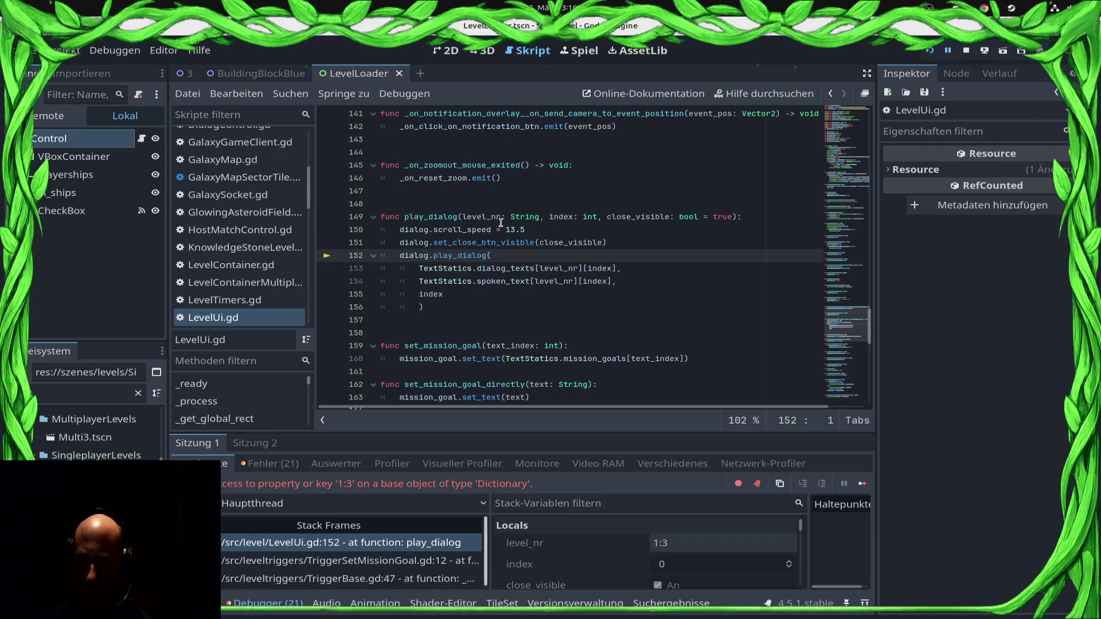
mouse_move(477, 217)
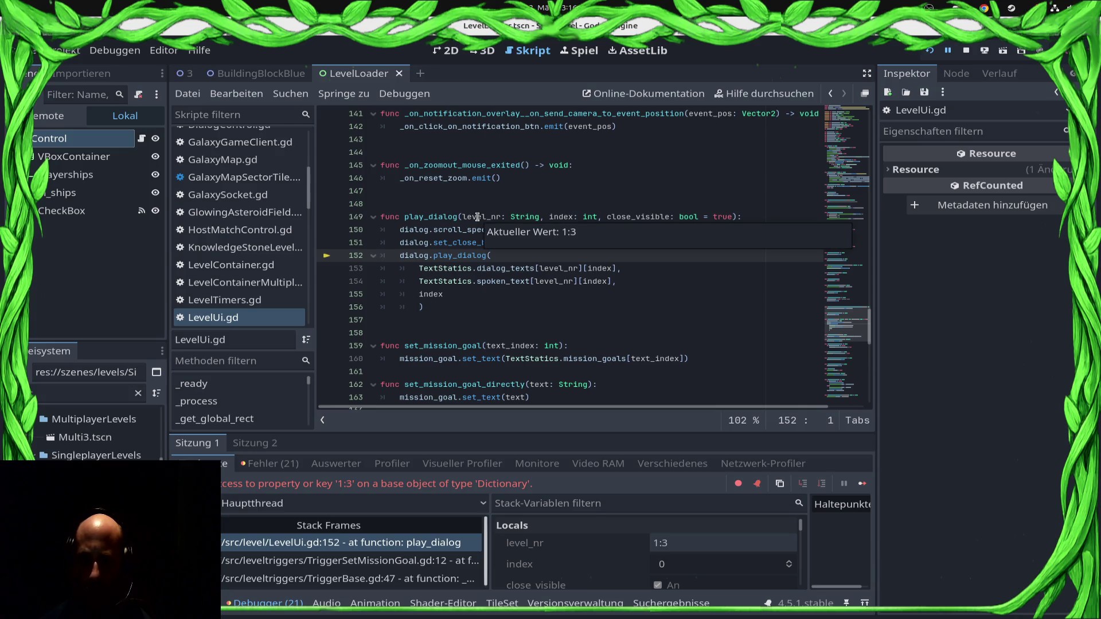
click(966, 50)
click(457, 282)
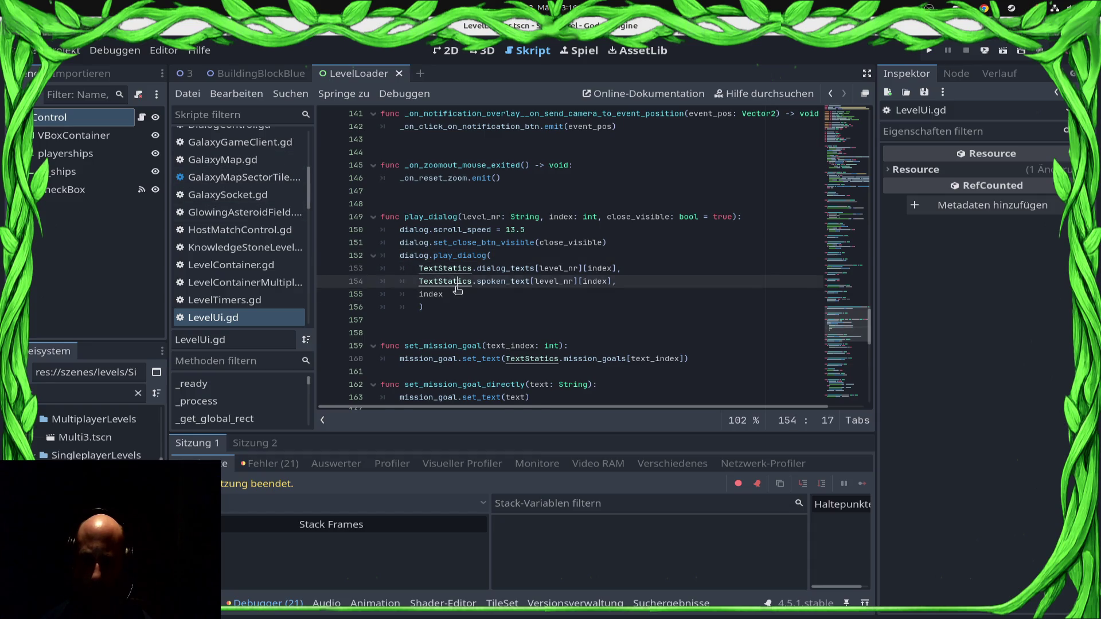
ctrl+click(457, 281)
- Add a "1:3": [null] entry after "1:2", save the script, and relaunch the game
click(471, 281)
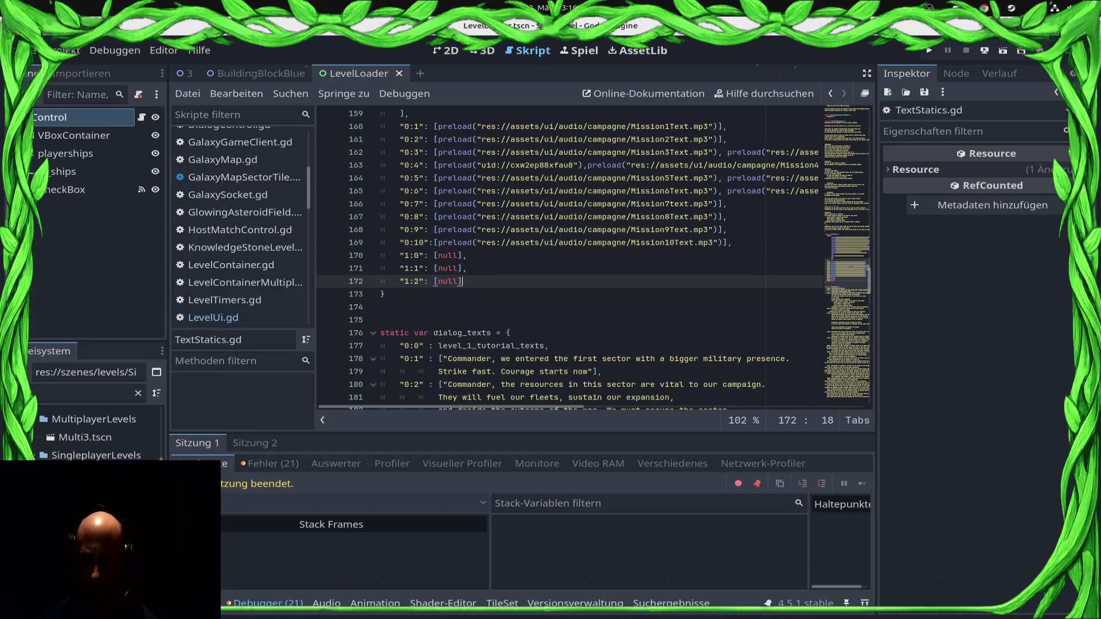
text(,)
key(Return)
text(1:3": [)
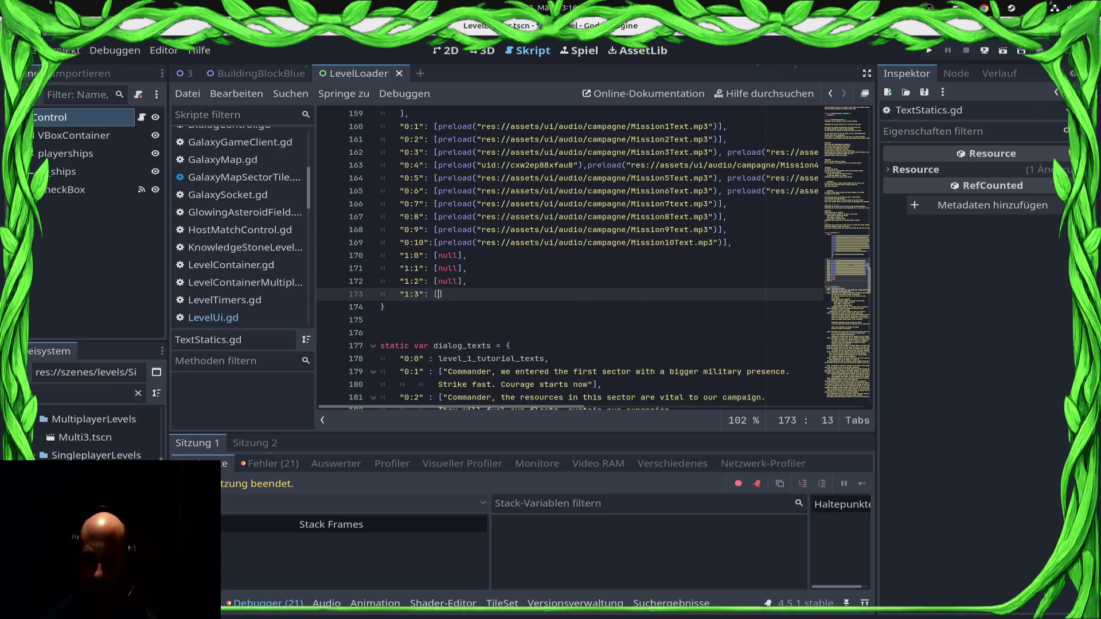
text(ll)
key(ctrl+s)
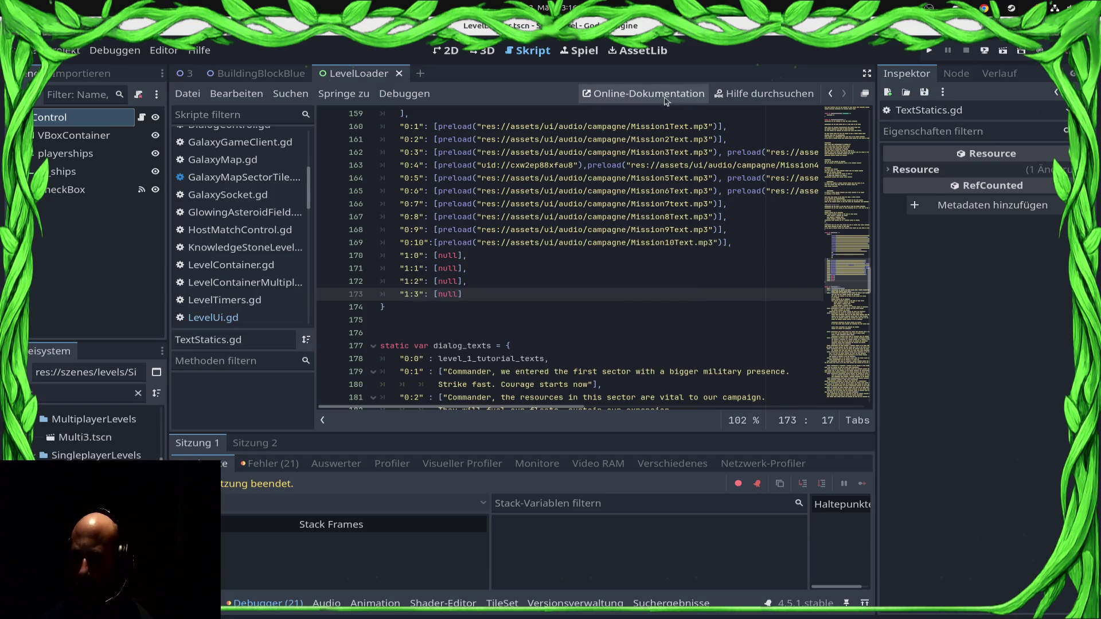
click(929, 51)
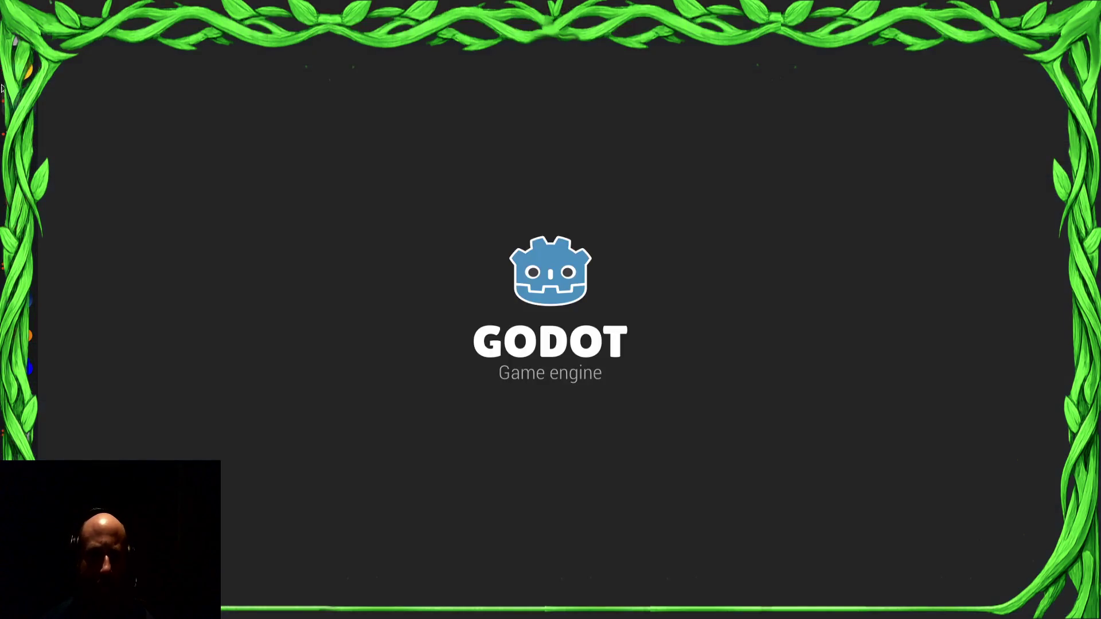
- Search YouTube in Chrome for the Dethalbum IV full album
click(25, 69)
scroll(122, 367, down, 3)
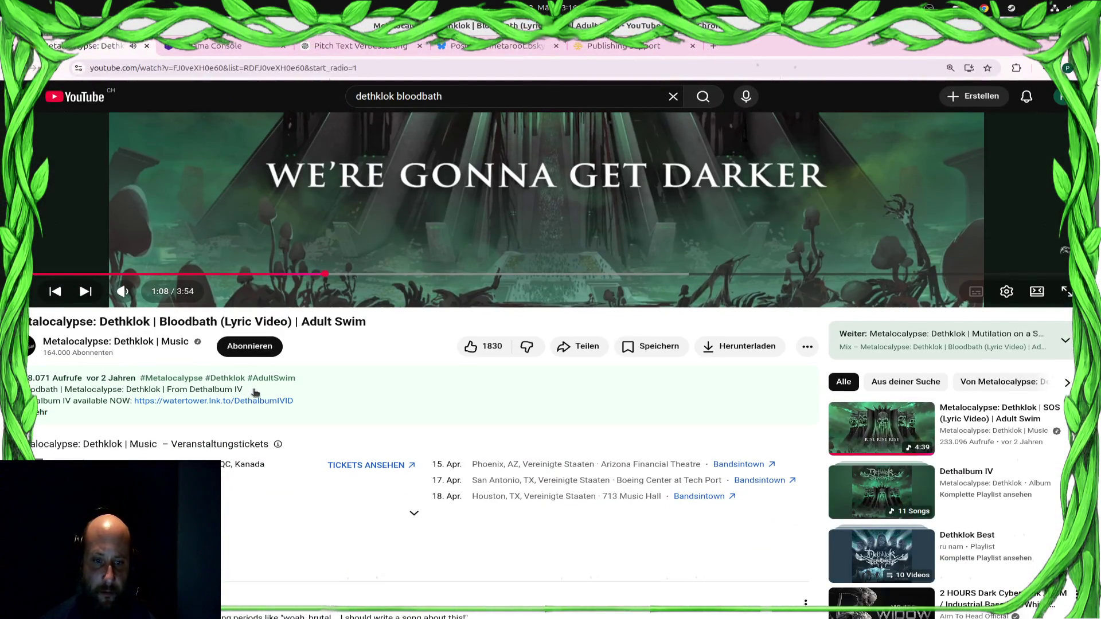
drag(243, 390, 202, 388)
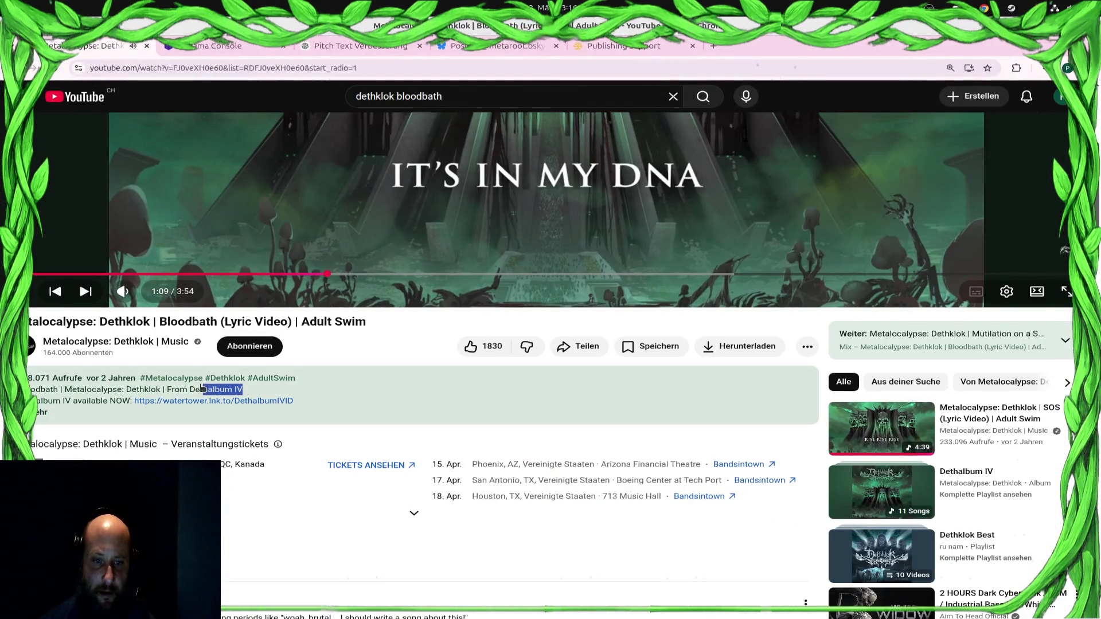
triple_click(480, 96)
text(desolve)
key(Return)
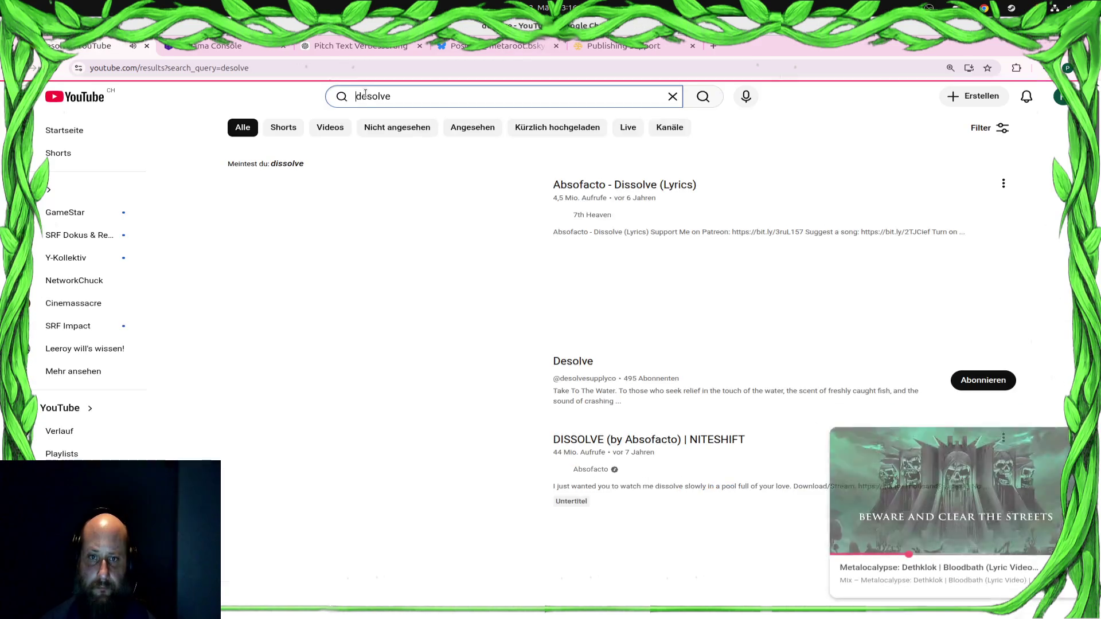
click(365, 94)
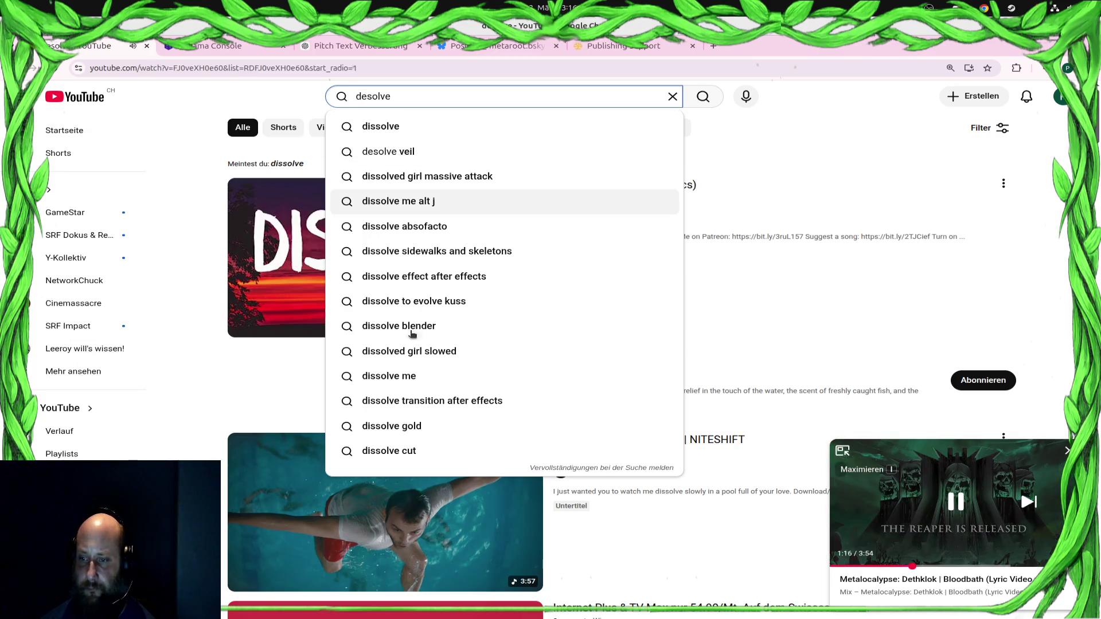
click(843, 453)
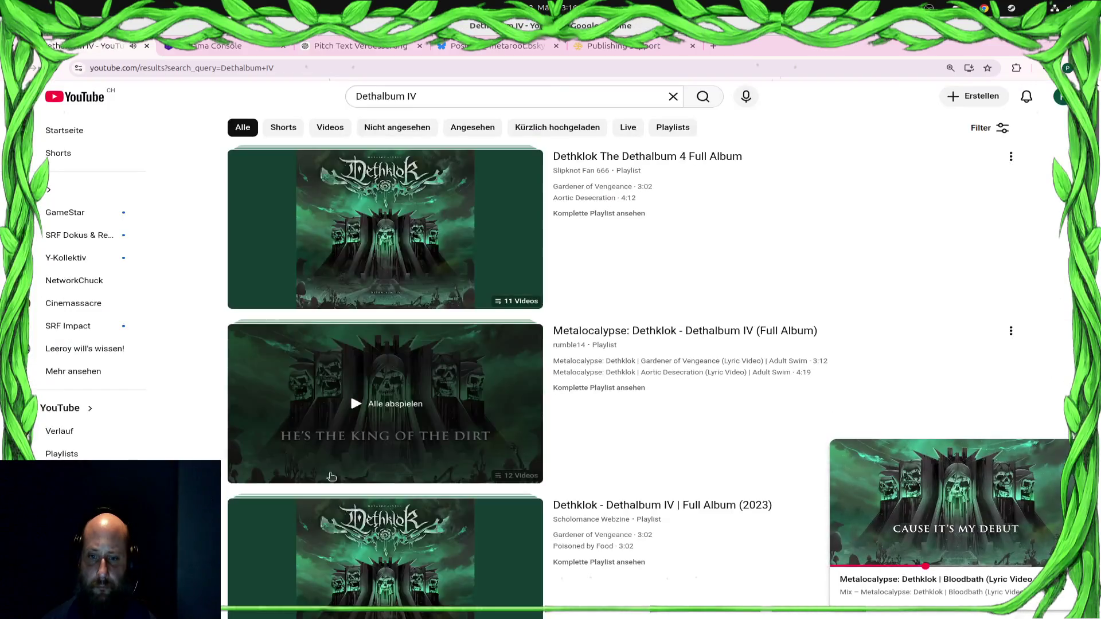
- Open the Dethalbum 4 full-album playlist, play track 10, SOS, and return to the game
click(560, 271)
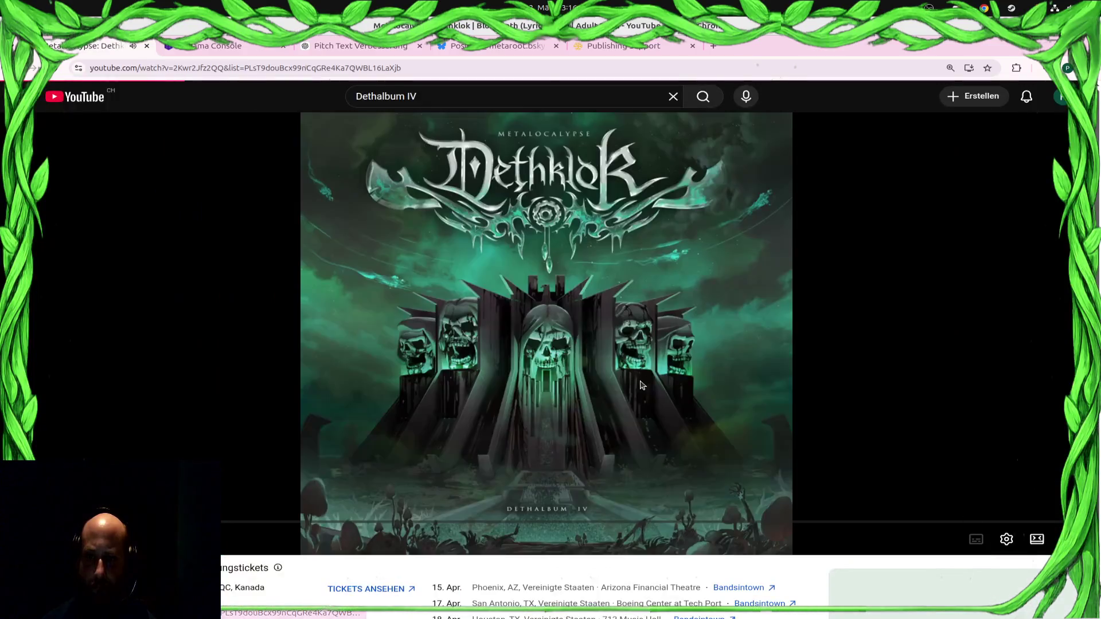
scroll(654, 275, down, 5)
scroll(964, 283, up, 4)
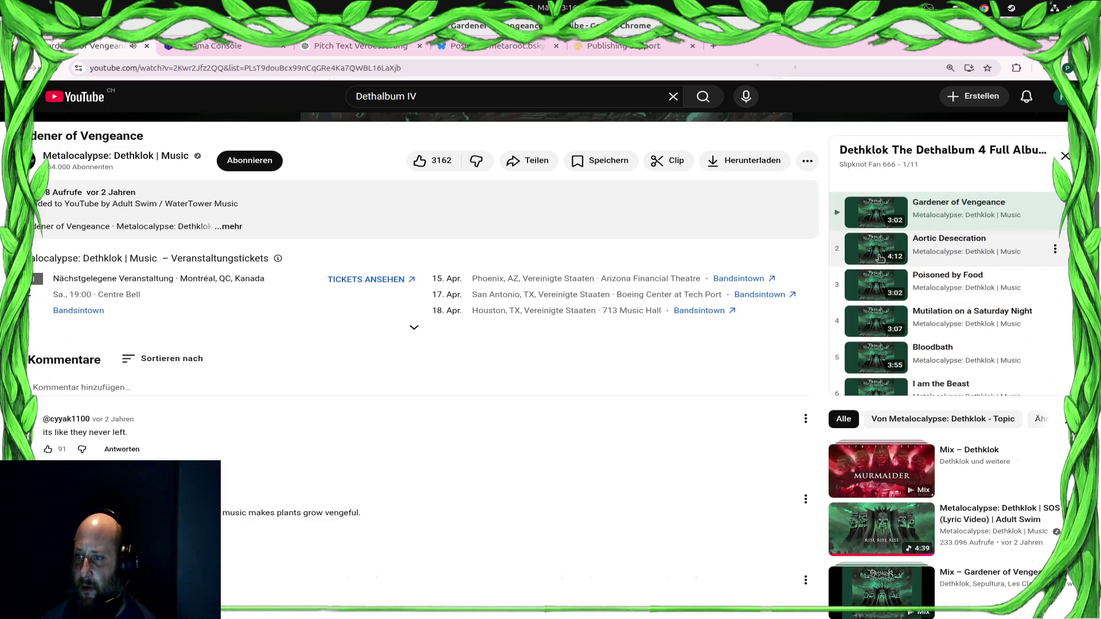
scroll(975, 292, down, 3)
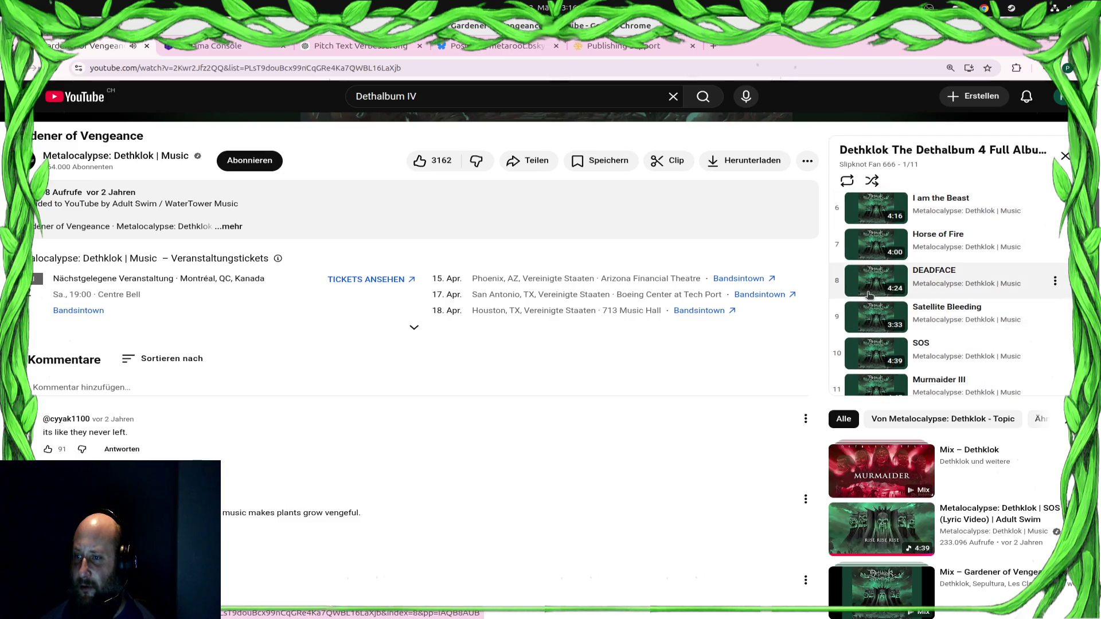
click(927, 363)
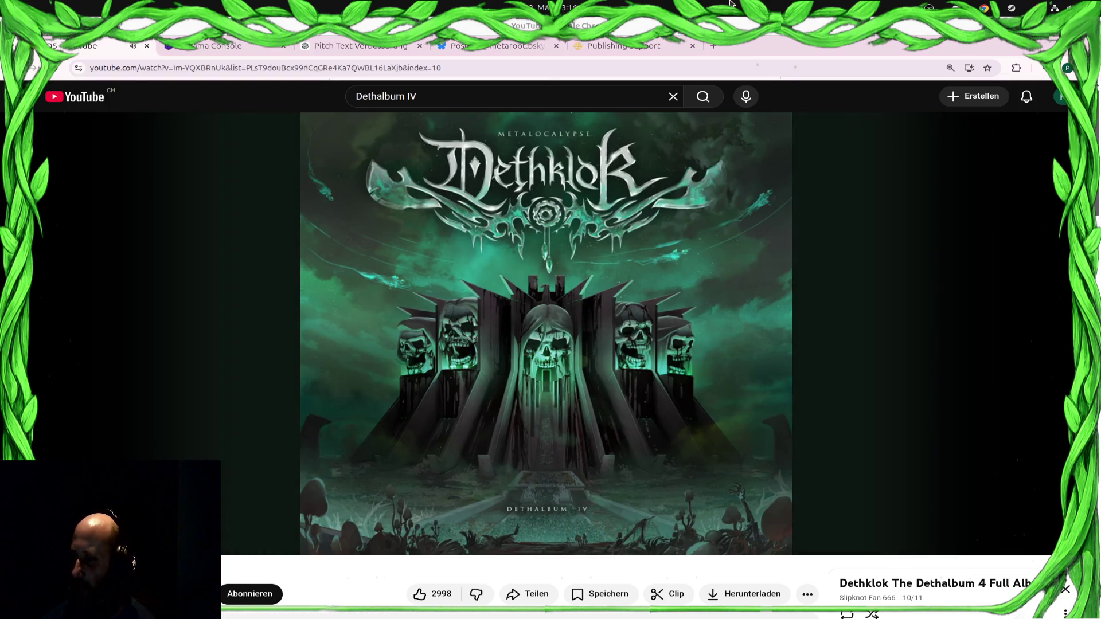
key(alt+Tab)
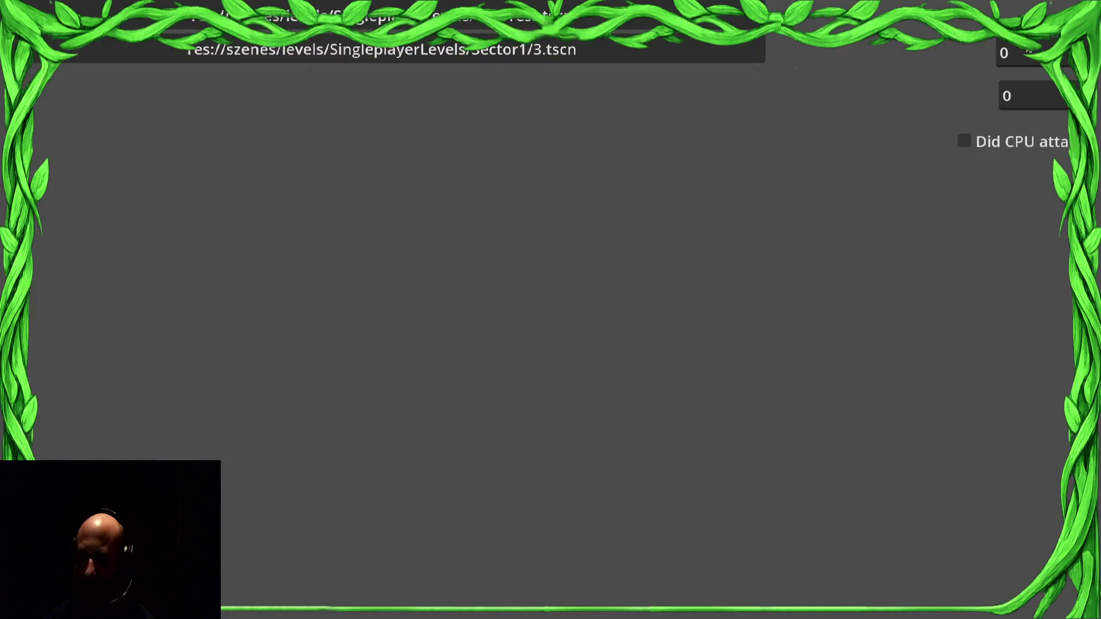
- Load the Sector1/3 level in the running game, then stop the debug session
click(605, 57)
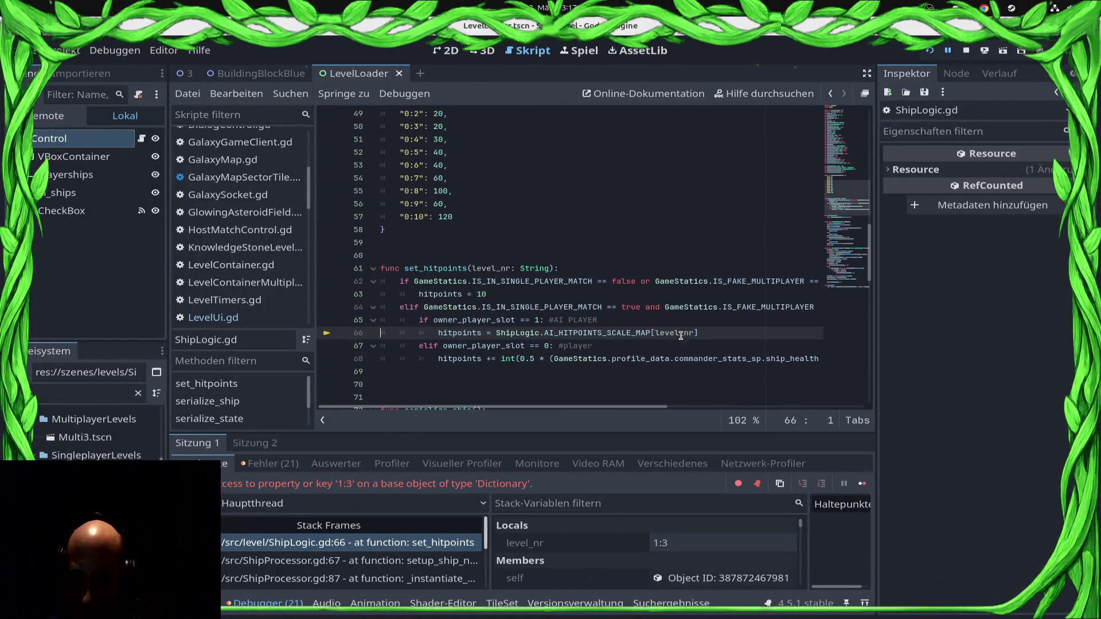
mouse_move(680, 330)
scroll(542, 233, up, 2)
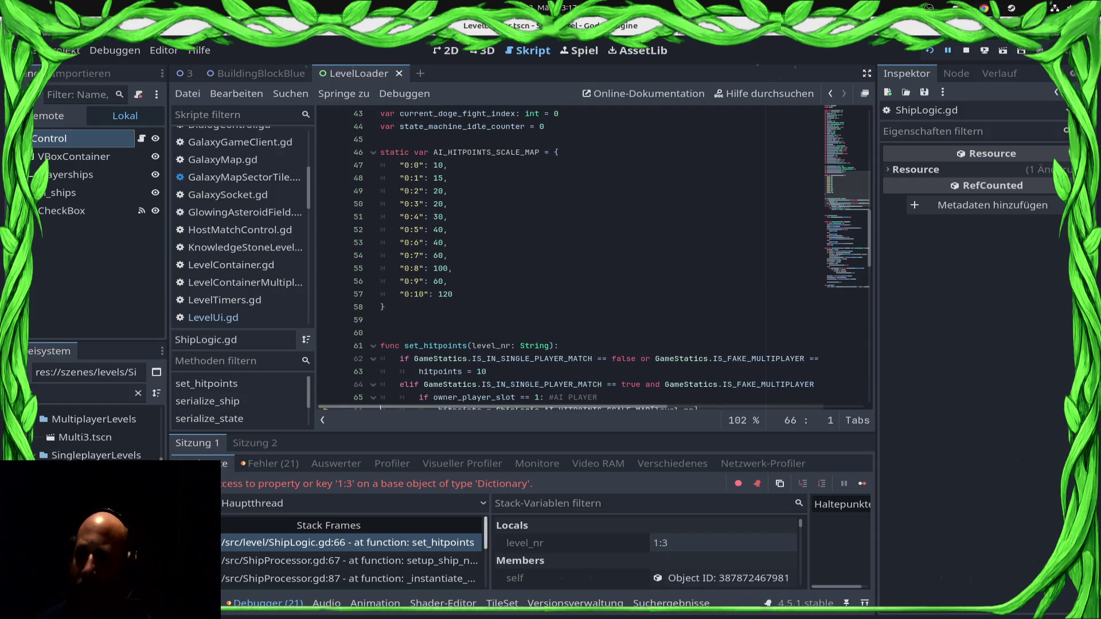
click(970, 50)
- Paste a copy of the 0:1–0:10 hitpoint entries below the last AI_HITPOINTS_SCALE_MAP entry
drag(475, 294, 309, 184)
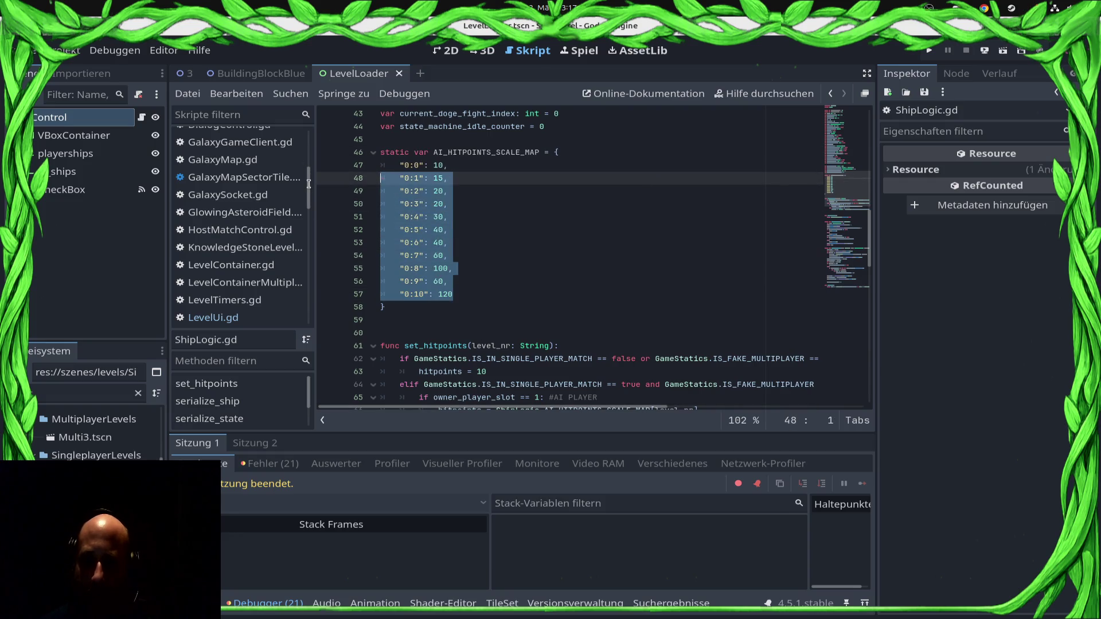
click(462, 288)
click(491, 298)
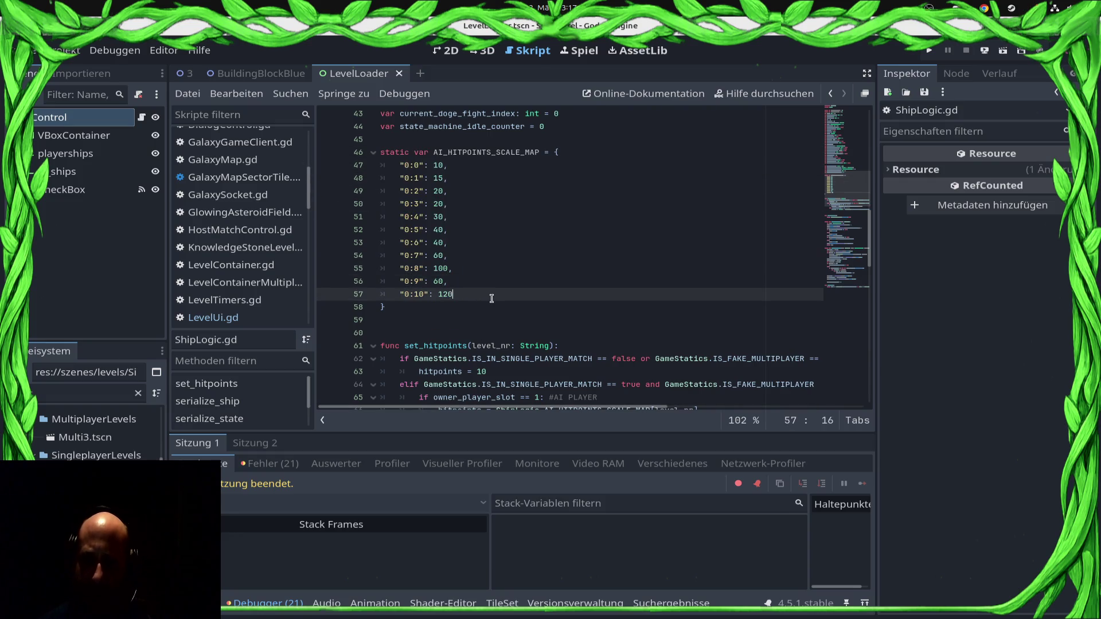
key(Return)
text("0:0": 10, 	"0:1": 15, 	"0:2": 20, 	"0:3": 20, 	"0:4": 30, 	"0:5": 40, 	"0:6": 40, 	"0:7": 60, 	"0:8": 100, 	"0:9": 60, 	"0:10": 120)
key(Up)
key(Up)
key(Up)
key(Up)
key(Home)
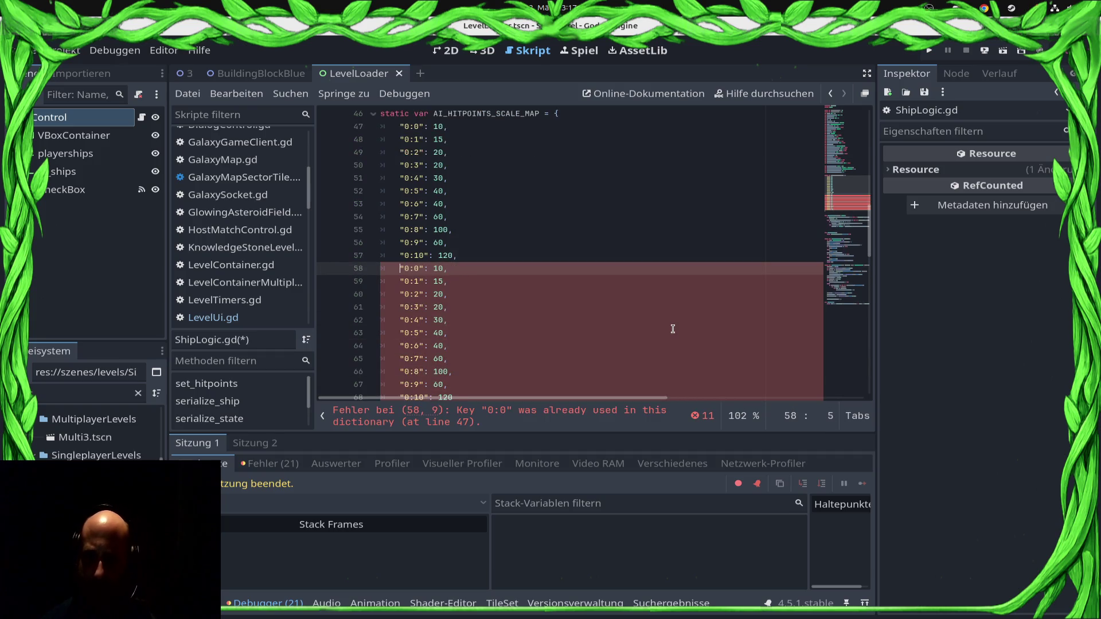
key(Down)
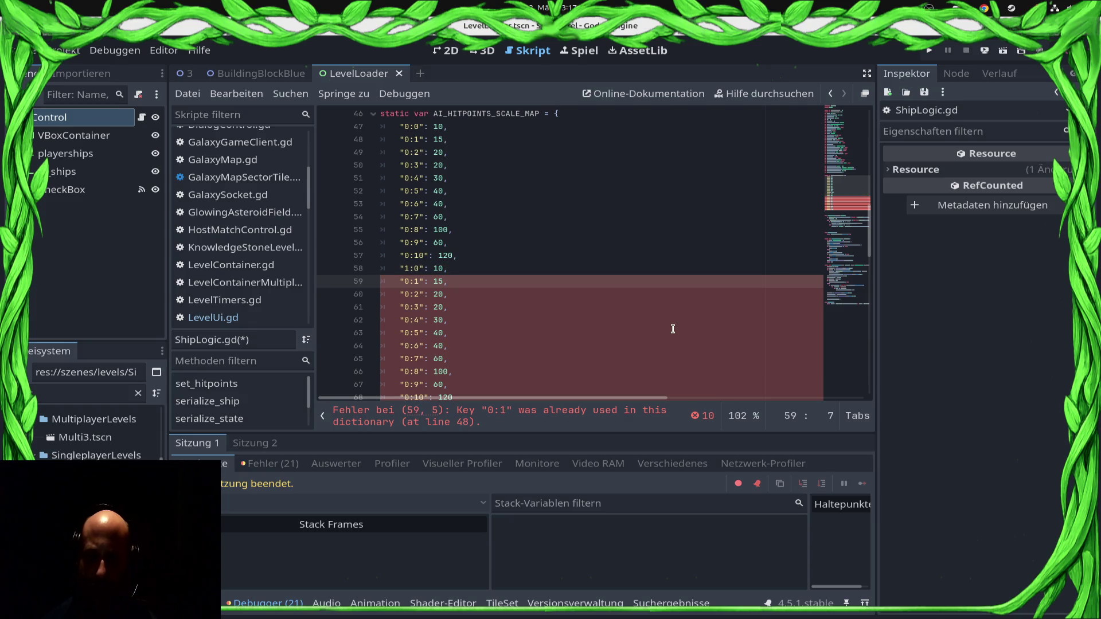
- Change the pasted keys on lines 59–68 from 0 to 1, save, and relaunch the game
scroll(371, 295, down, 1)
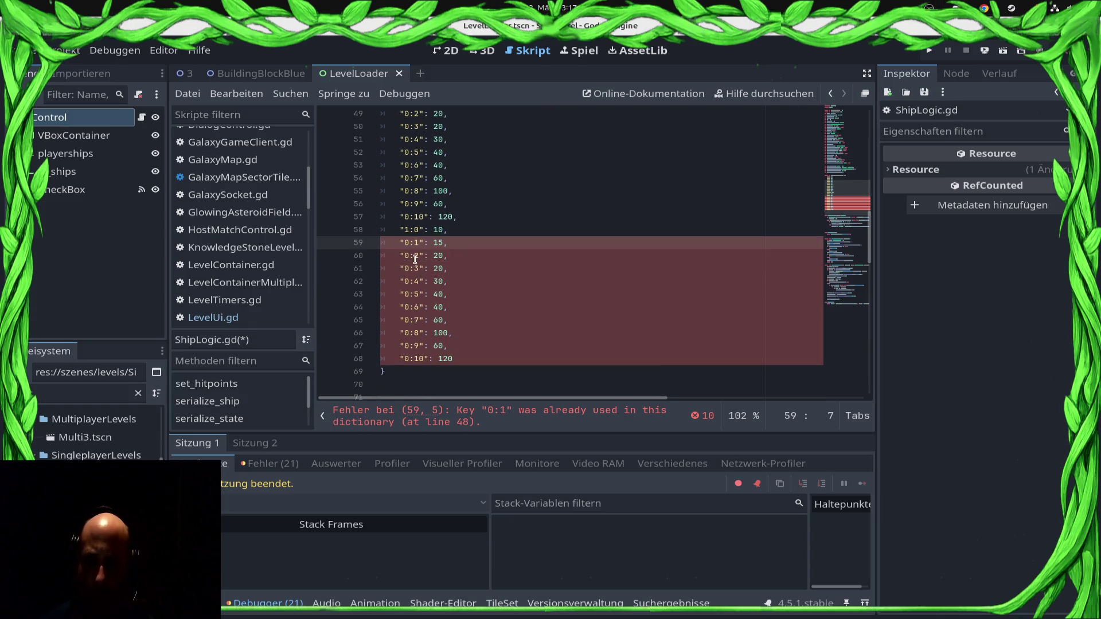
mouse_move(410, 251)
mouse_down()
mouse_move(412, 351)
mouse_move(425, 367)
mouse_up()
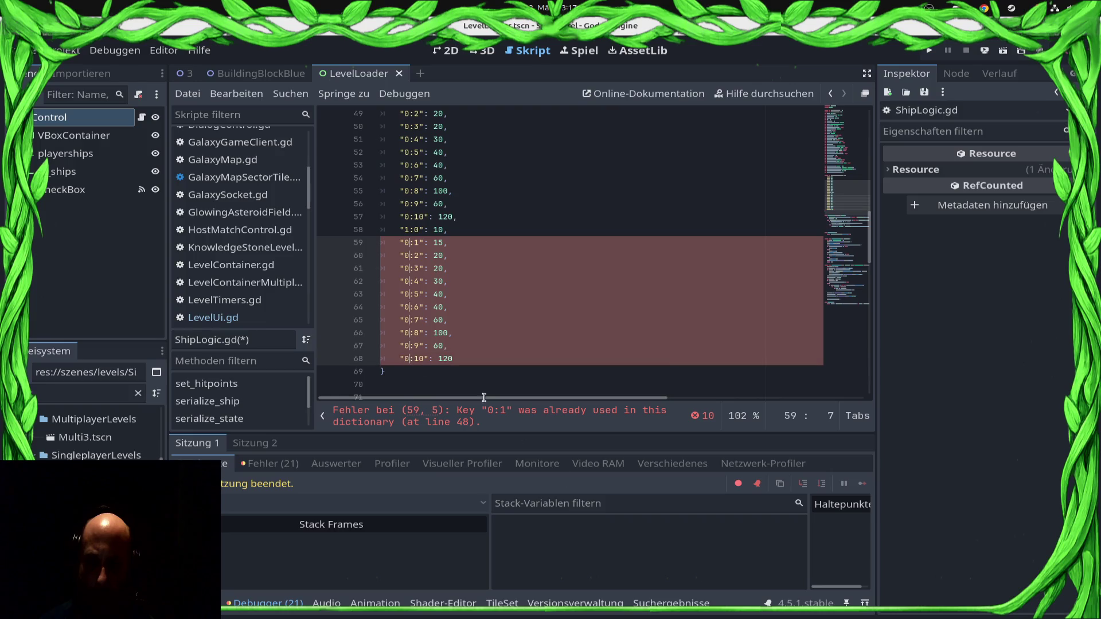
key(BackSpace)
text(1)
key(ctrl+s)
click(473, 212)
scroll(570, 215, down, 4)
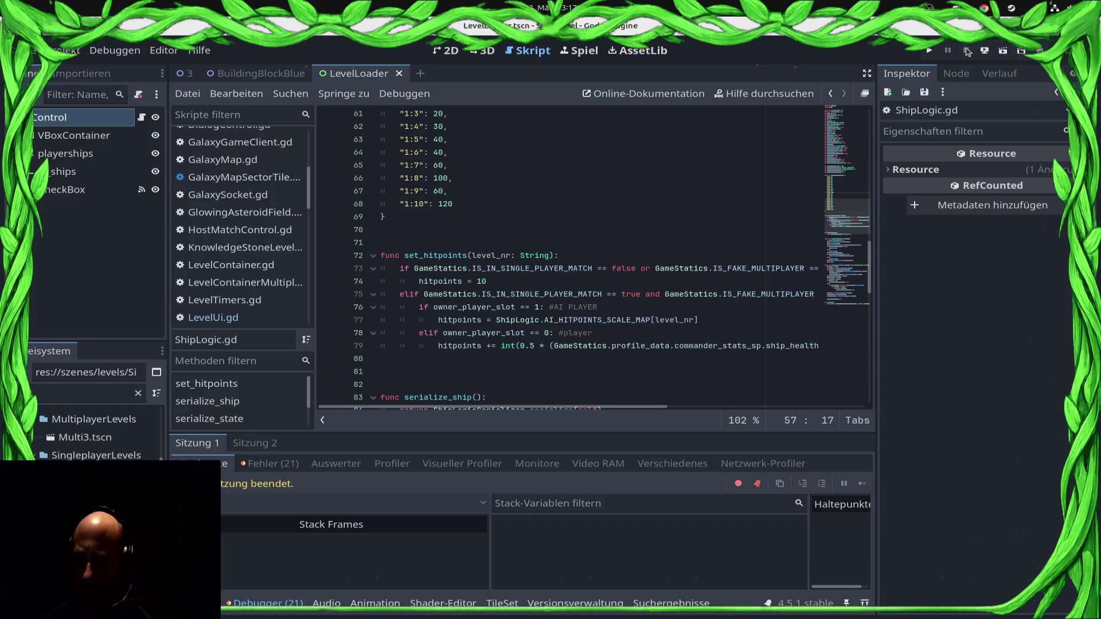
click(928, 51)
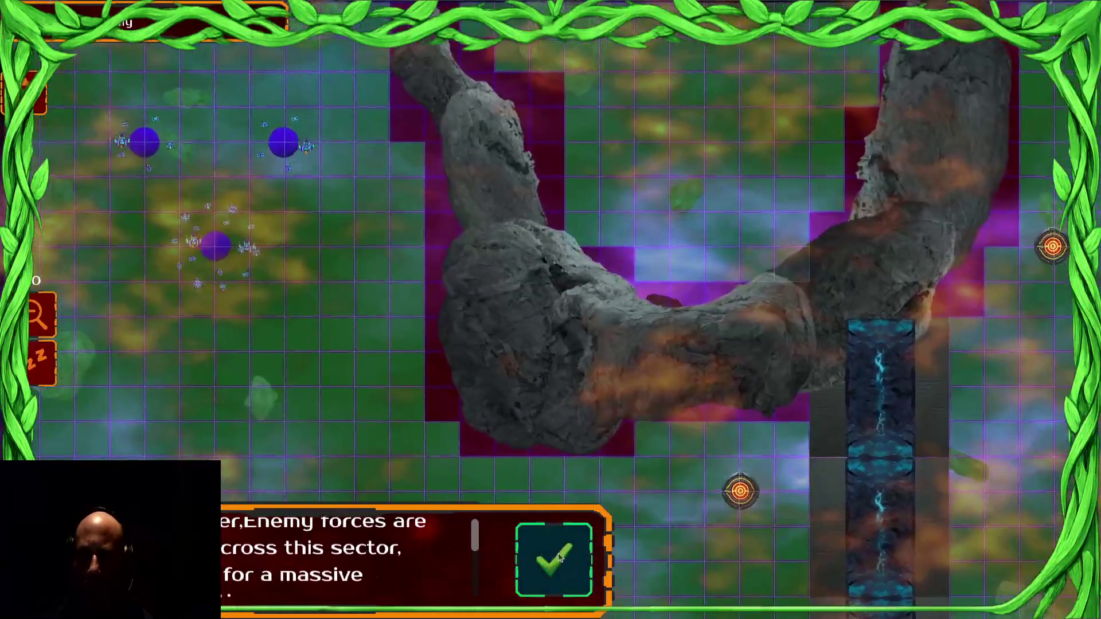
click(559, 553)
drag(231, 215, 433, 199)
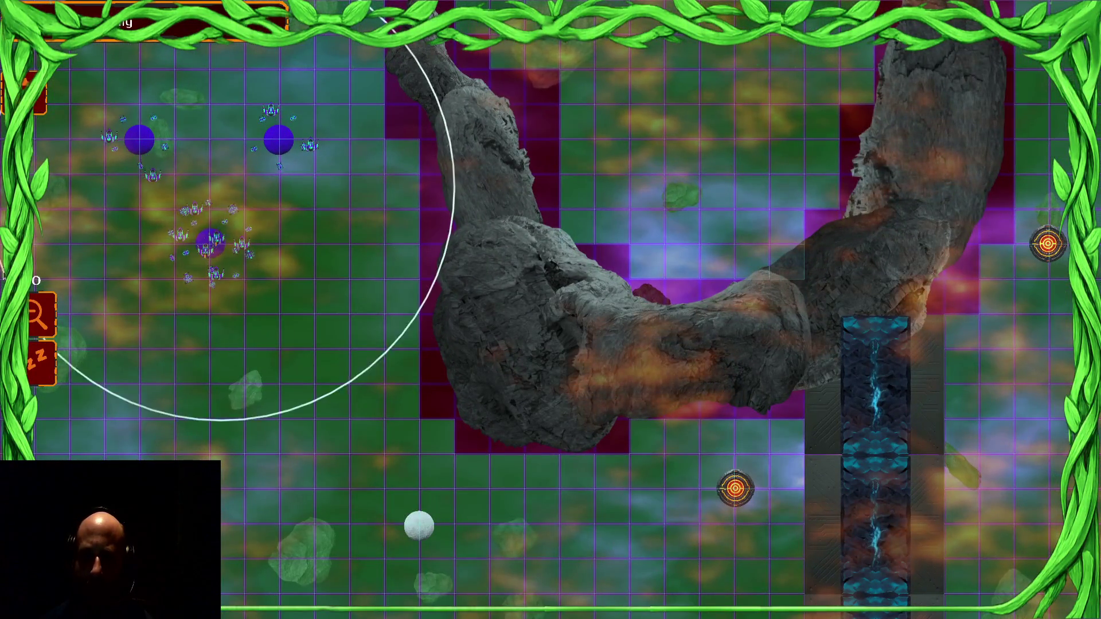
key(Down)
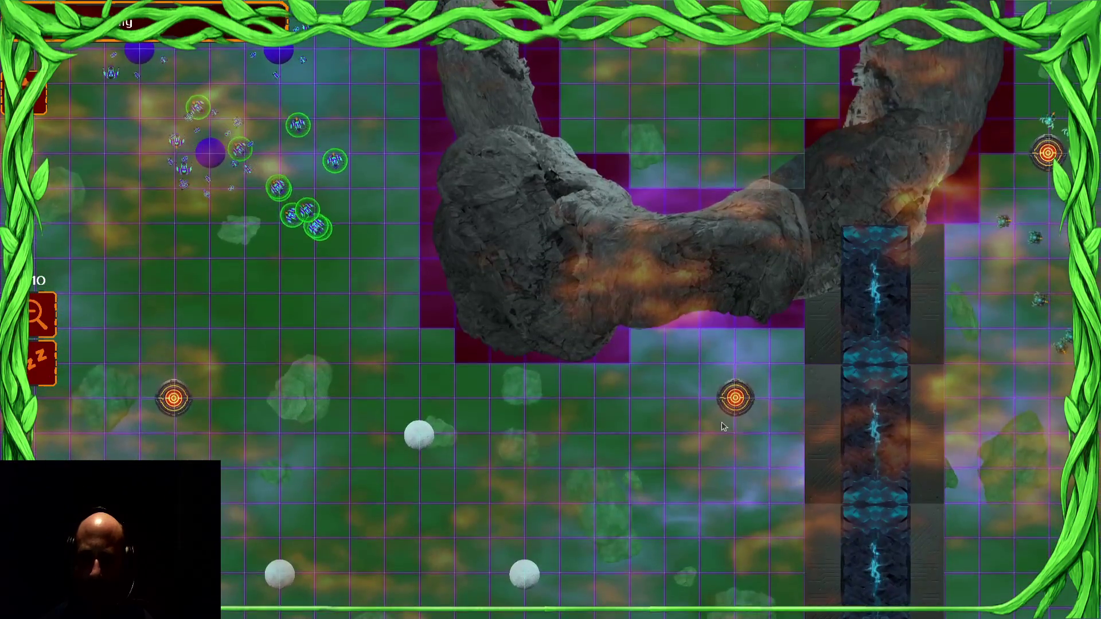
key(Right)
key(Down)
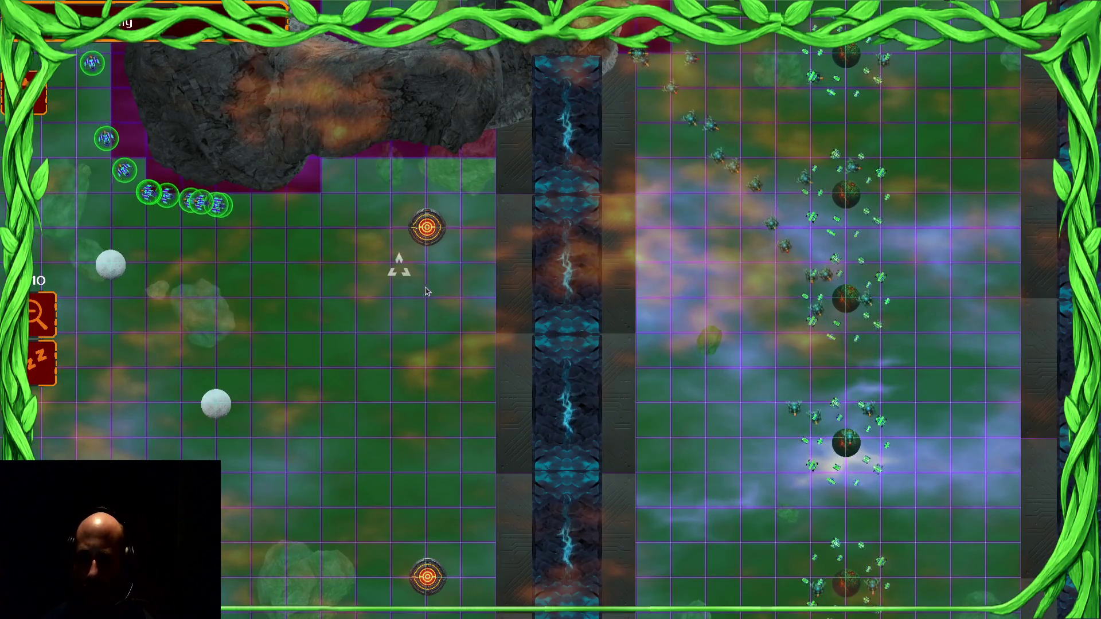
scroll(463, 296, down, 3)
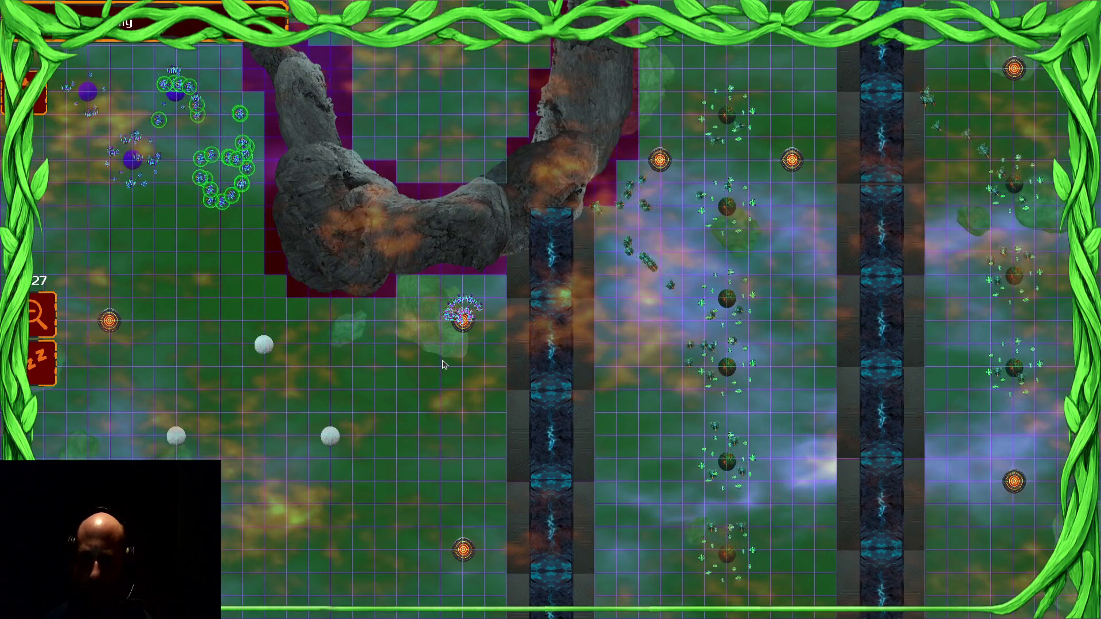
scroll(466, 343, up, 1)
scroll(467, 343, up, 4)
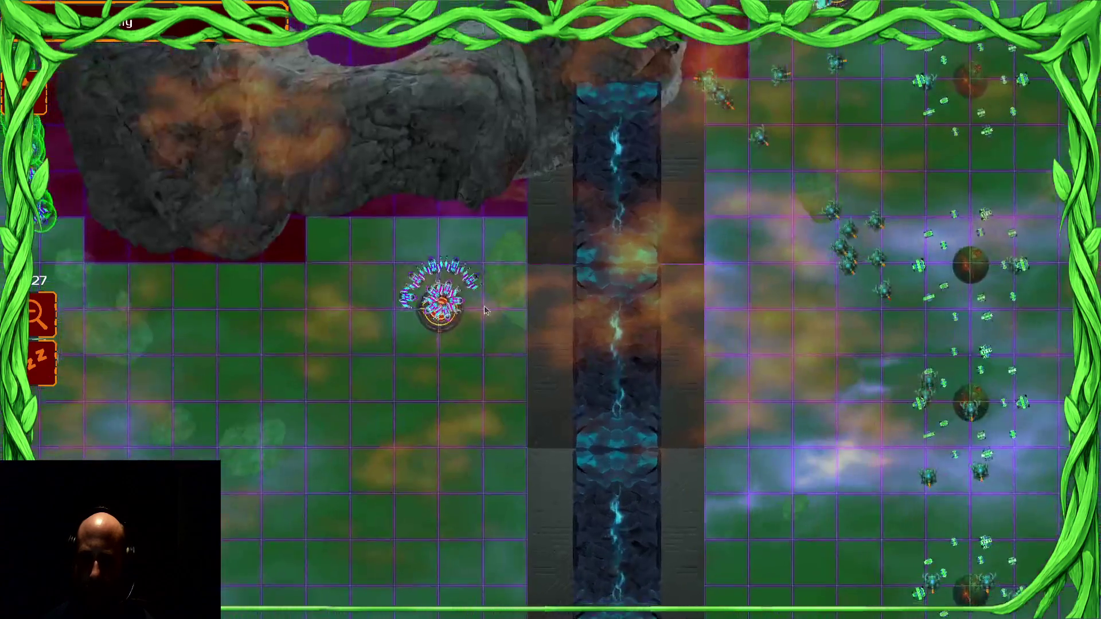
key(F8)
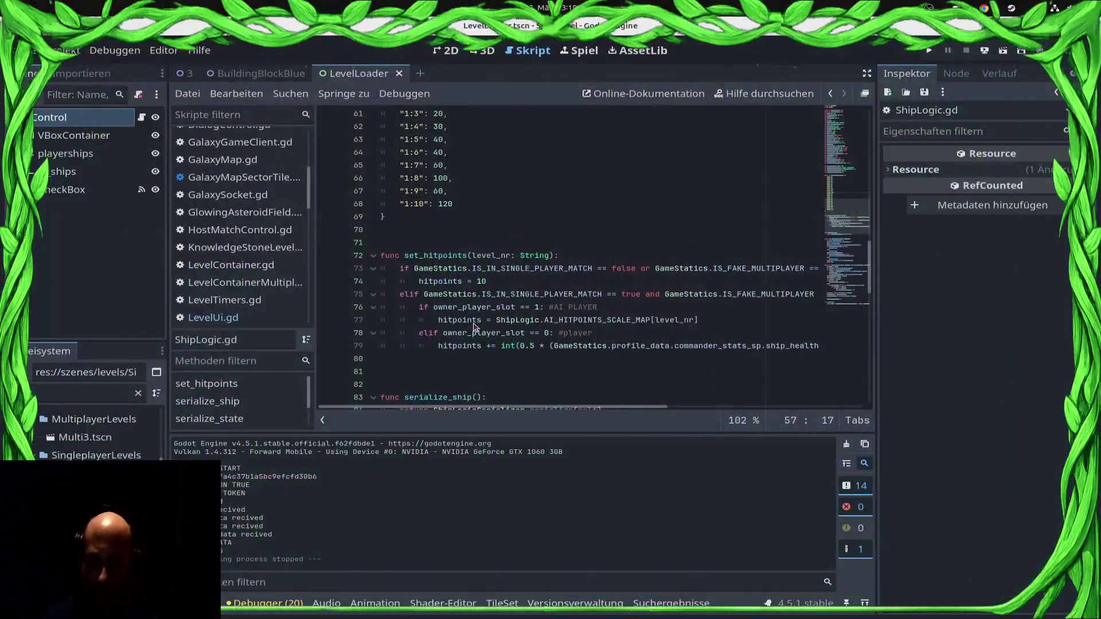
- In level scene 3, make TriggerLeftDown and TriggerLeftUp attackable and active triggers
click(183, 75)
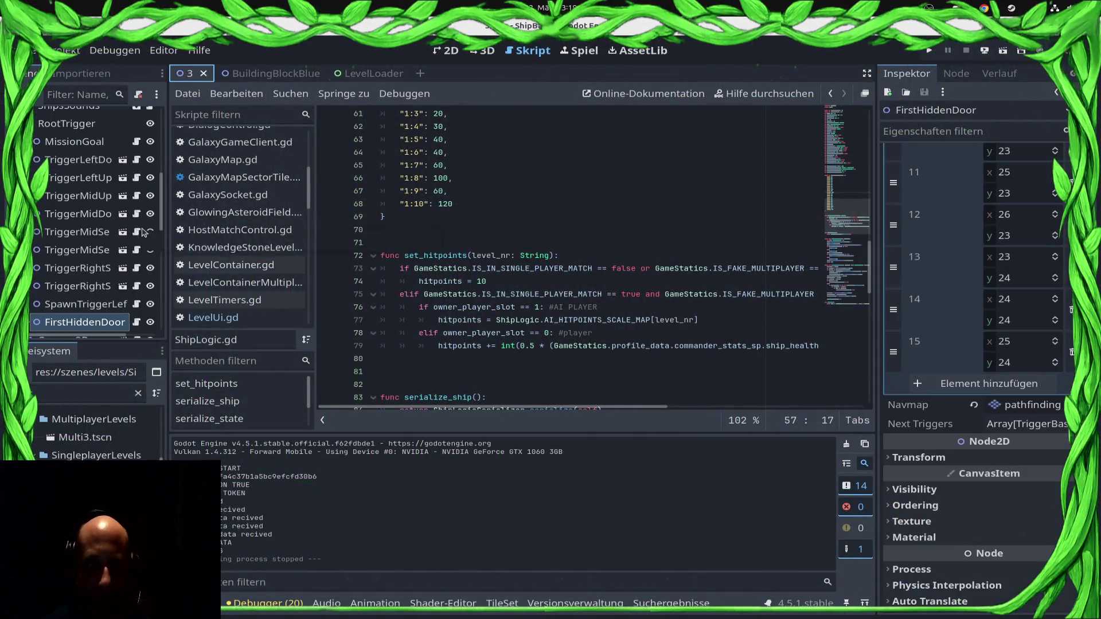
click(103, 166)
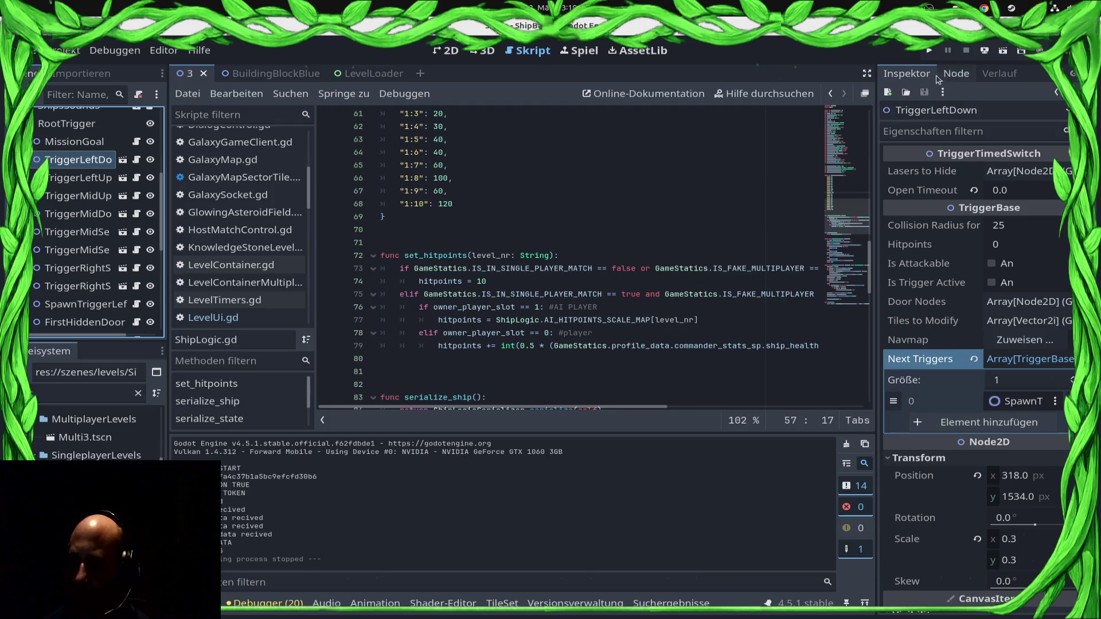
click(991, 263)
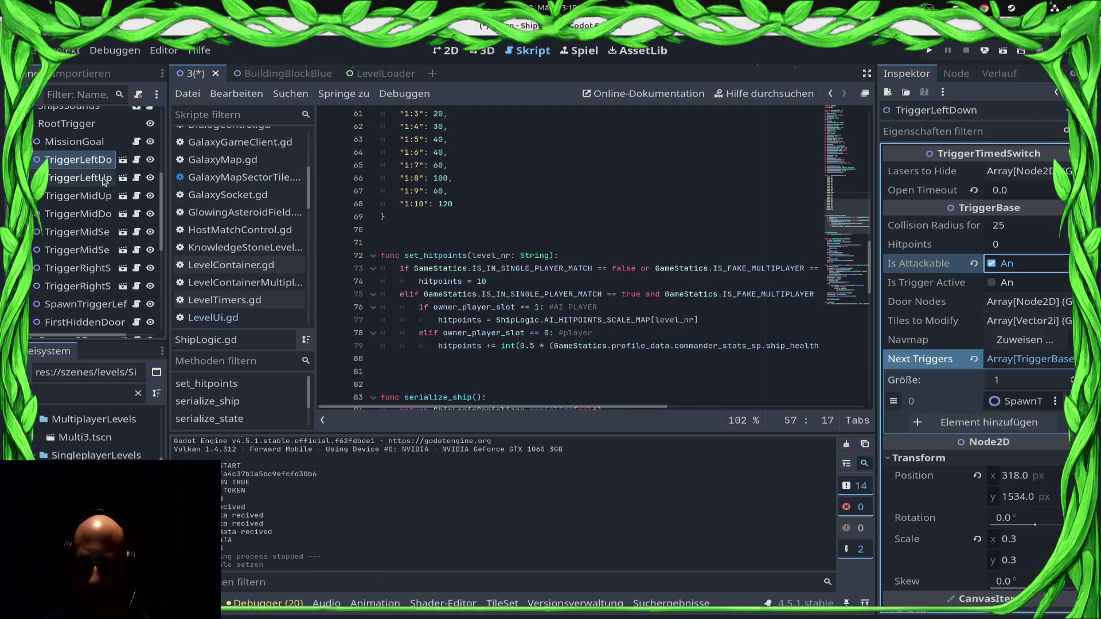
click(81, 178)
click(1007, 266)
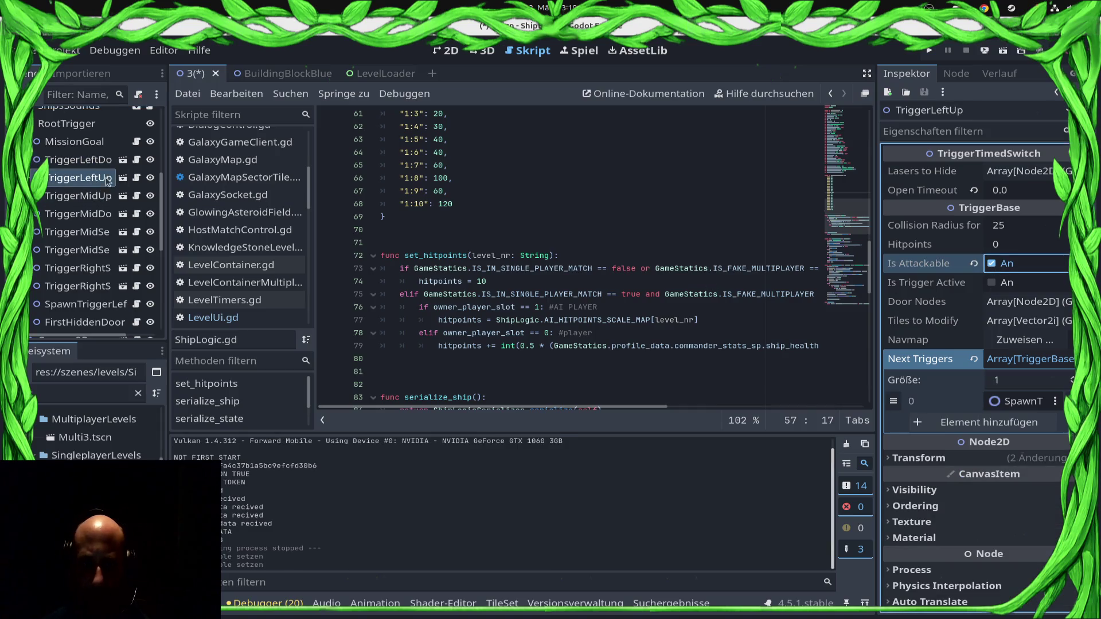
click(1001, 283)
click(78, 159)
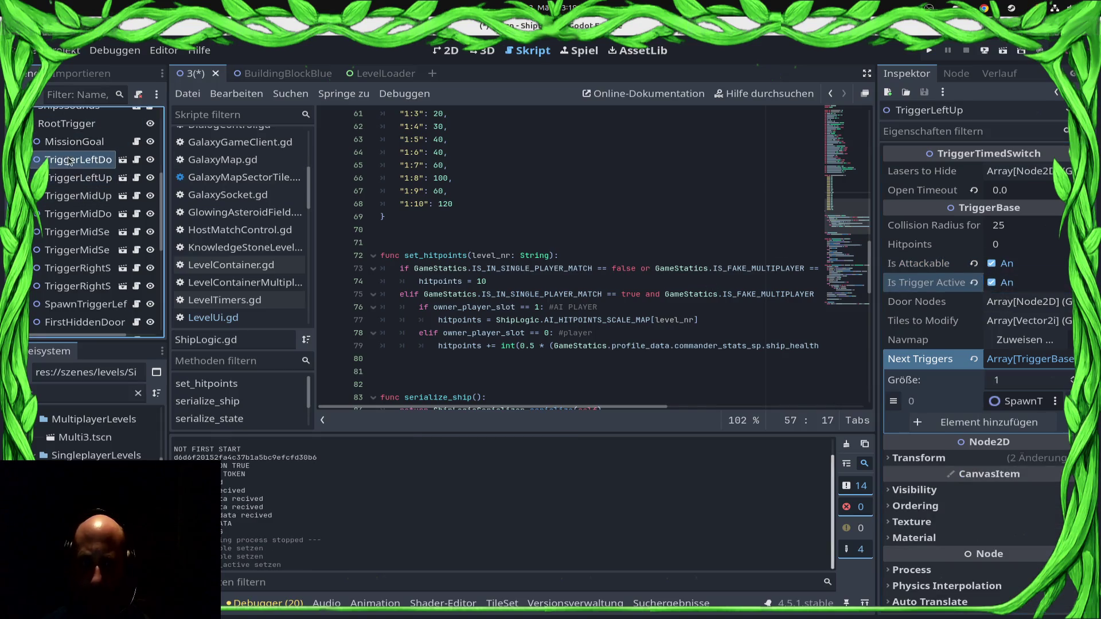
click(78, 195)
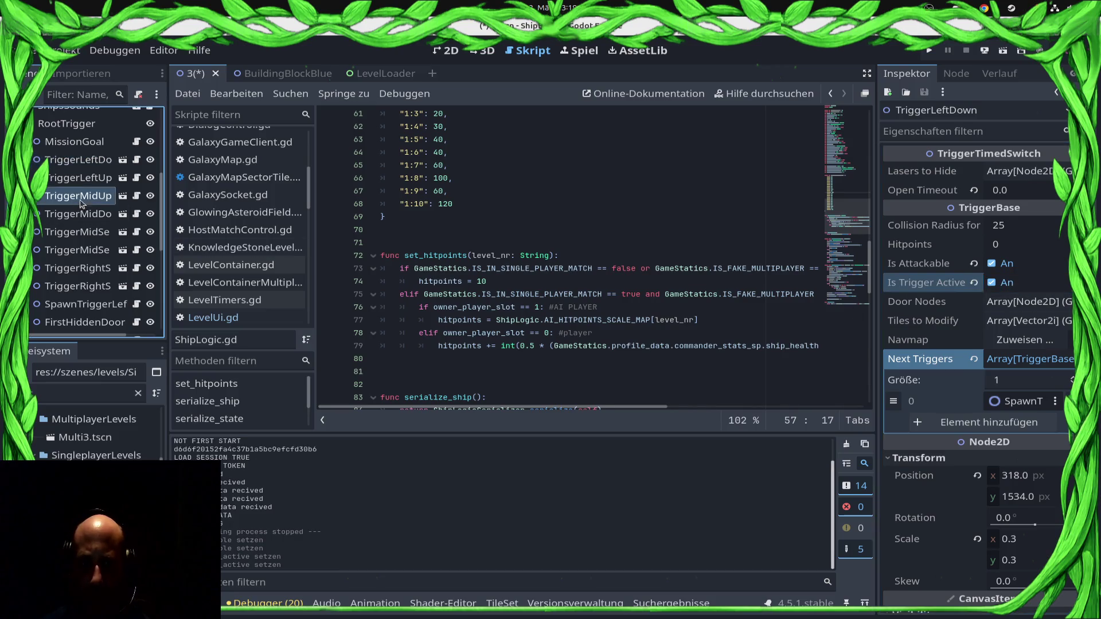
- Make TriggerMidUp, TriggerMidDown, TriggerMidSecLeft and TriggerMidSecRight attackable and active triggers
click(1009, 264)
click(1025, 277)
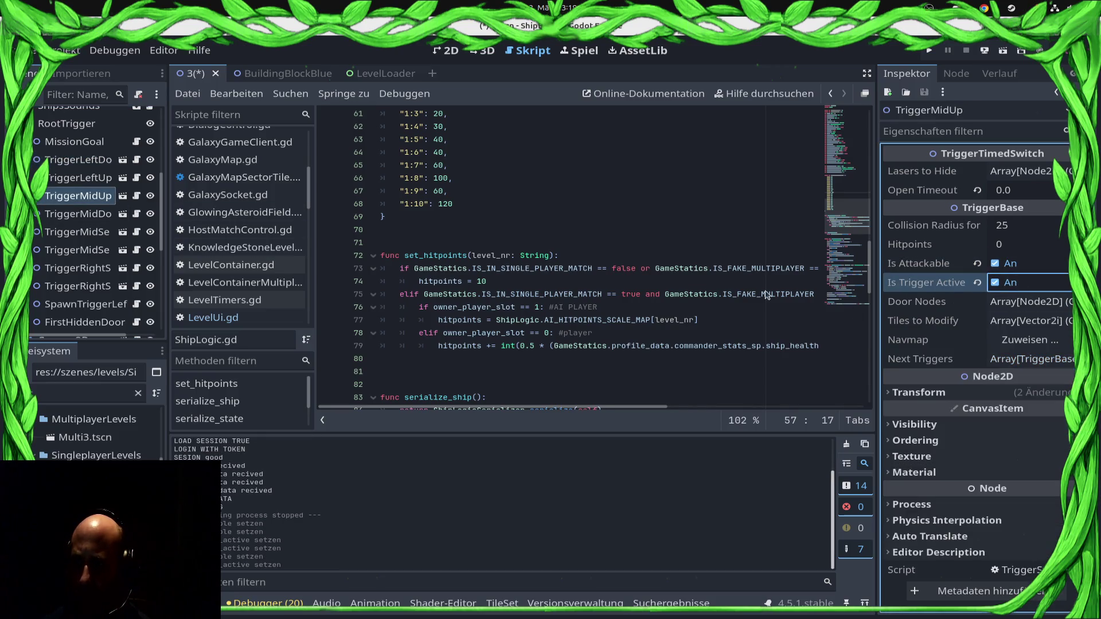
click(64, 214)
click(1026, 265)
click(1026, 283)
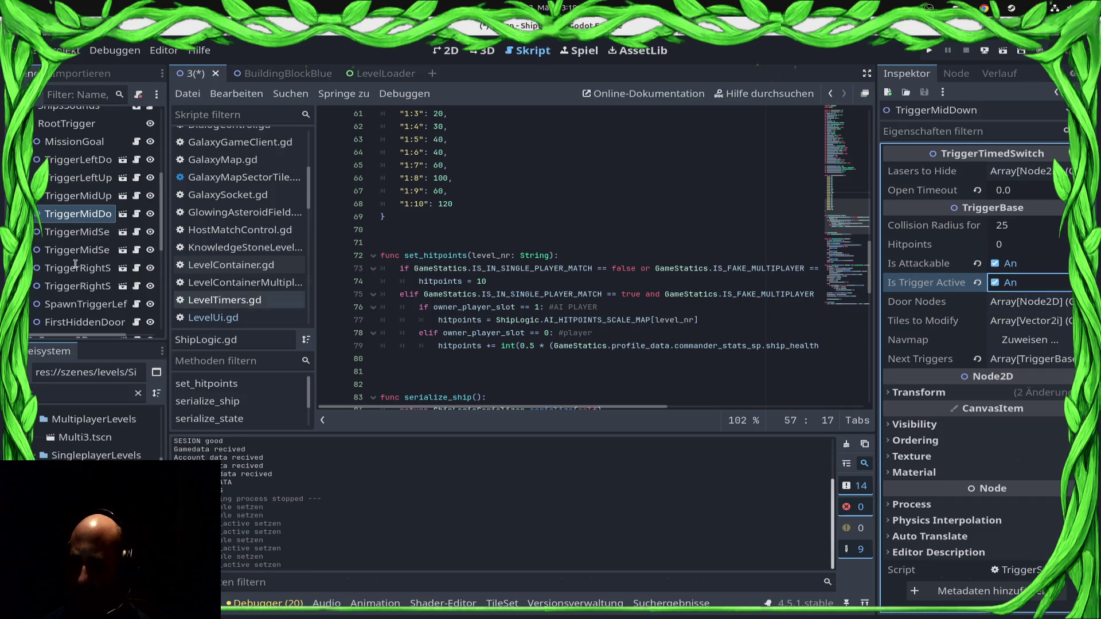
click(78, 232)
click(1009, 264)
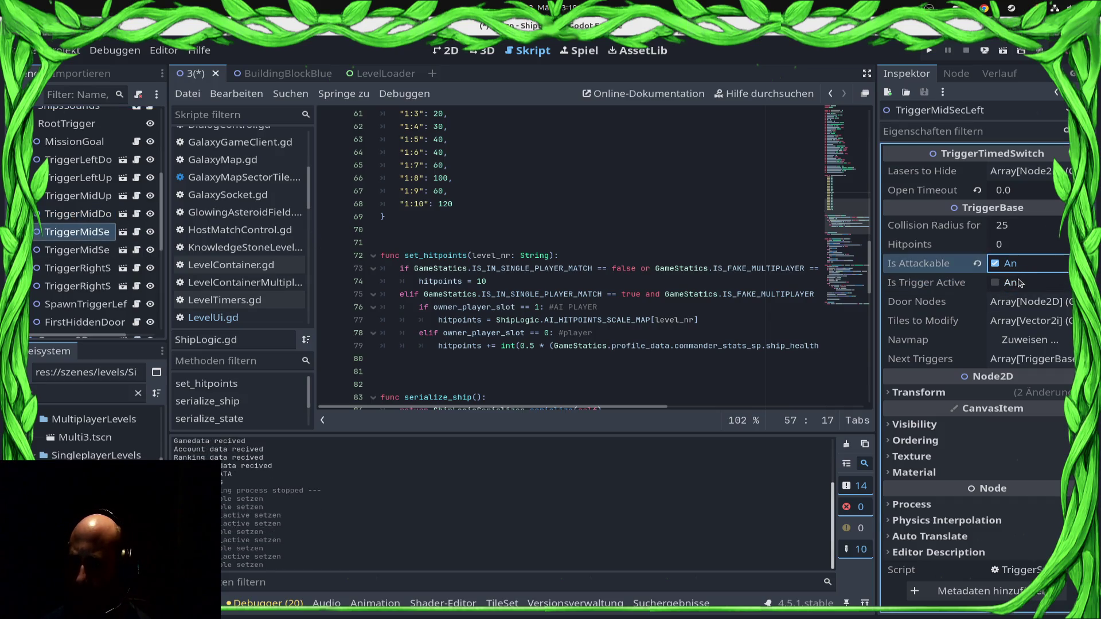
click(1009, 282)
click(70, 251)
click(1009, 263)
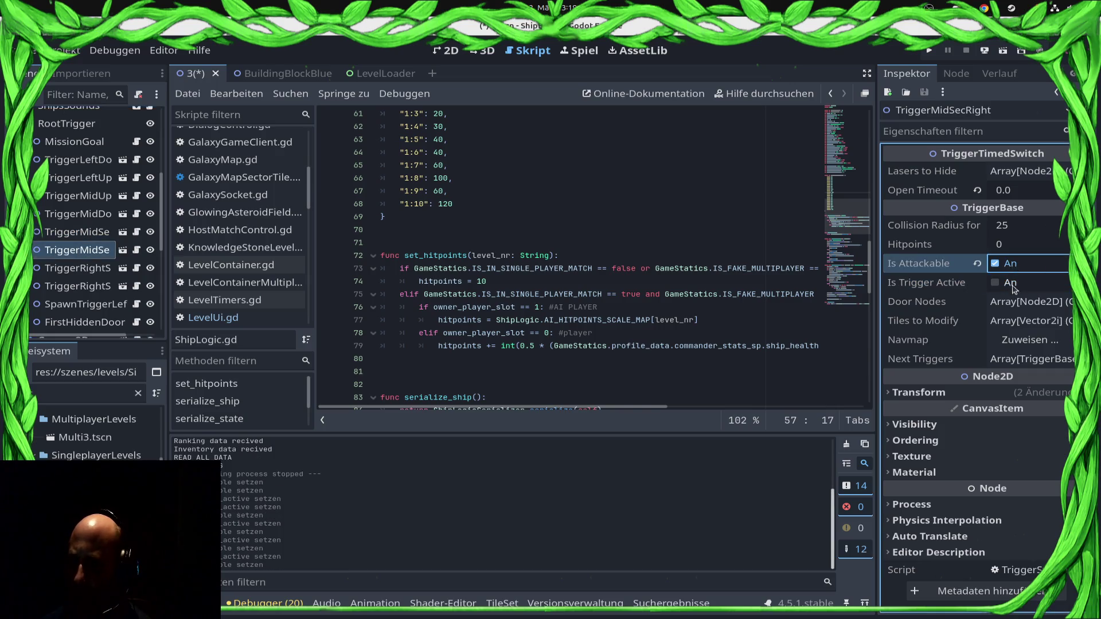
click(1009, 282)
- Toggle TriggerRightSecDown's attackable and active flags, enable both on SpawnTriggerLeft, and run the level
click(75, 269)
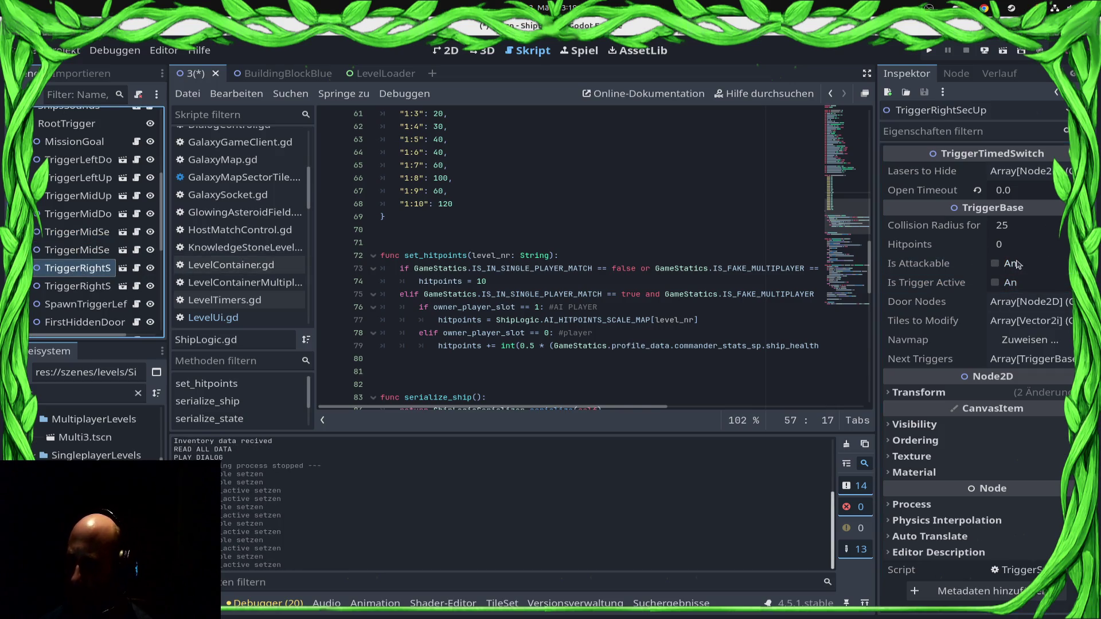
click(75, 286)
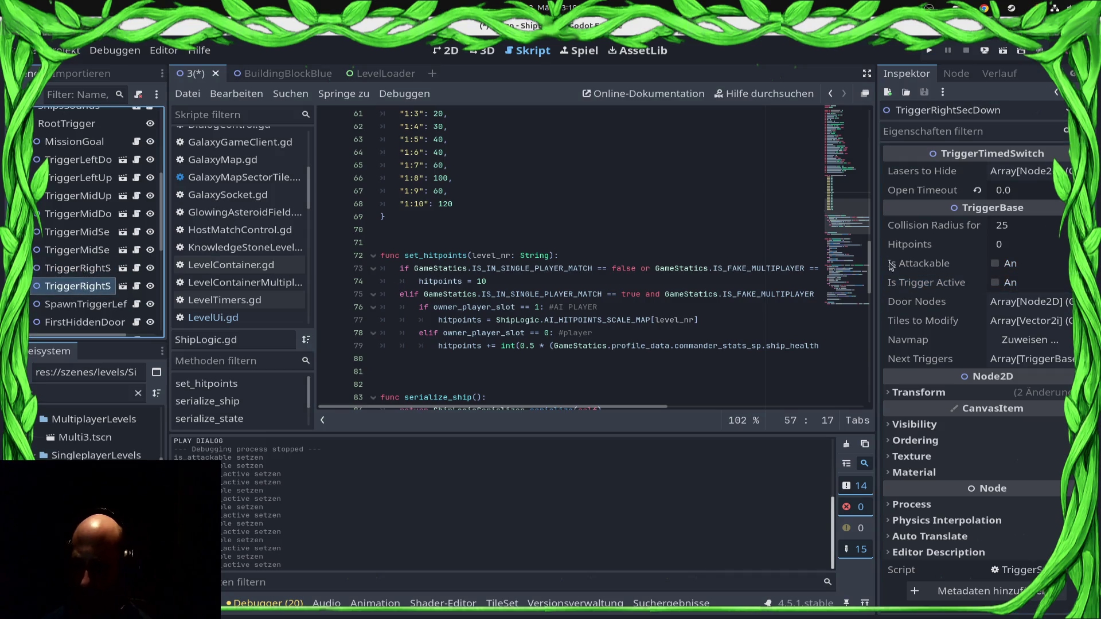
click(1009, 264)
click(1010, 283)
click(86, 304)
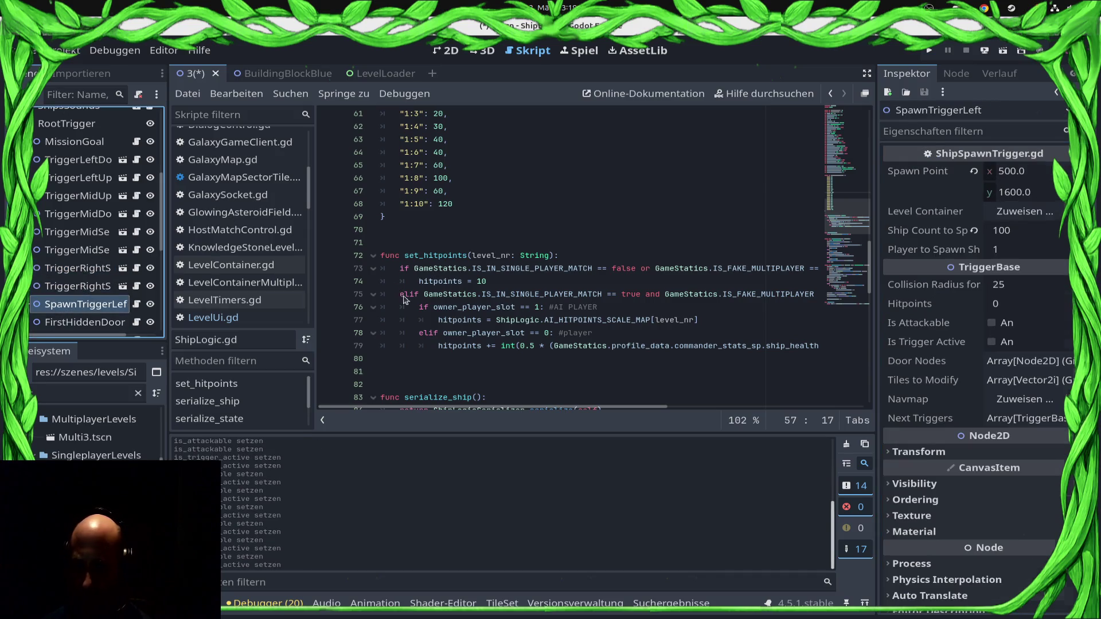
click(1006, 323)
click(1006, 342)
click(928, 51)
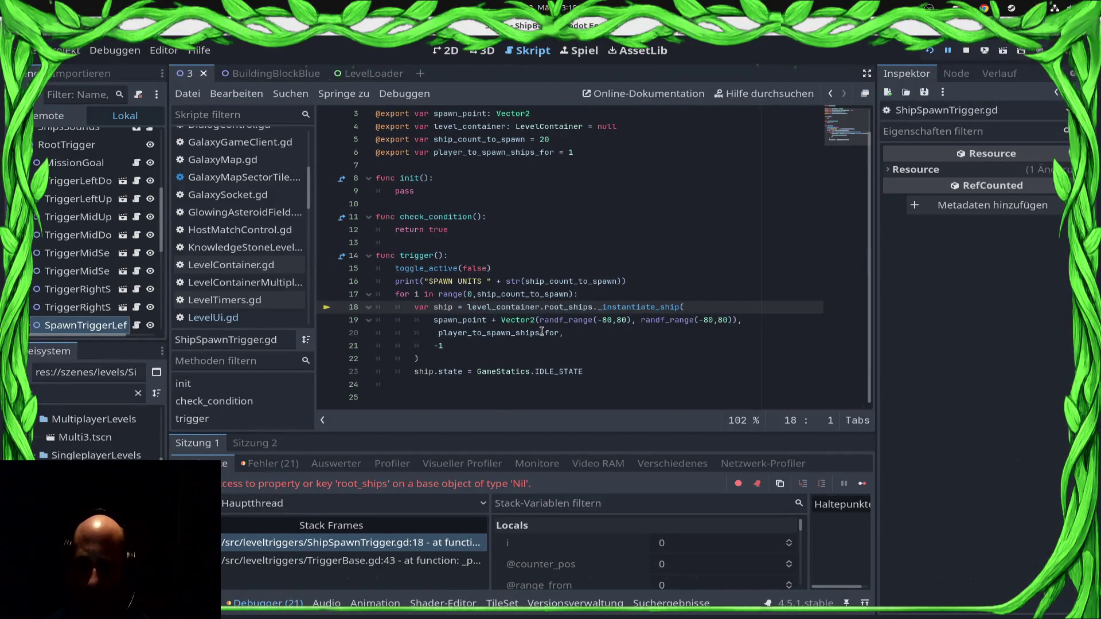
- Stop the debugger and turn off SpawnTriggerLeft's attackable and active flags
click(966, 50)
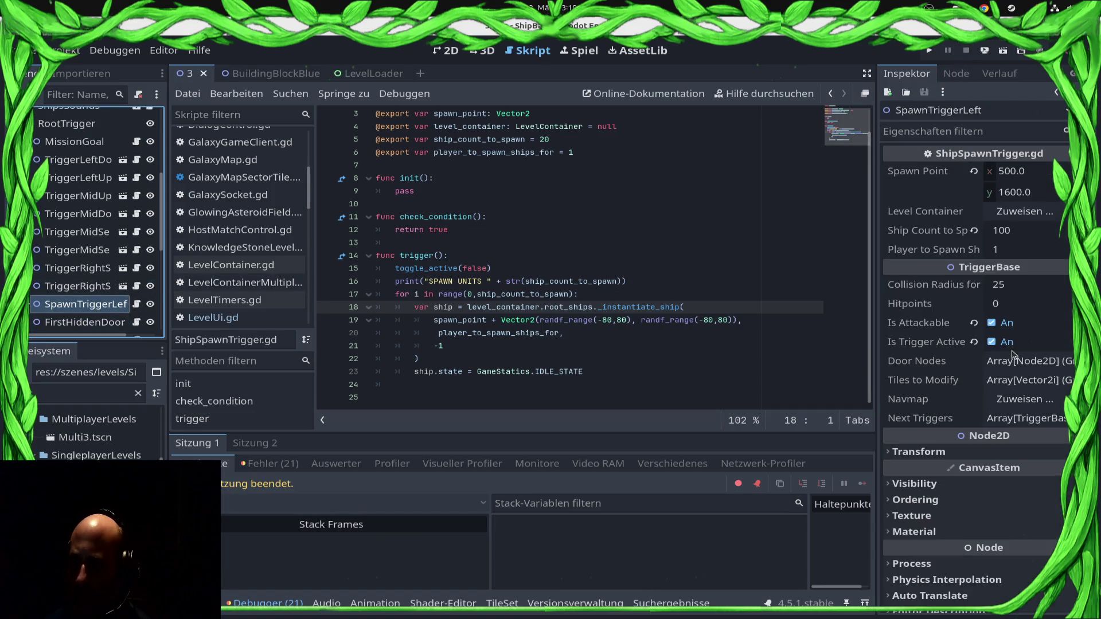
click(1007, 322)
click(1006, 342)
- Set SpawnTriggerLeft's Level Container to LevelContainer, save the scene, and run the game
click(105, 309)
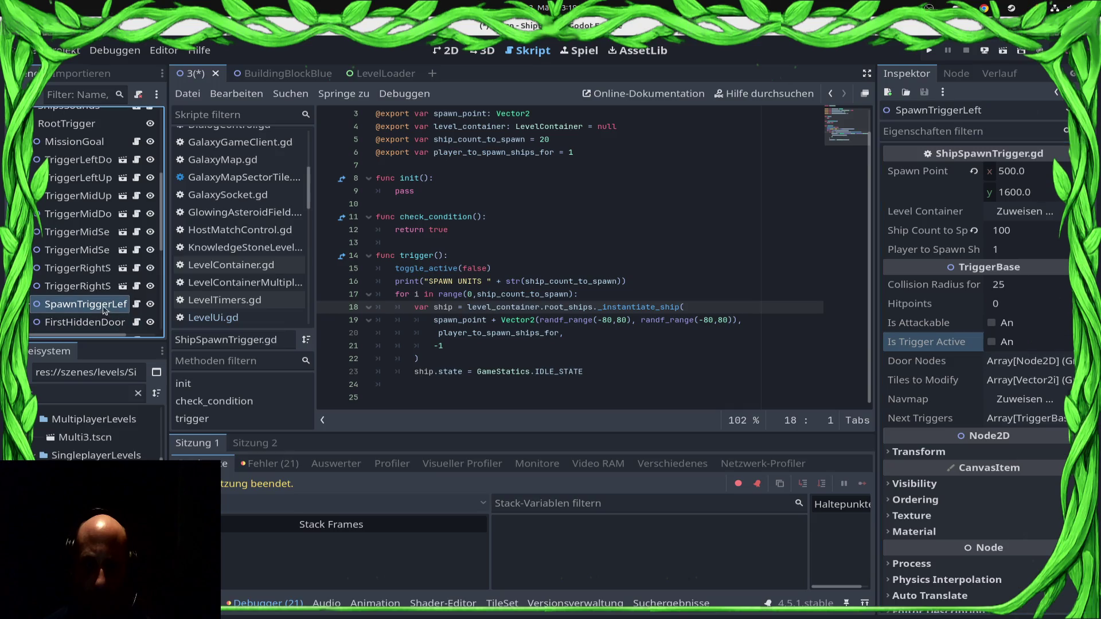
click(1012, 212)
double_click(524, 204)
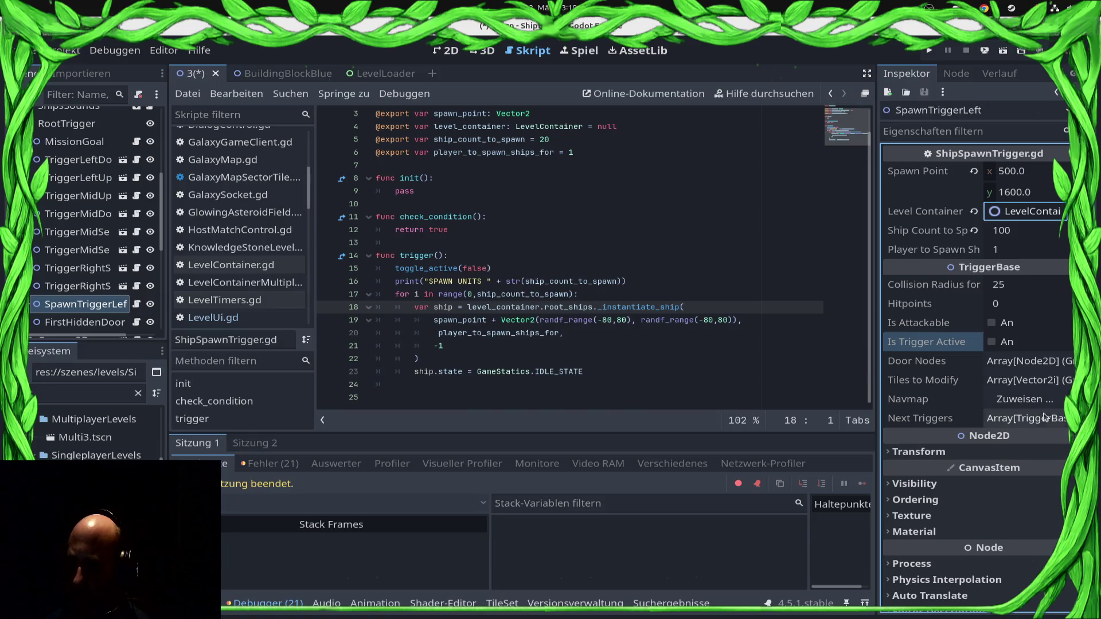
click(598, 189)
key(ctrl+s)
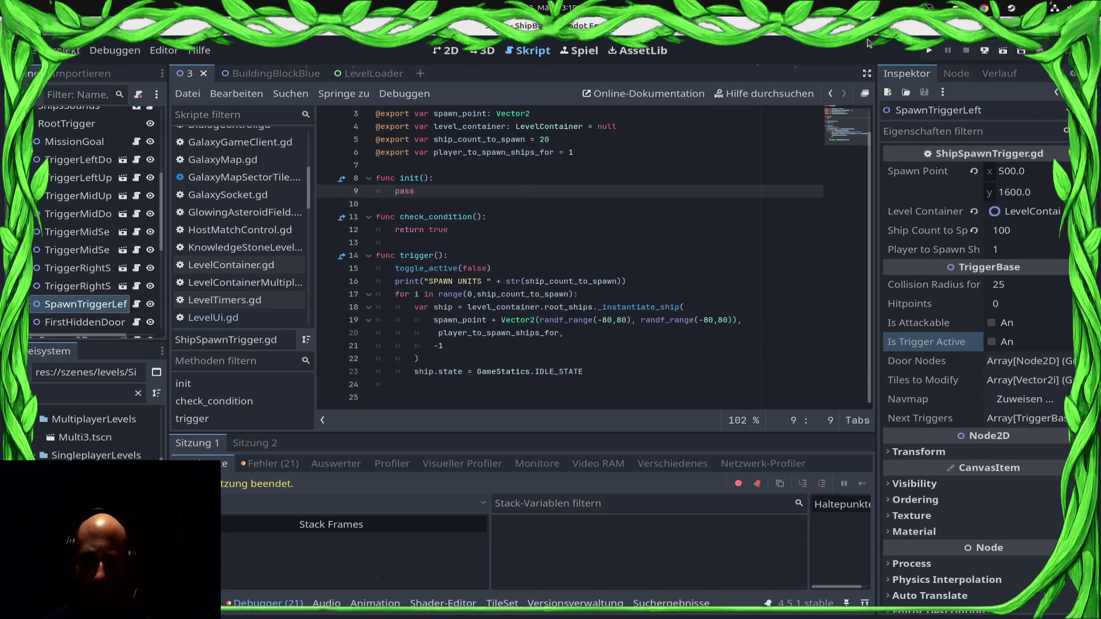
click(929, 50)
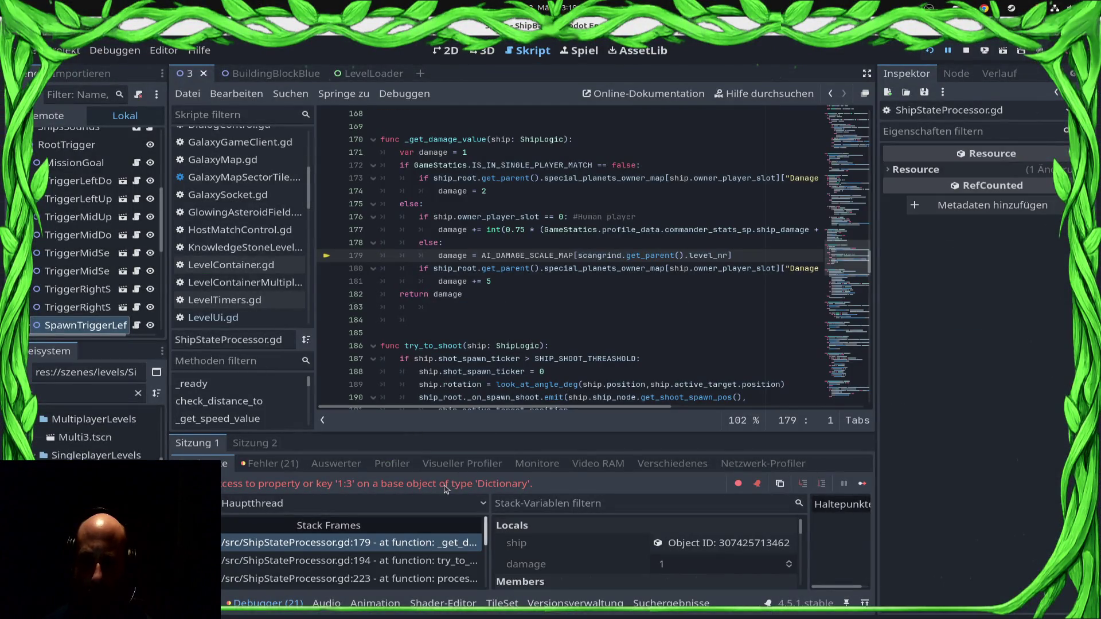
- Copy the "0:" entries of AI_DAMAGE_SCALE_MAP and paste them below the last entry
ctrl+click(559, 256)
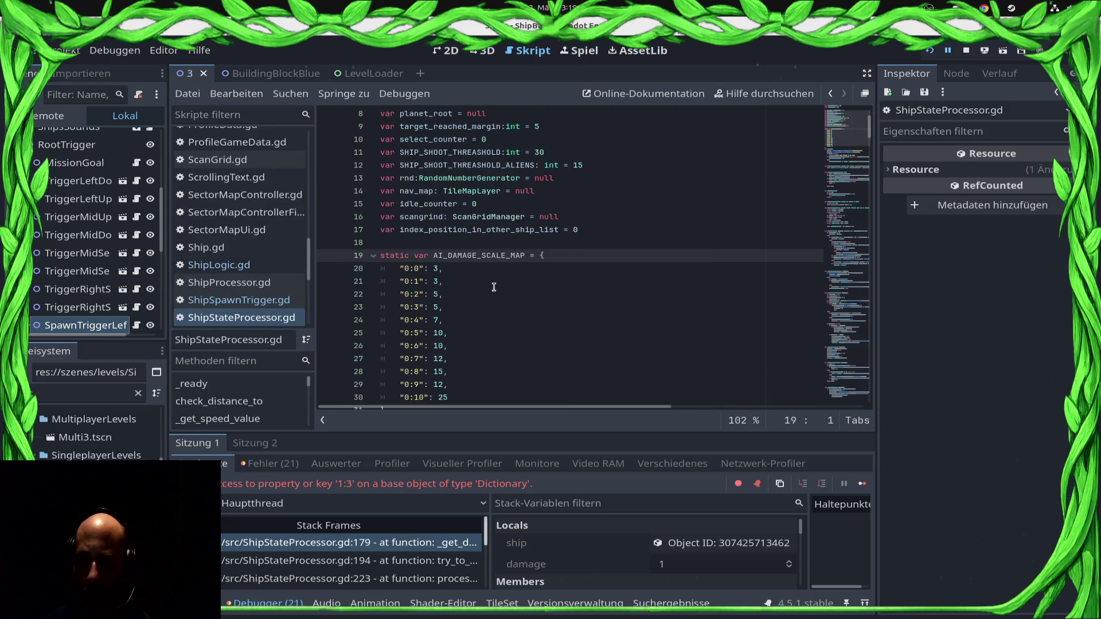
scroll(501, 287, down, 3)
mouse_move(472, 253)
mouse_down()
mouse_move(401, 114)
mouse_move(357, 309)
mouse_up()
scroll(466, 318, down, 2)
click(552, 385)
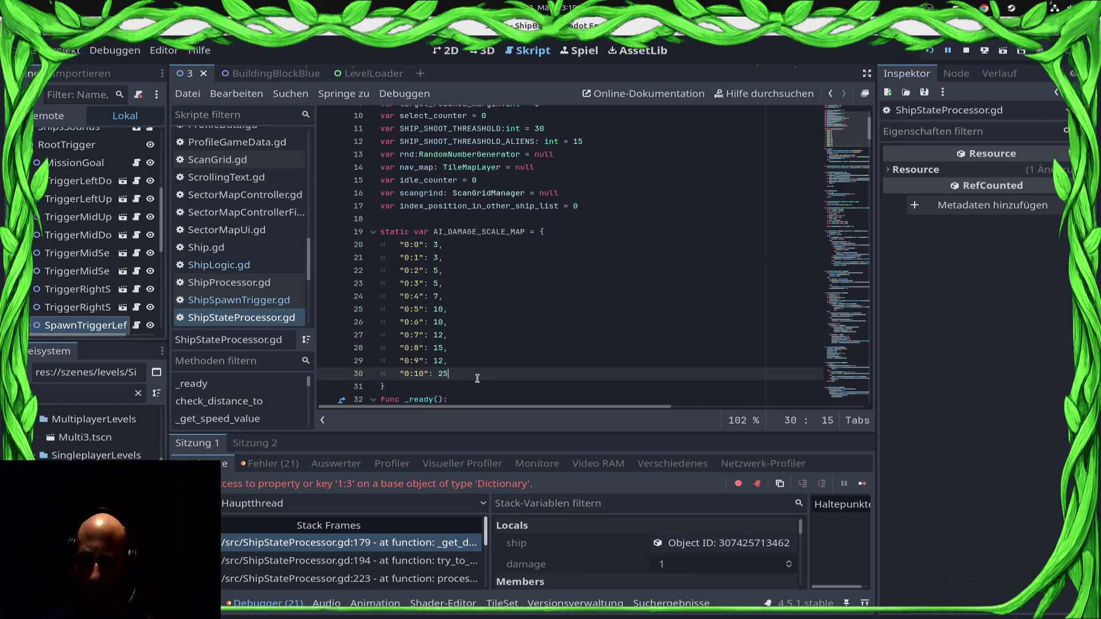
key(Return)
text("0:0": 3, 	"0:1": 3, 	"0:2": 5, 	"0:3": 5, 	"0:4": 7, 	"0:5": 10, 	"0:6": 10, 	"0:7": 12, 	"0:8": 15, 	"0:9": 12, 	"0:10": 25)
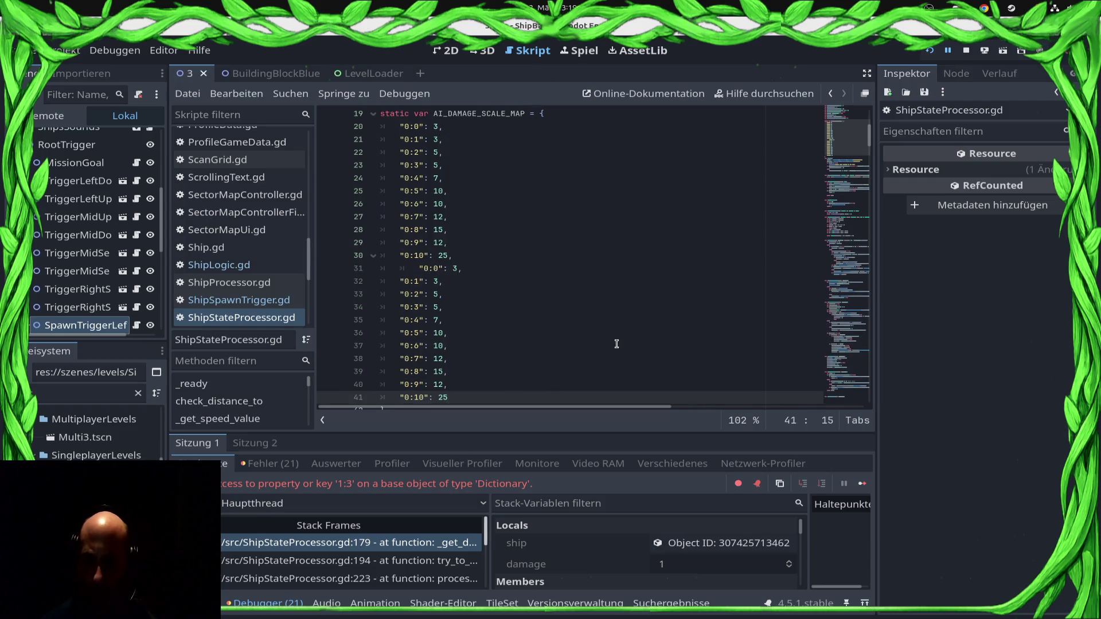
- Fix the first pasted line's indentation and put a caret on each pasted key
click(413, 265)
key(BackSpace)
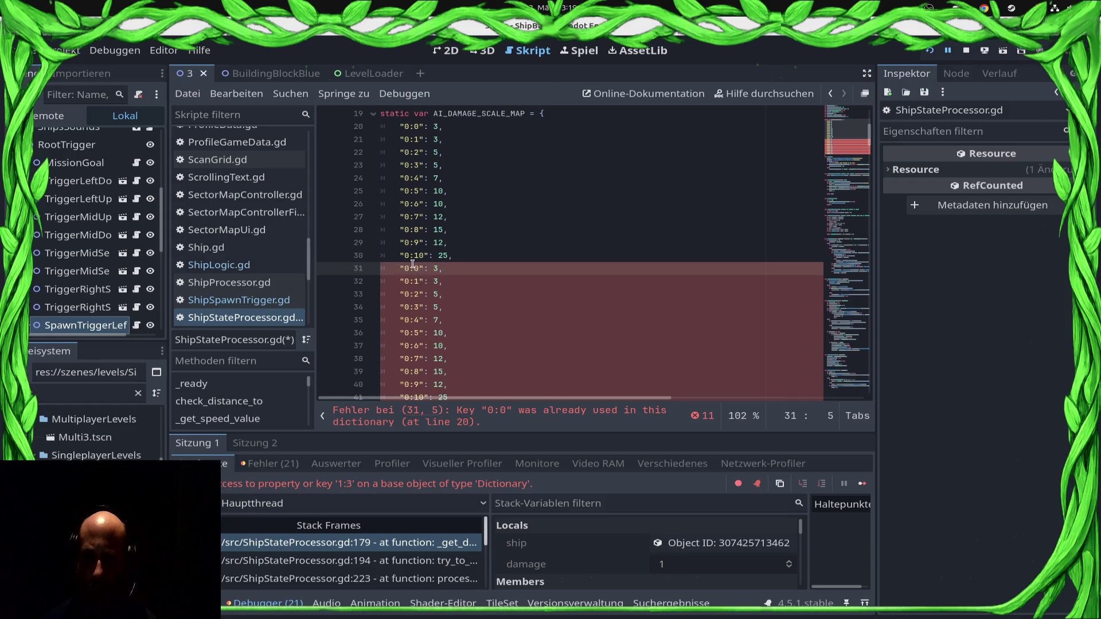
alt+click(407, 281)
alt+click(405, 294)
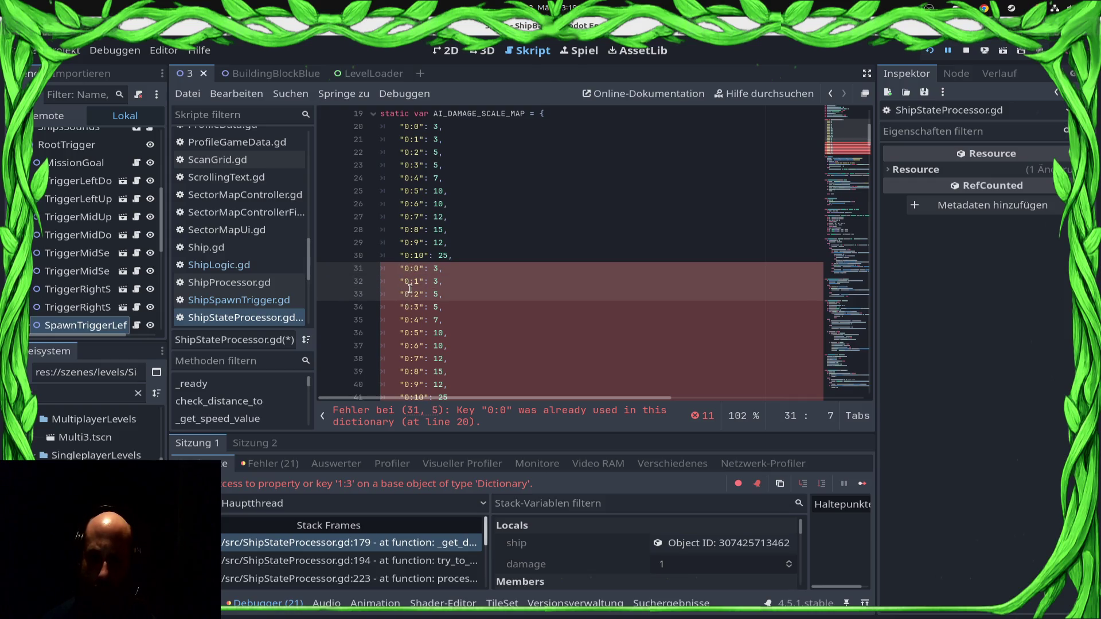
alt+click(406, 306)
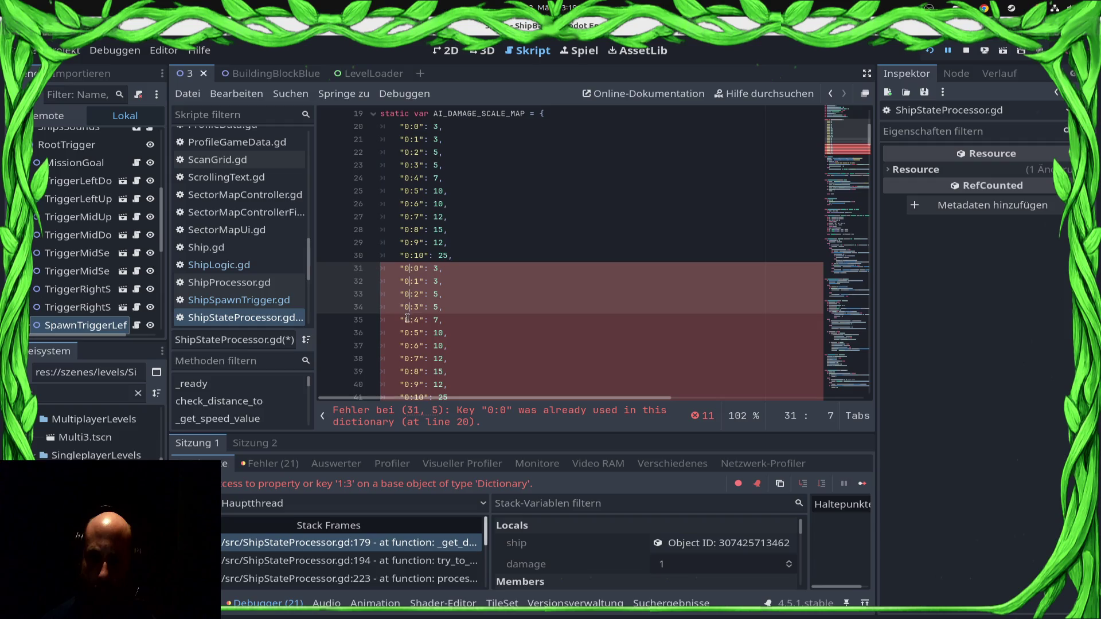
alt+click(408, 319)
alt+click(407, 332)
alt+click(407, 346)
alt+click(407, 358)
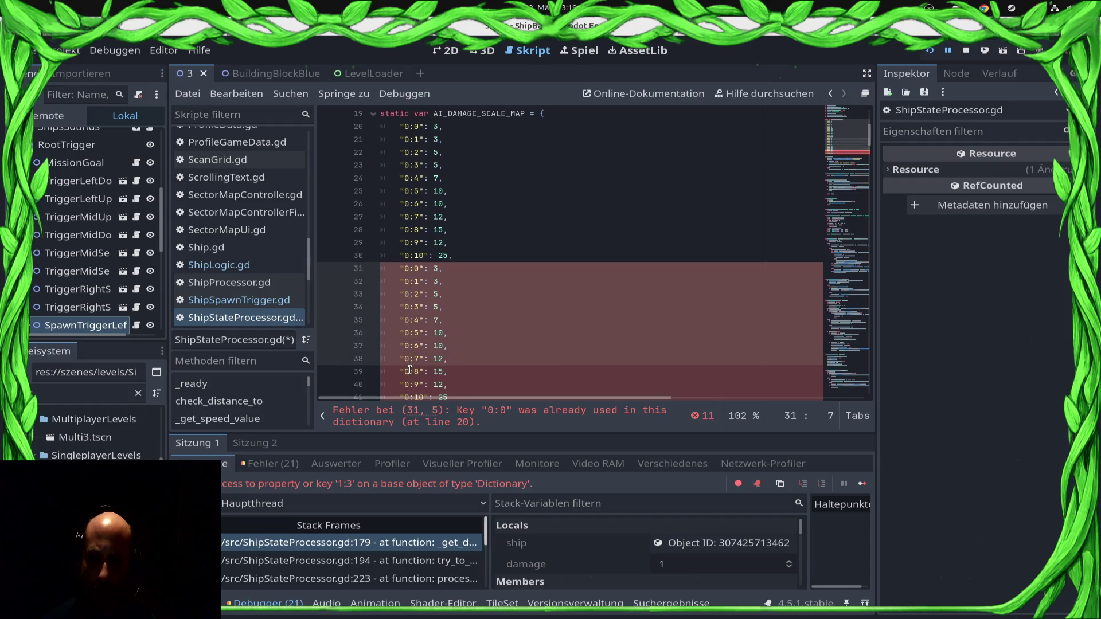
alt+click(407, 371)
alt+click(408, 385)
alt+click(408, 397)
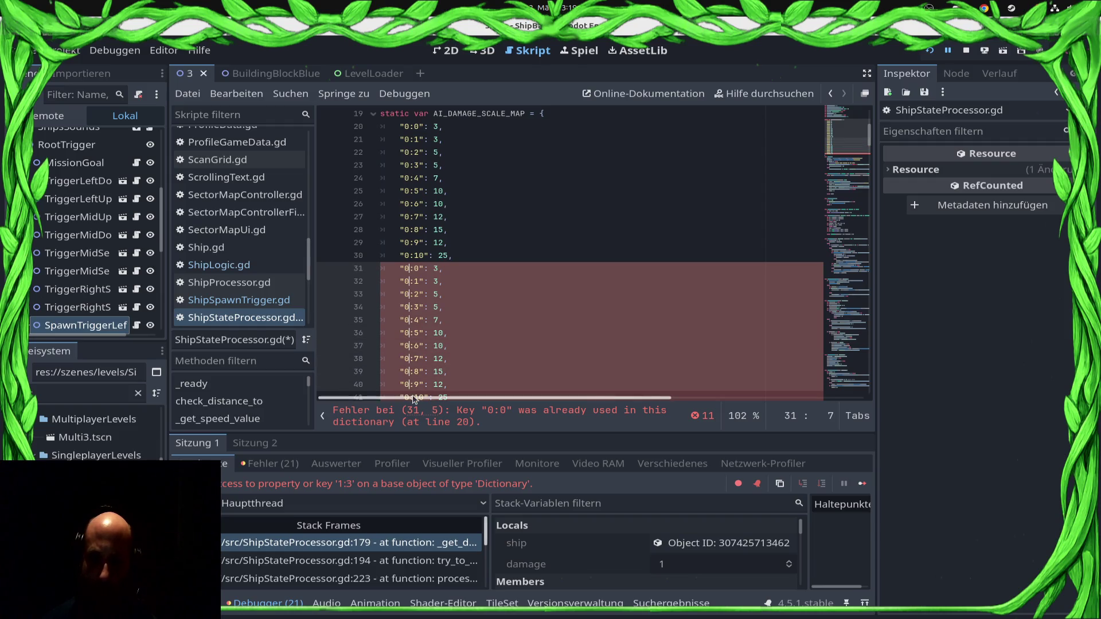
- Change every pasted key prefix from 0 to 1, save the script, and stop the game
scroll(413, 351, down, 3)
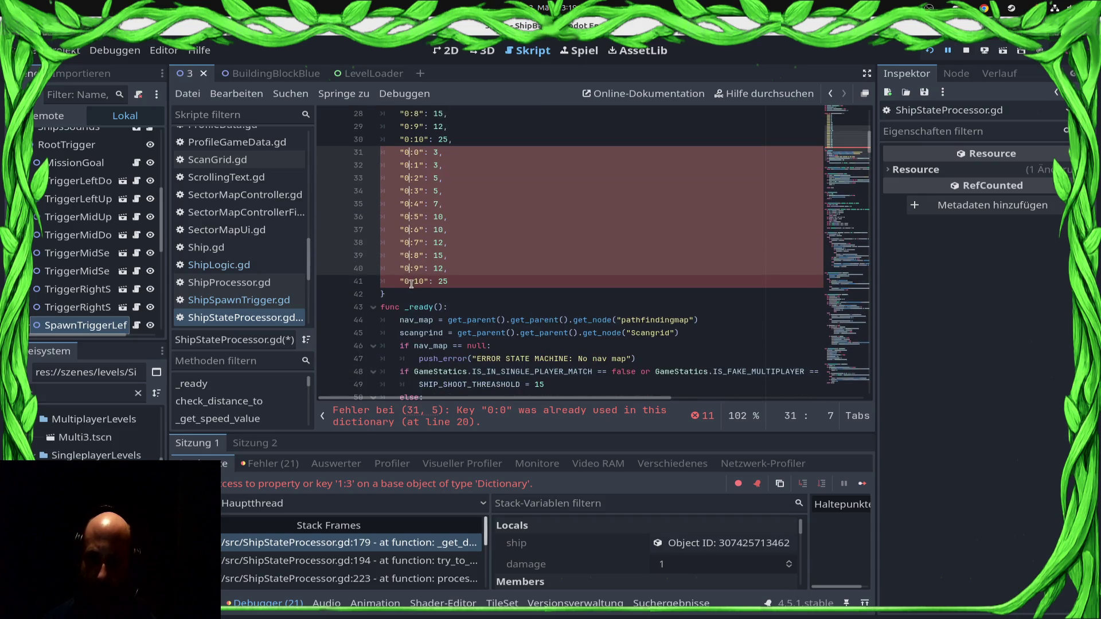
key(BackSpace)
text(1)
key(ctrl+s)
click(562, 243)
scroll(530, 275, down, 4)
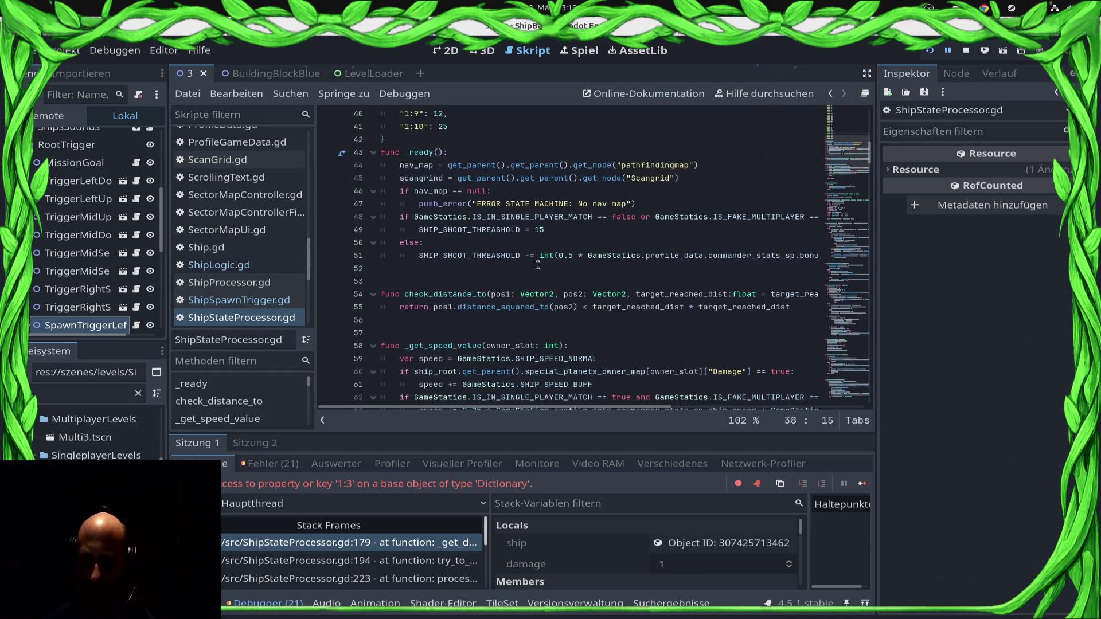
click(966, 52)
scroll(86, 258, down, 1)
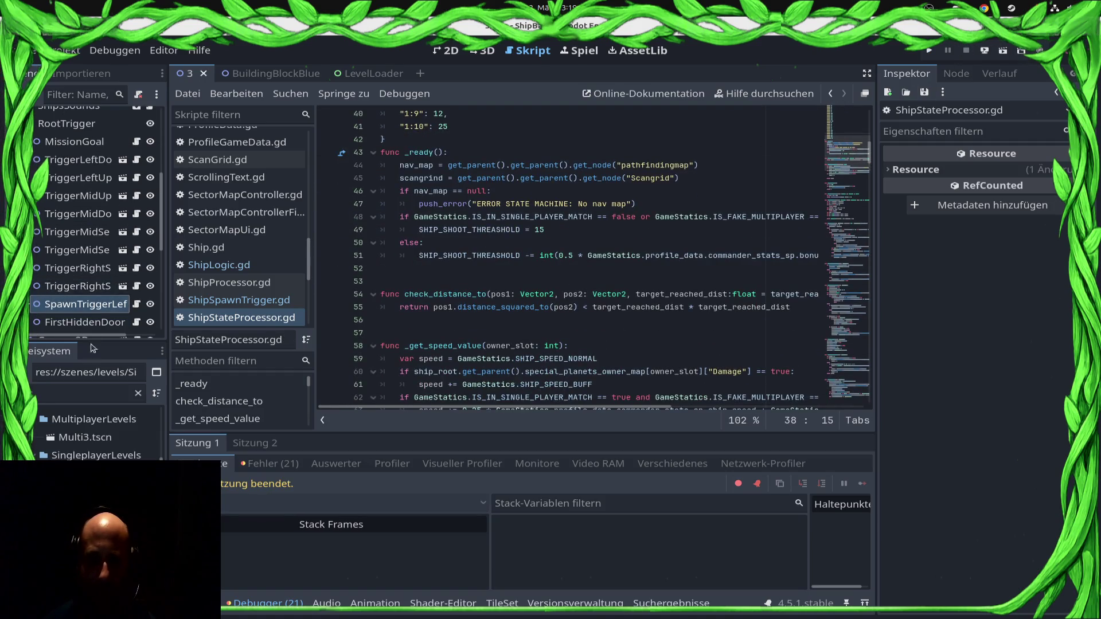
- Open TriggerRightSecDown's TriggerSwitchTimed.gd, review check_condition, open and close, then select TriggerLeftDown
click(81, 286)
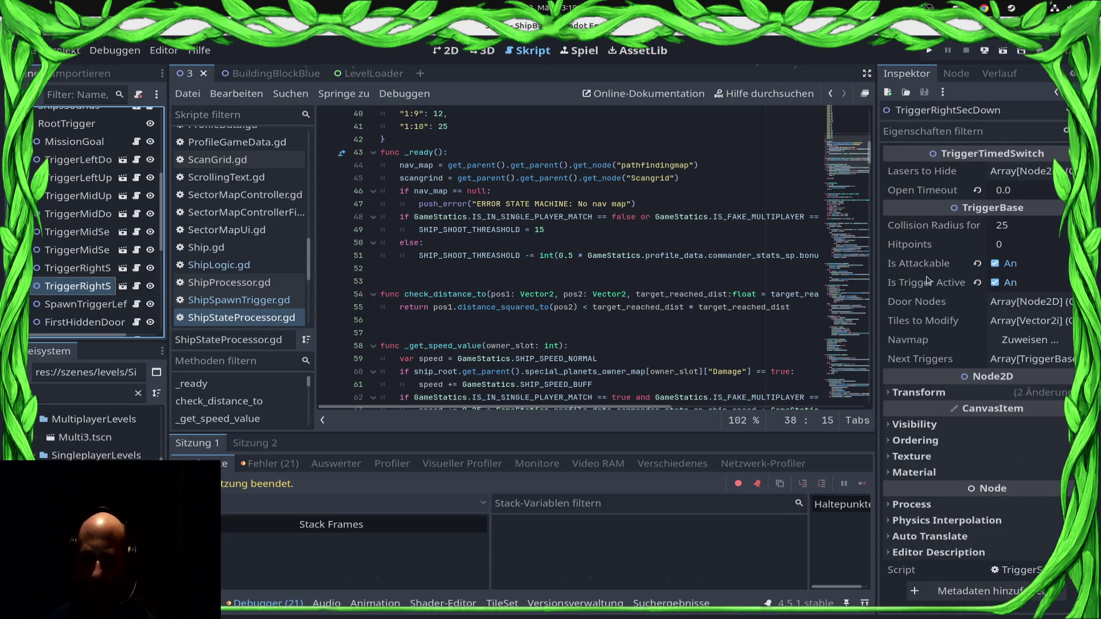
click(136, 285)
scroll(483, 264, up, 3)
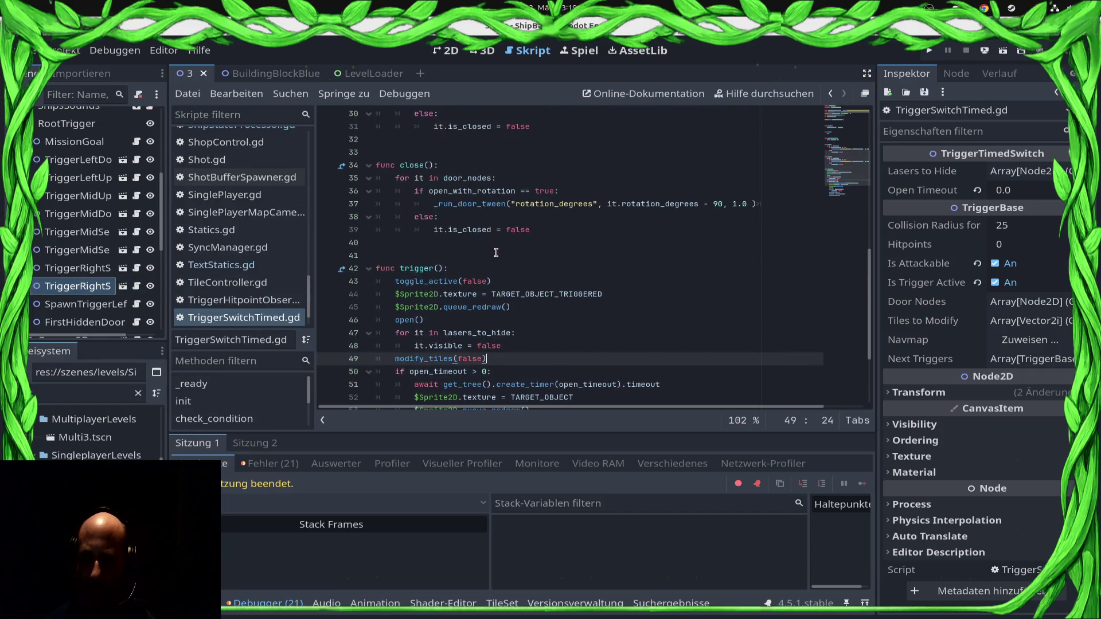
click(562, 231)
scroll(545, 238, up, 4)
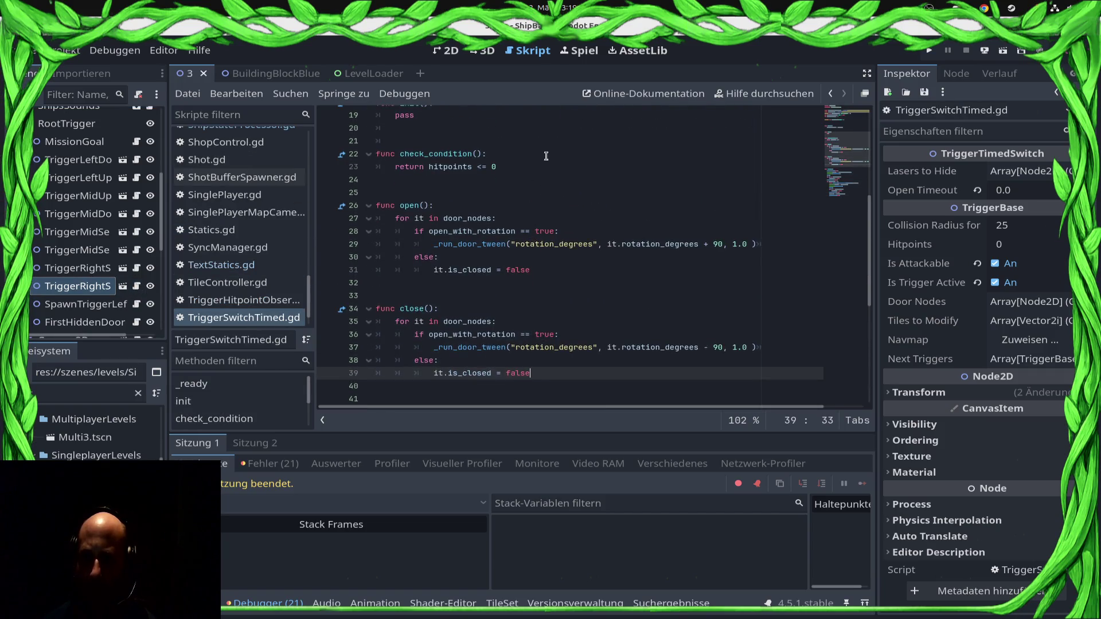
click(547, 154)
scroll(79, 230, up, 3)
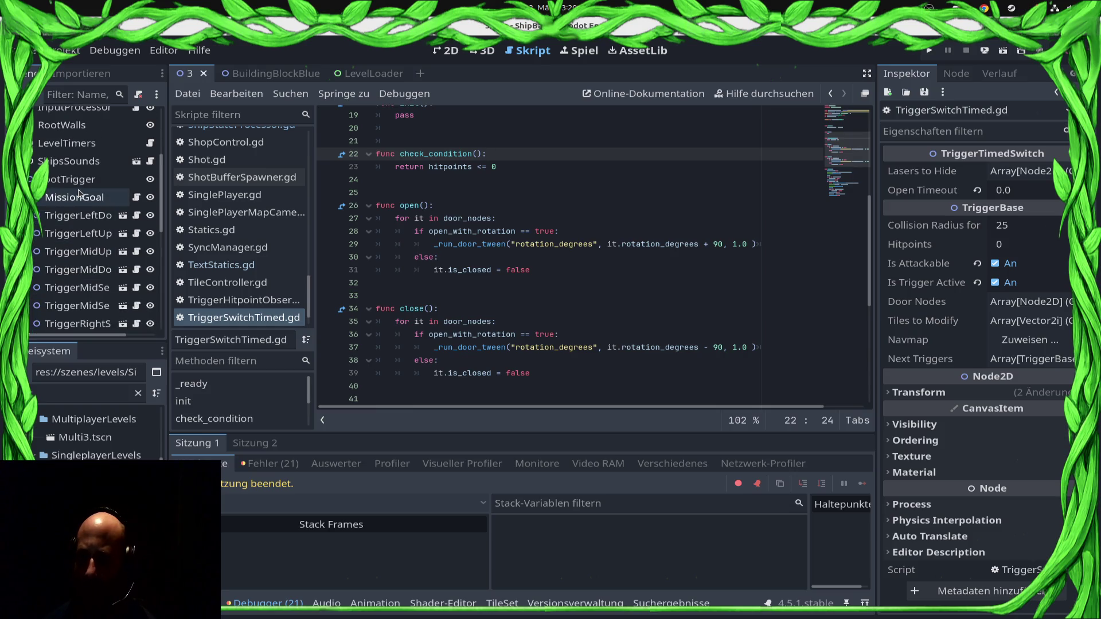
click(79, 215)
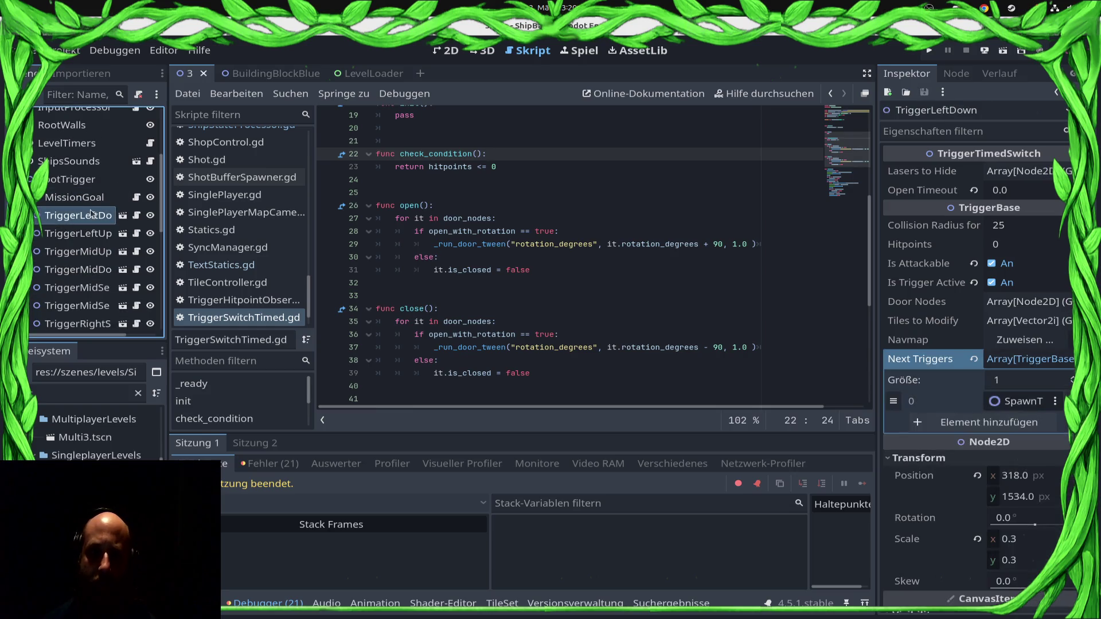
- Edit TriggerLeftDown's Hitpoints value and save the scene
click(1024, 247)
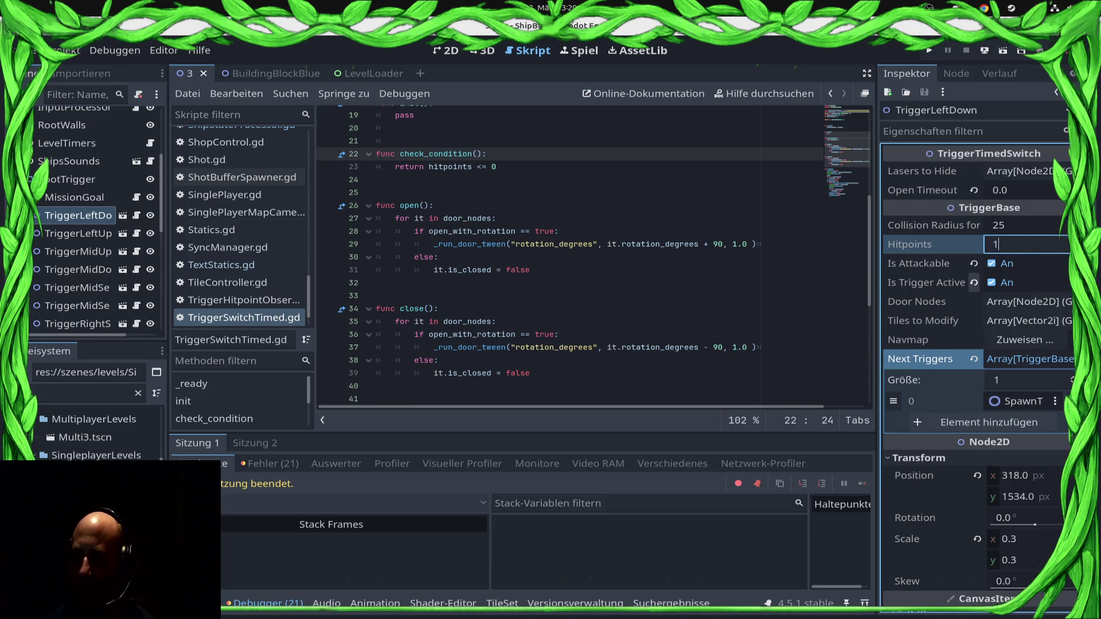
key(Return)
click(1027, 242)
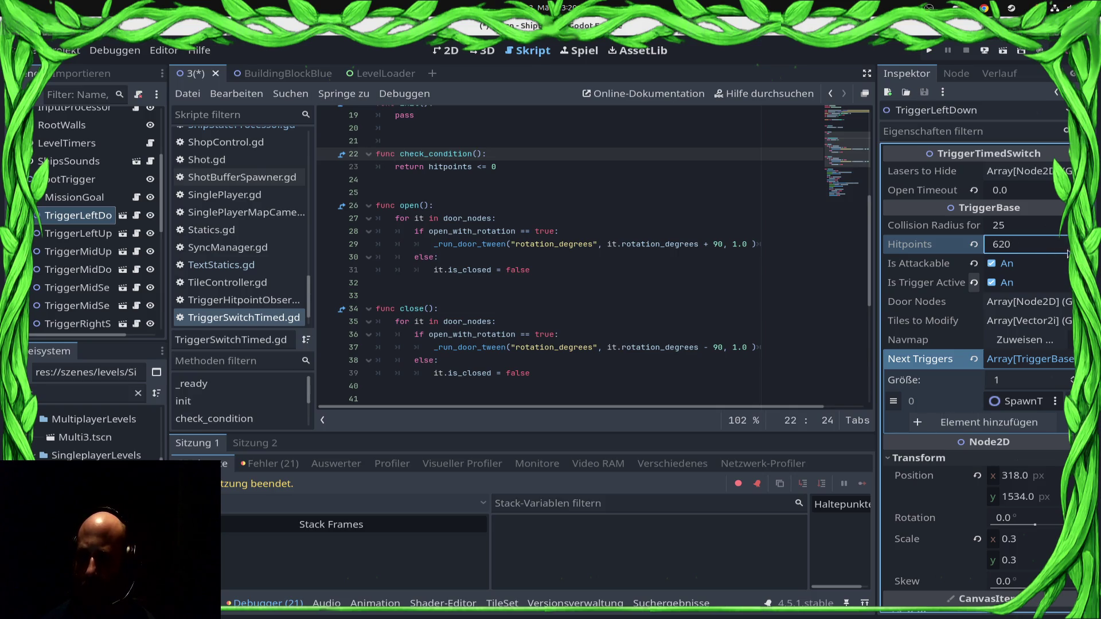
key(ctrl+s)
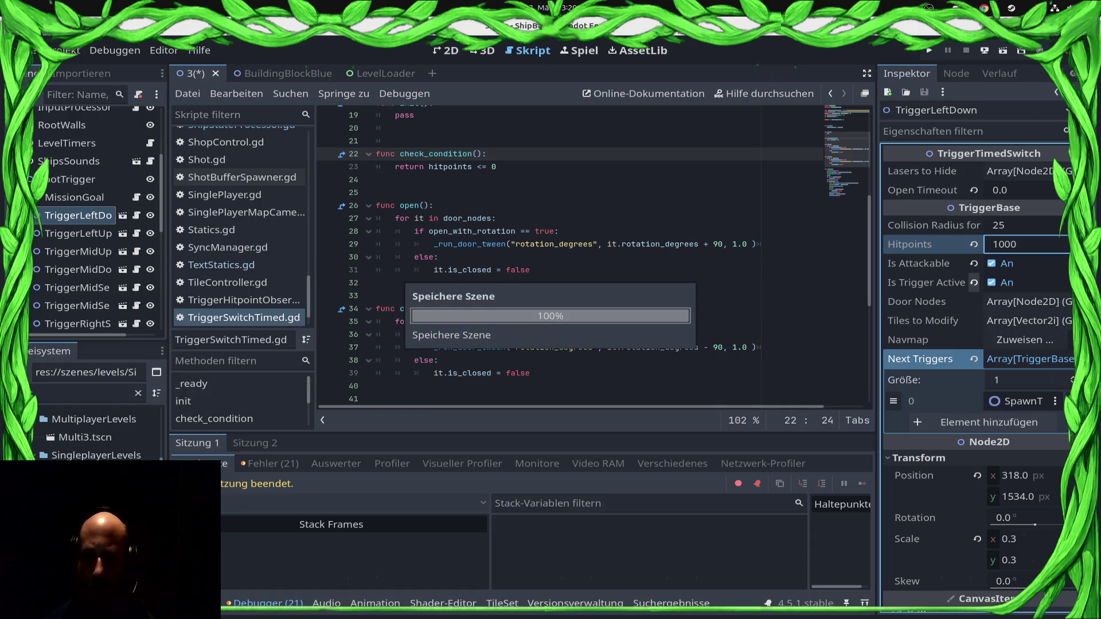
- Set Hitpoints to 1000 on TriggerLeftUp, TriggerMidUp and TriggerMidDown
click(86, 236)
click(1033, 248)
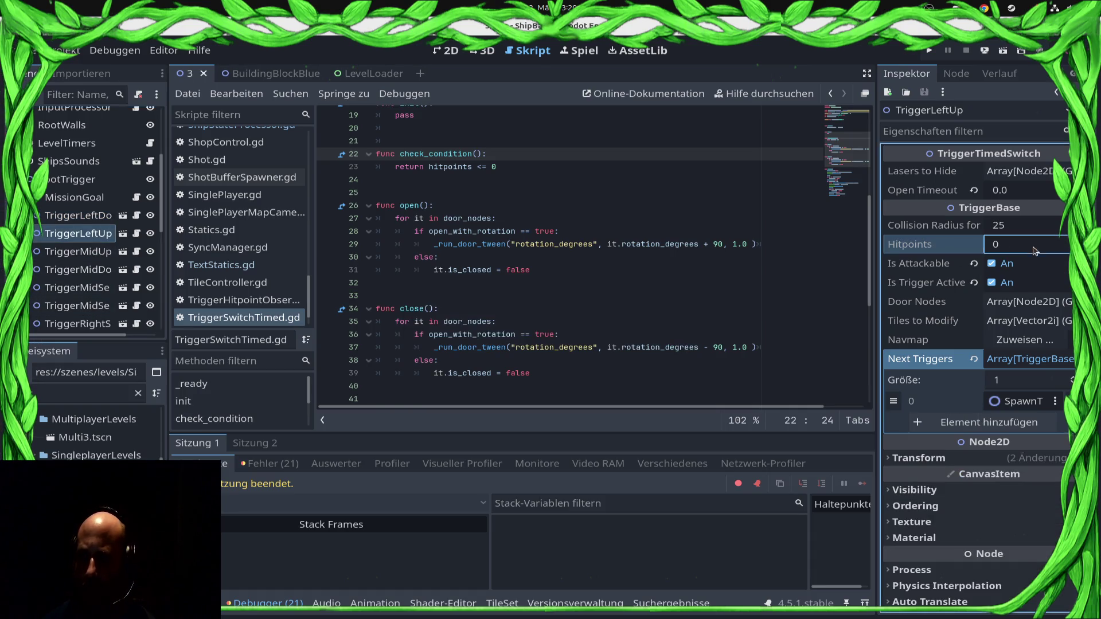
key(Return)
click(78, 251)
click(1046, 248)
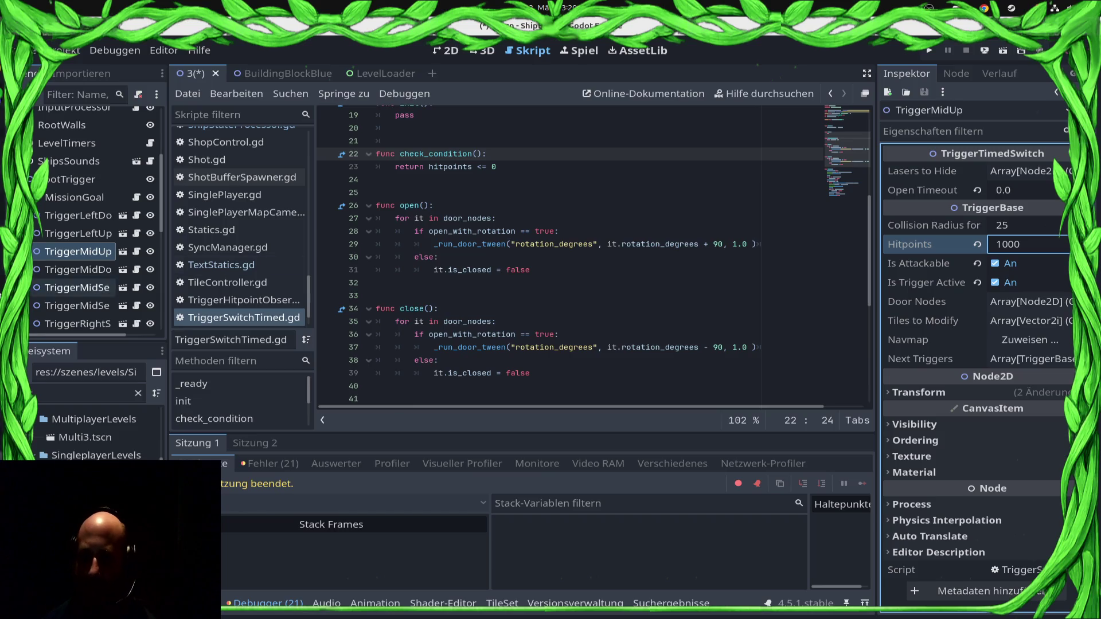
click(78, 270)
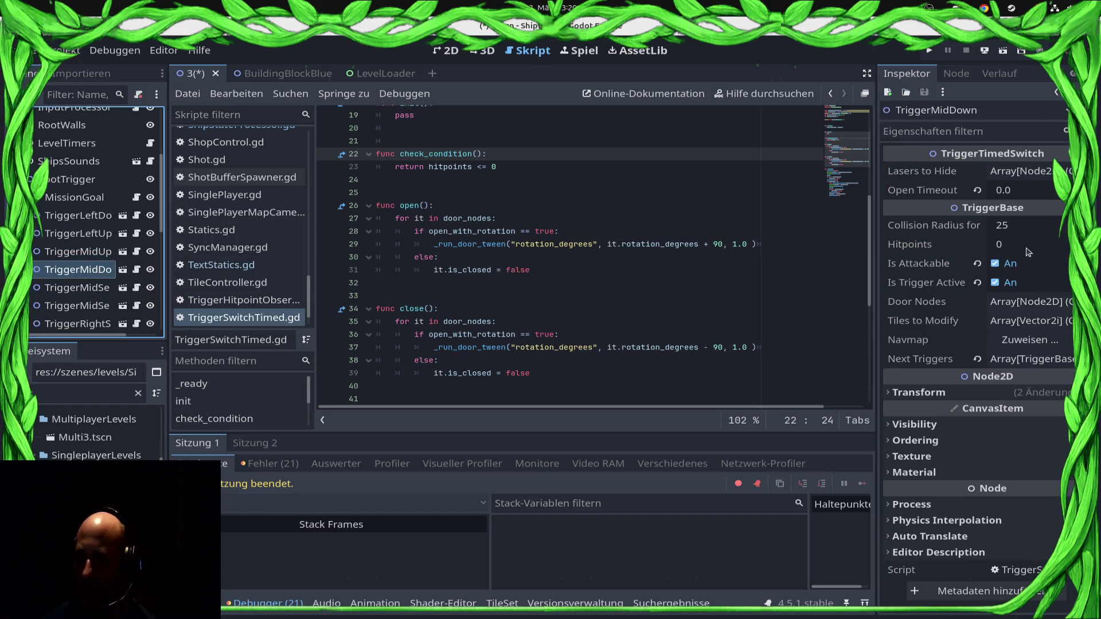
click(1050, 237)
key(Return)
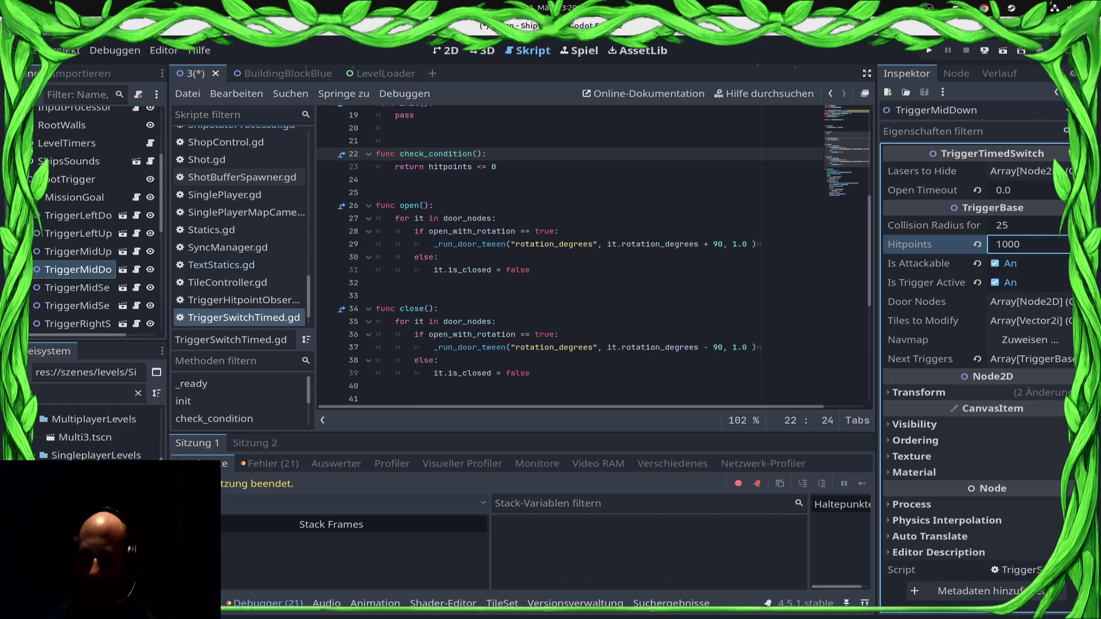
- Set Hitpoints to 1000 on TriggerMidSecLeft, TriggerMidSecRight and TriggerRightSecUp
click(115, 289)
click(999, 244)
text(00)
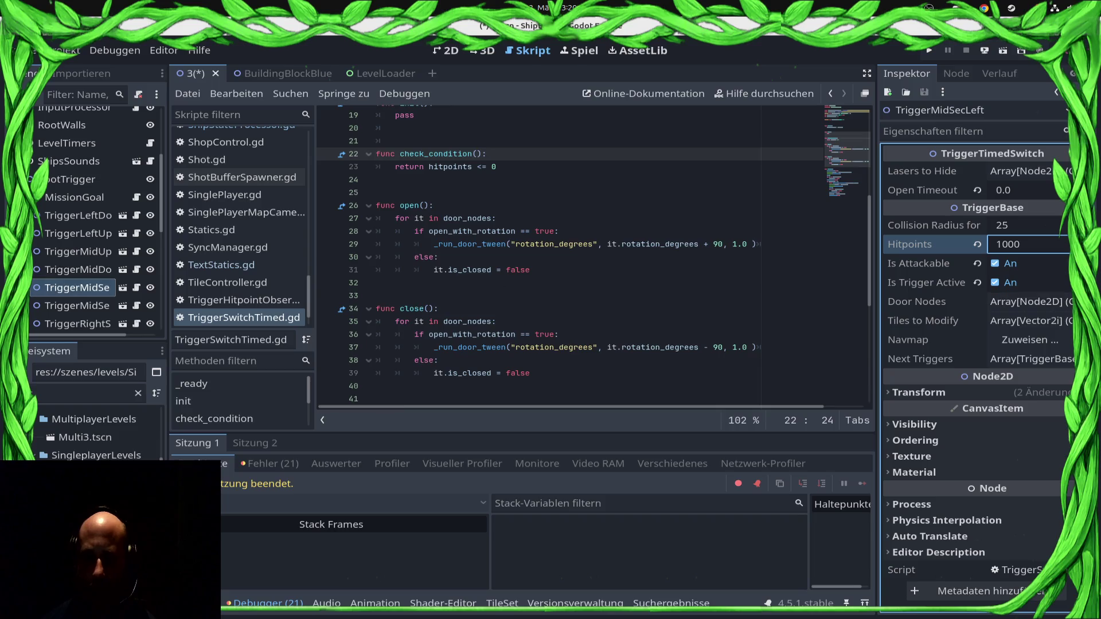
click(81, 306)
click(998, 244)
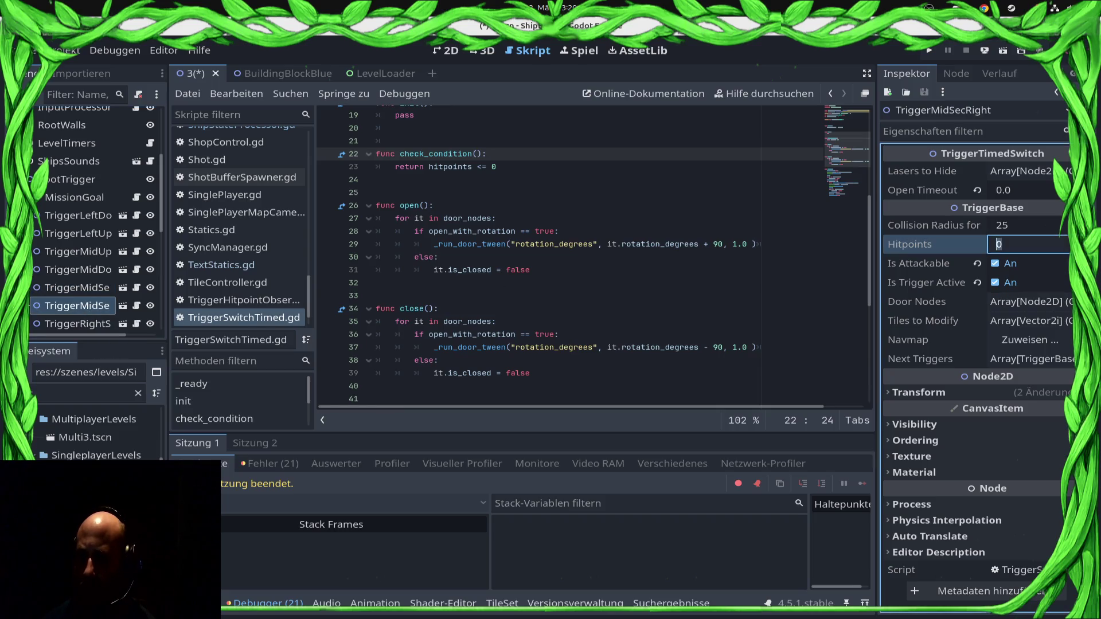
scroll(91, 241, down, 3)
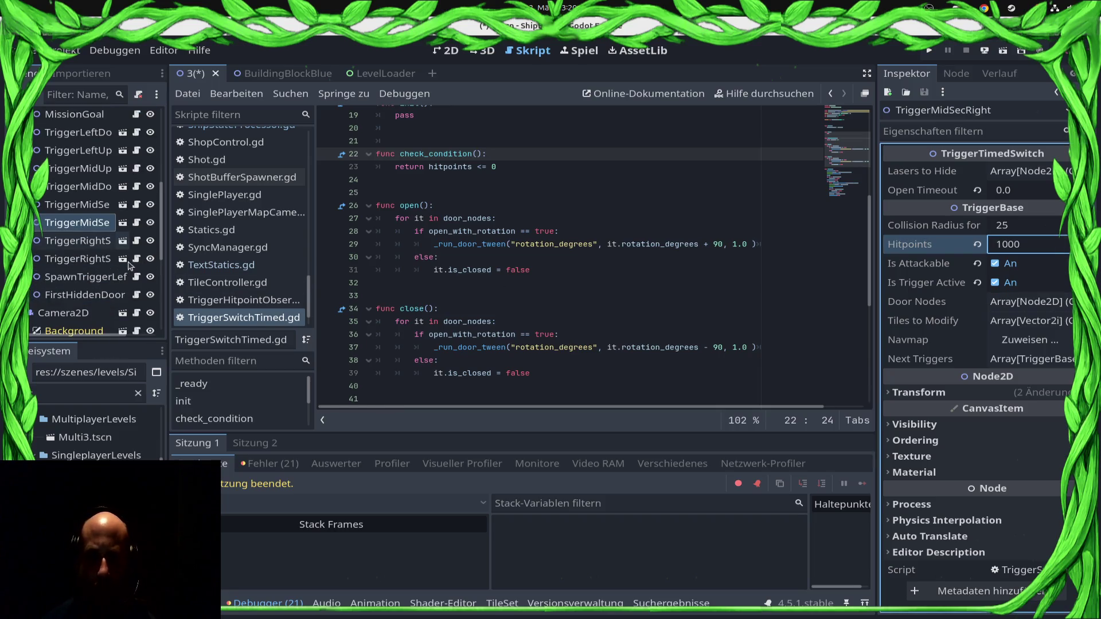
click(78, 241)
click(1019, 242)
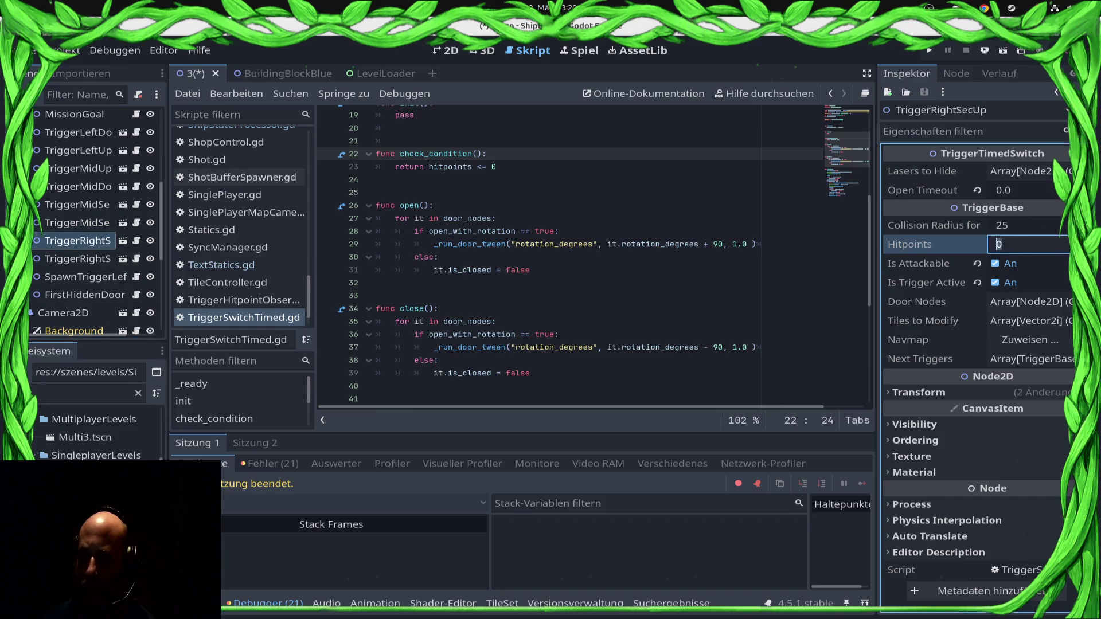
- Give TriggerRightSecDown 1000 Hitpoints, save the level and run the project
click(77, 258)
click(1026, 244)
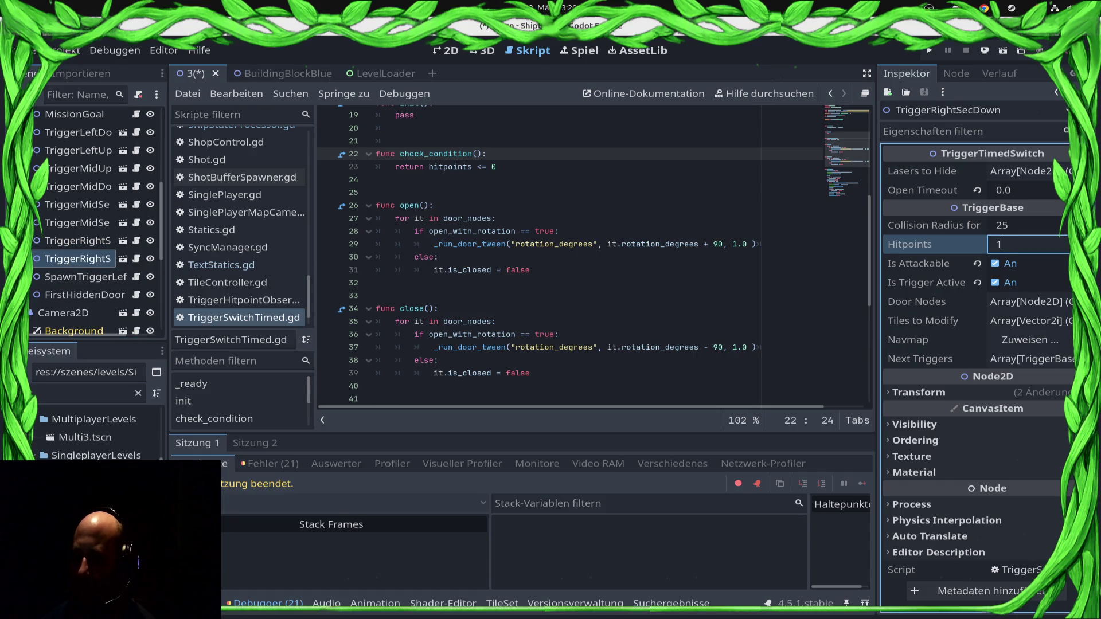
key(Return)
key(ctrl+s)
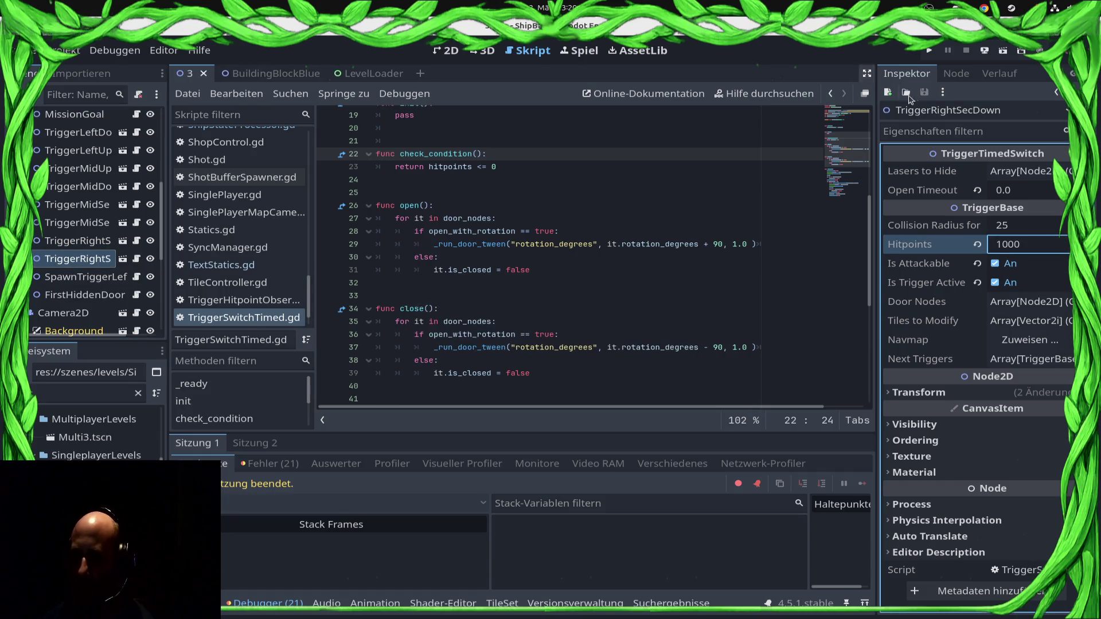
click(931, 51)
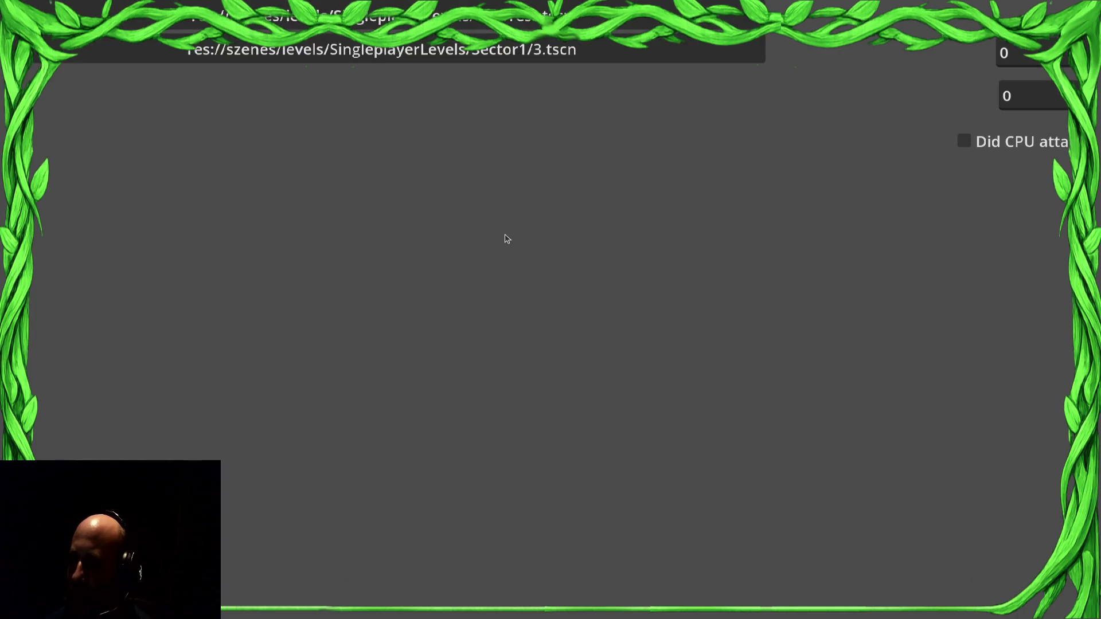
click(572, 52)
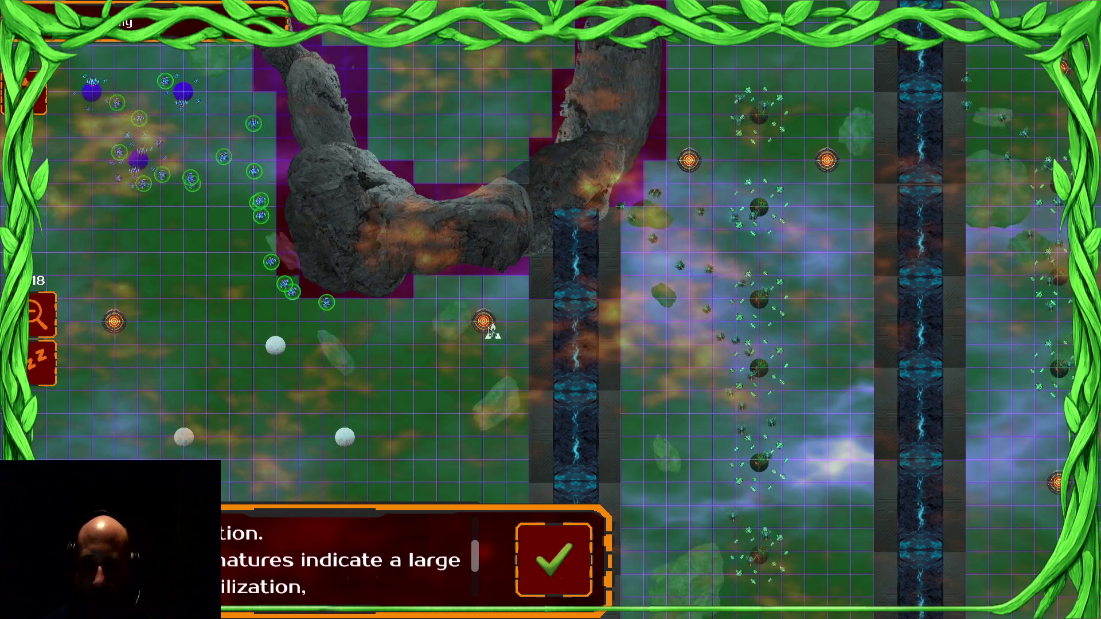
click(554, 560)
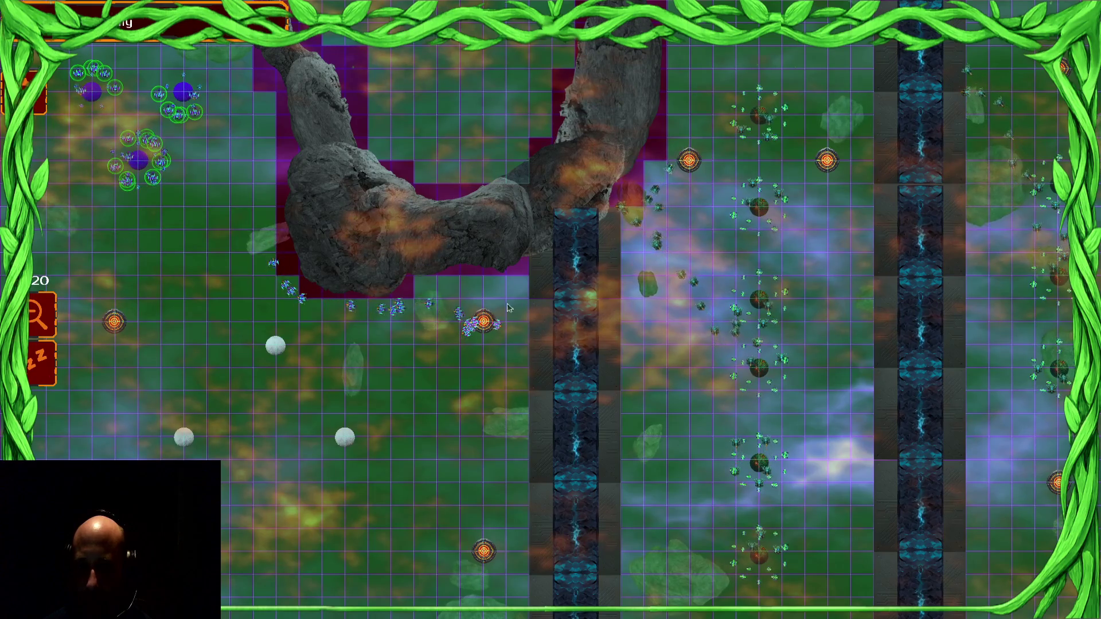
scroll(483, 323, up, 3)
scroll(526, 510, down, 4)
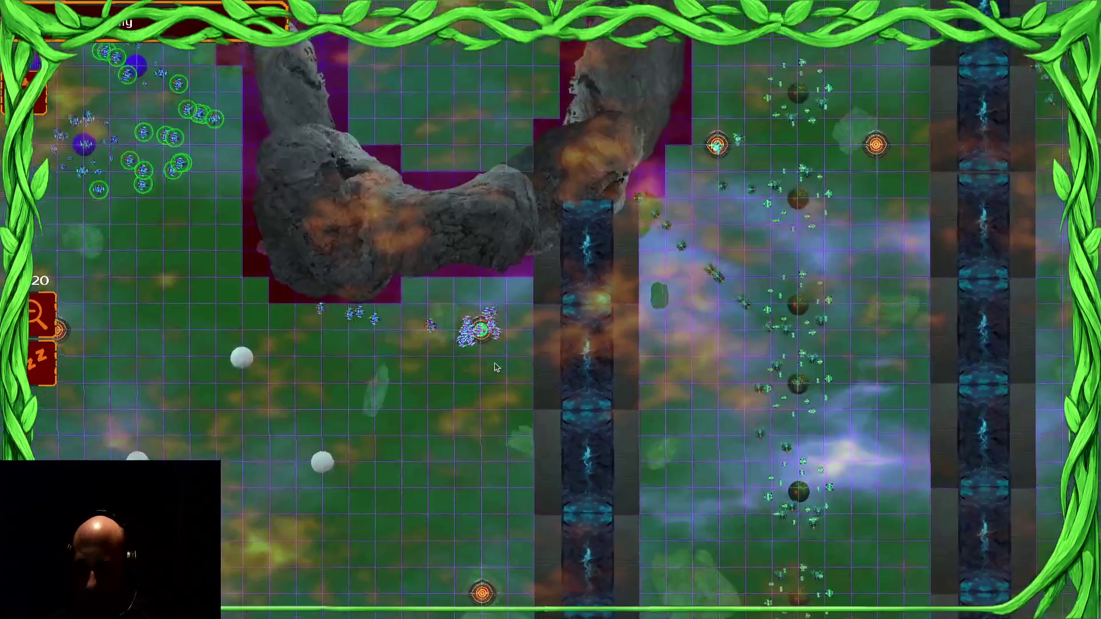
scroll(526, 510, up, 1)
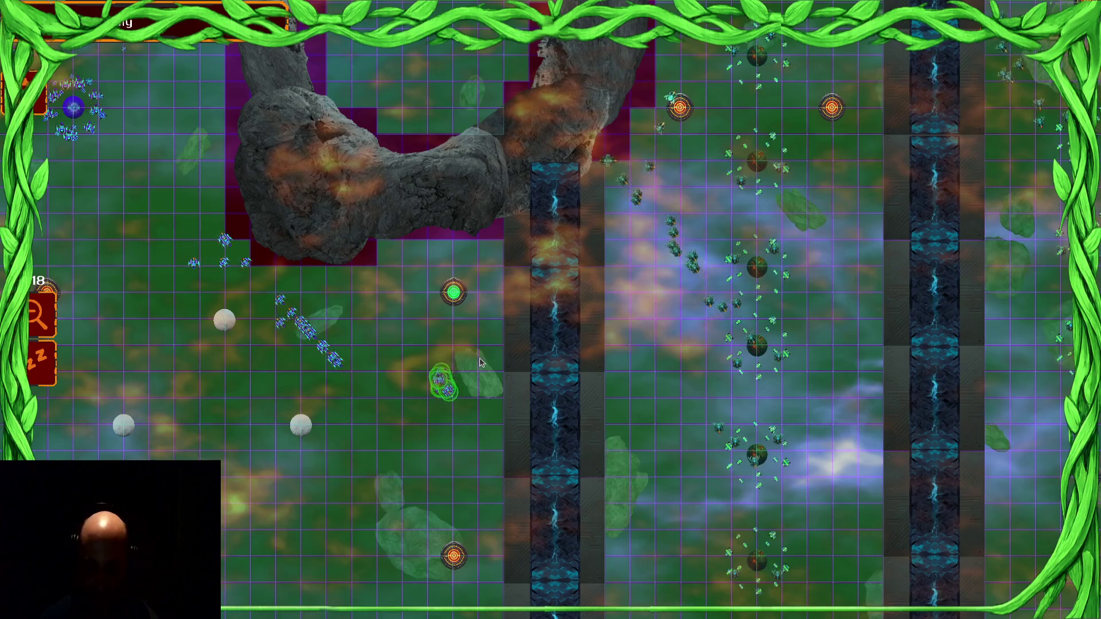
key(alt+F4)
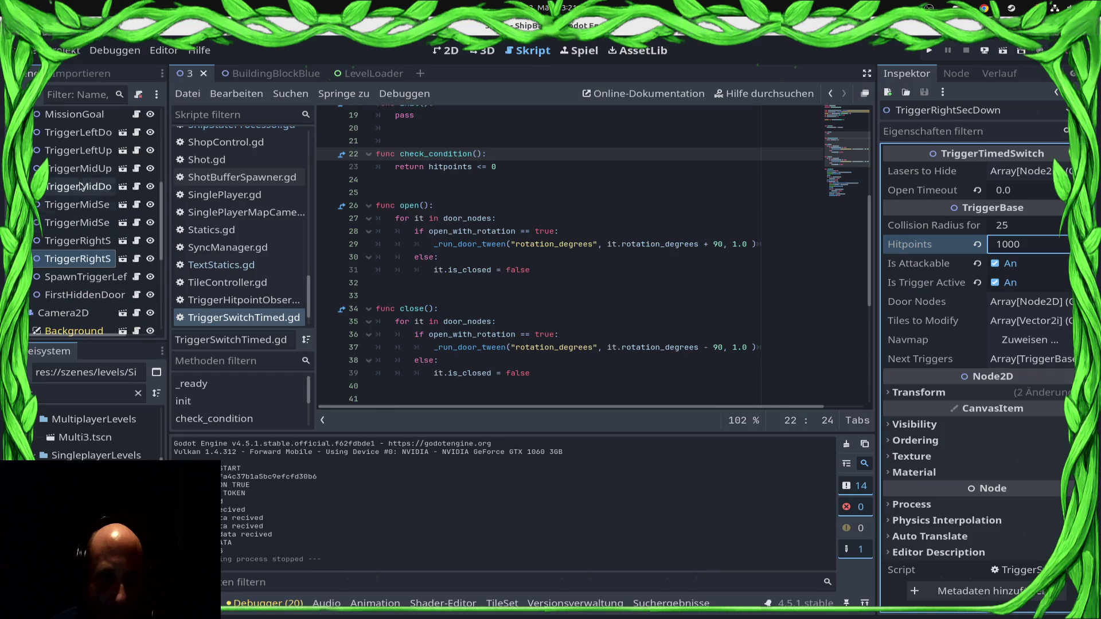
- Select TriggerMidUp via the 2D view and add FirstHiddenDoor to its Next Triggers
click(87, 149)
click(78, 132)
scroll(81, 138, up, 2)
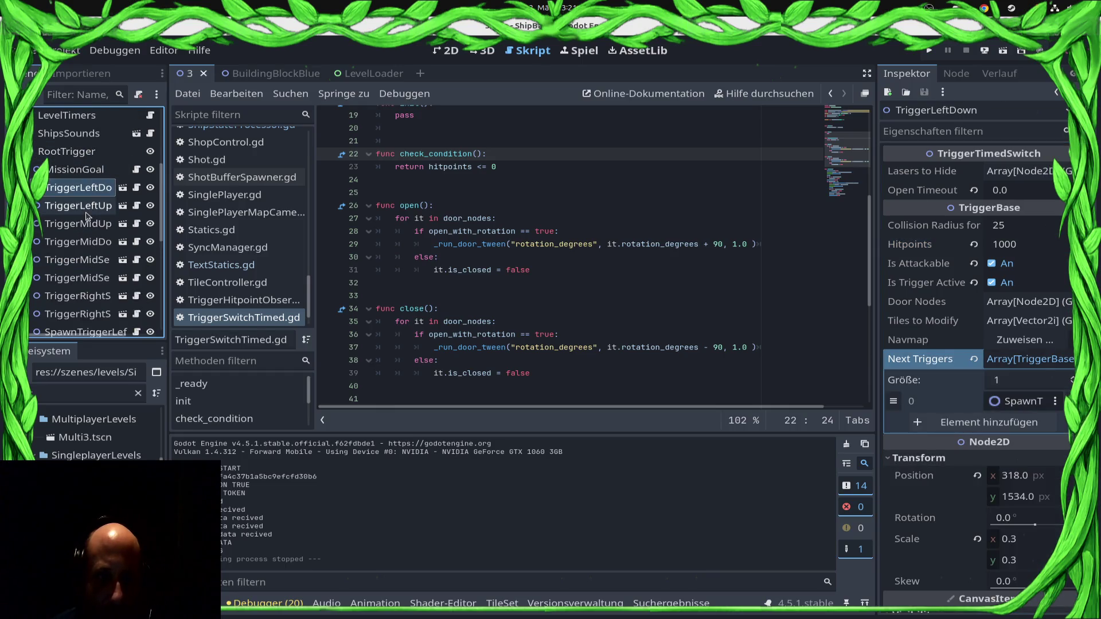
click(445, 50)
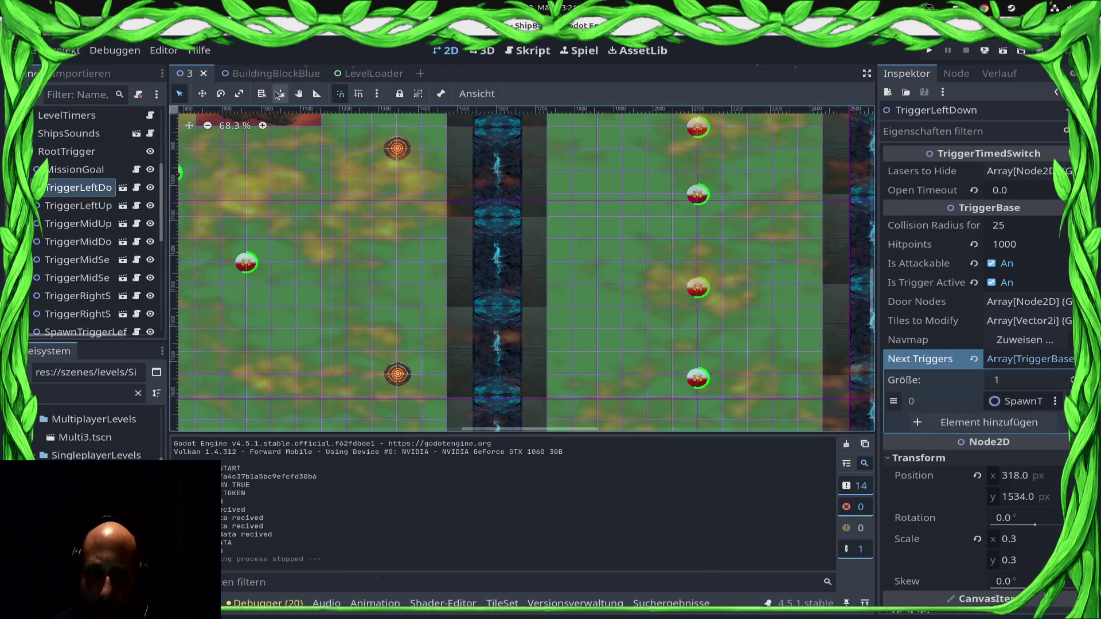
alt+right_click(394, 153)
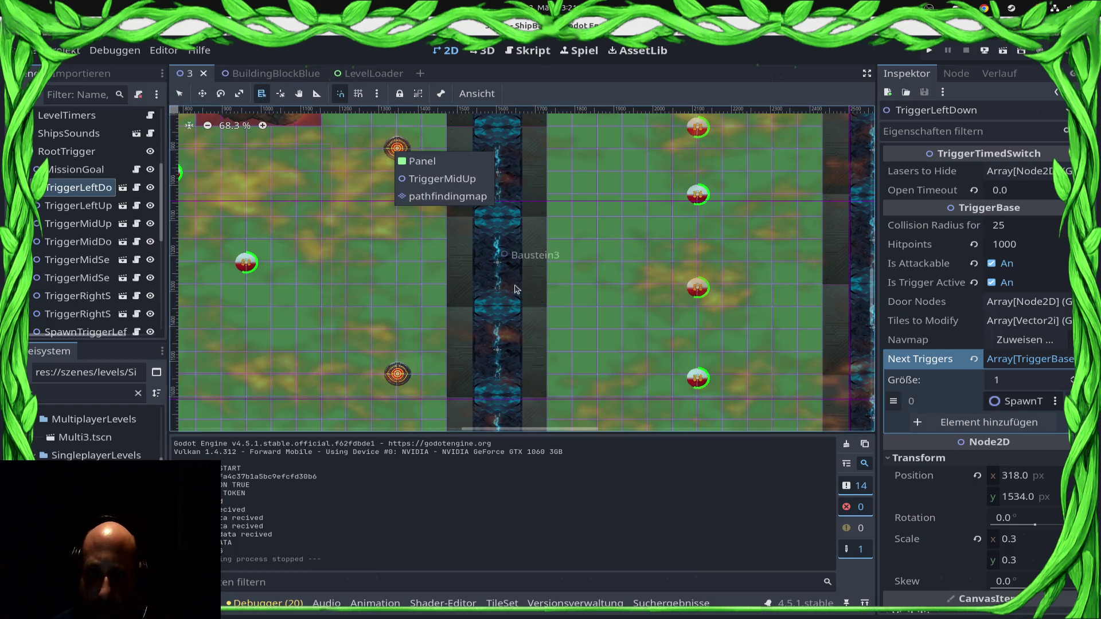
click(430, 175)
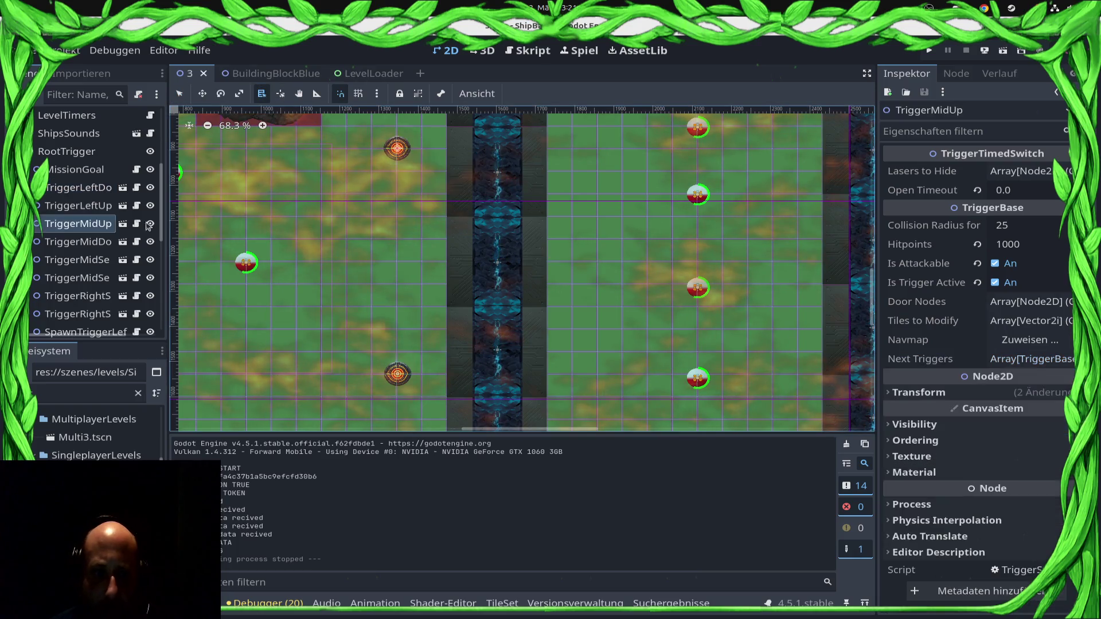
click(1030, 359)
scroll(86, 230, down, 5)
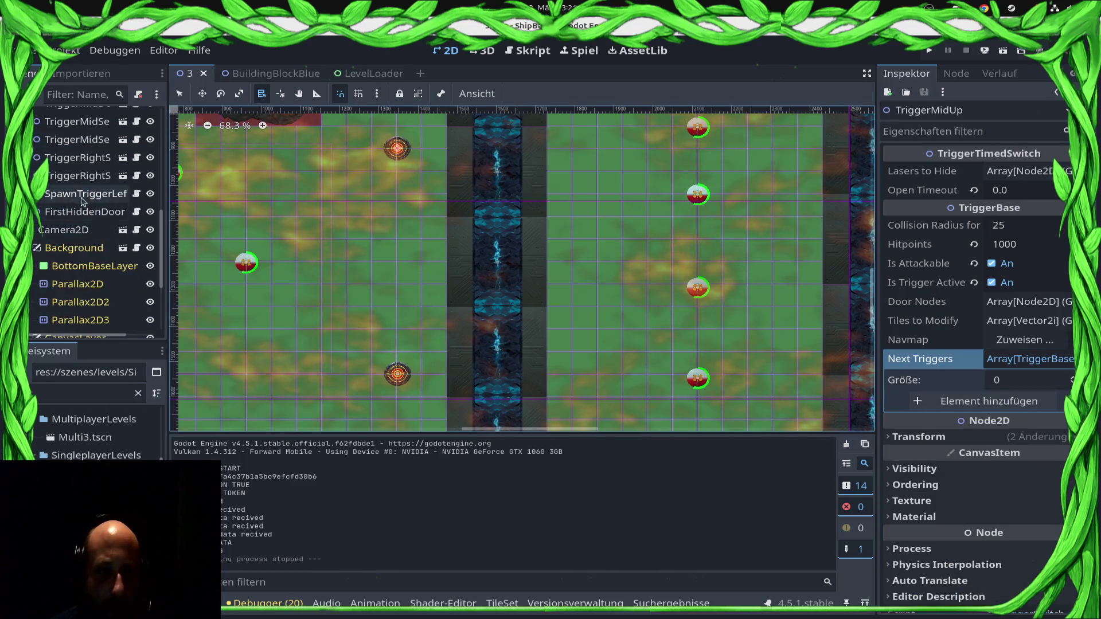
mouse_move(80, 212)
mouse_down()
mouse_move(696, 297)
mouse_move(1049, 376)
mouse_move(1009, 404)
mouse_up()
- Save the scene, relaunch the game, and switch to the YouTube browser window
key(ctrl+s)
click(930, 51)
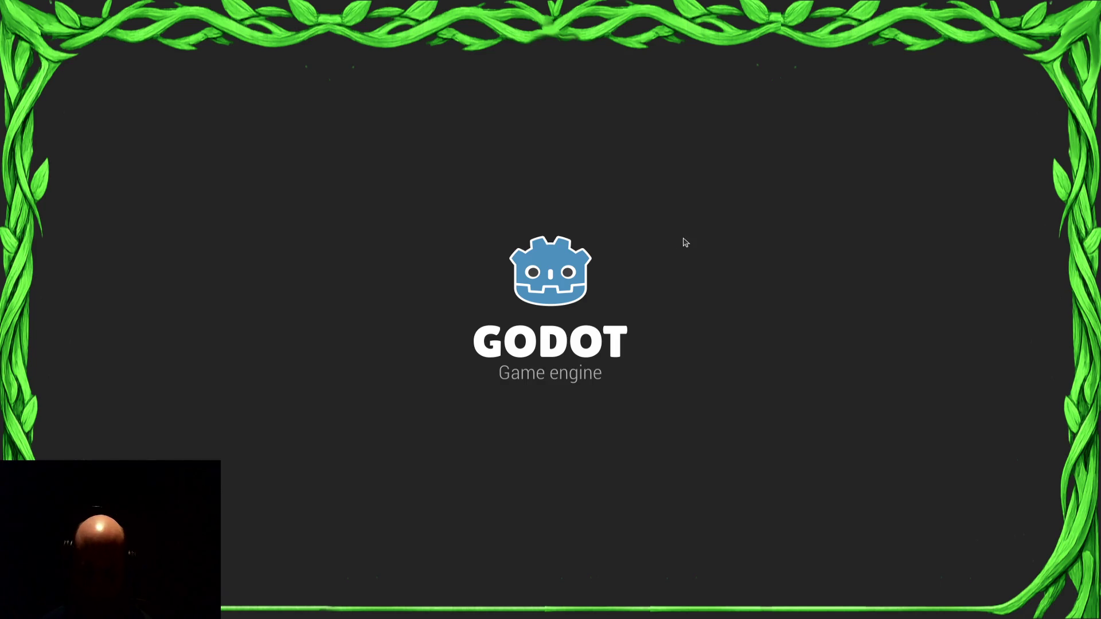
key(super)
click(568, 321)
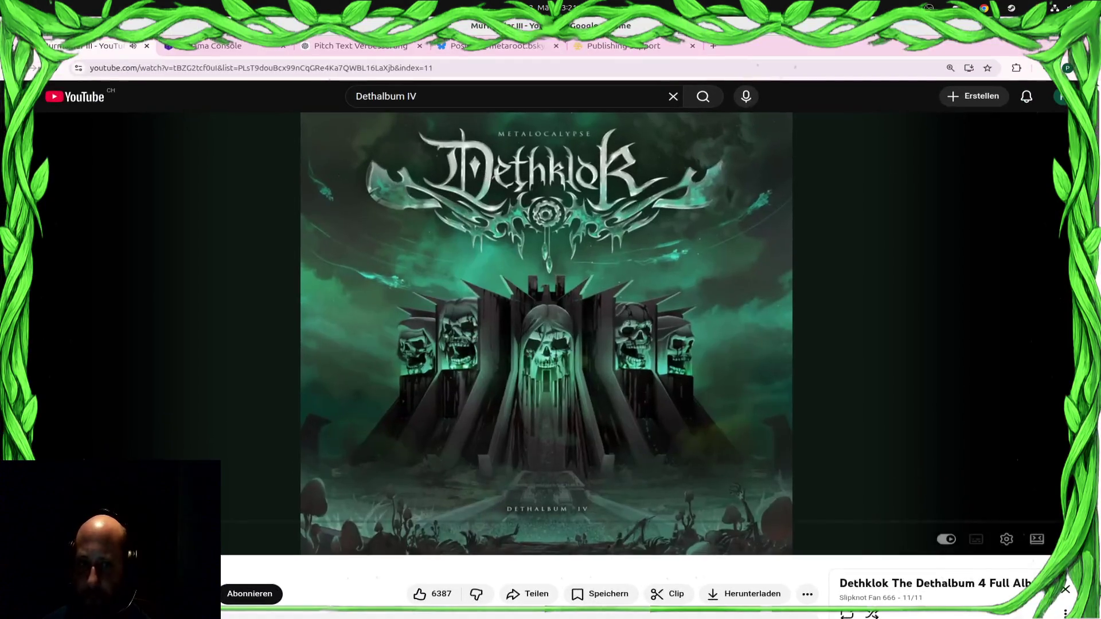
- Open YouTube's guide menu and scroll through the Playlists page
click(24, 96)
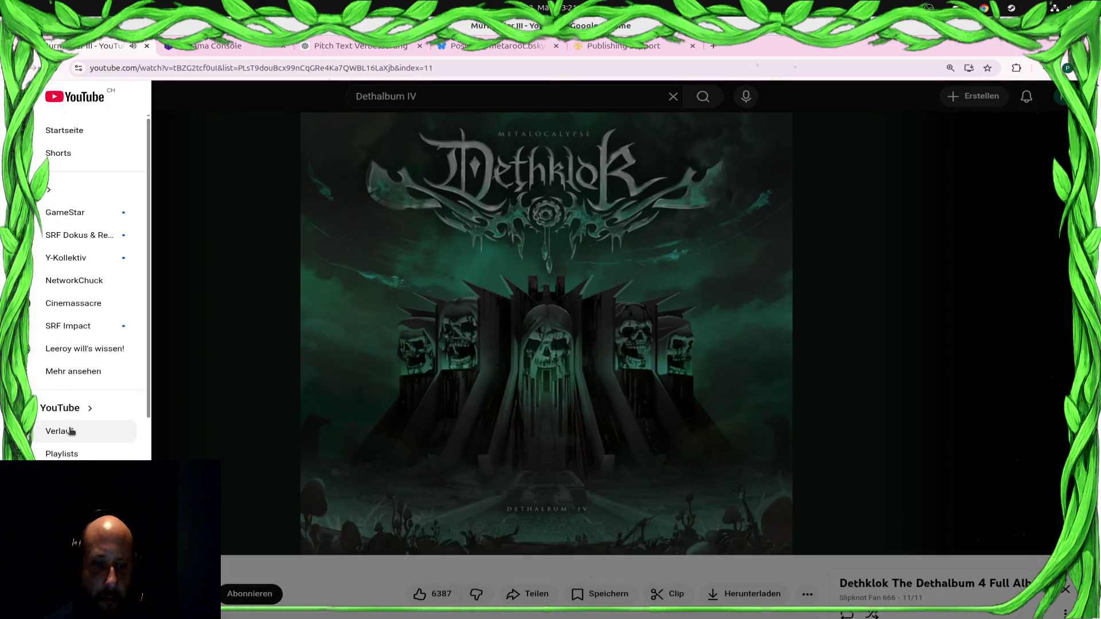
click(76, 454)
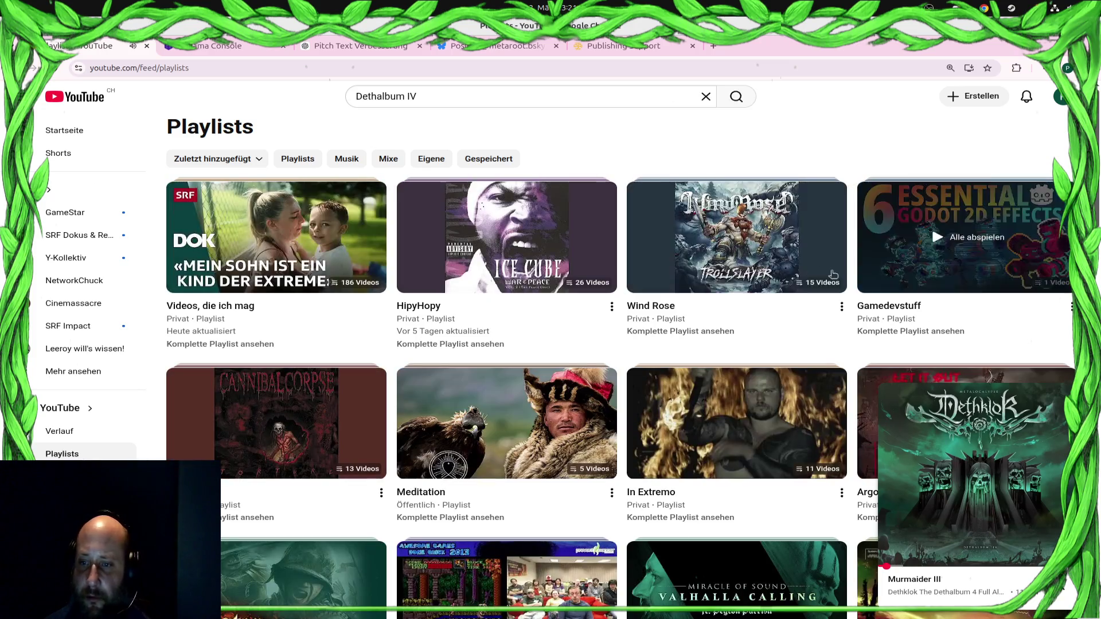
scroll(904, 297, down, 4)
scroll(809, 319, up, 4)
scroll(834, 380, down, 4)
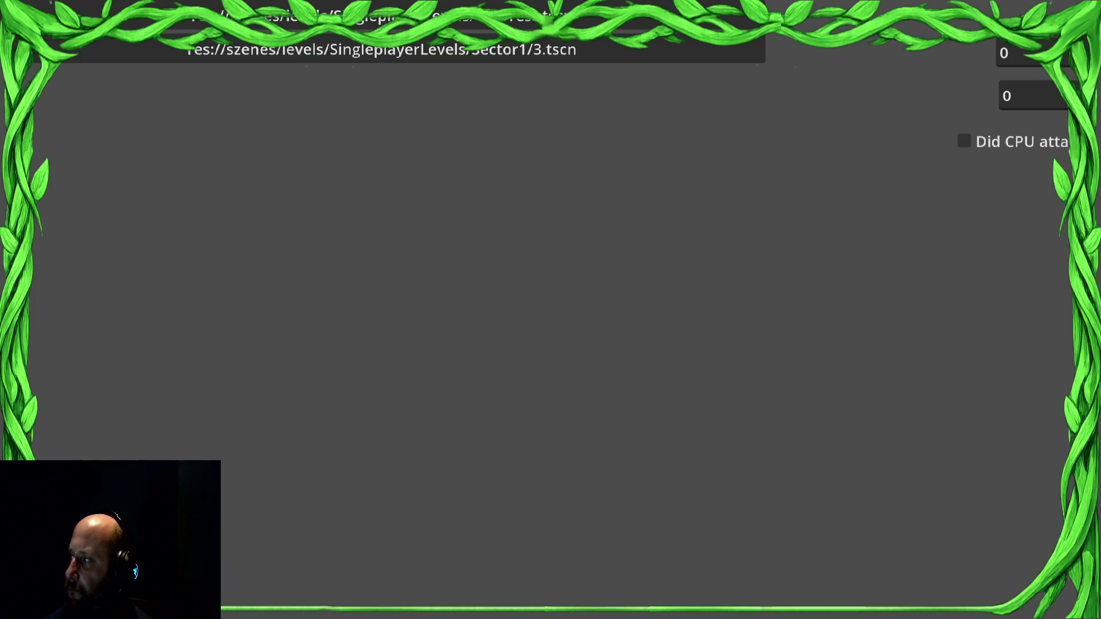
- Load Sector1/3.tscn and play until the debugger breaks on the 'desolve' error
click(380, 61)
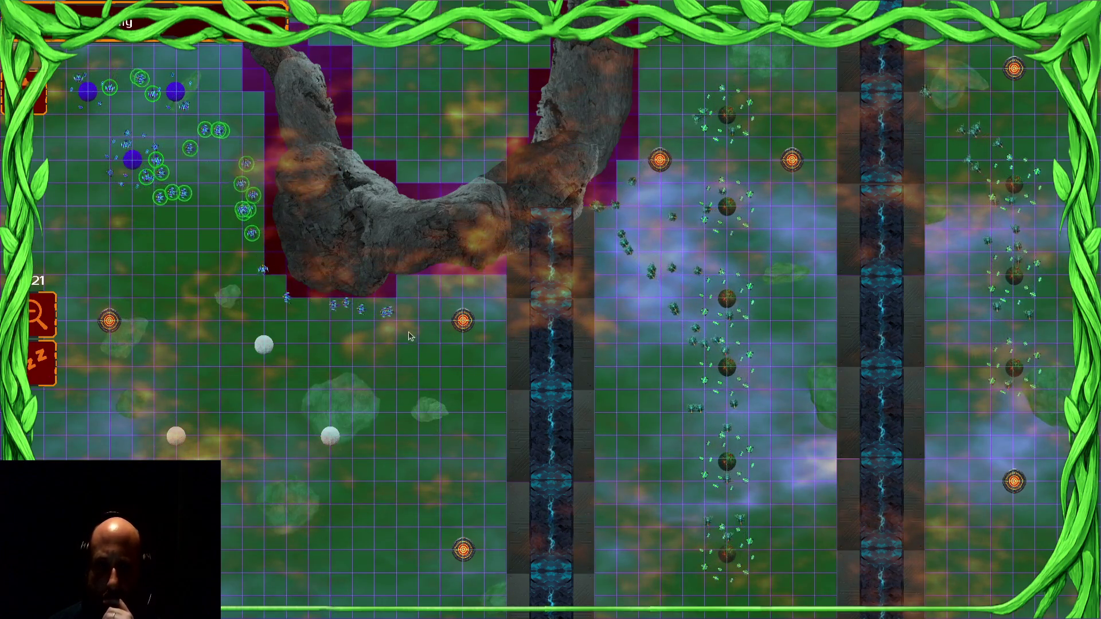
scroll(496, 329, up, 3)
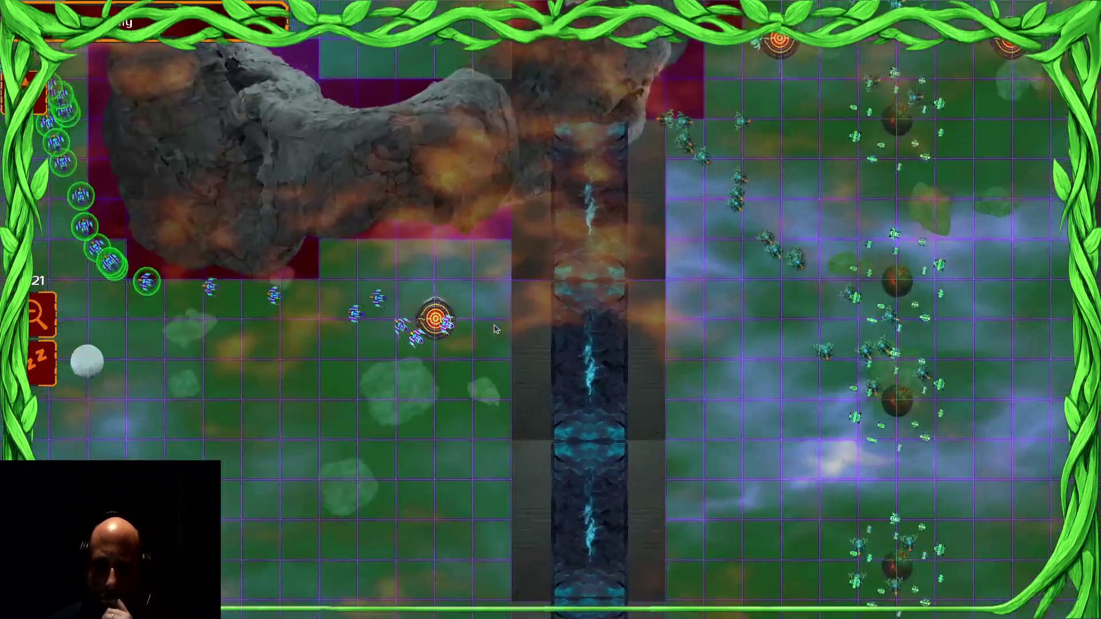
scroll(496, 328, down, 2)
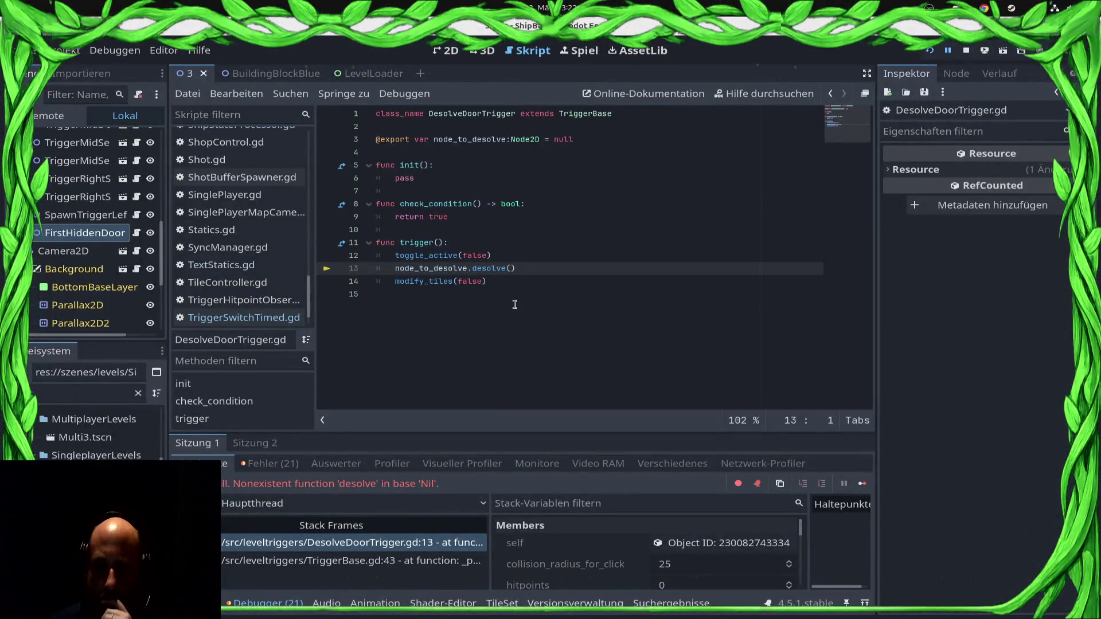
click(551, 279)
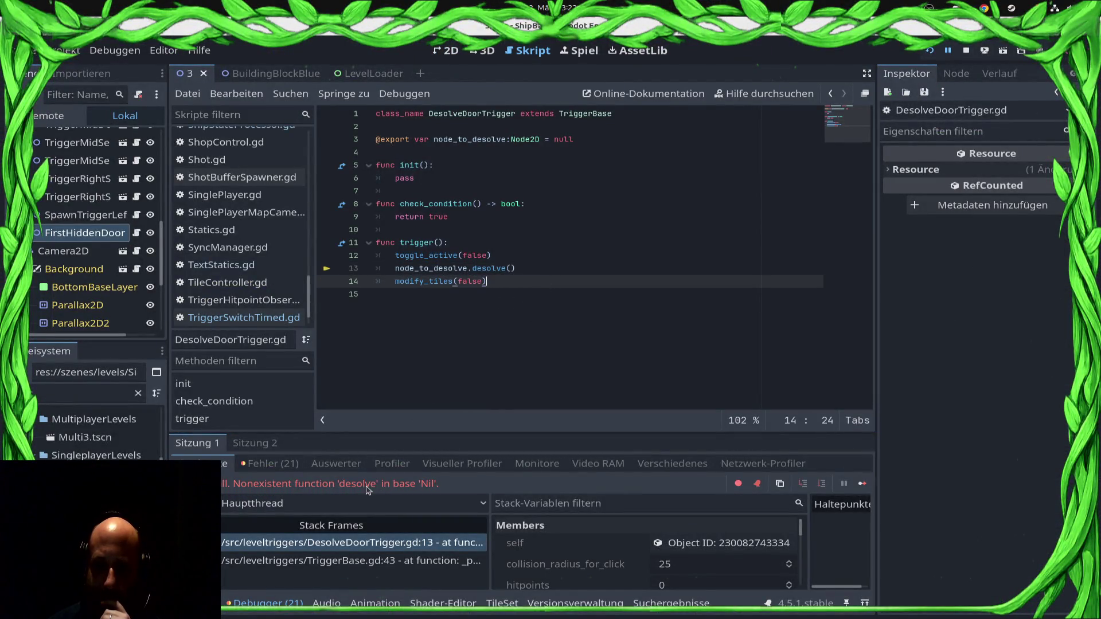
- Stop the crashed debug session and inspect FirstHiddenDoor and nearby scene-tree nodes
click(966, 51)
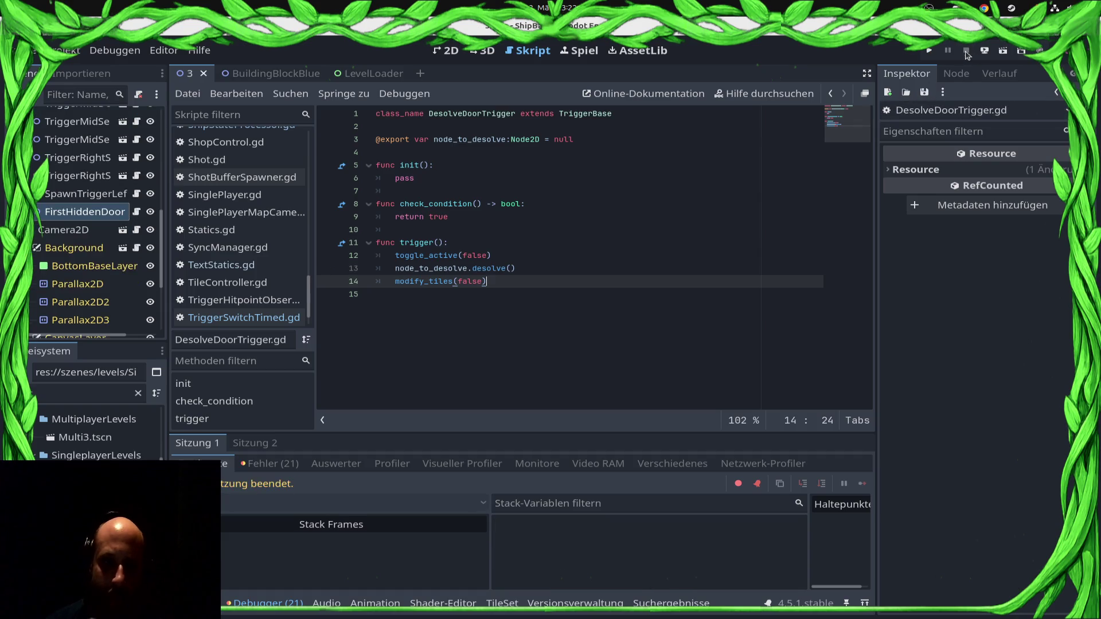
scroll(68, 186, down, 1)
click(69, 192)
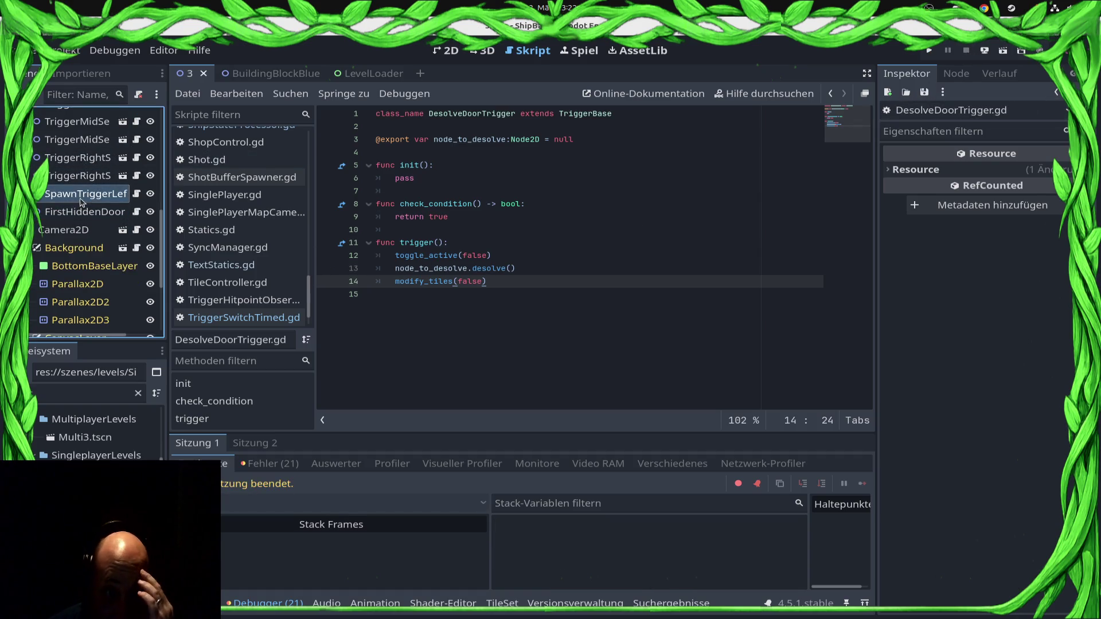
click(83, 211)
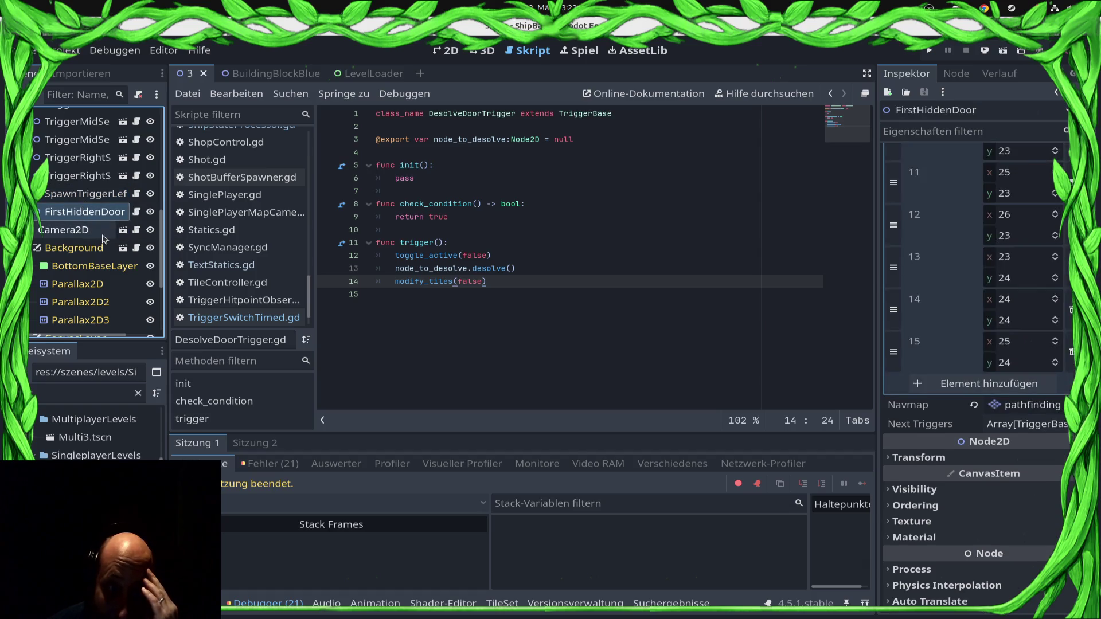
scroll(923, 380, down, 2)
scroll(927, 378, up, 6)
scroll(927, 378, up, 3)
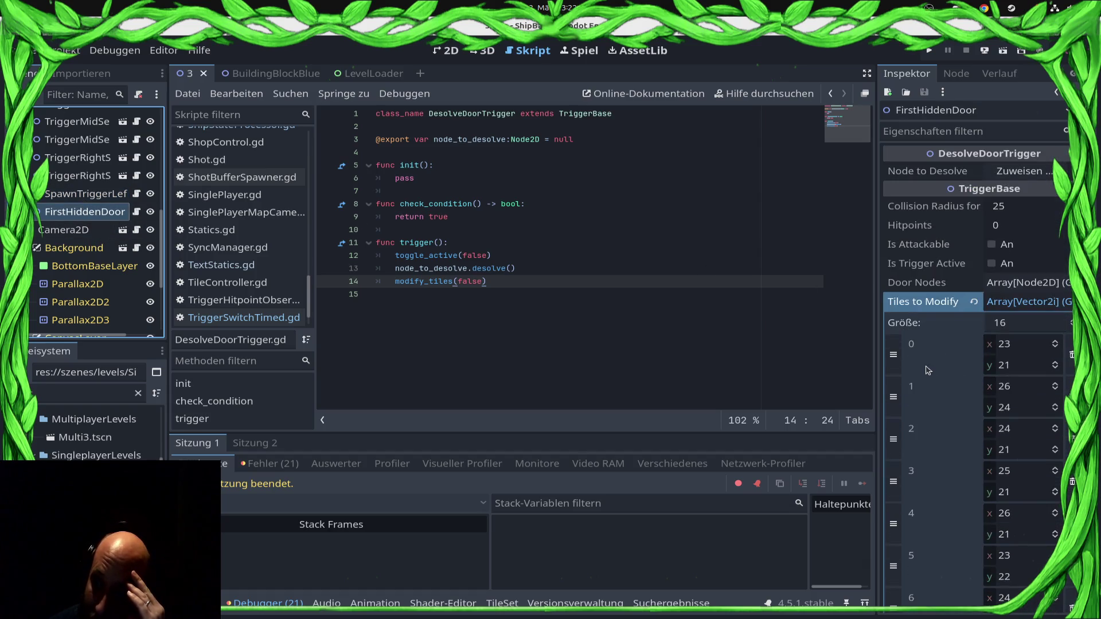
scroll(121, 184, up, 5)
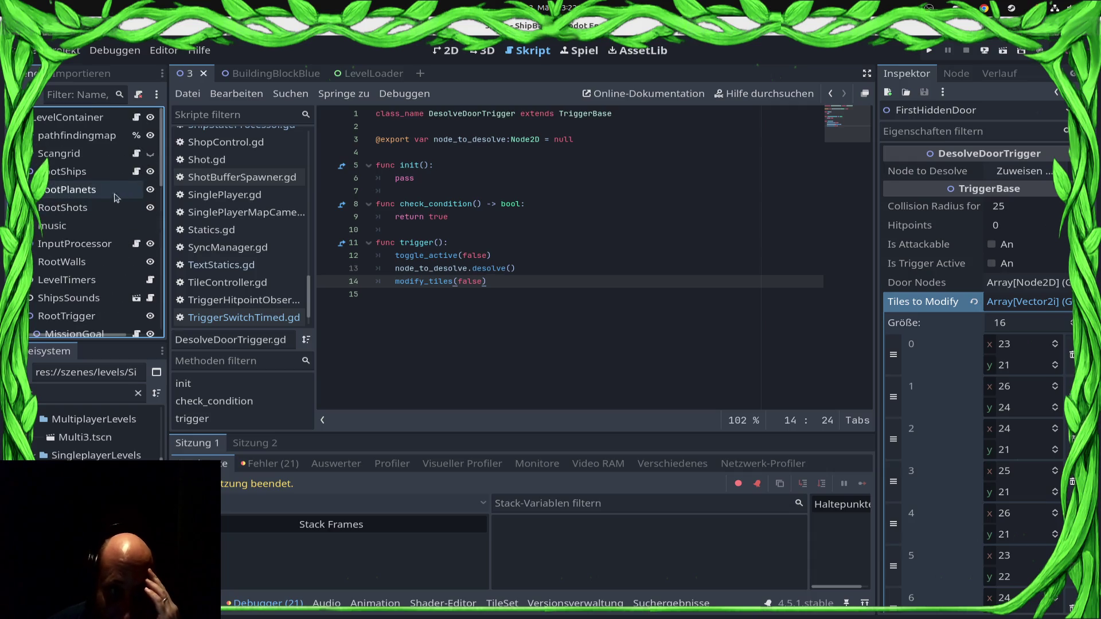
click(75, 244)
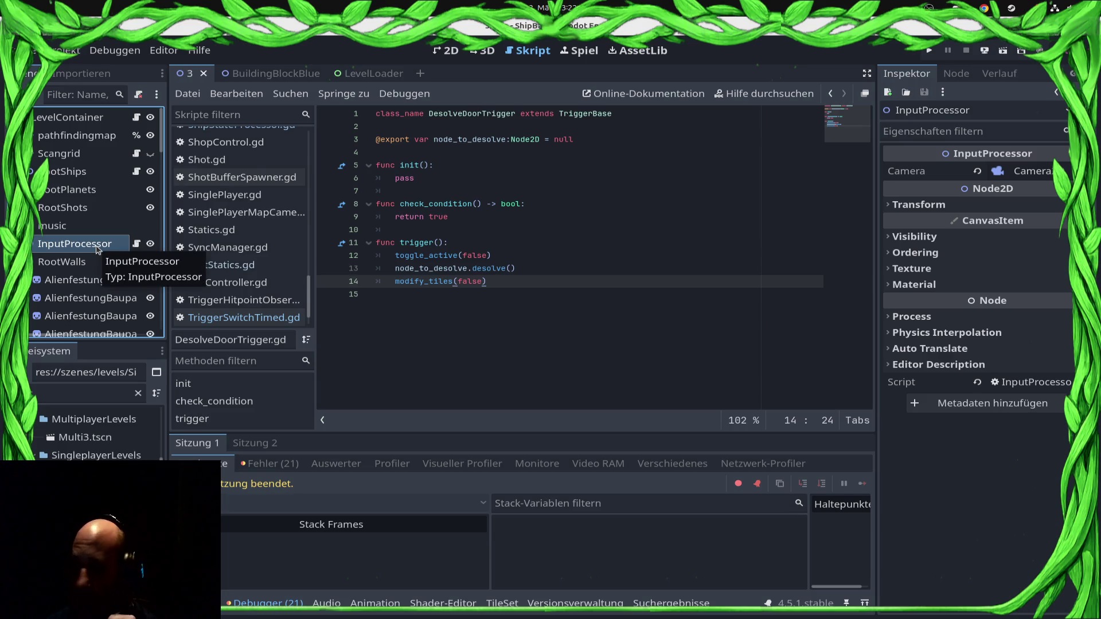
scroll(94, 252, down, 8)
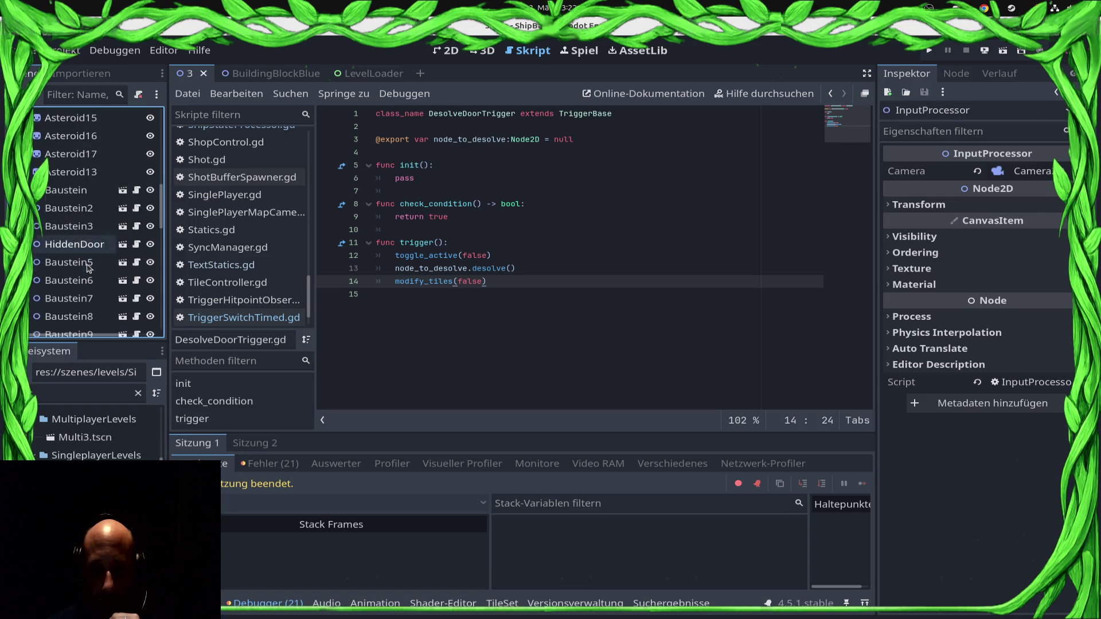
scroll(86, 263, down, 2)
- Set FirstHiddenDoor's Node to Desolve to HiddenDoor, save, and run the game
mouse_move(69, 216)
mouse_down()
mouse_move(665, 239)
mouse_move(931, 213)
mouse_move(54, 226)
mouse_up()
click(54, 224)
scroll(54, 217, down, 5)
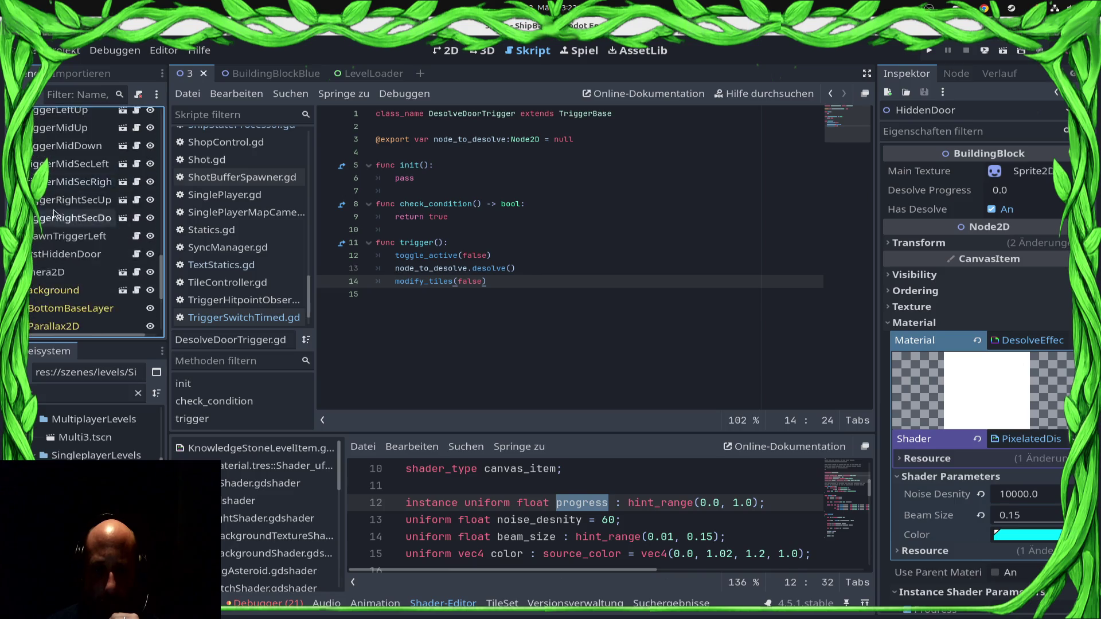
scroll(68, 212, down, 3)
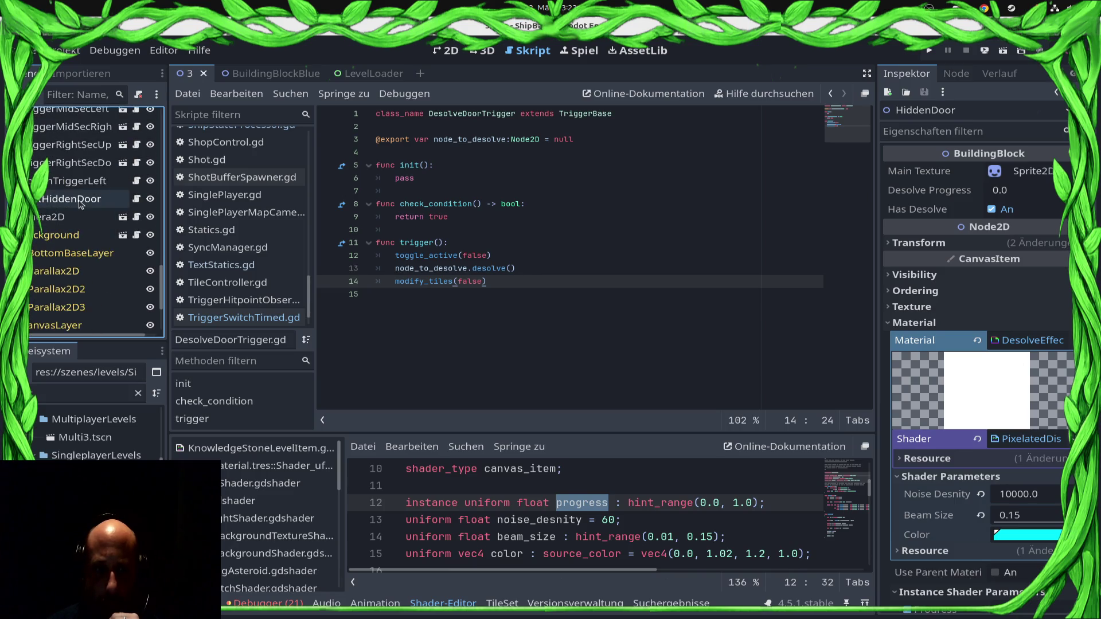
click(80, 201)
scroll(76, 229, down, 4)
mouse_move(74, 244)
mouse_down()
mouse_move(584, 275)
mouse_move(1057, 261)
mouse_move(1032, 169)
mouse_up()
key(ctrl+s)
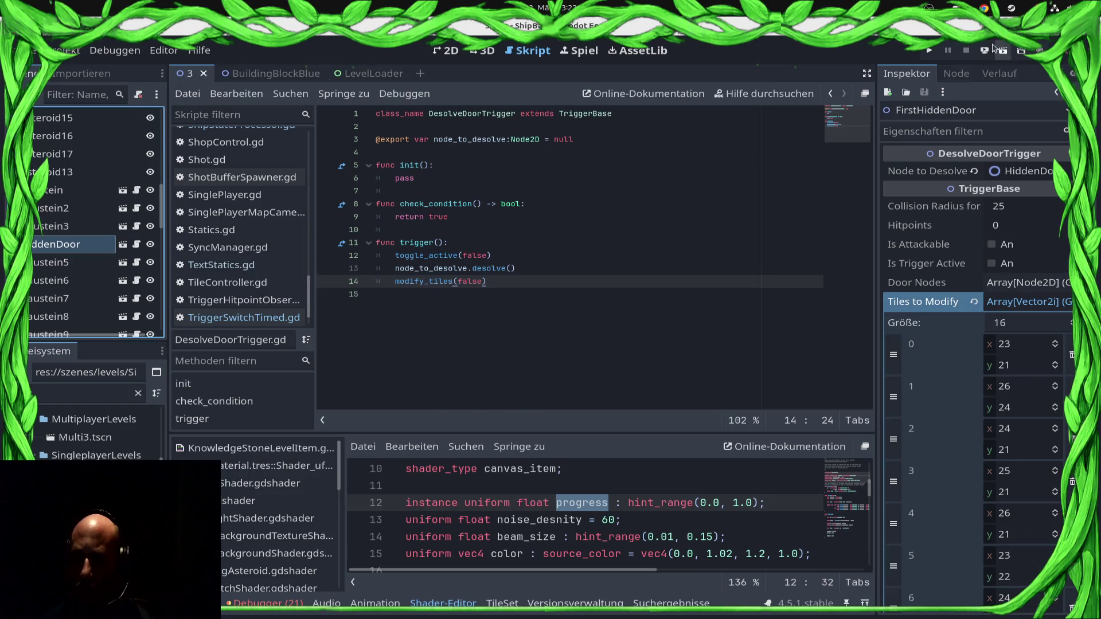
click(926, 52)
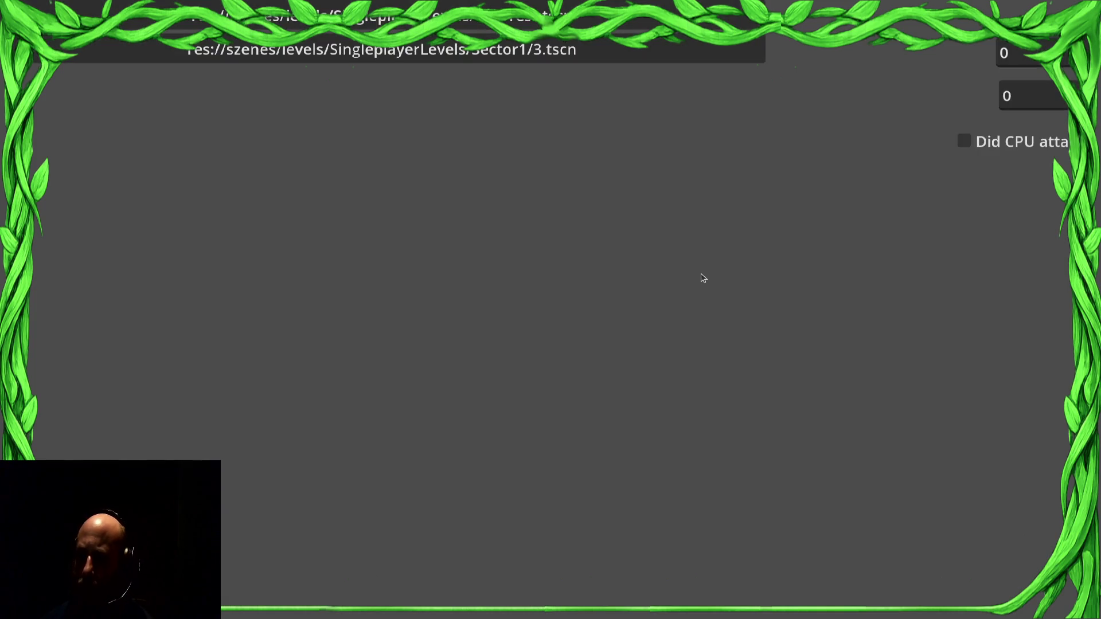
- Load Sector1/3, dismiss the mission message, send ships at a target, then close the game
click(465, 52)
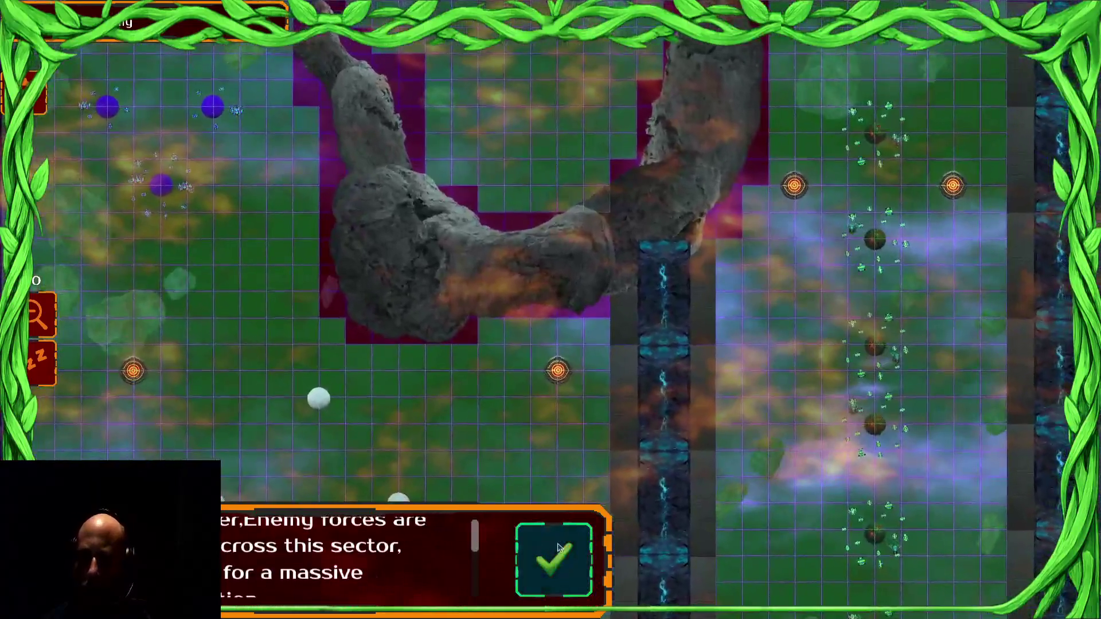
click(553, 559)
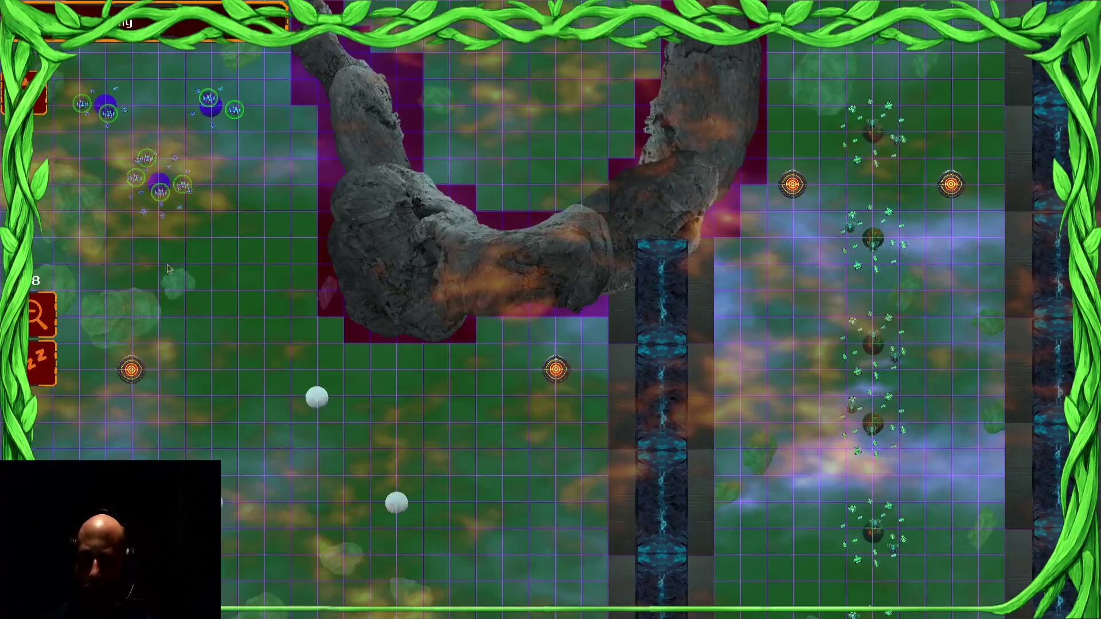
click(251, 202)
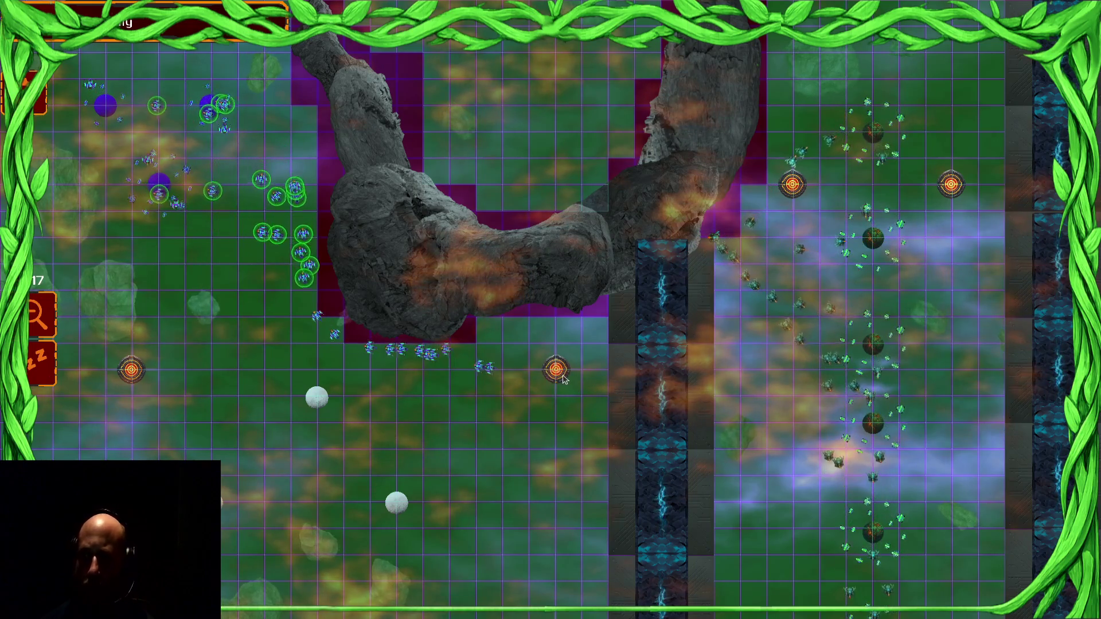
scroll(573, 385, up, 2)
key(s)
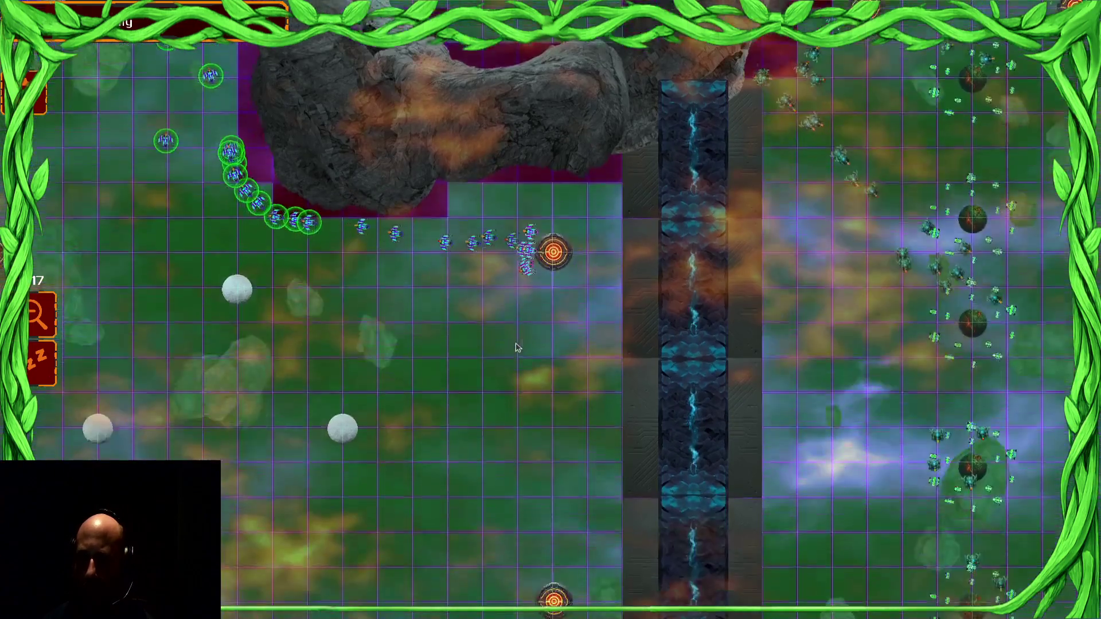
key(s)
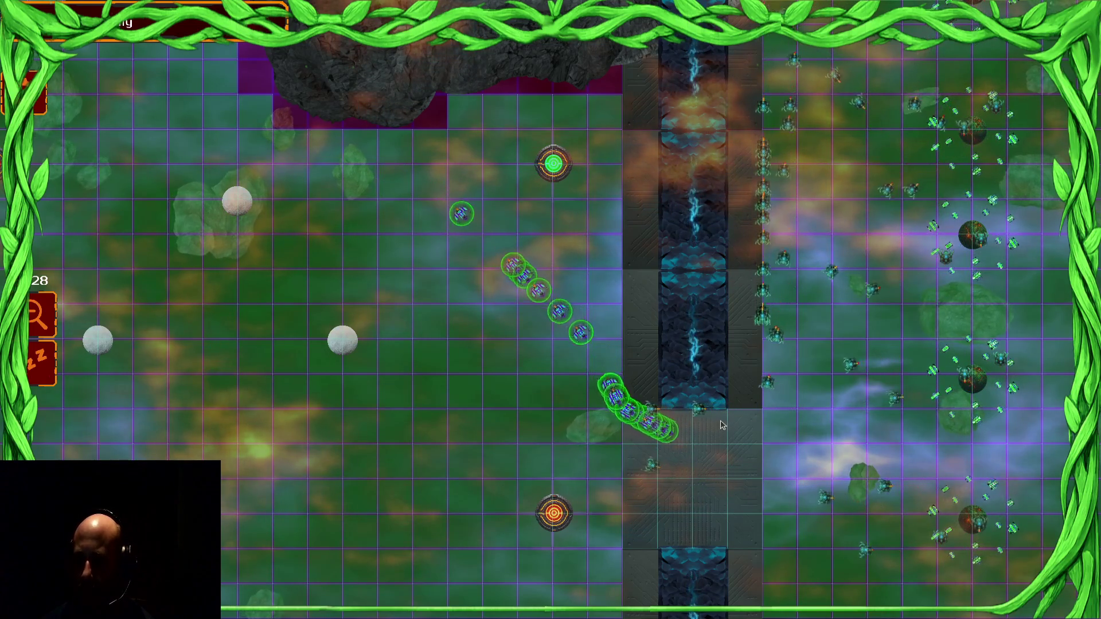
key(alt+F4)
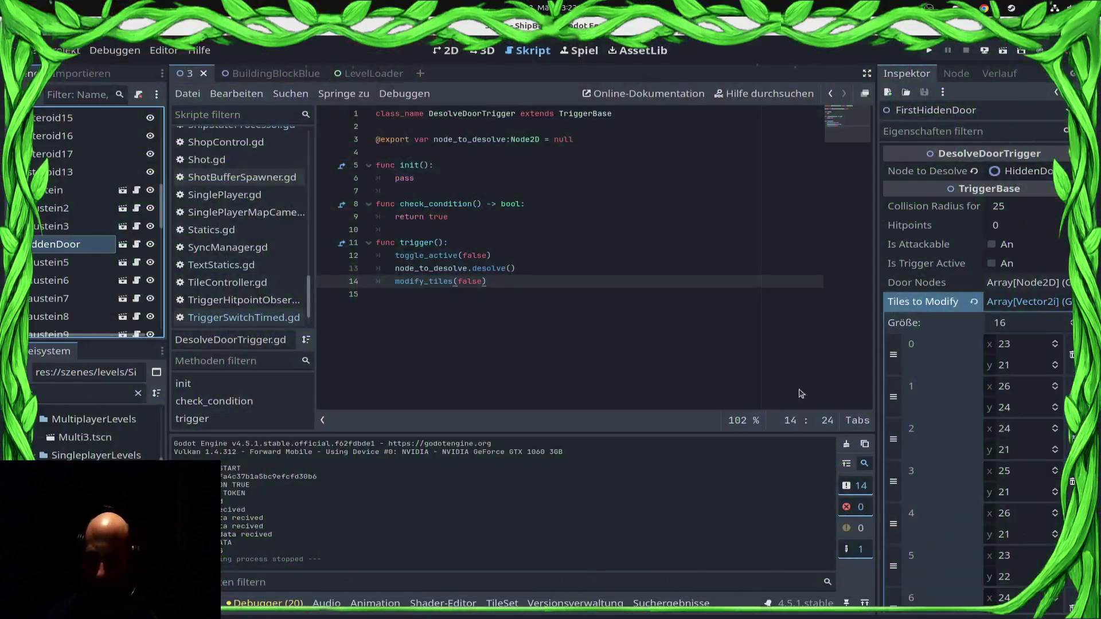
- Review the DesolveDoorTrigger script and save
click(446, 50)
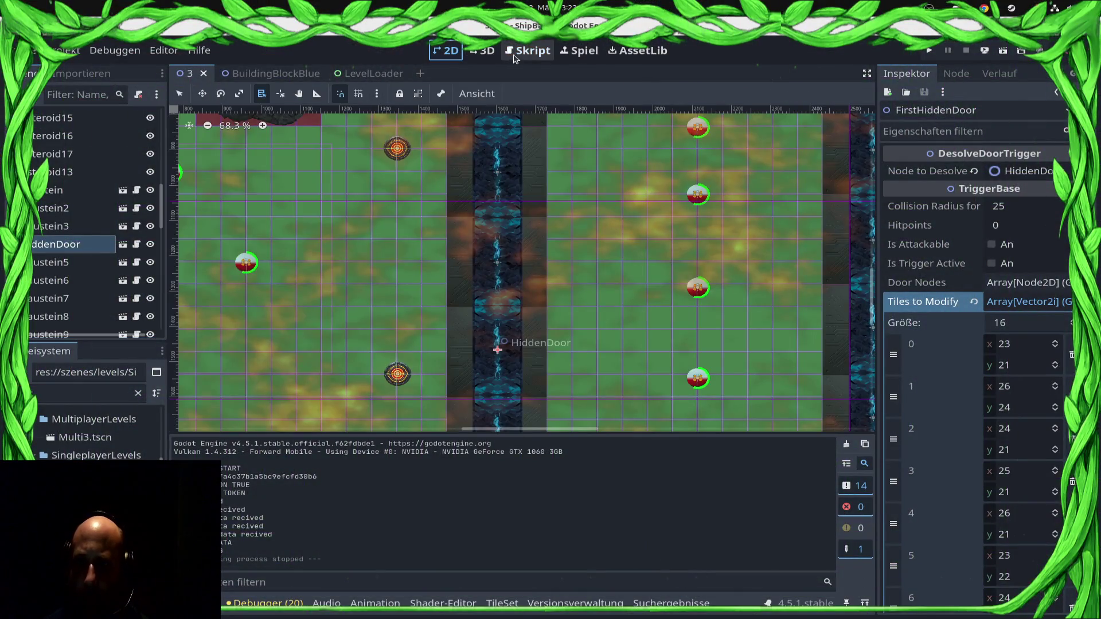
click(528, 50)
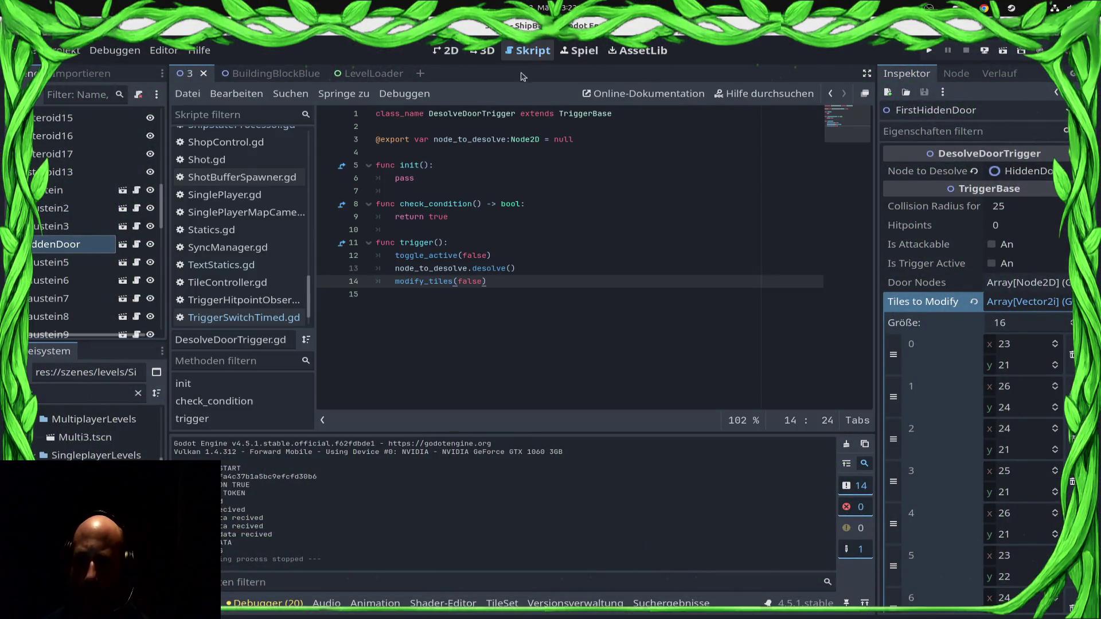
click(580, 141)
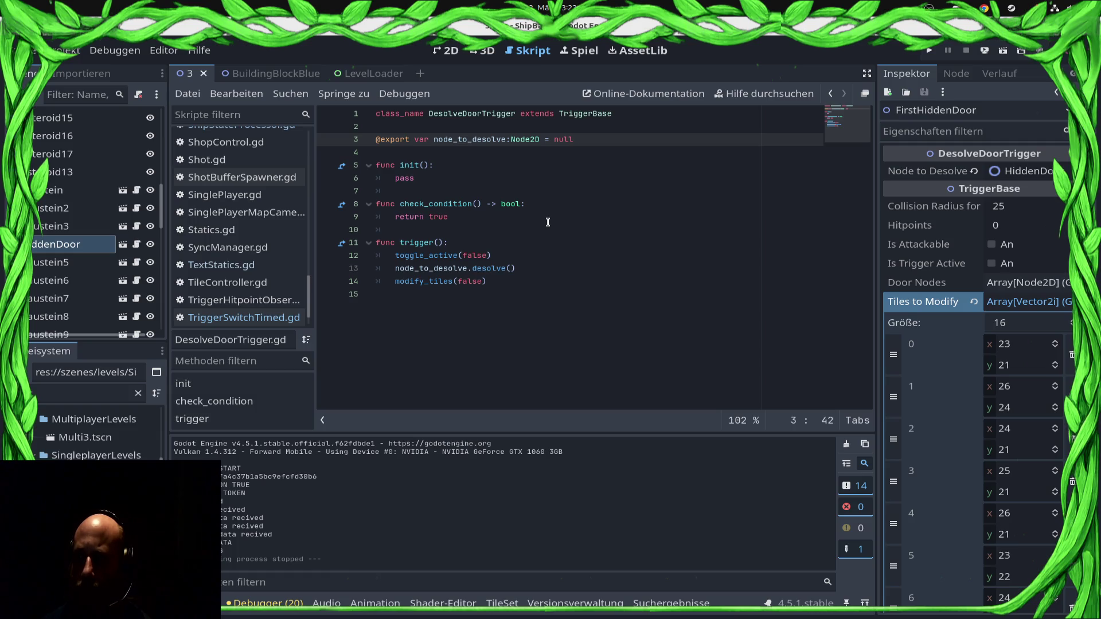
click(546, 291)
key(ctrl+s)
scroll(501, 163, down, 2)
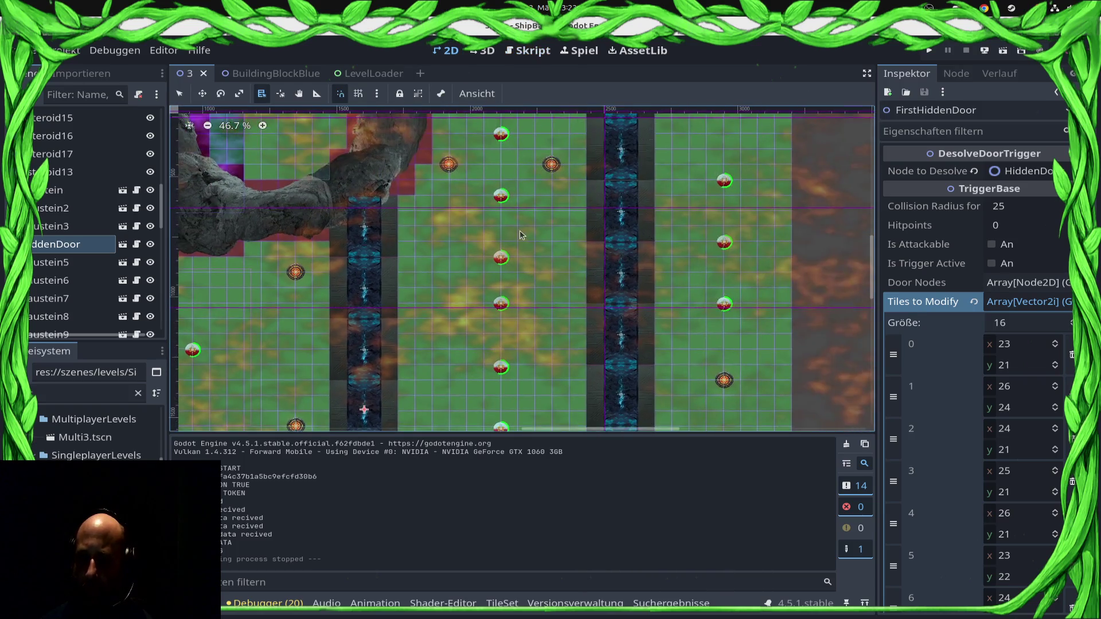
scroll(500, 164, up, 2)
- Turn off Can Spawn Ships for Planet7, Planet8 and Planet9
alt+right_click(498, 152)
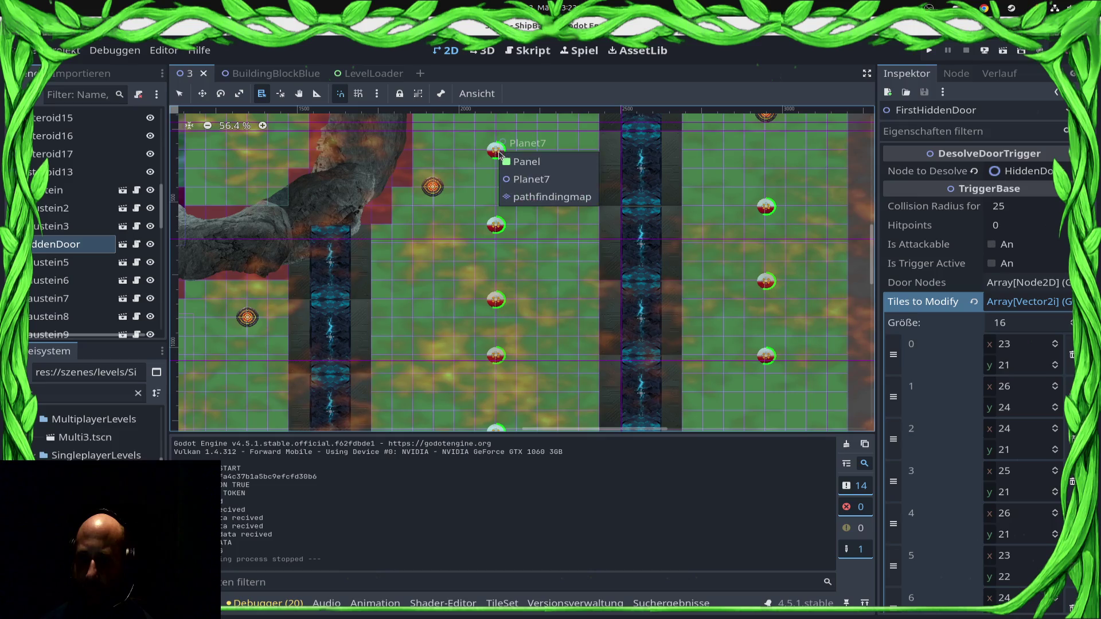
click(539, 183)
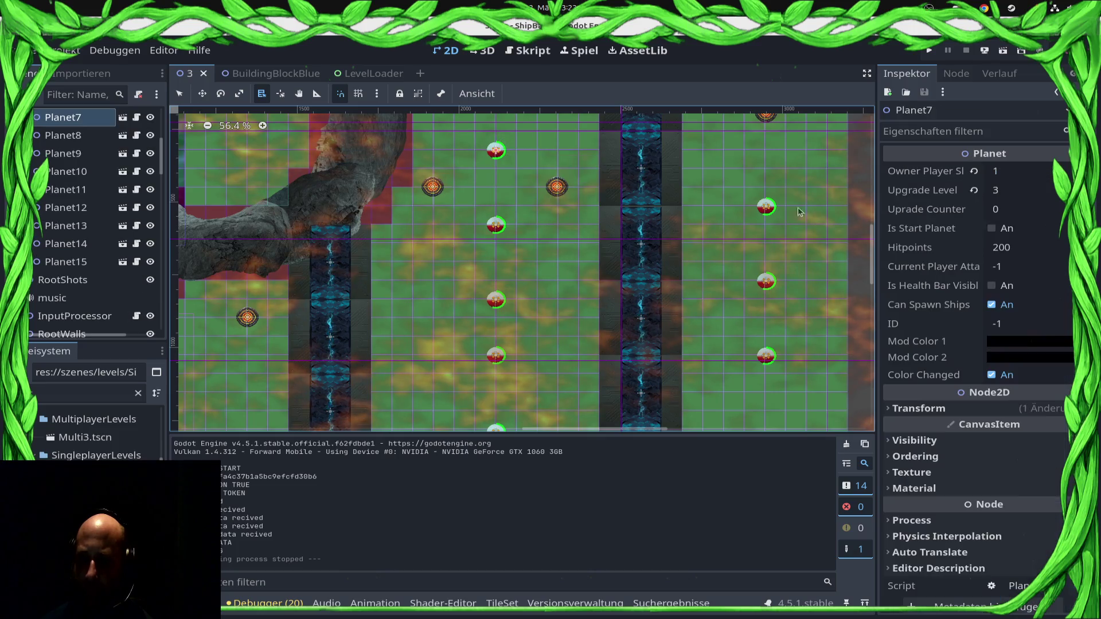
click(991, 305)
alt+right_click(508, 234)
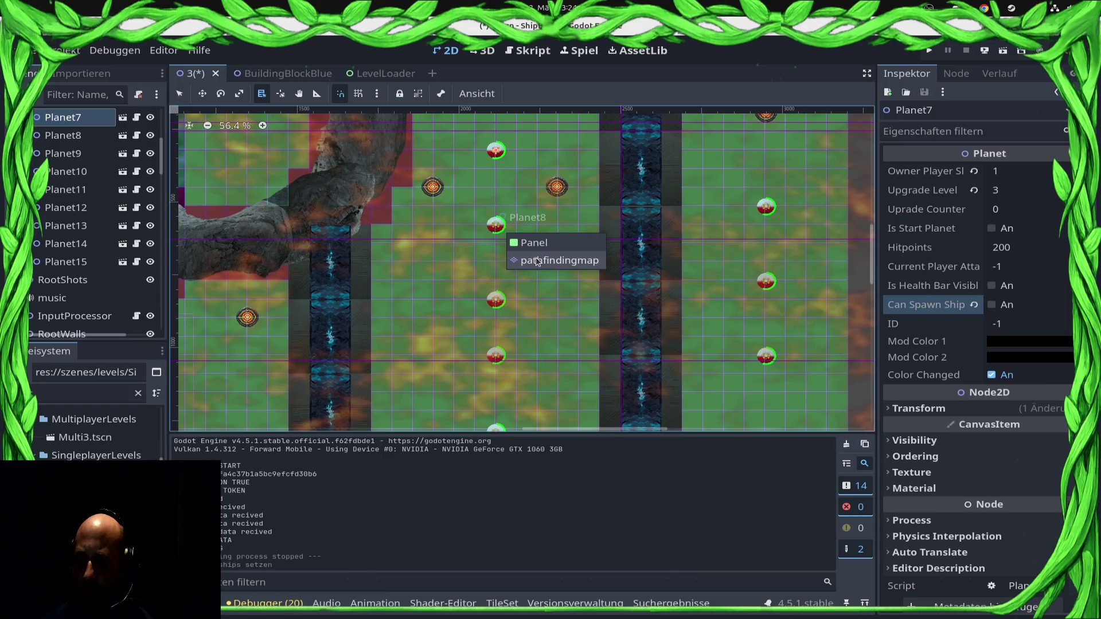
alt+right_click(498, 225)
click(533, 251)
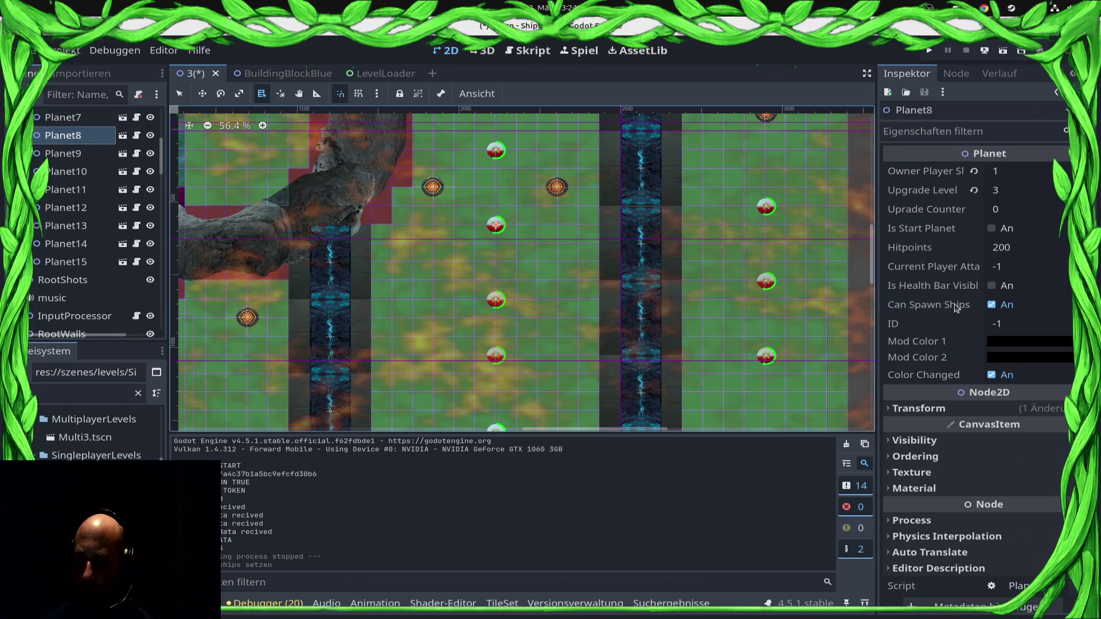
click(1002, 311)
alt+right_click(489, 305)
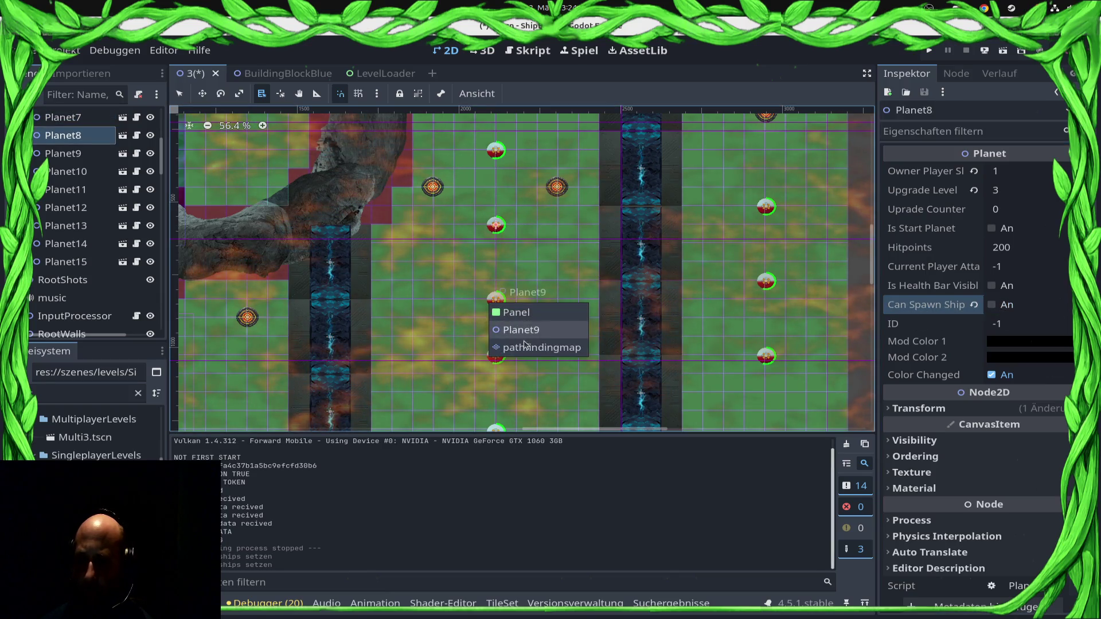
click(524, 329)
click(992, 305)
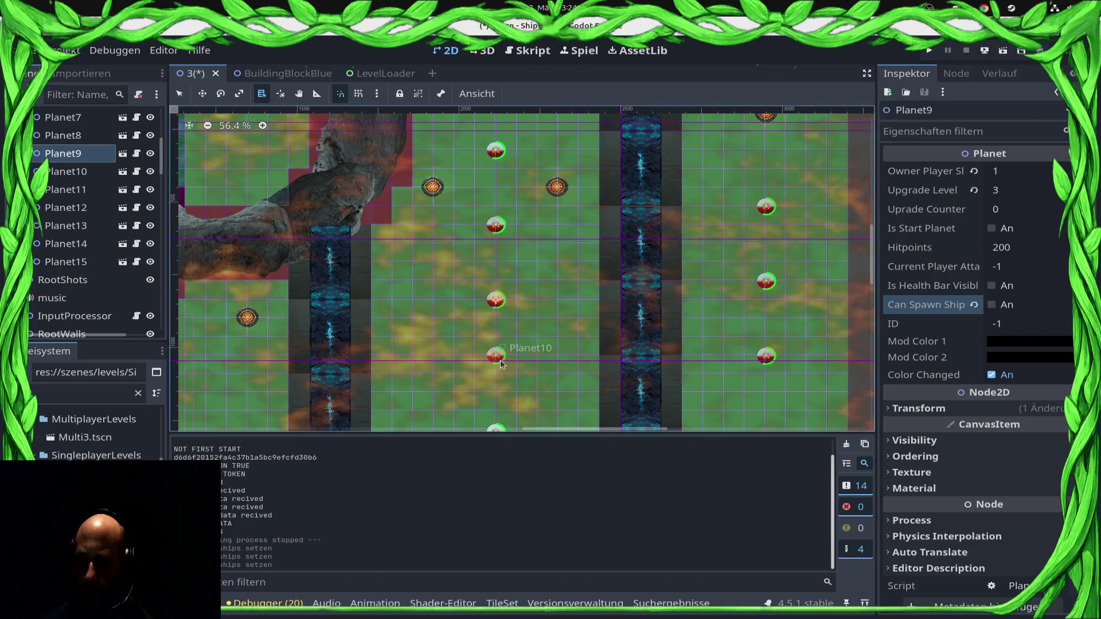
- Turn off Can Spawn Ships for Planet10, Planet11 and Planet12, then save the scene
alt+right_click(497, 356)
click(527, 381)
click(991, 304)
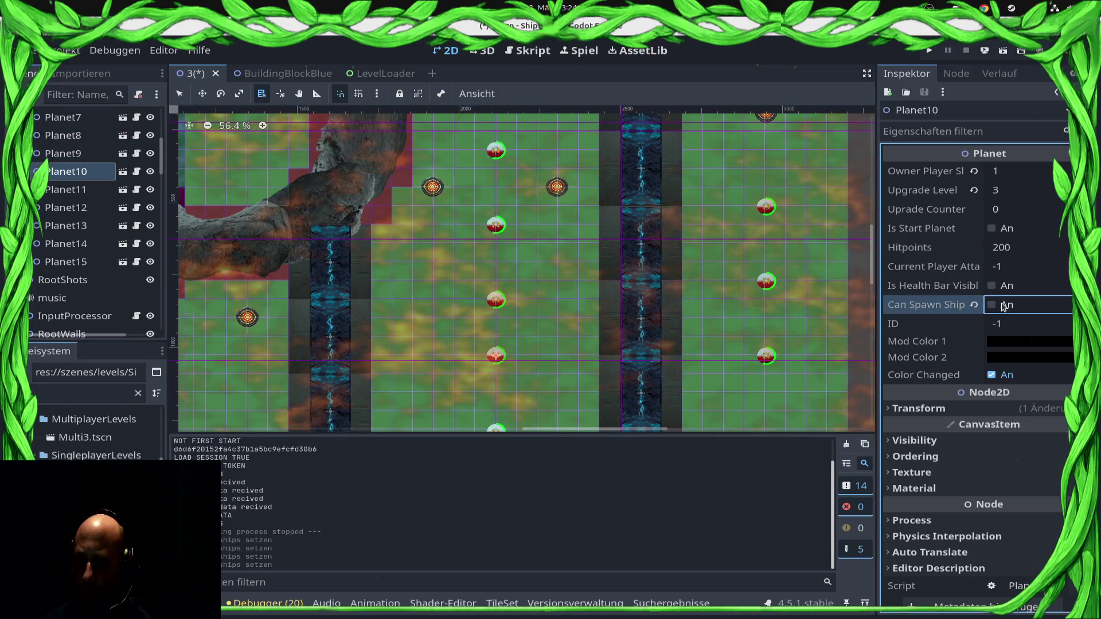
drag(583, 324, 582, 144)
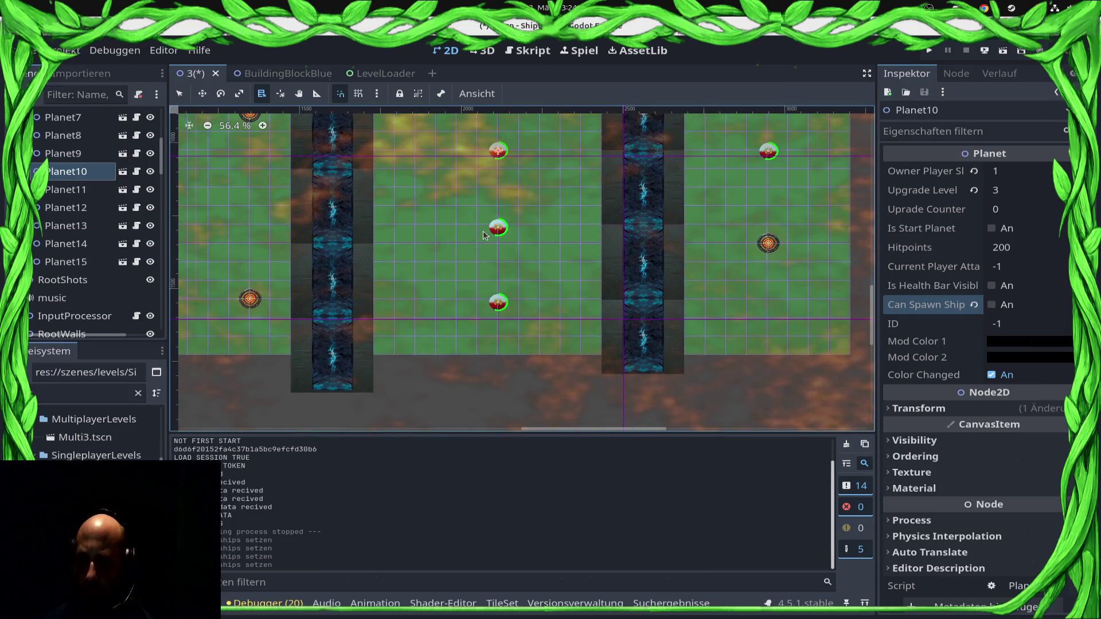
alt+right_click(507, 228)
click(538, 251)
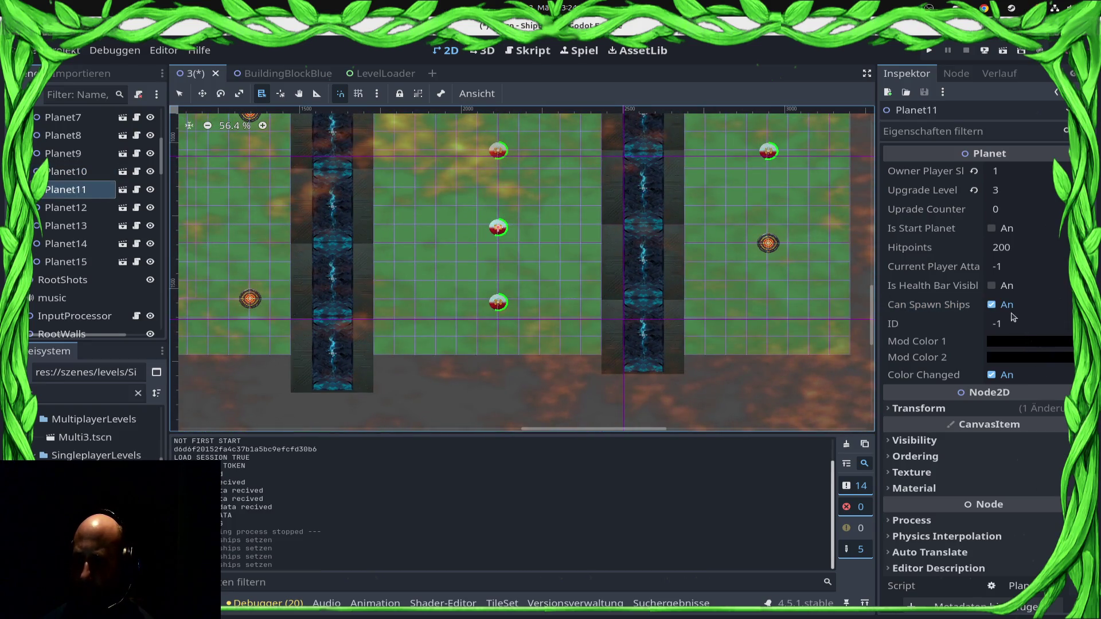
click(991, 305)
alt+right_click(500, 302)
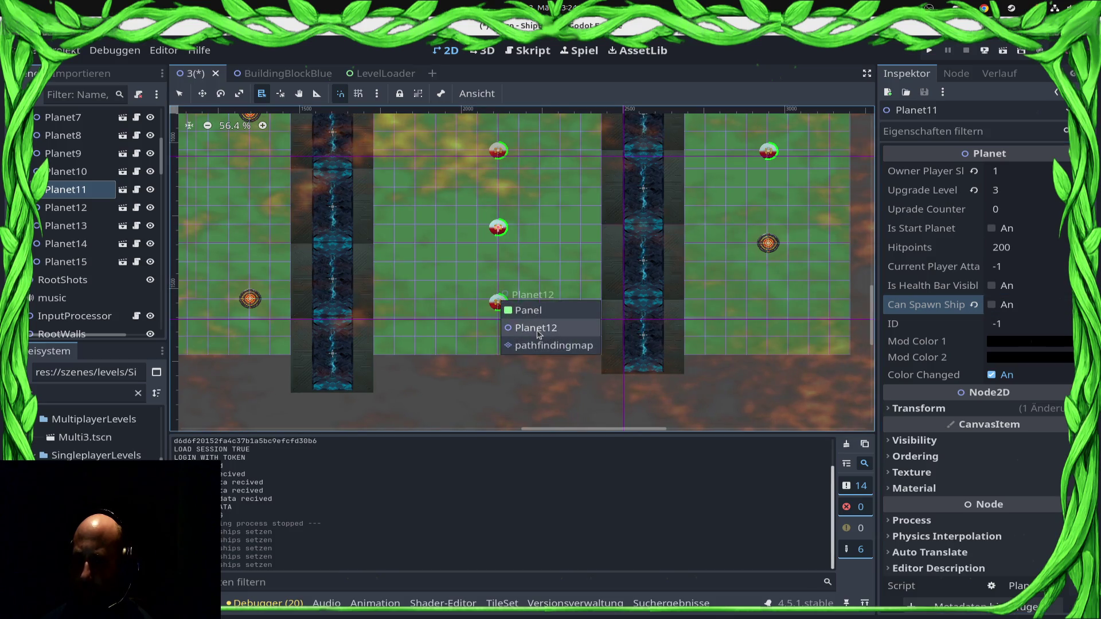
click(531, 327)
click(994, 319)
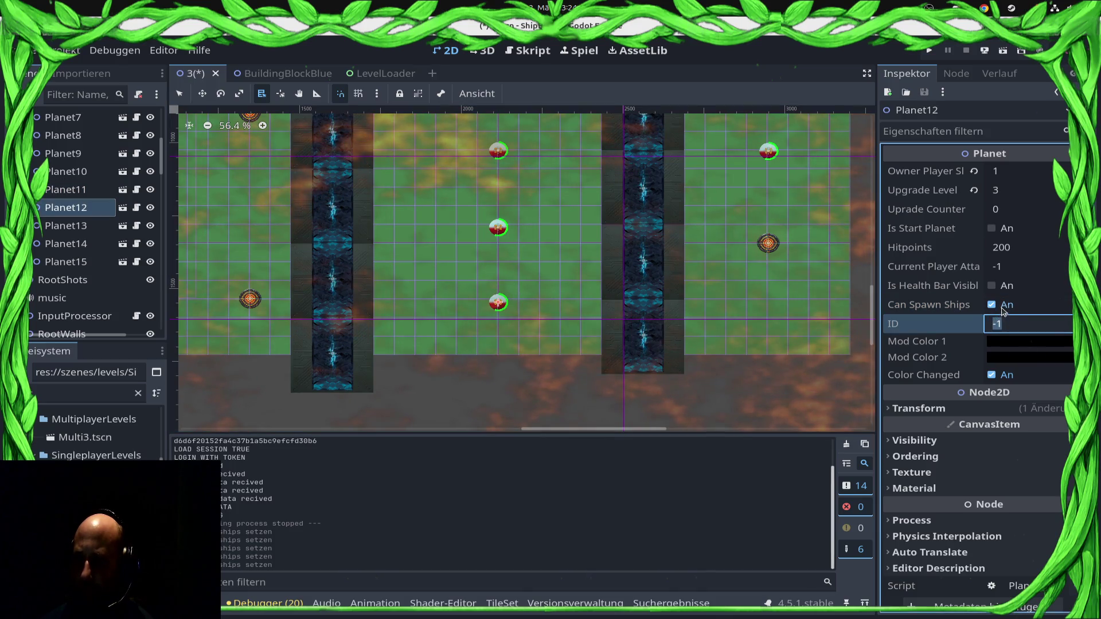
click(1003, 311)
scroll(516, 258, left, 3)
key(ctrl+s)
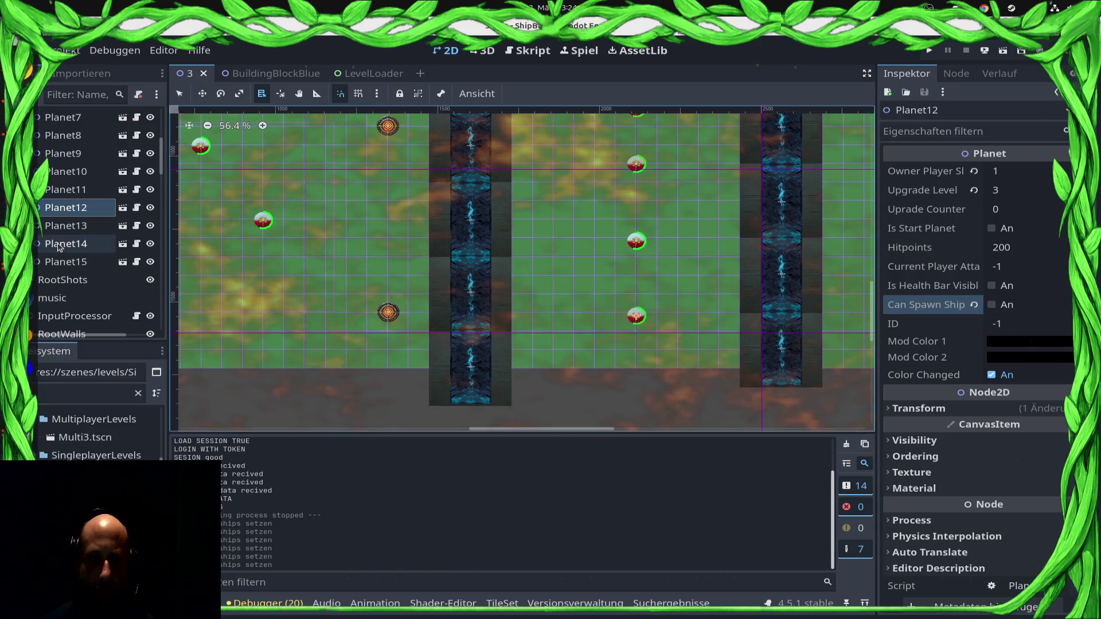
- Select the RootTrigger node and bring up its context menu
scroll(58, 247, down, 4)
click(31, 140)
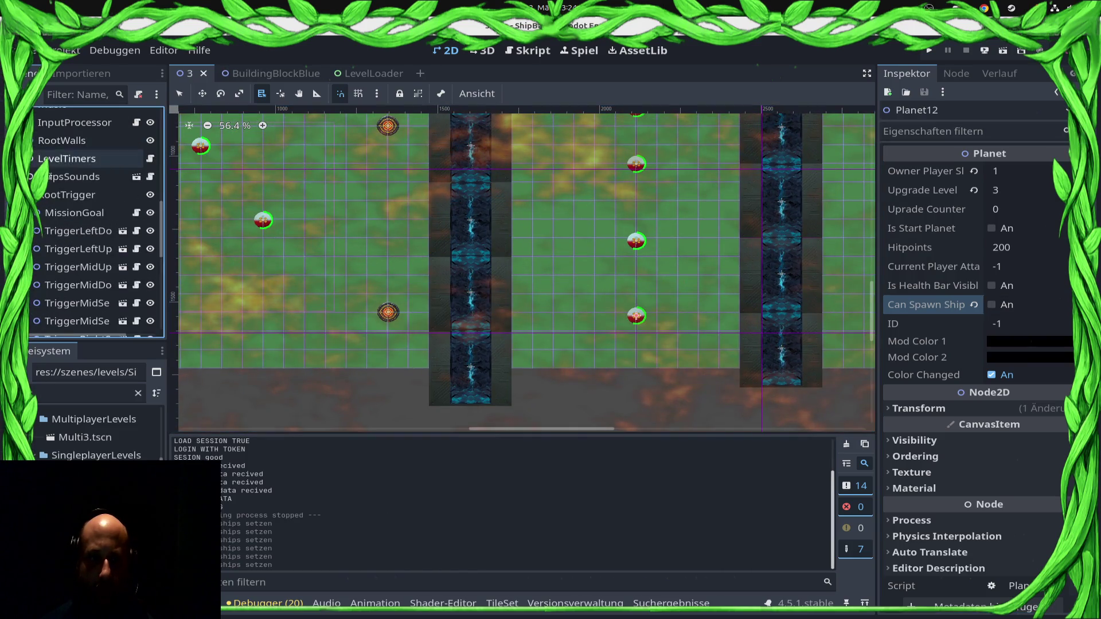
right_click(69, 196)
- Create a Node2D child under RootTrigger and name it SpawnPlanetInMiddelTrigger
key(Escape)
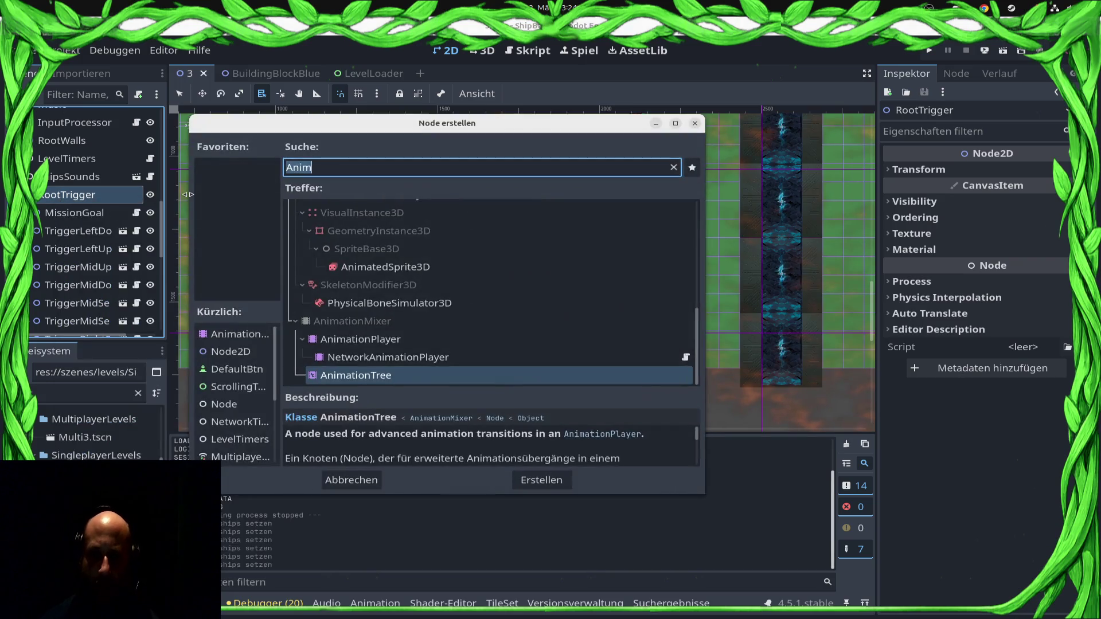
text(Bu)
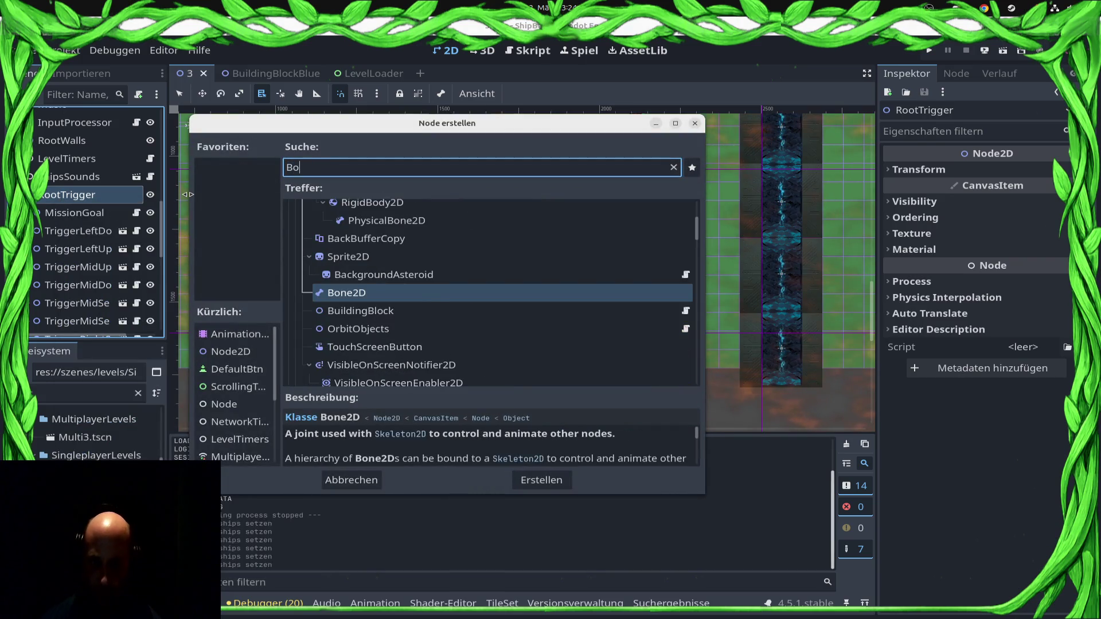
key(BackSpace)
key(BackSpace)
text(Node2D)
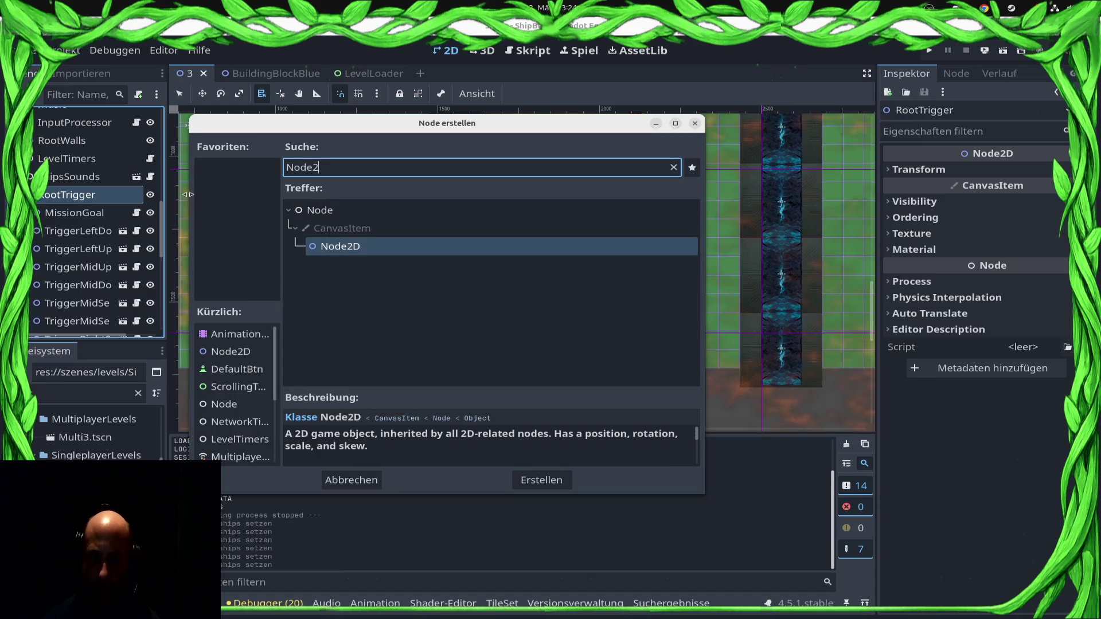
key(Return)
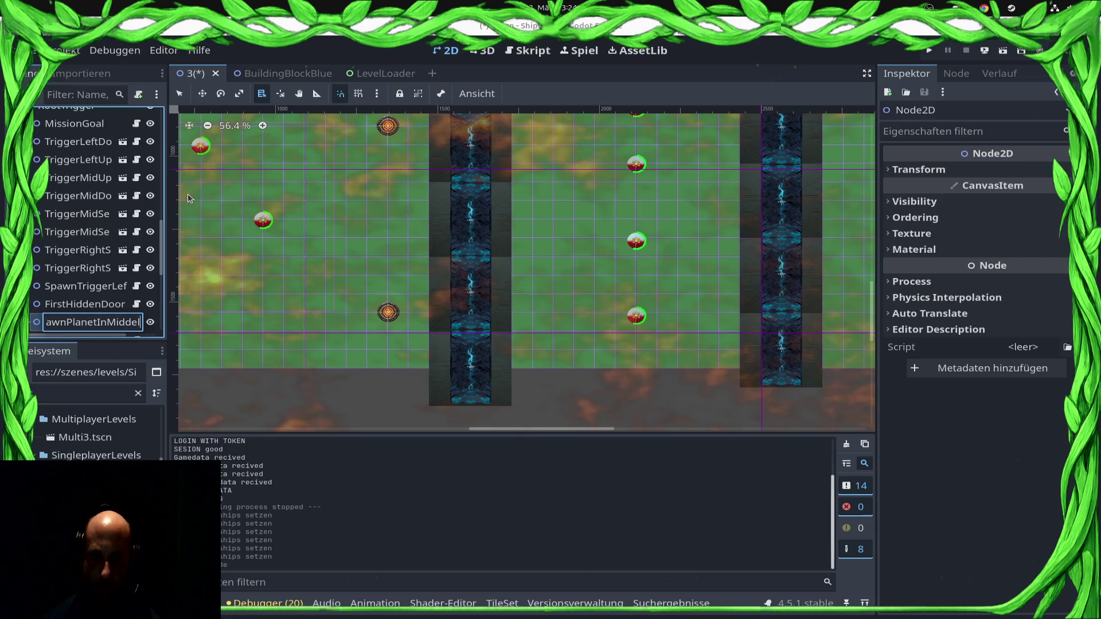
text(ger)
key(Return)
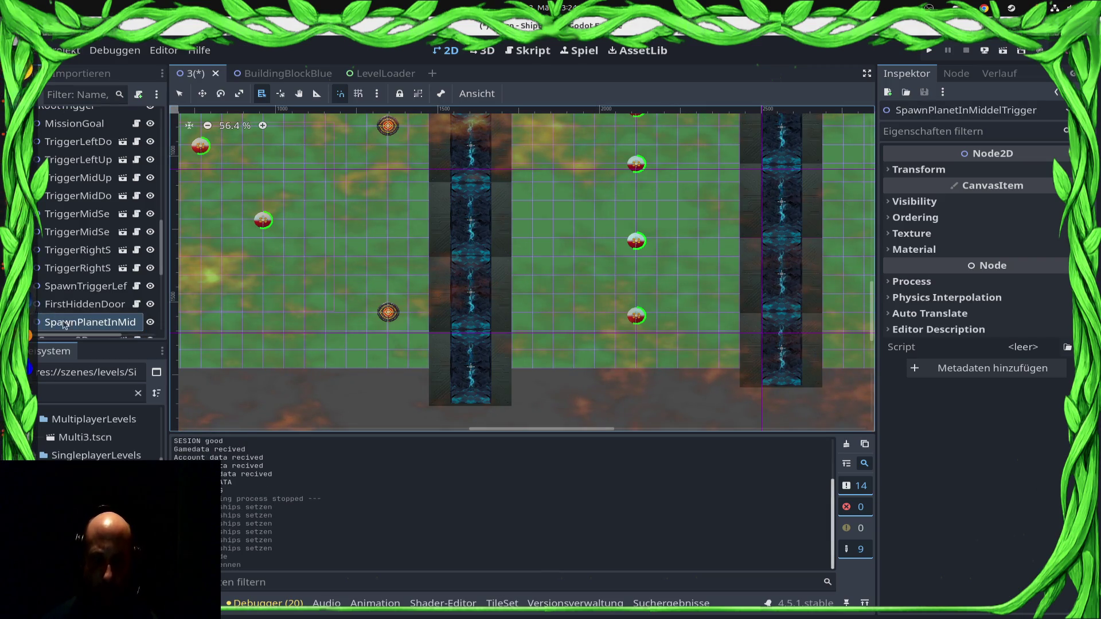
click(57, 388)
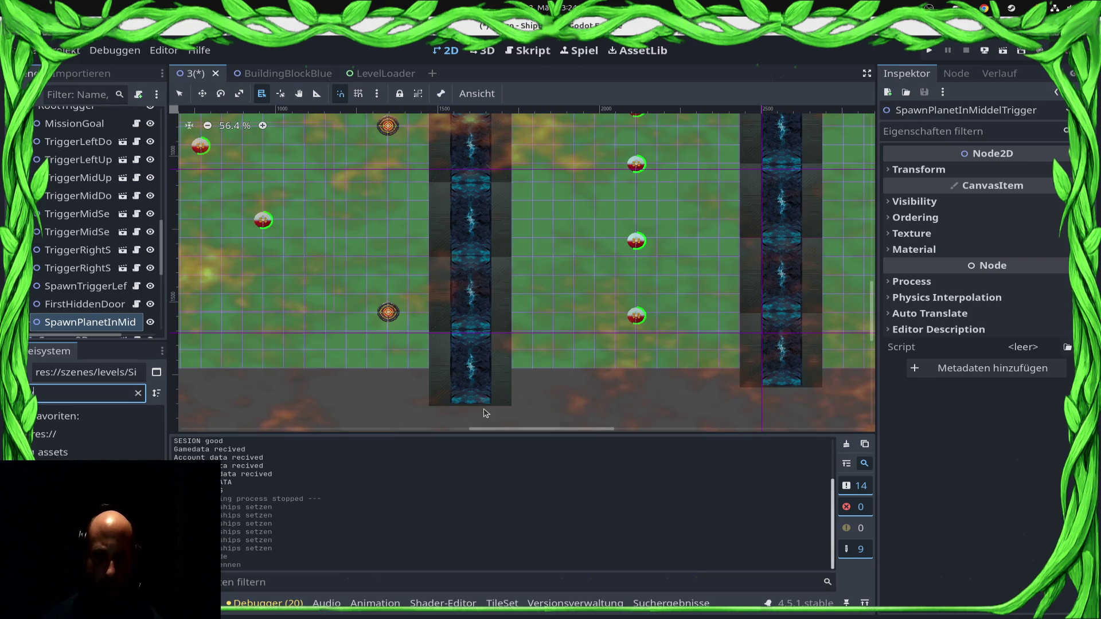
- Locate ActivatePlanetsAndSpawnShips.gd in FileSystem and drop it onto SpawnPlanetInMiddelTrigger
key(BackSpace)
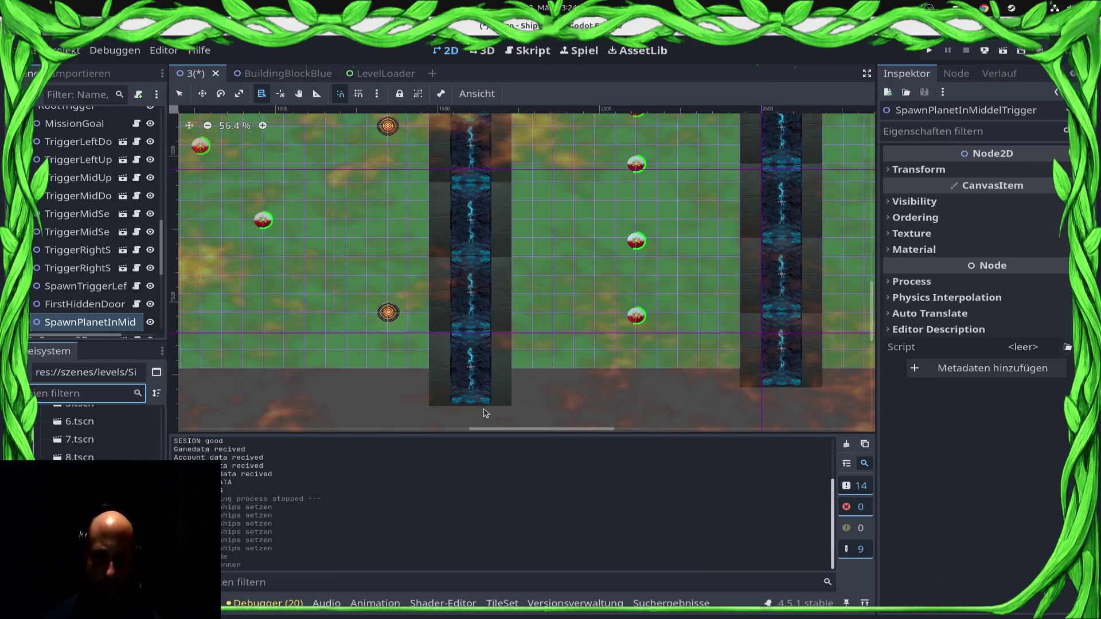
text(spawn)
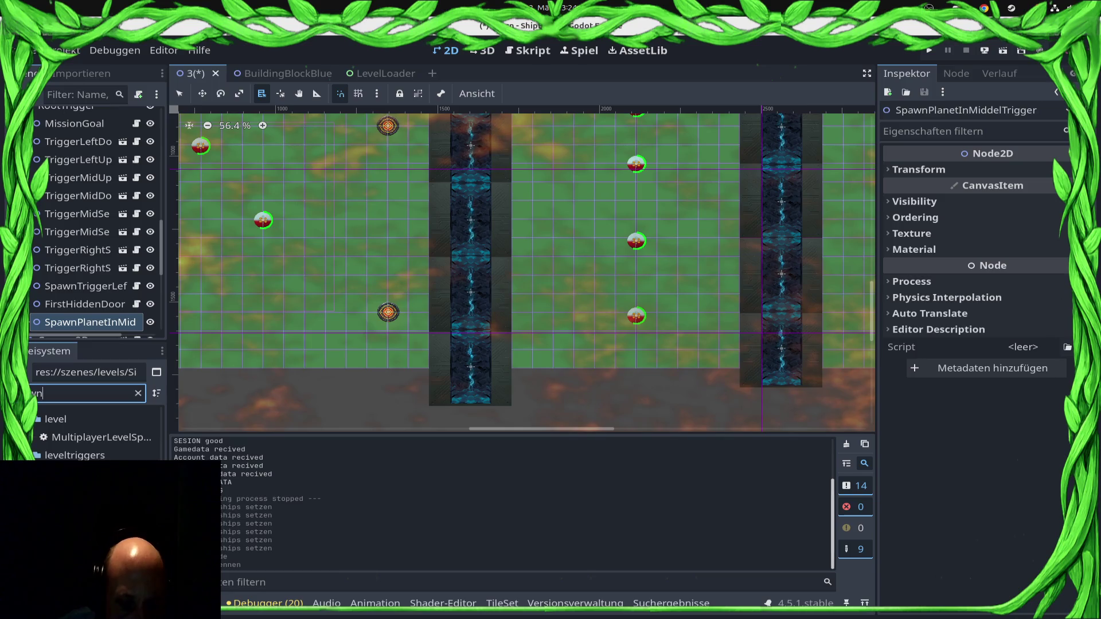
click(138, 394)
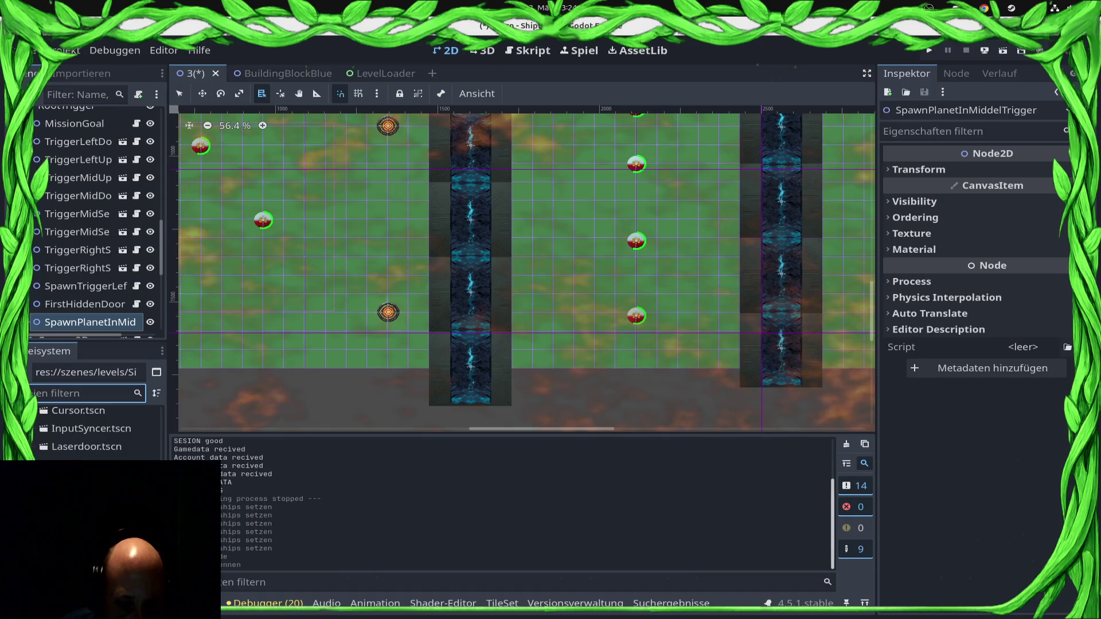
scroll(97, 430, down, 5)
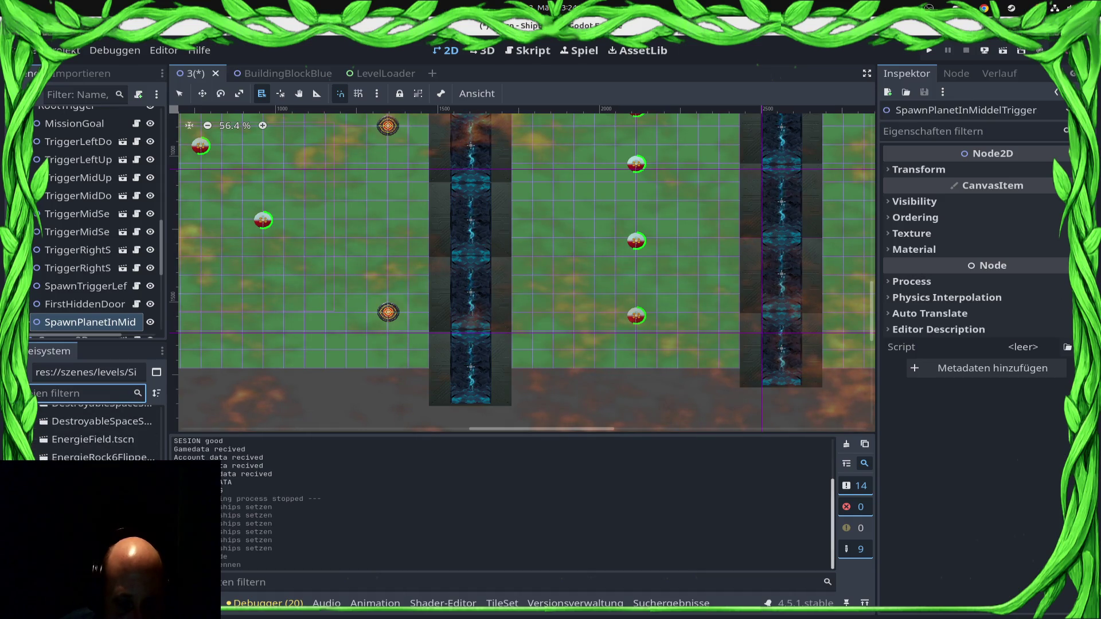
scroll(97, 430, down, 6)
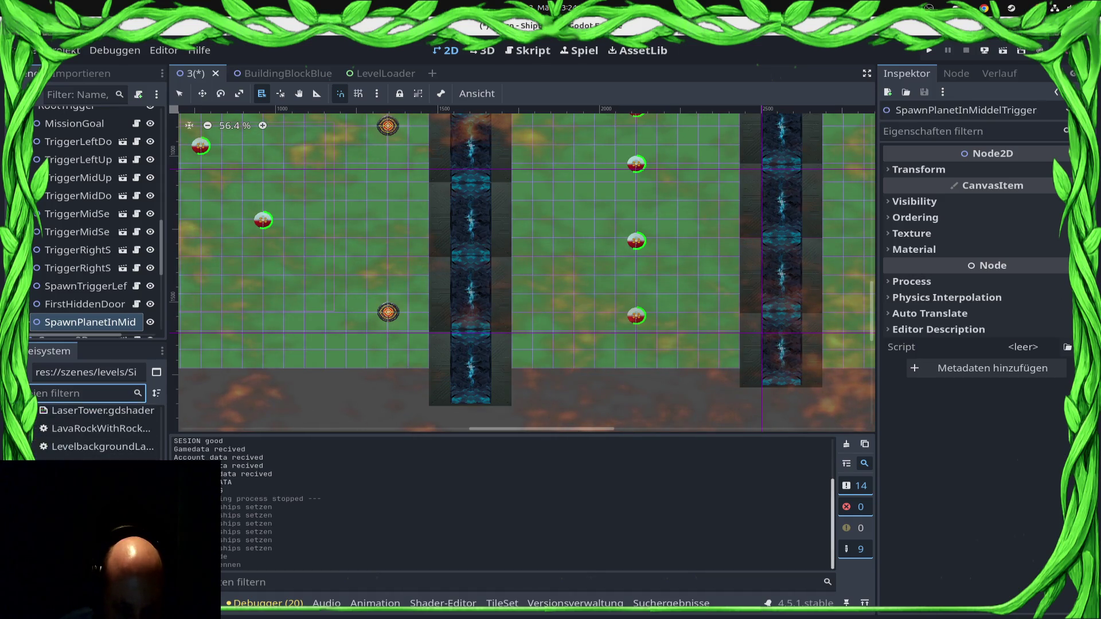
scroll(97, 430, down, 10)
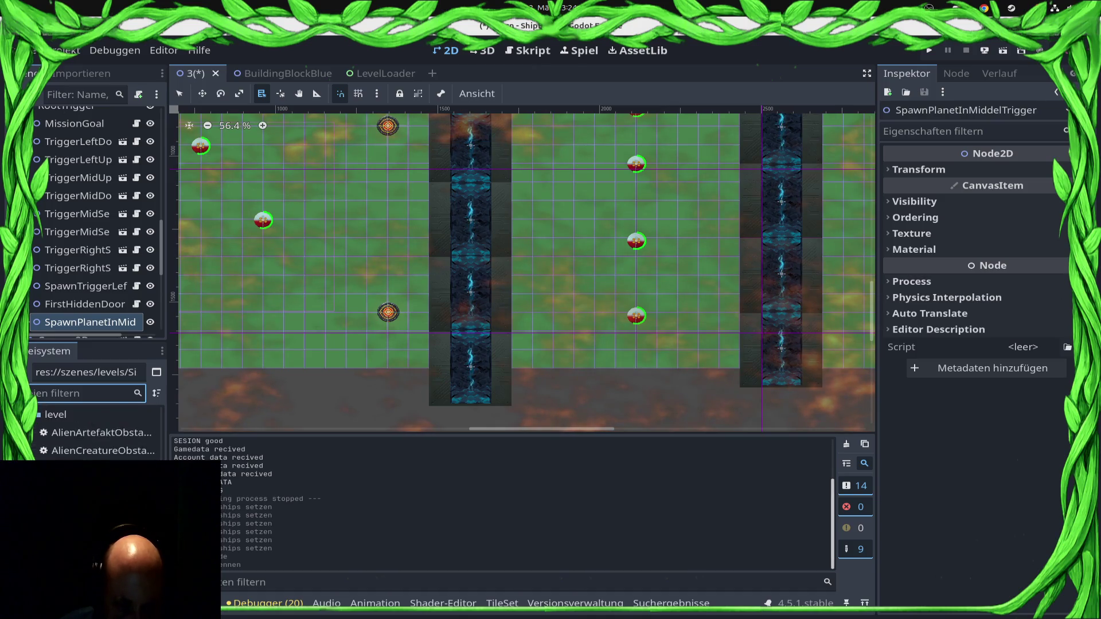
scroll(97, 430, down, 3)
scroll(97, 430, down, 3)
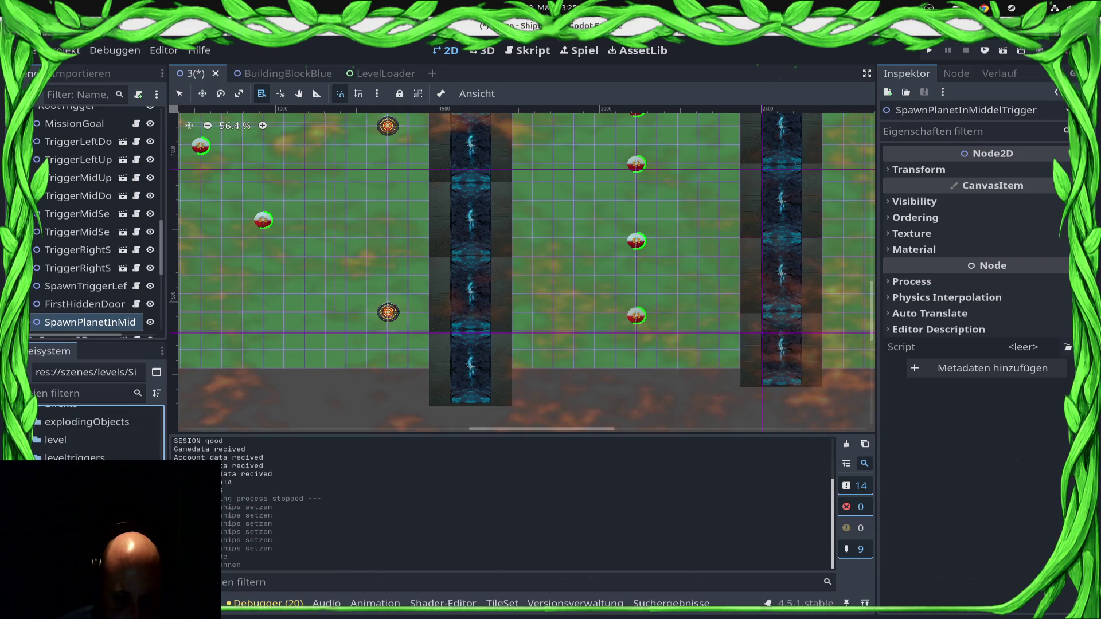
drag(168, 338, 227, 339)
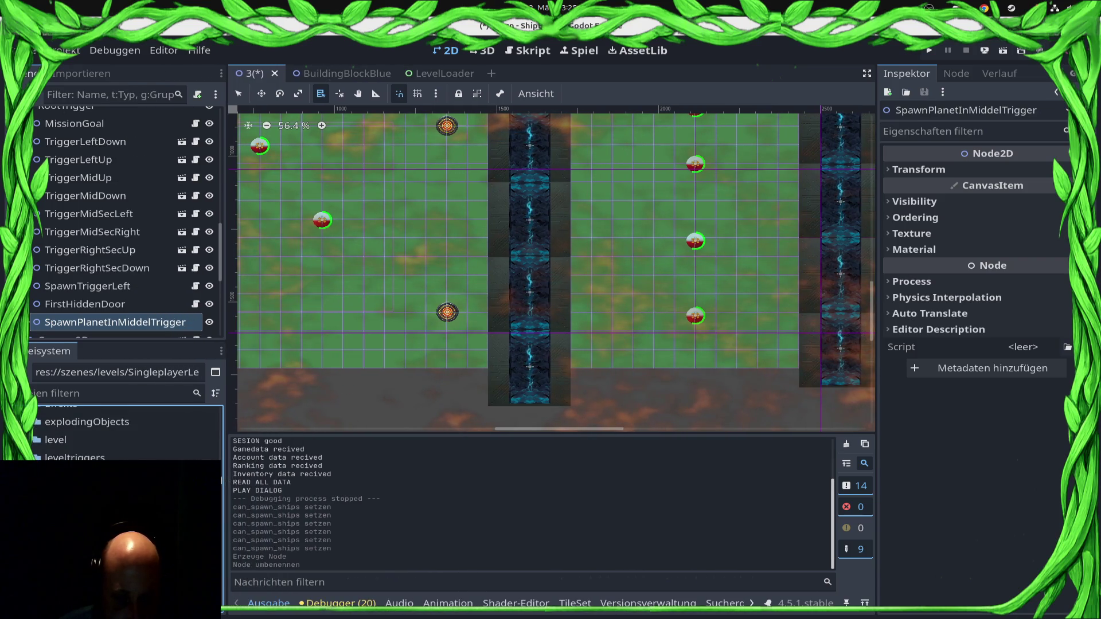
mouse_move(86, 476)
mouse_down()
mouse_move(86, 459)
mouse_move(264, 312)
mouse_move(118, 295)
mouse_move(139, 305)
mouse_up()
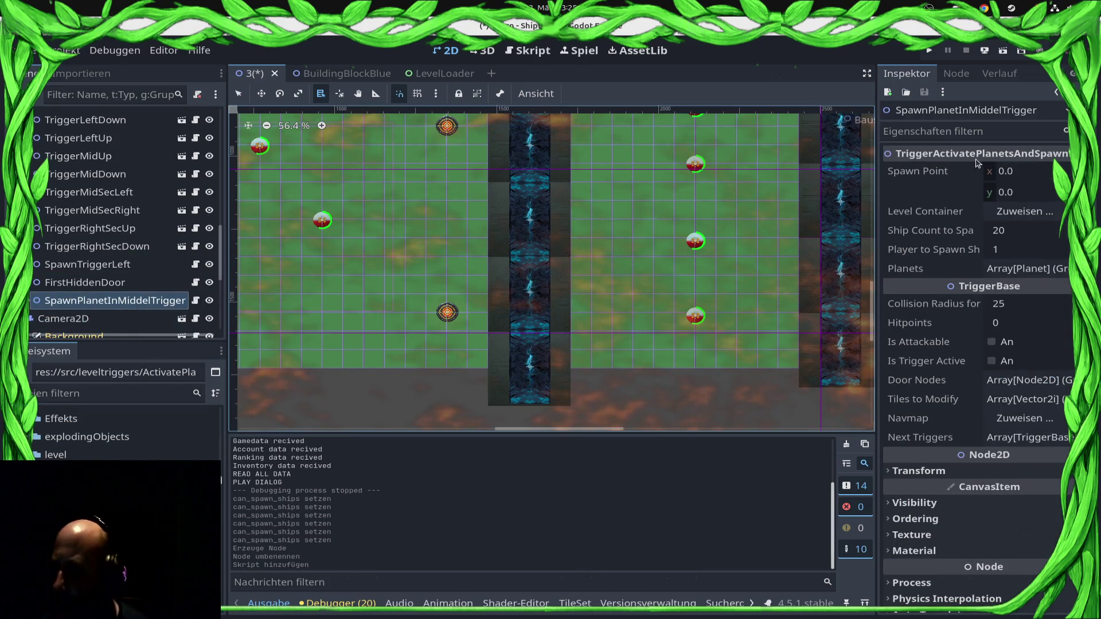
- Measure with guides and set the spawn trigger's Spawn Point to x 2140, y 150
scroll(542, 161, down, 2)
scroll(542, 161, up, 5)
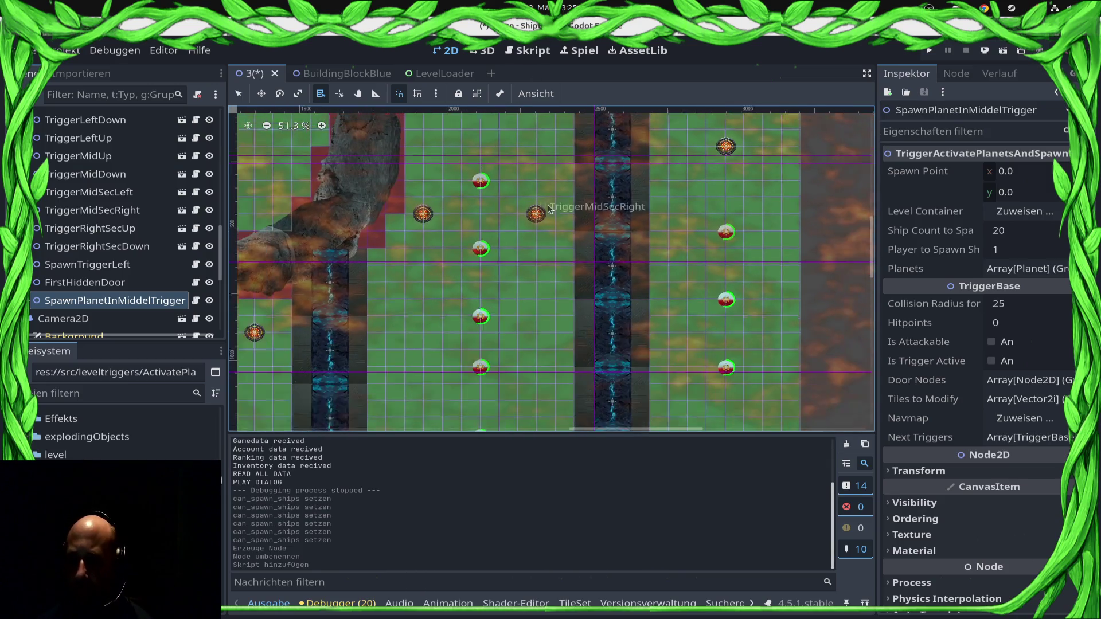
scroll(541, 161, down, 3)
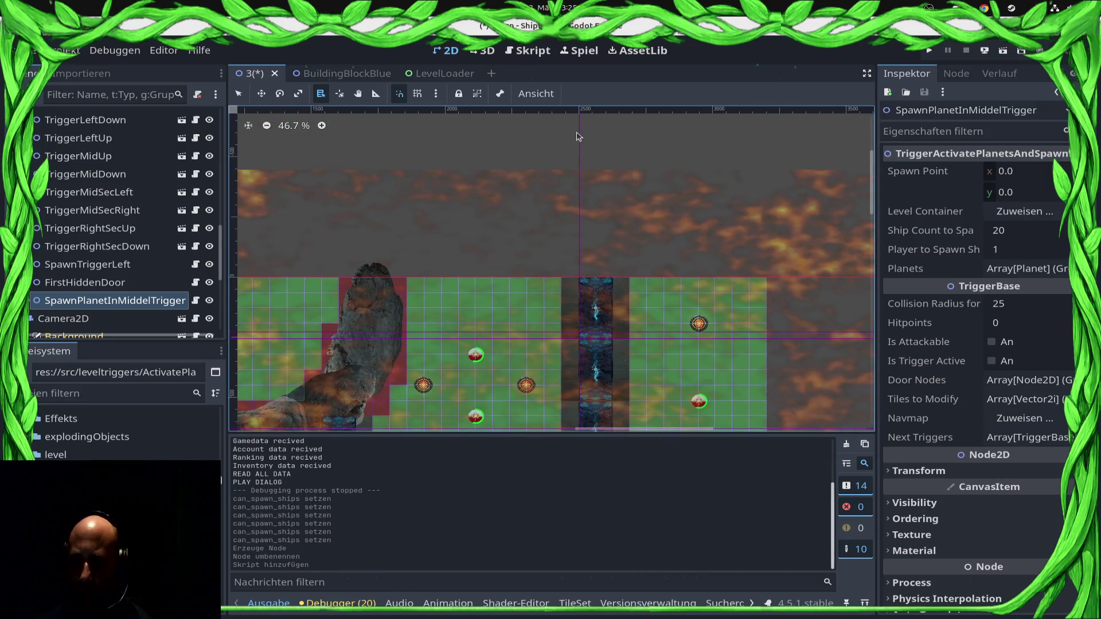
drag(575, 107, 484, 120)
click(1045, 179)
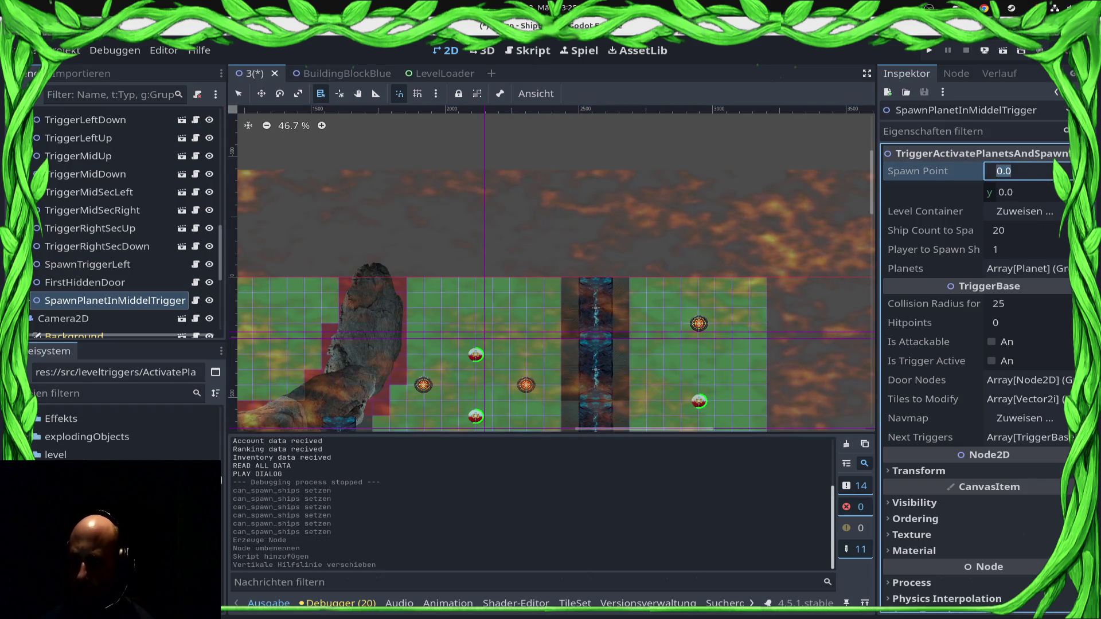
text(40)
key(Return)
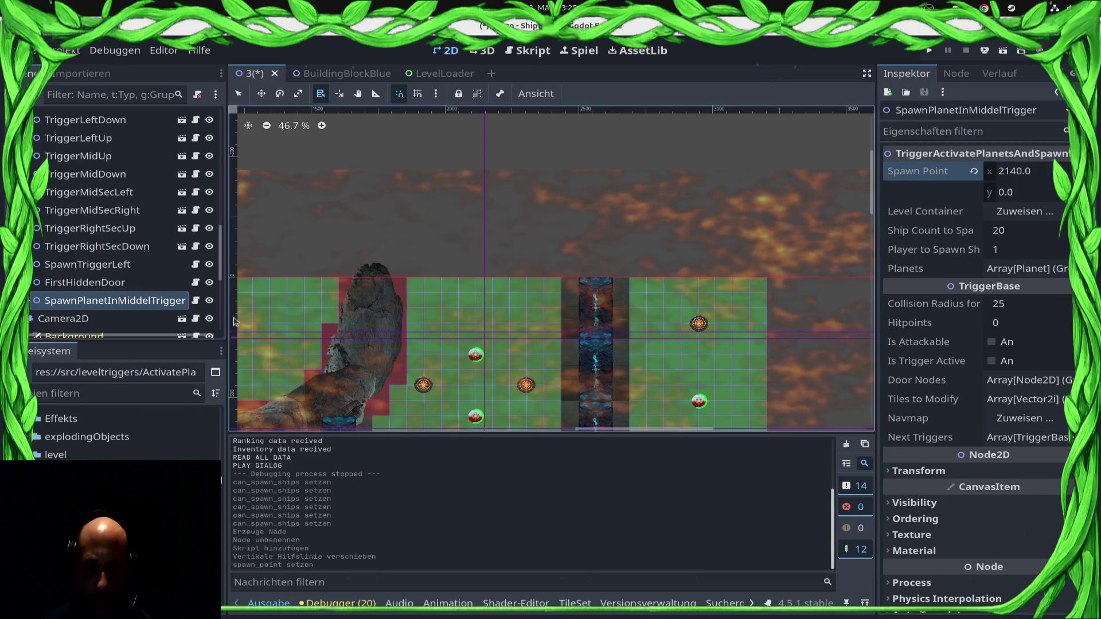
drag(344, 112, 235, 315)
click(1038, 190)
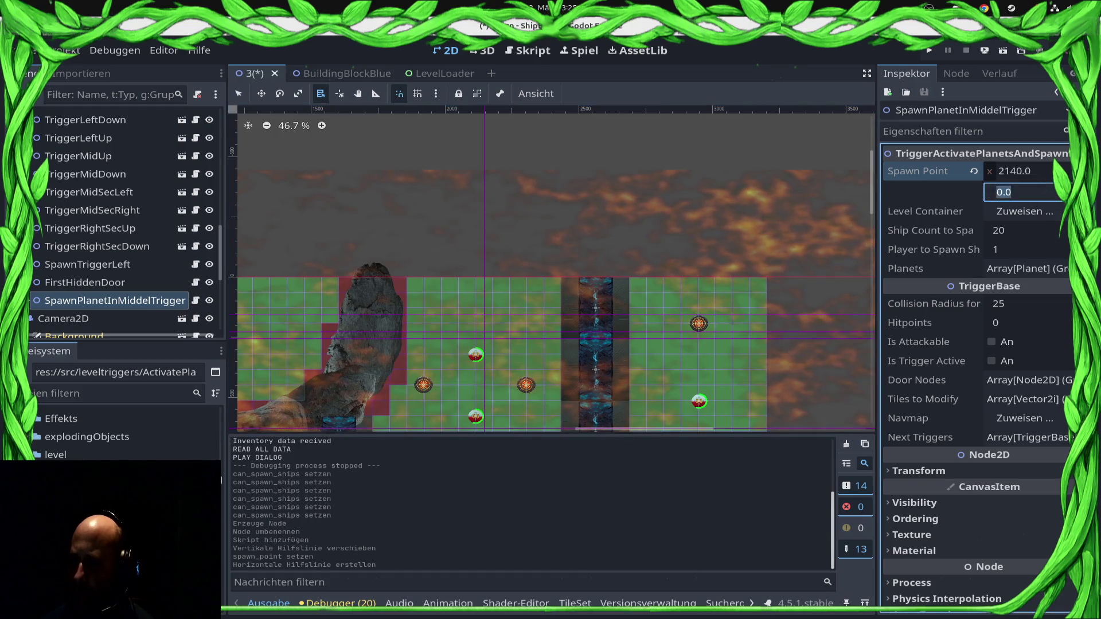
text(560)
key(Return)
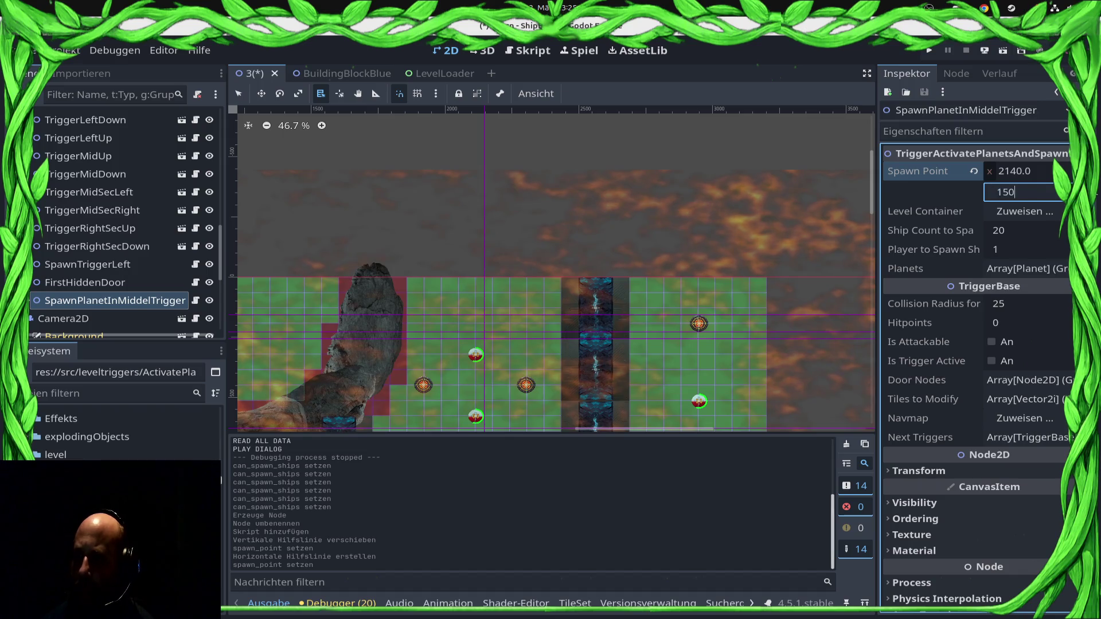
key(Return)
- Assign LevelContainer as the Level Container and set Ship Count to 100
click(1024, 211)
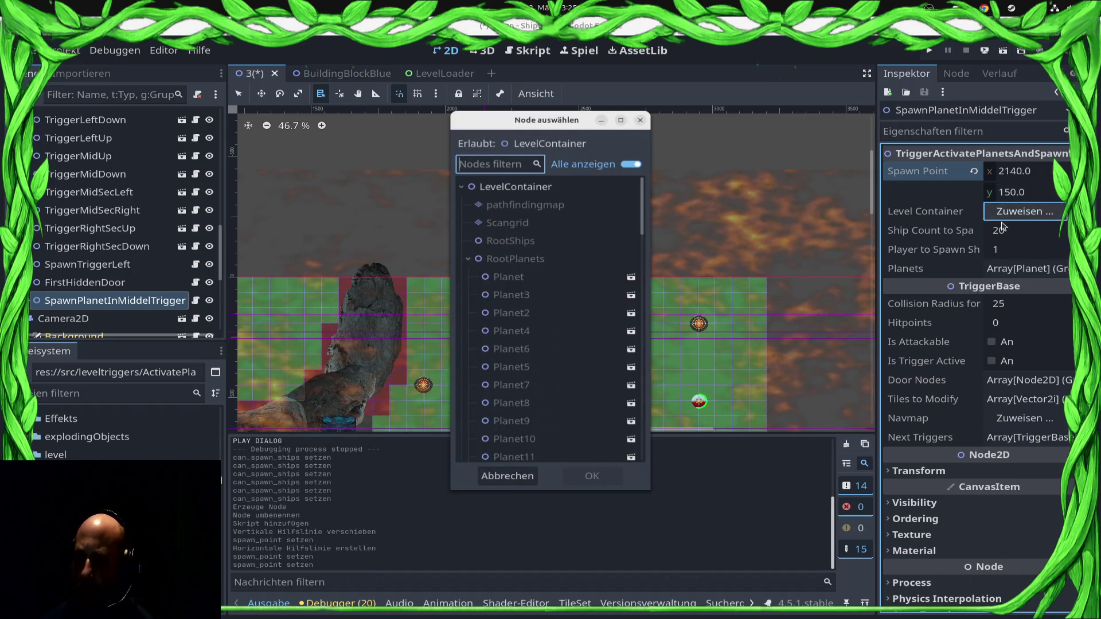
double_click(518, 187)
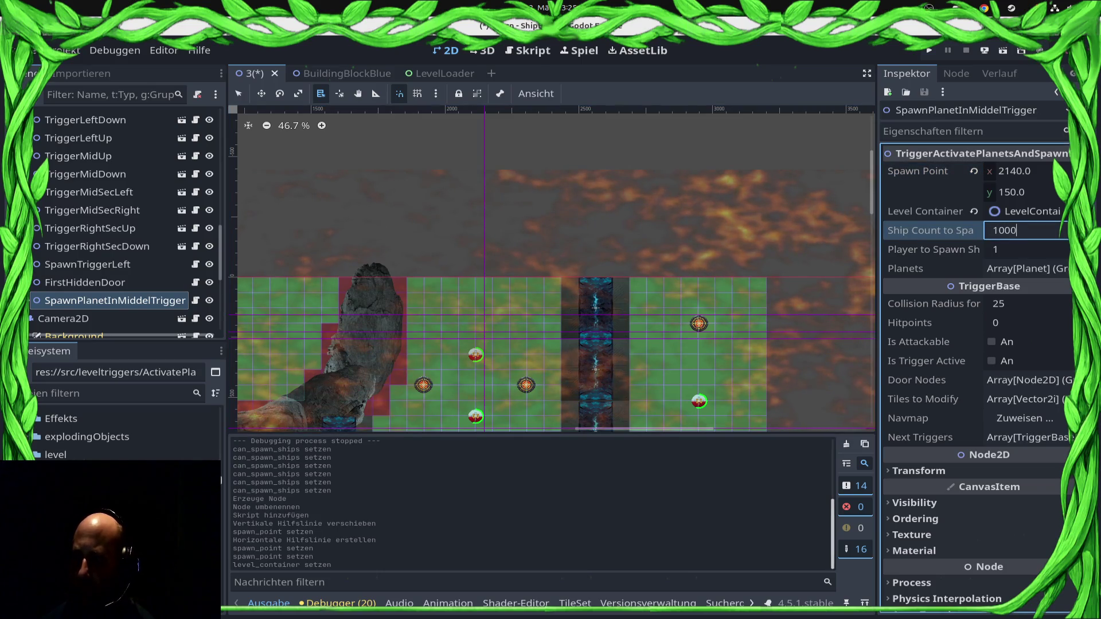
key(Return)
click(1037, 232)
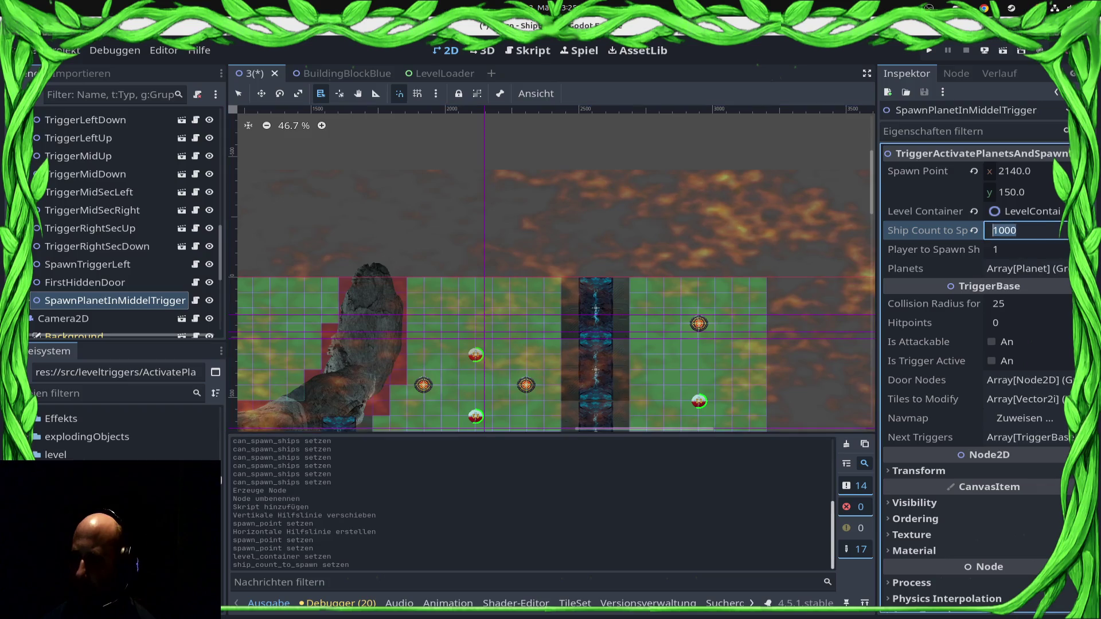
key(Return)
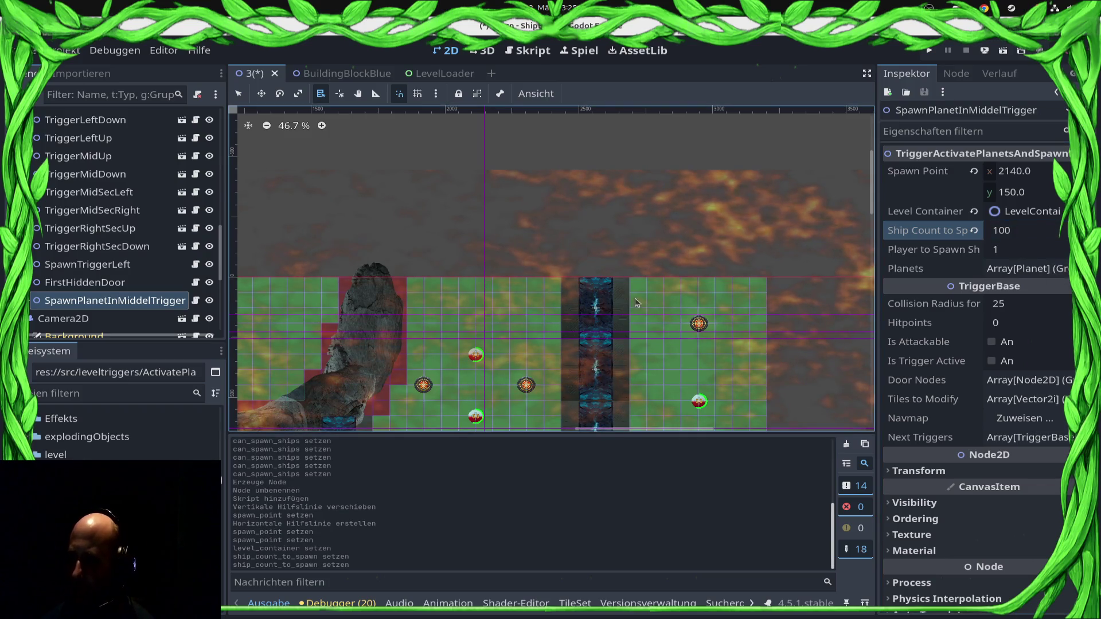
scroll(615, 336, down, 5)
scroll(607, 286, up, 4)
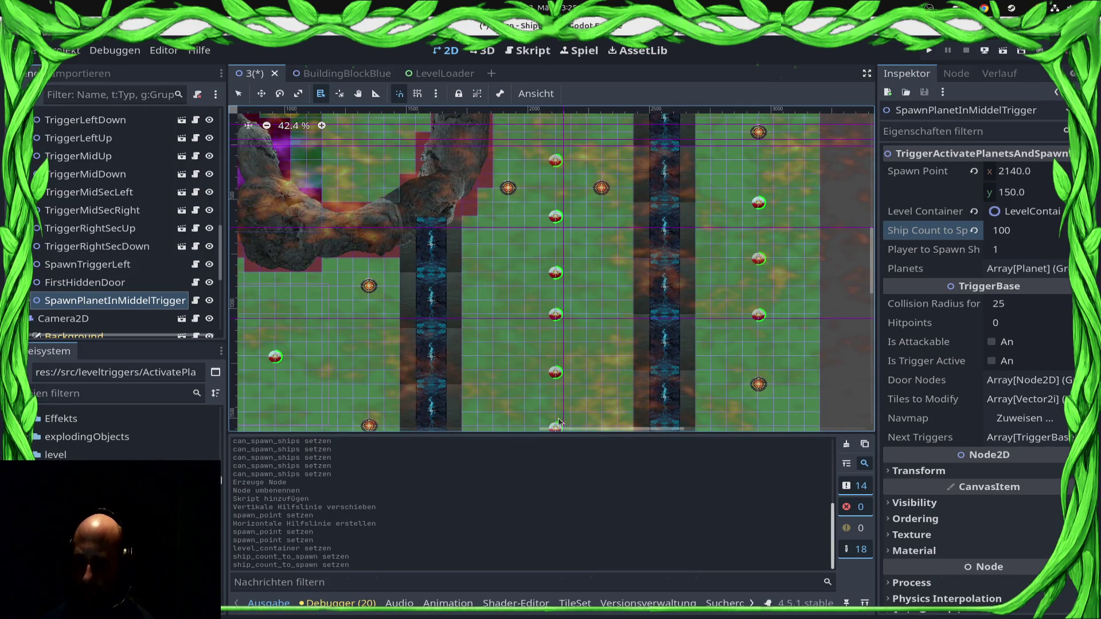
- Select the planet nodes Planet8 through Planet12 in the Scene tree
scroll(592, 417, down, 2)
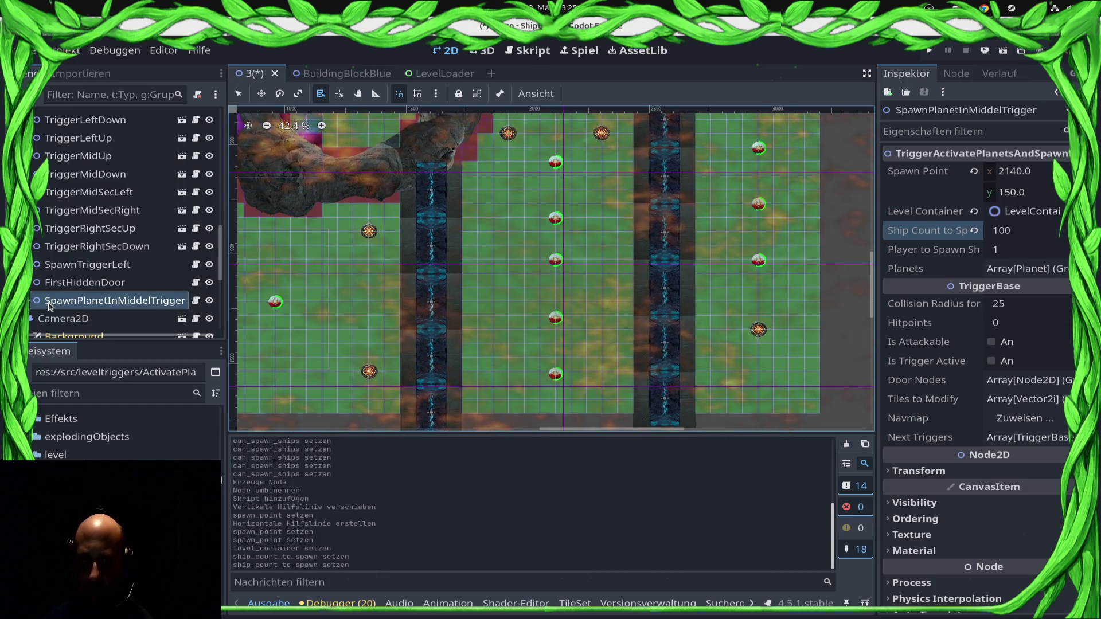
scroll(39, 254, down, 8)
scroll(39, 254, down, 3)
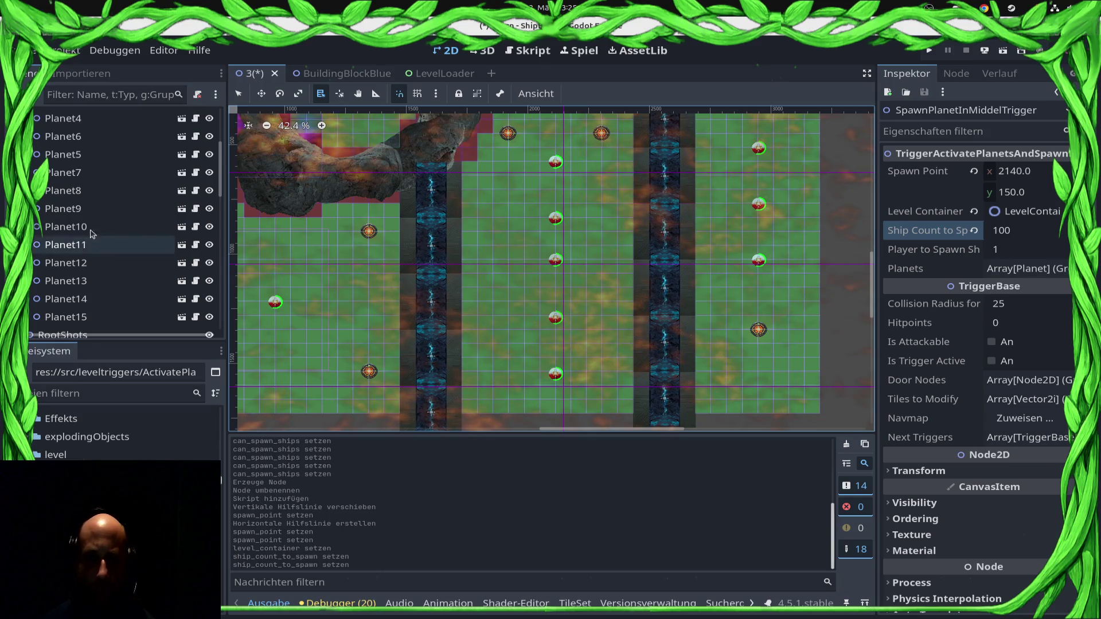
click(86, 191)
scroll(110, 231, down, 3)
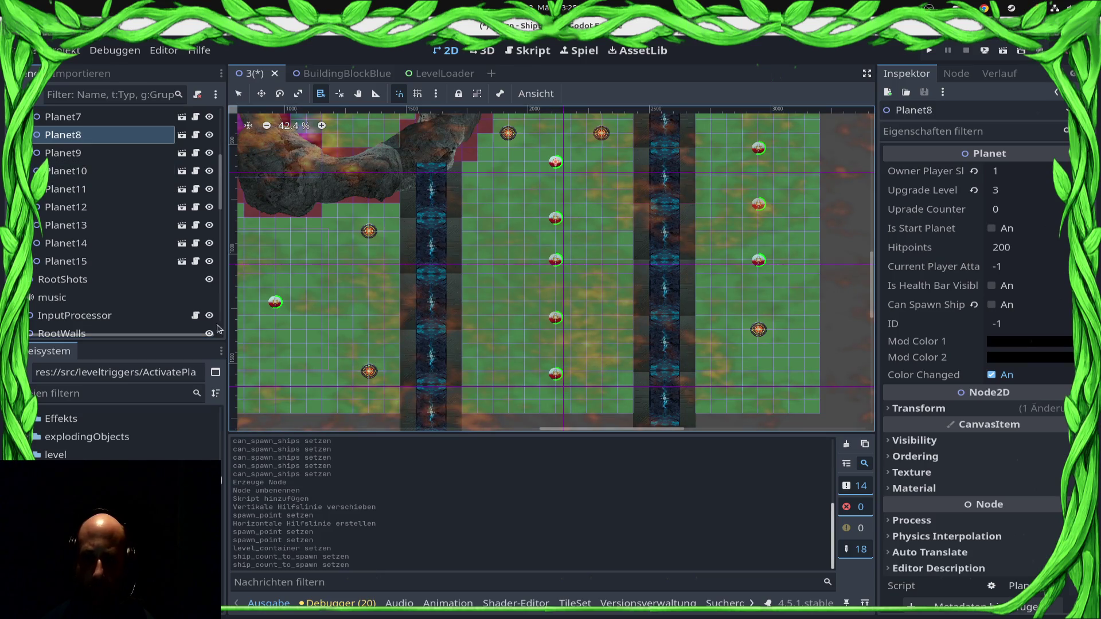
shift+click(91, 207)
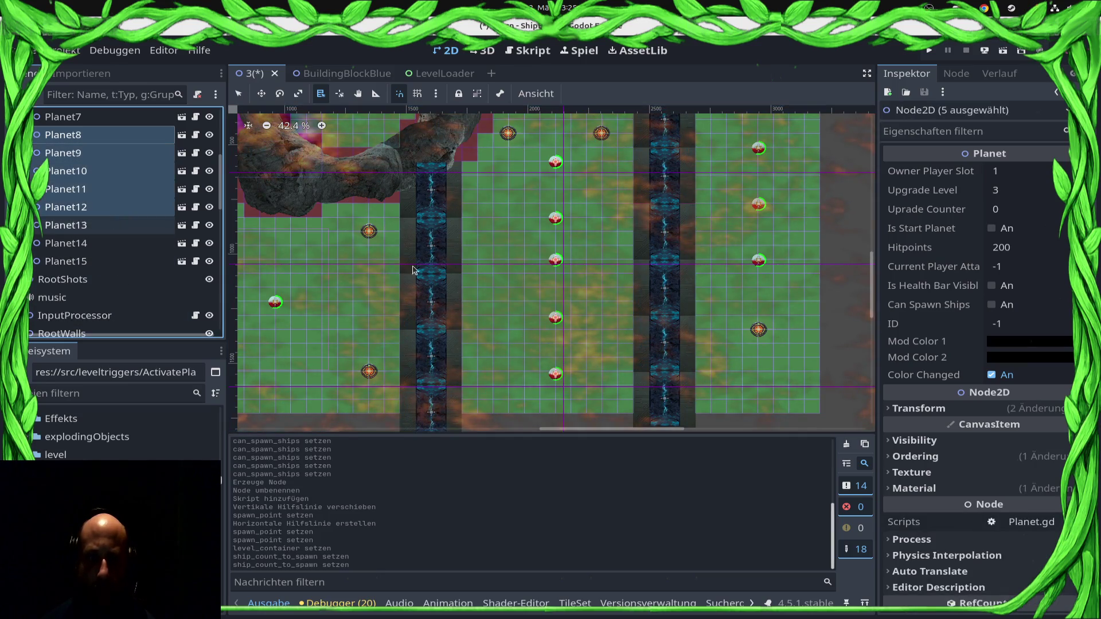
- Select SpawnPlanetInMiddelTrigger and expand its empty Planets list in the Inspector
scroll(148, 240, down, 5)
scroll(147, 247, down, 4)
scroll(140, 263, up, 4)
scroll(134, 285, down, 1)
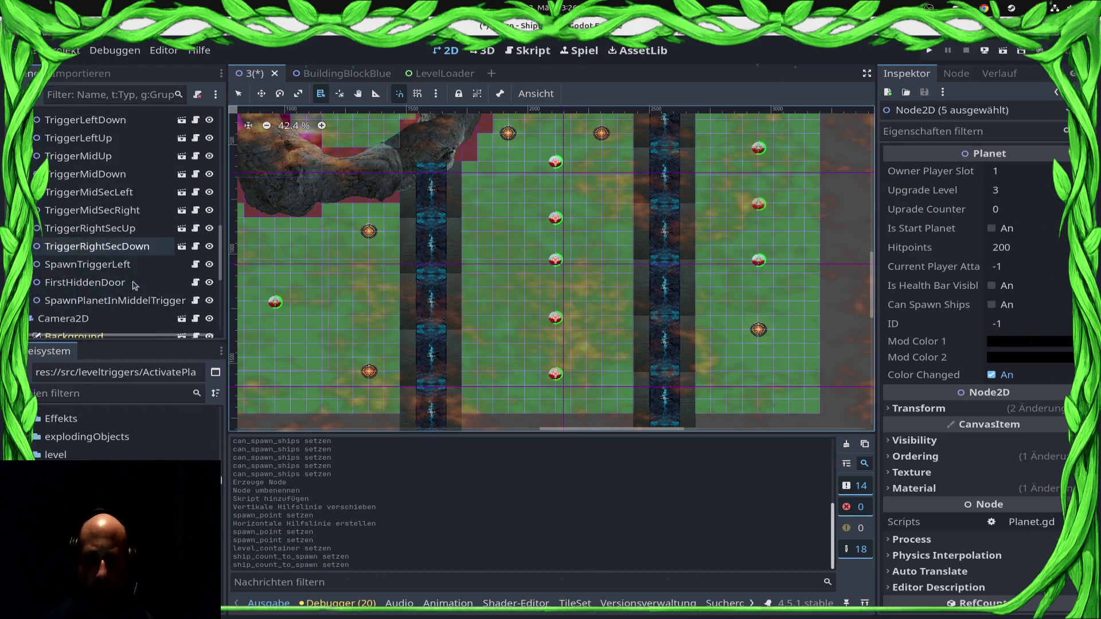
scroll(134, 285, down, 1)
click(132, 273)
click(1012, 271)
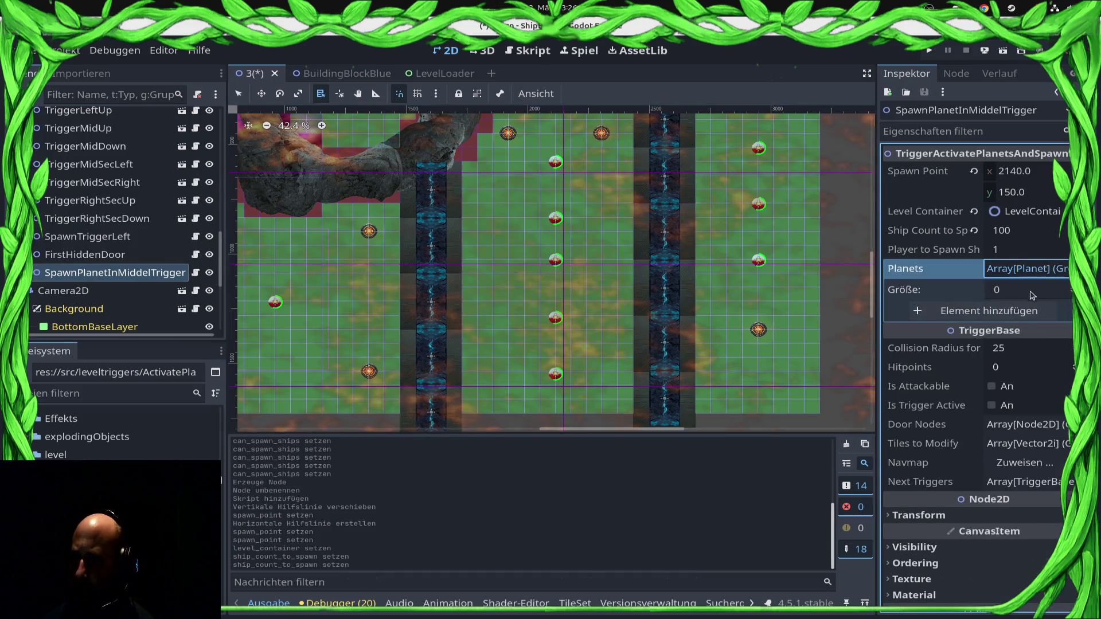
- Add Planet8 and Planet9 as the first two Planets entries
click(1031, 310)
click(1035, 312)
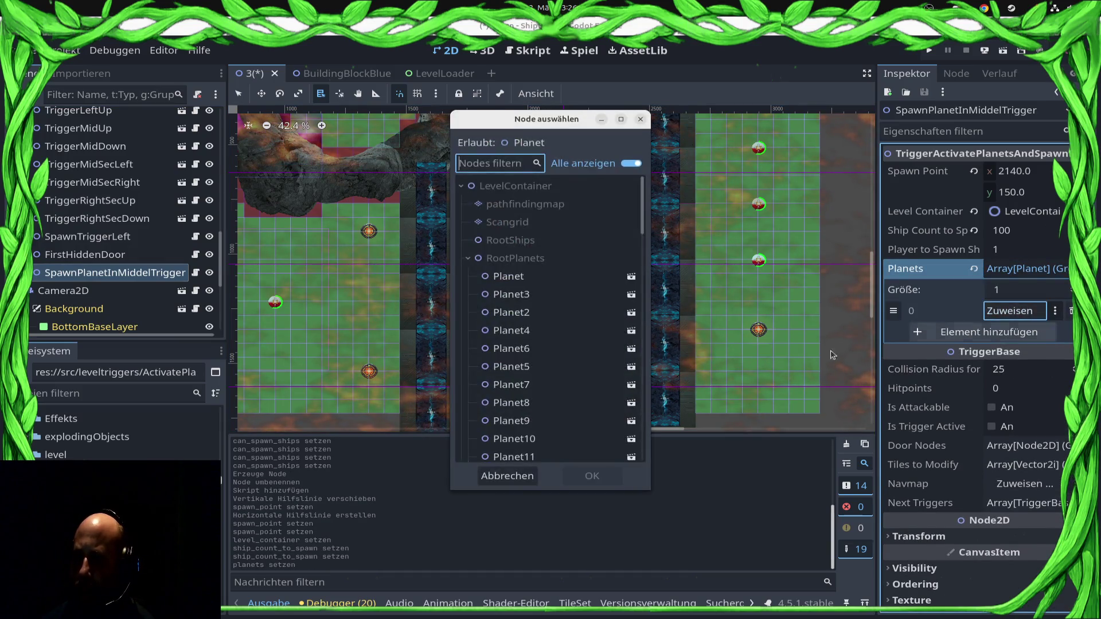
scroll(545, 353, down, 5)
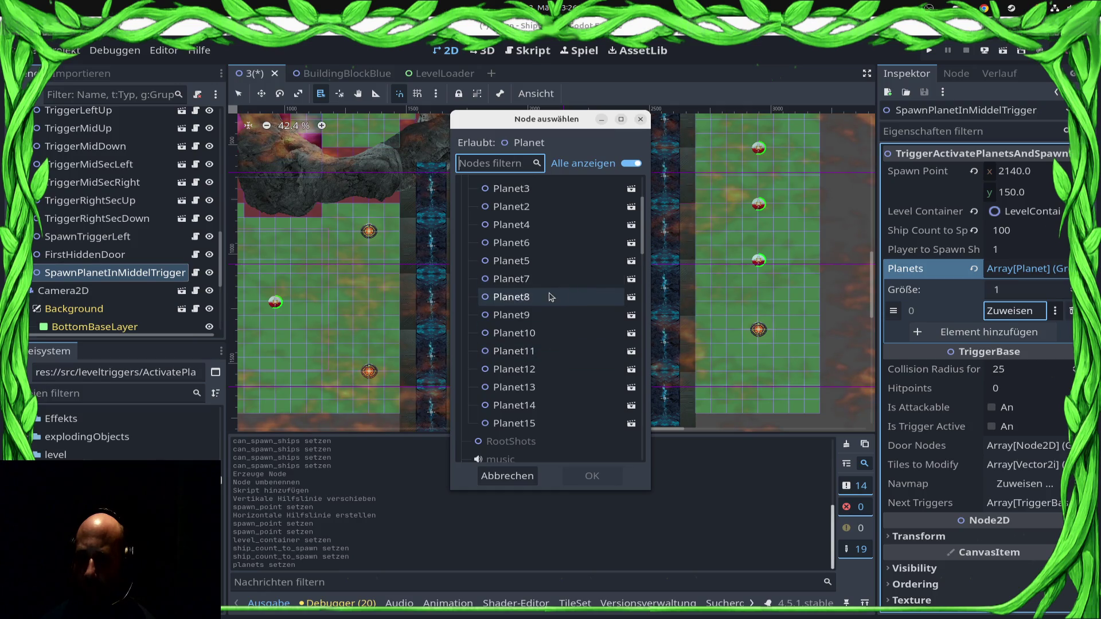
double_click(559, 297)
click(1024, 334)
click(1023, 337)
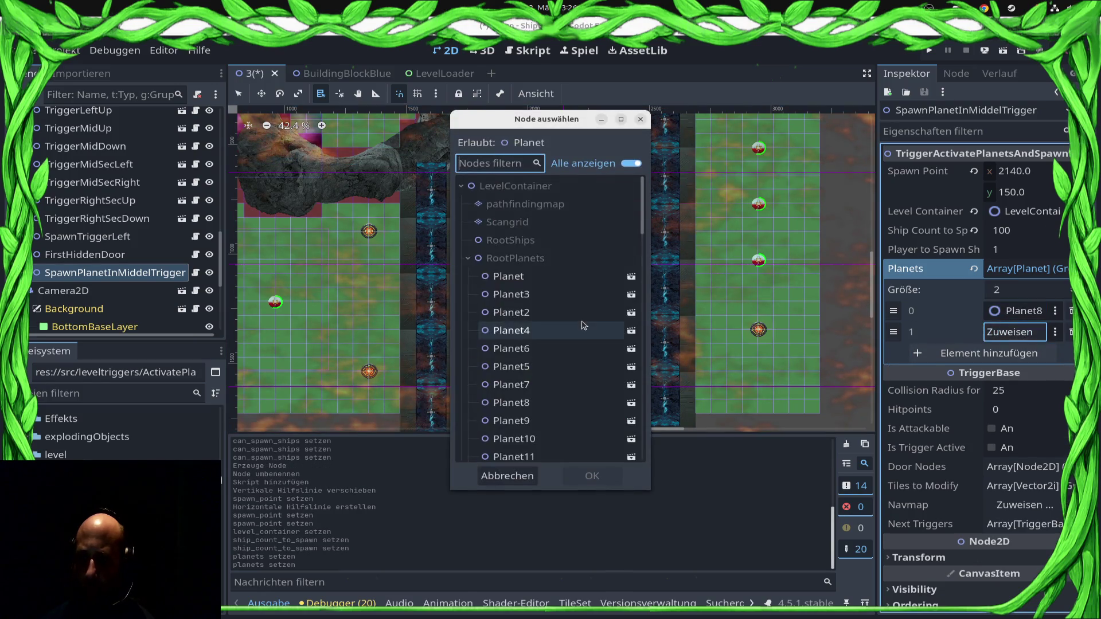
double_click(548, 420)
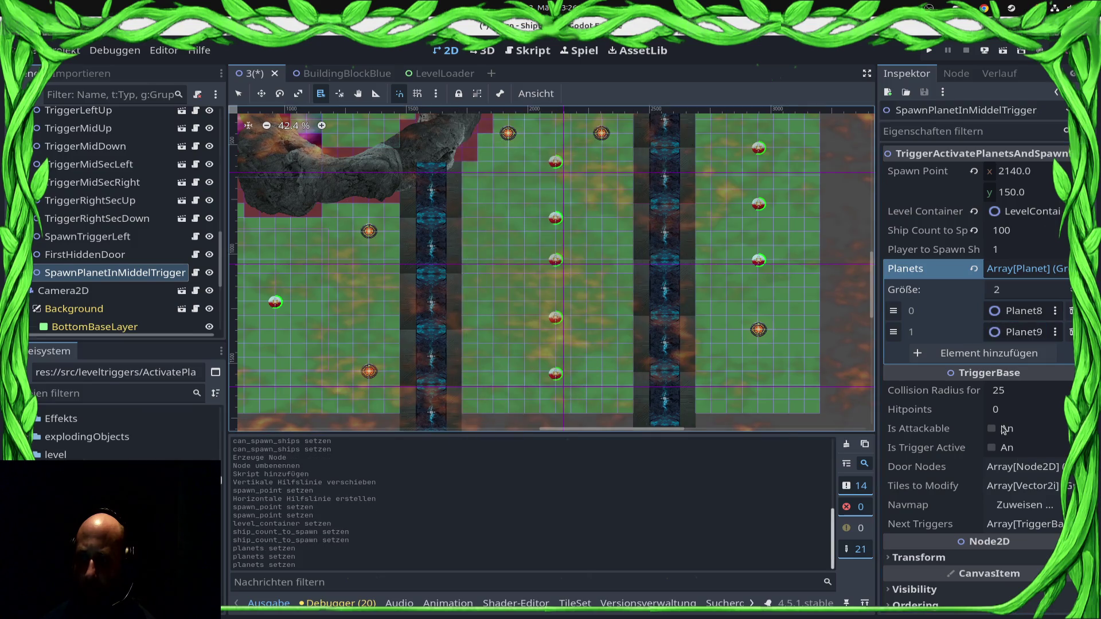
- Add three more planet nodes as Planets entries three to five
click(987, 354)
click(1009, 353)
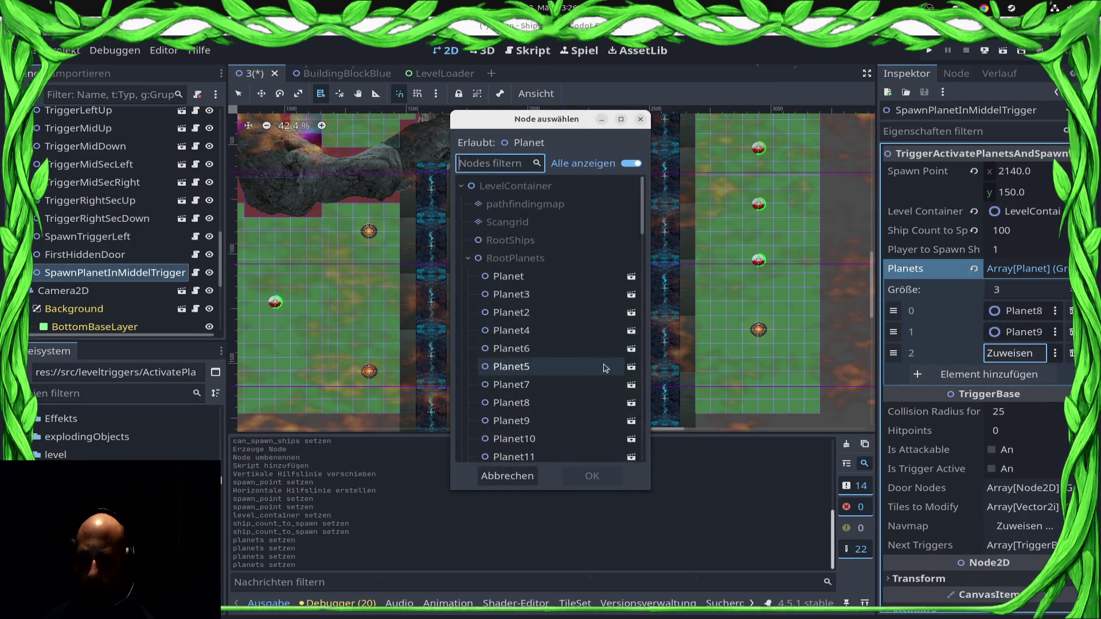
double_click(551, 369)
click(987, 374)
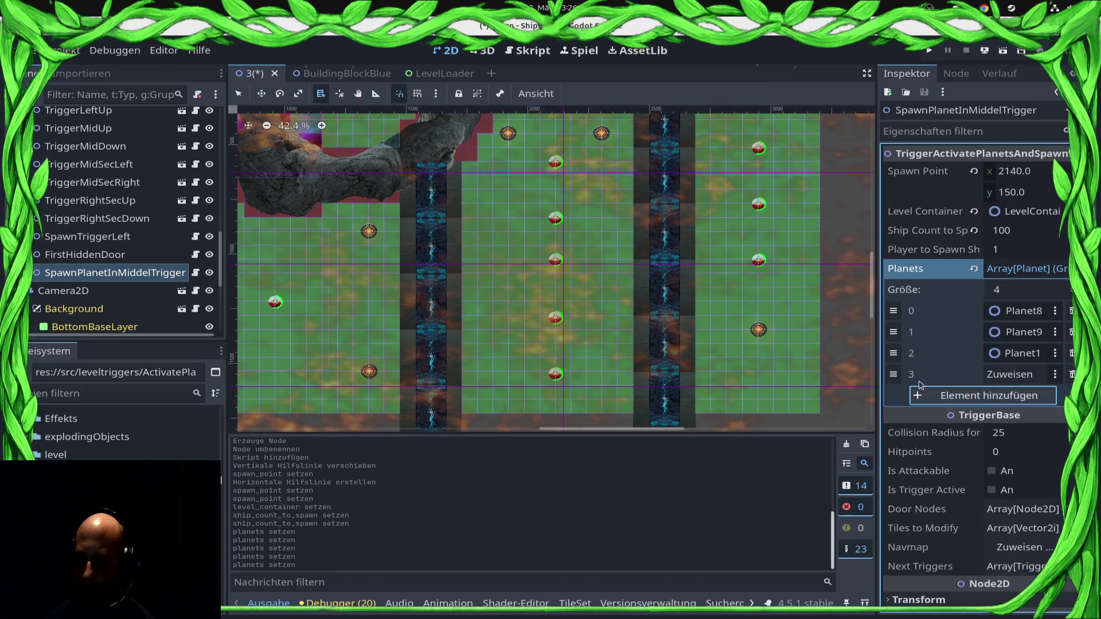
click(1024, 377)
scroll(565, 390, down, 3)
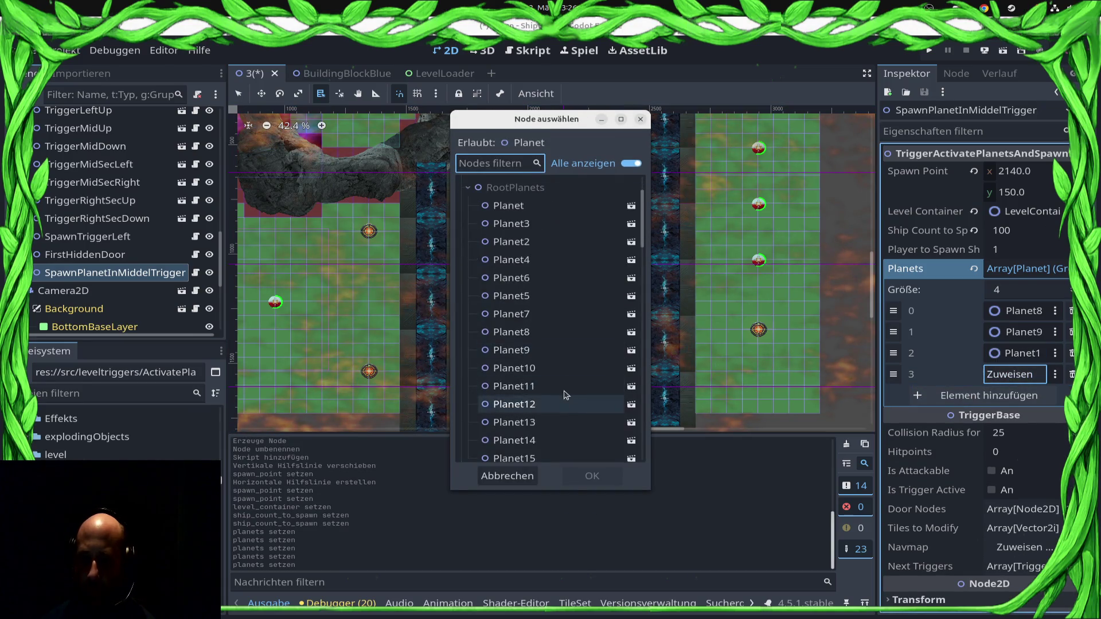
double_click(565, 386)
click(998, 394)
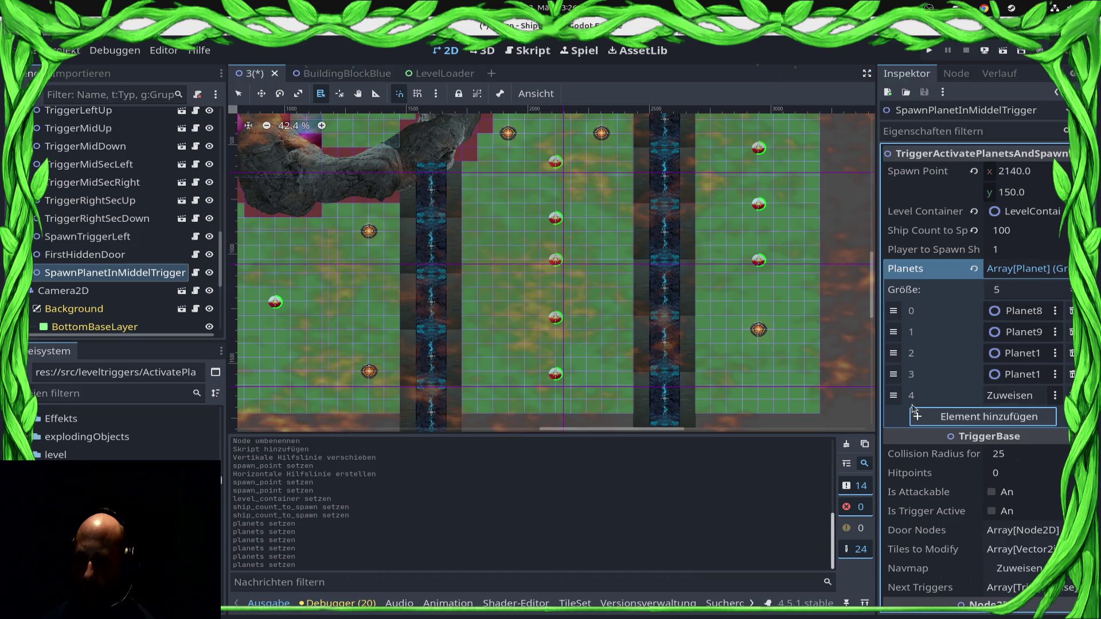
click(1000, 396)
scroll(547, 364, down, 3)
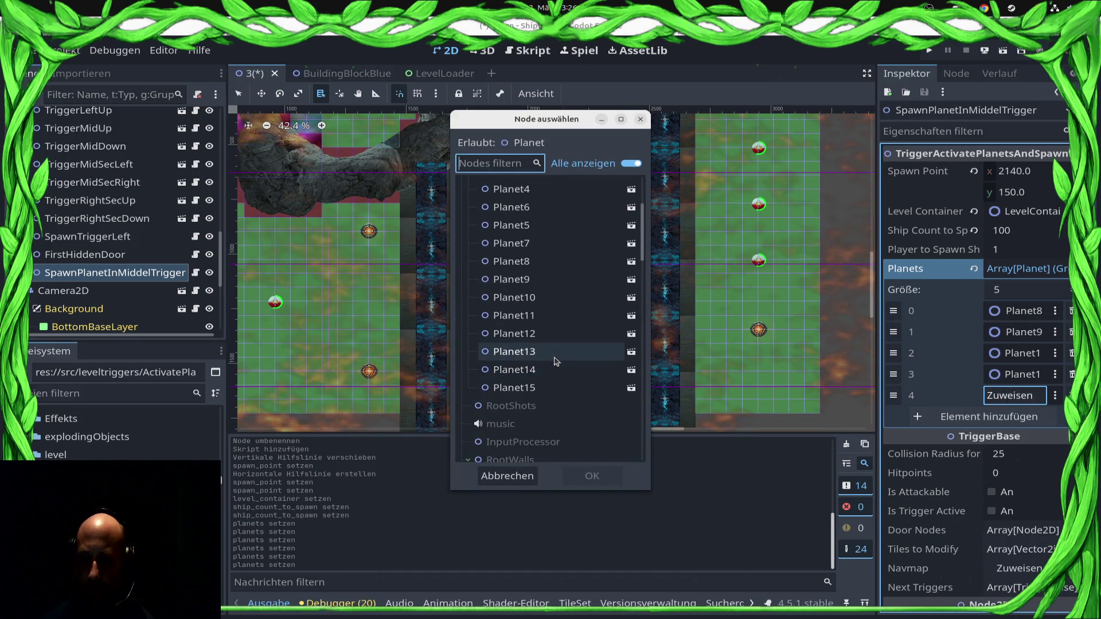
double_click(544, 342)
- Save the level scene with Ctrl+S
scroll(731, 259, down, 2)
key(ctrl+s)
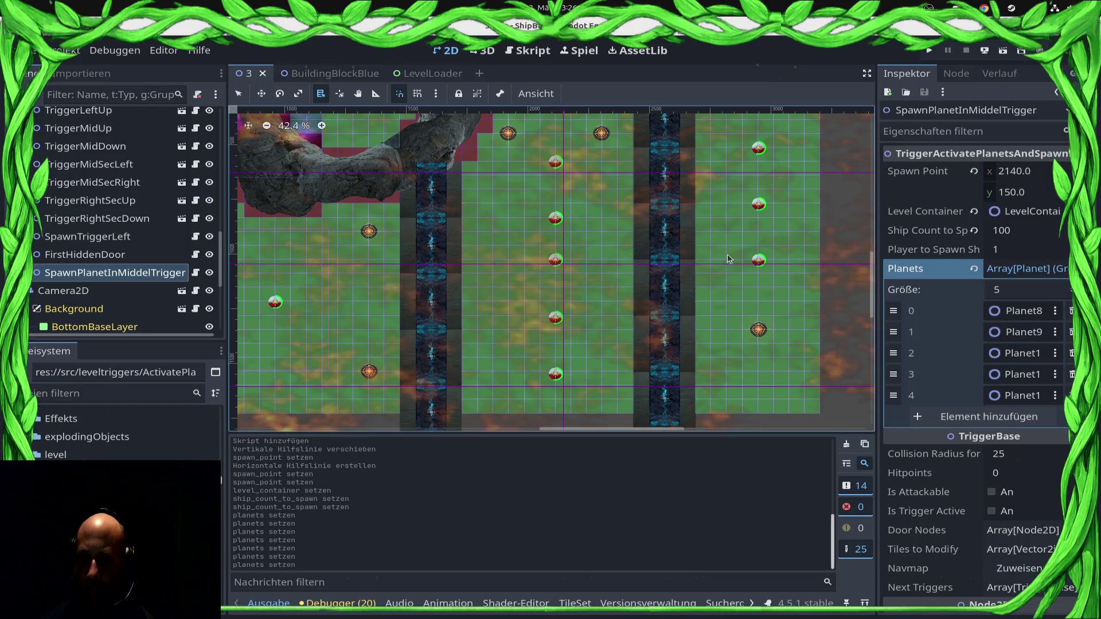
scroll(730, 259, up, 5)
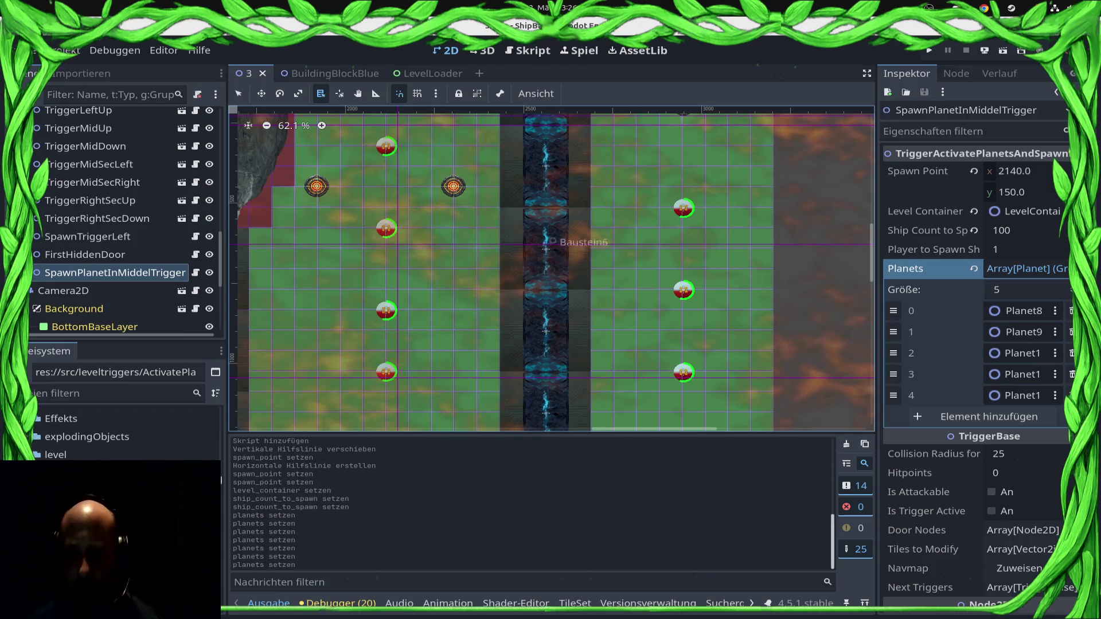
- Pick the Baustein7 wall block from the viewport and rename it HiddenDoorRight
scroll(115, 229, up, 5)
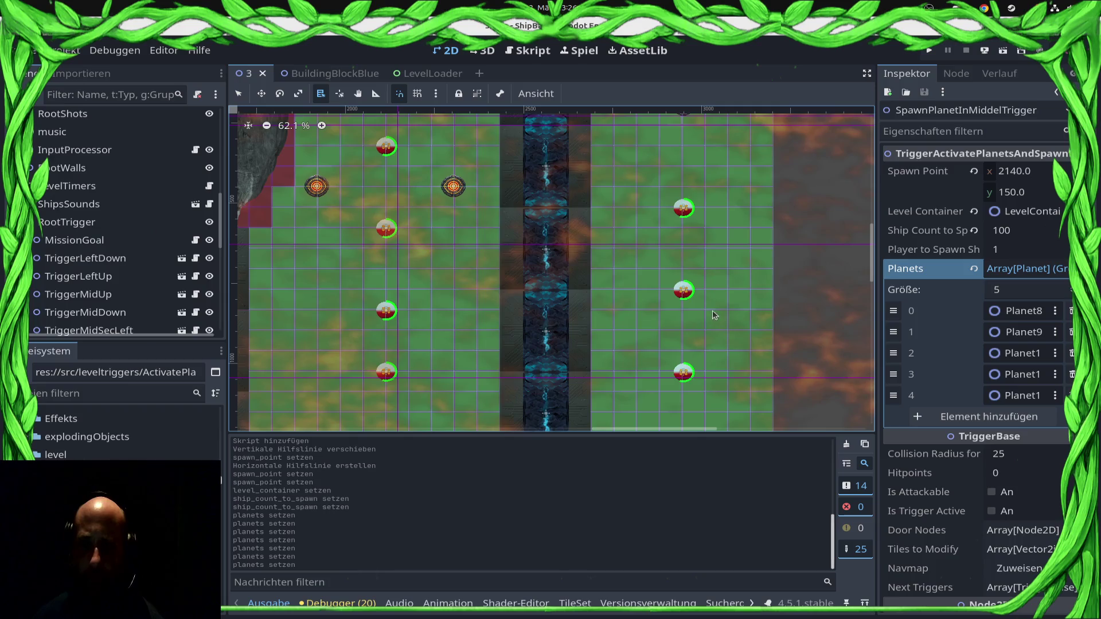
scroll(641, 257, down, 5)
scroll(598, 300, up, 7)
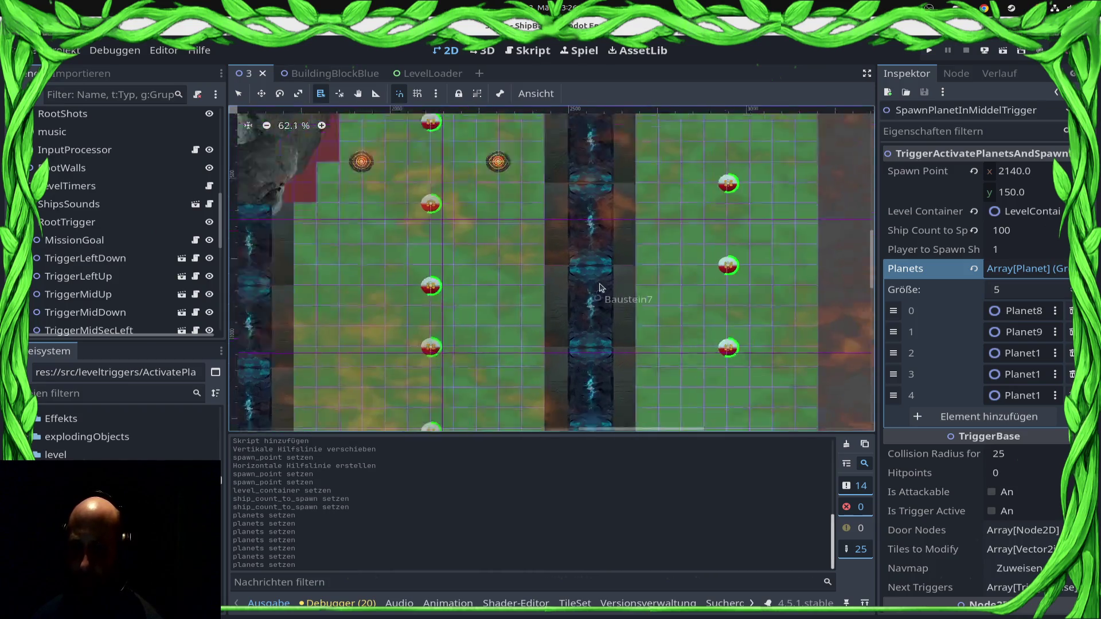
alt+right_click(598, 301)
click(622, 320)
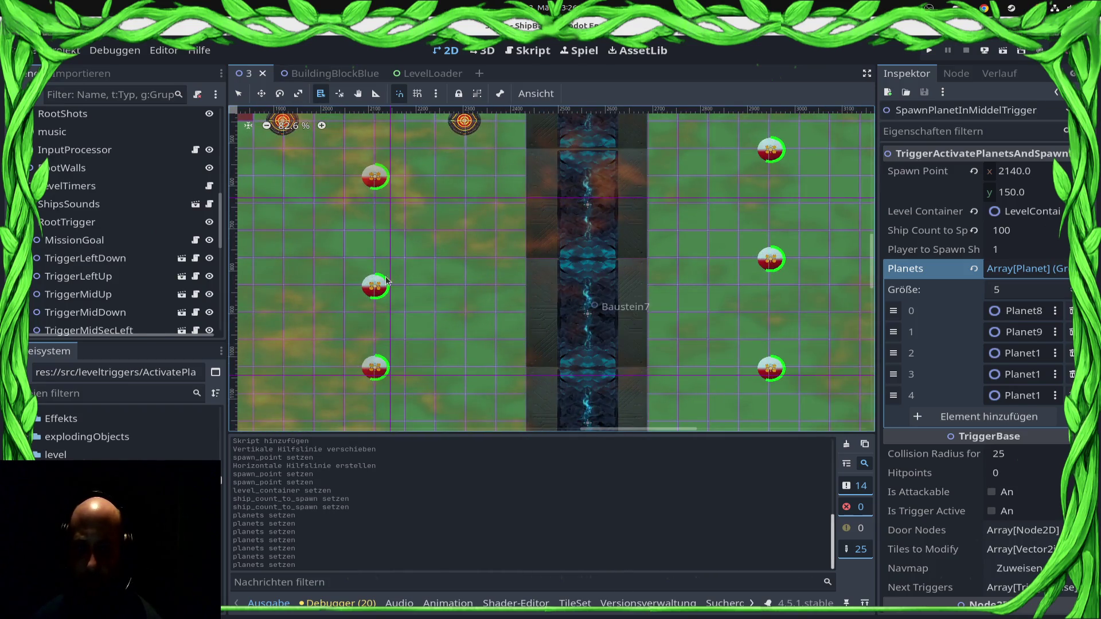
double_click(119, 320)
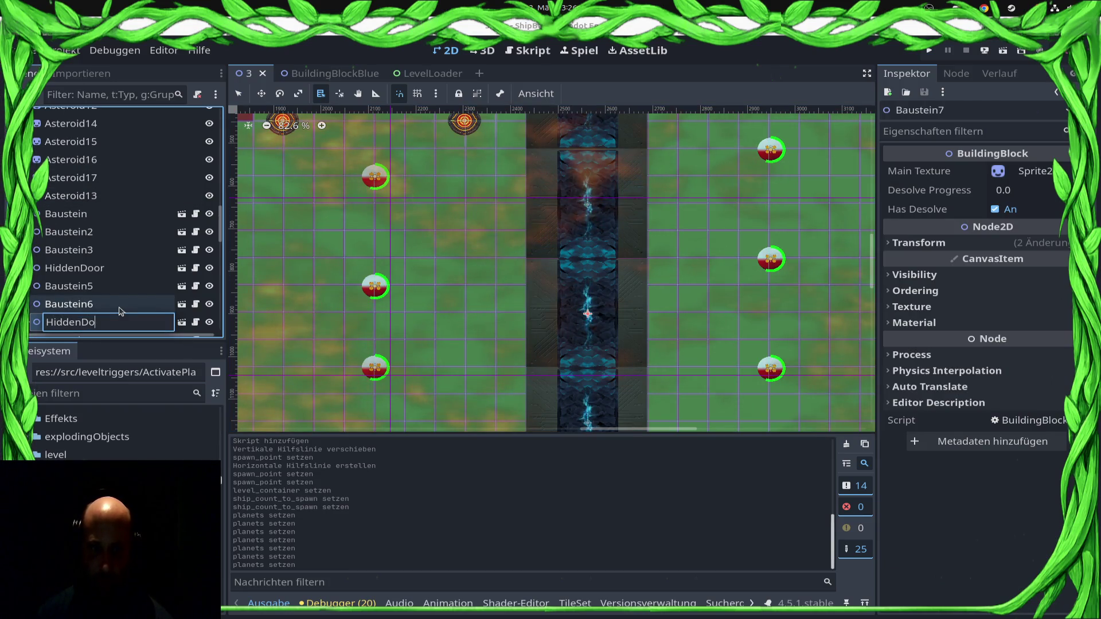
key(Return)
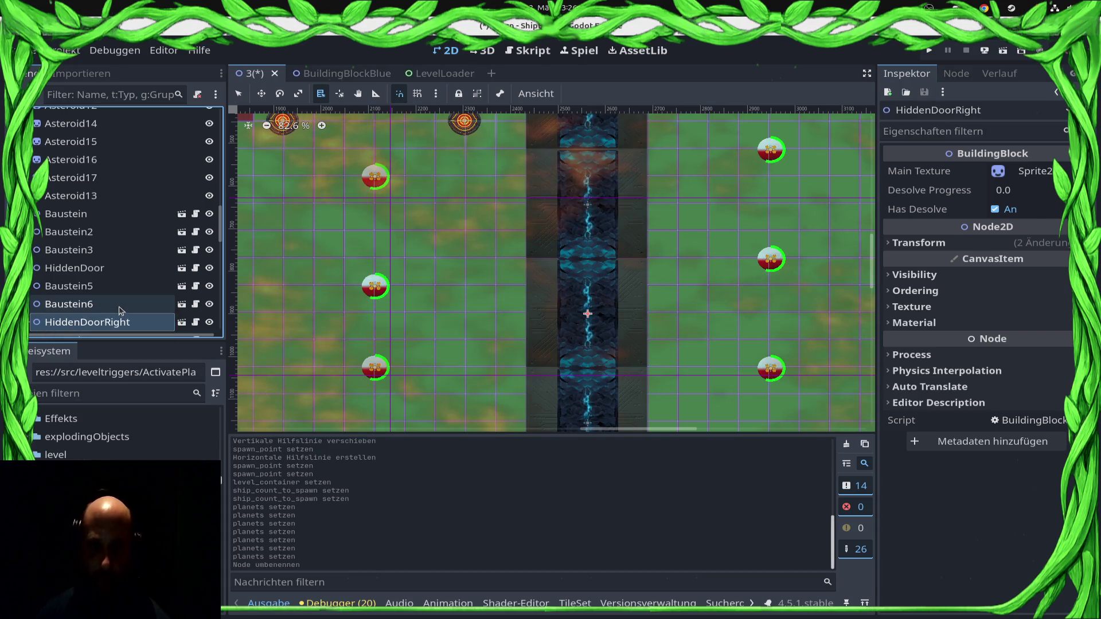
scroll(580, 327, down, 3)
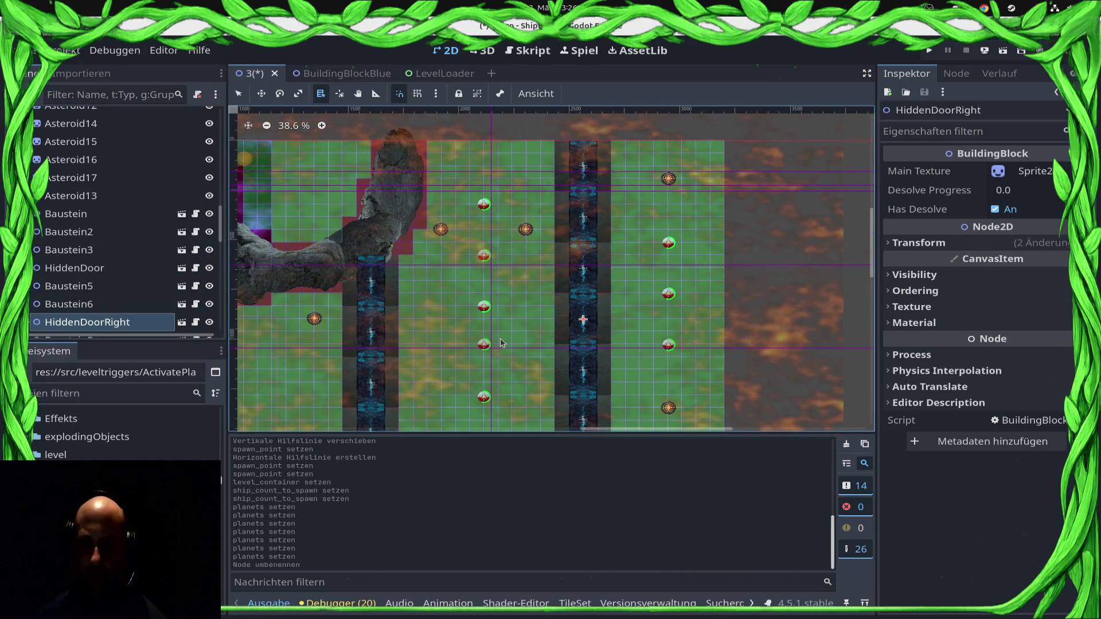
- Check the trigger settings of TriggerMidSecLeft, FirstHiddenDoor, MissionGoal and RootTrigger
scroll(487, 269, down, 2)
alt+right_click(457, 209)
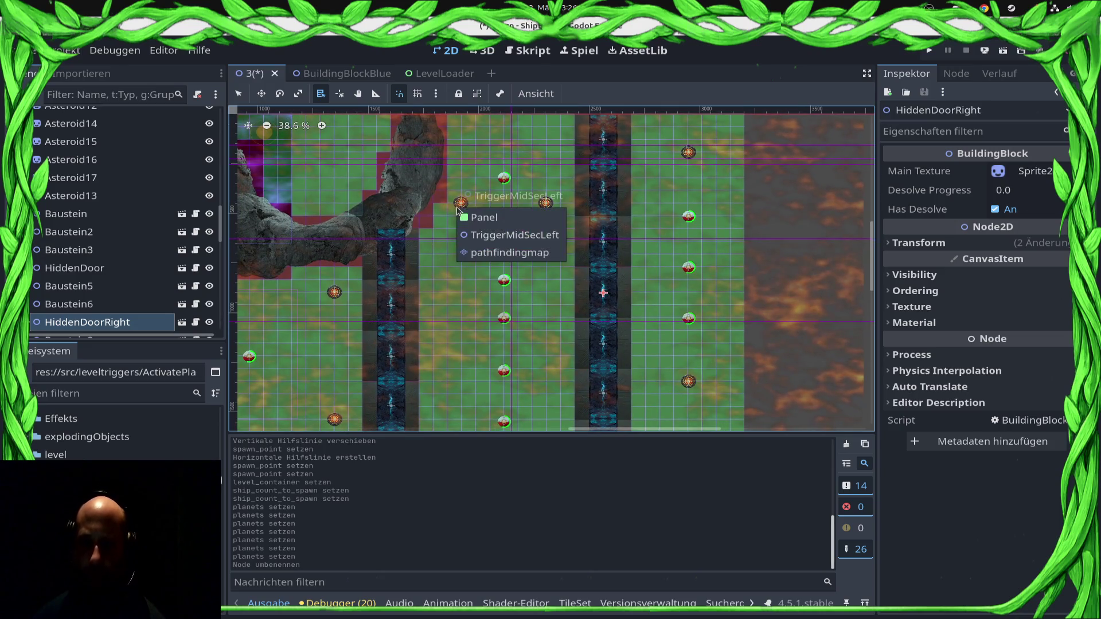
click(505, 235)
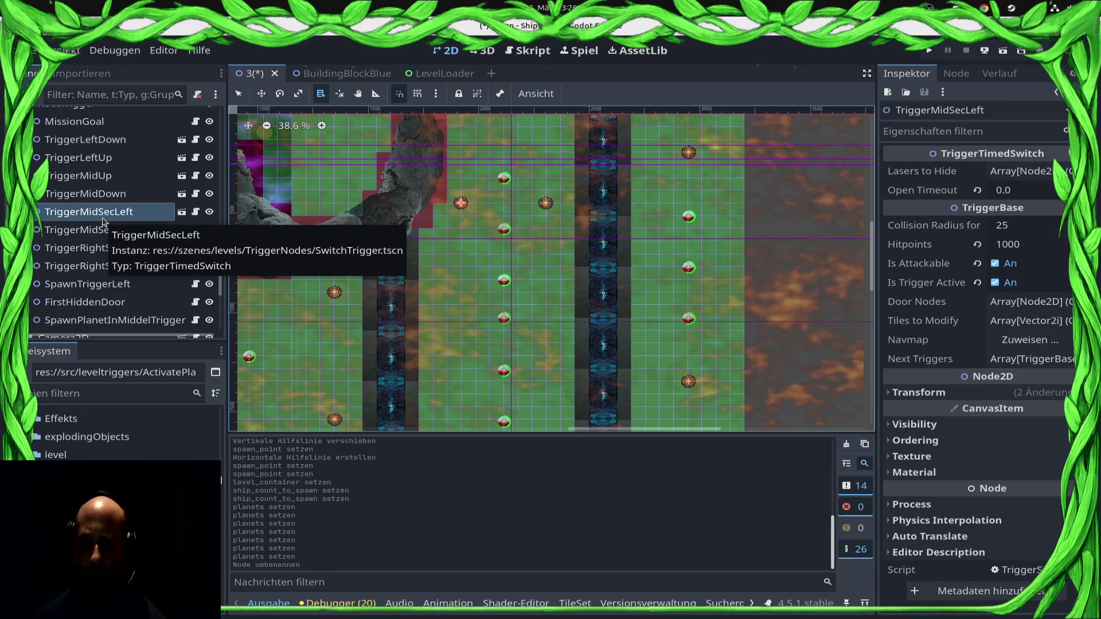
scroll(103, 223, down, 3)
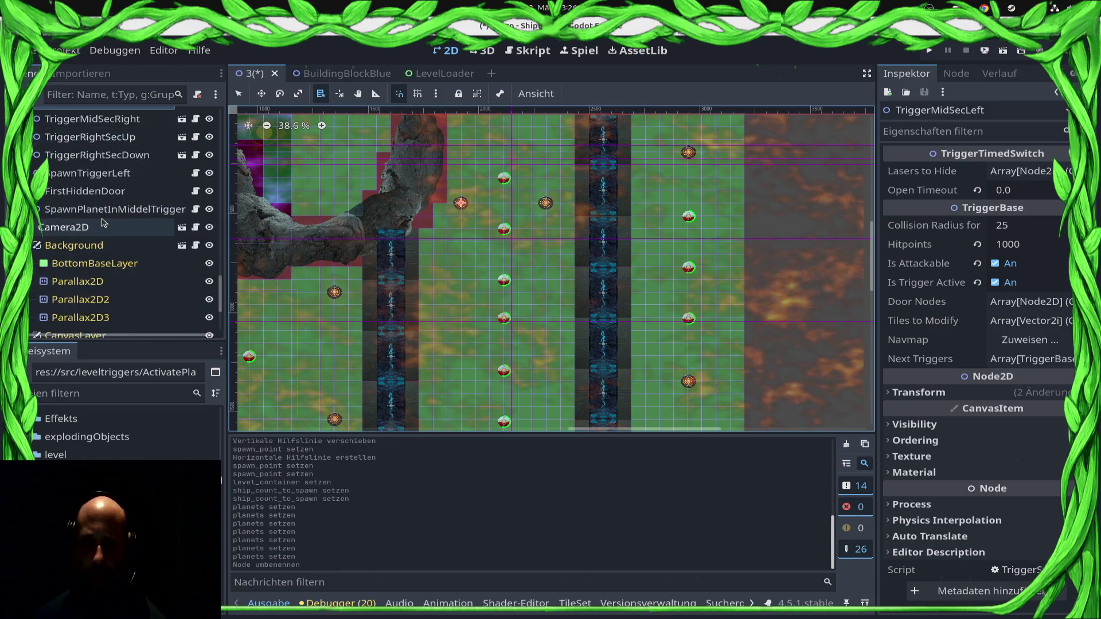
scroll(126, 241, up, 2)
click(136, 253)
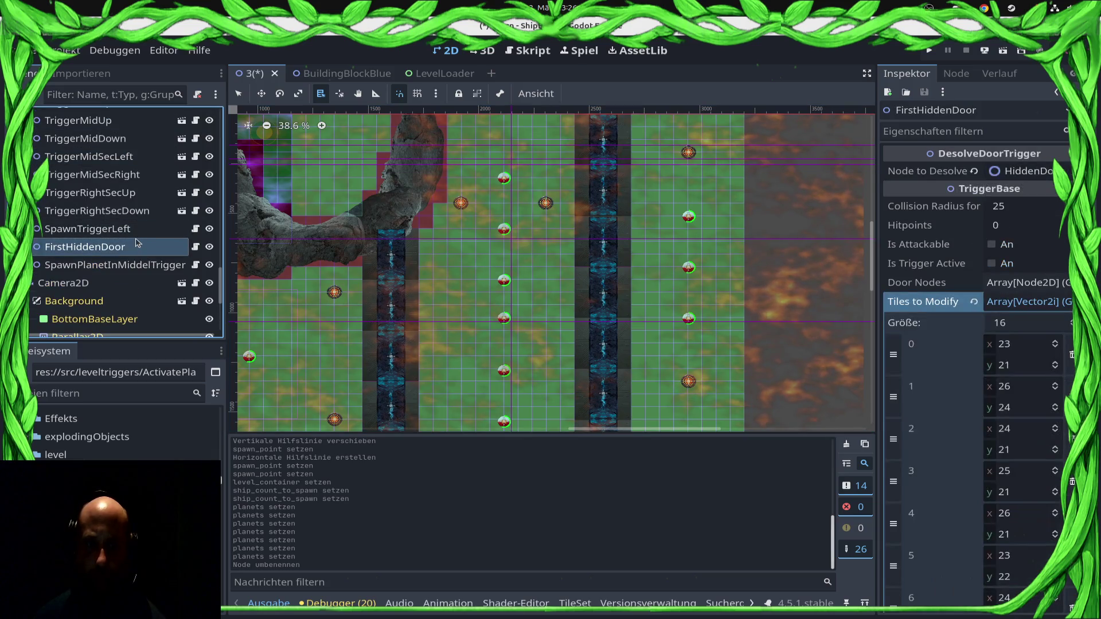
scroll(121, 206, up, 5)
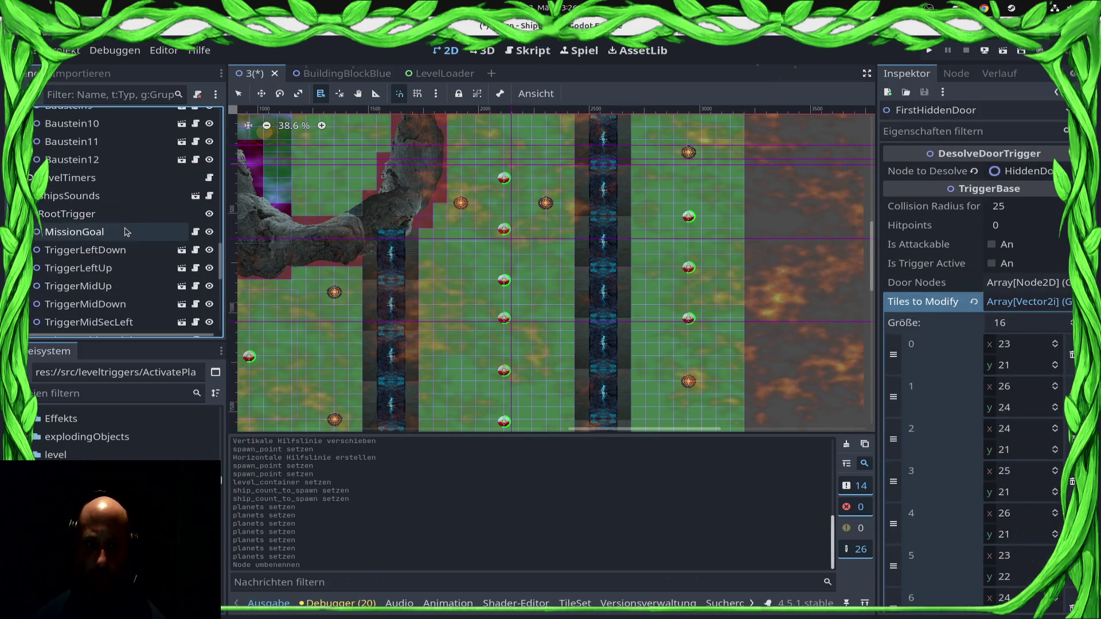
click(75, 231)
click(67, 214)
scroll(114, 241, down, 3)
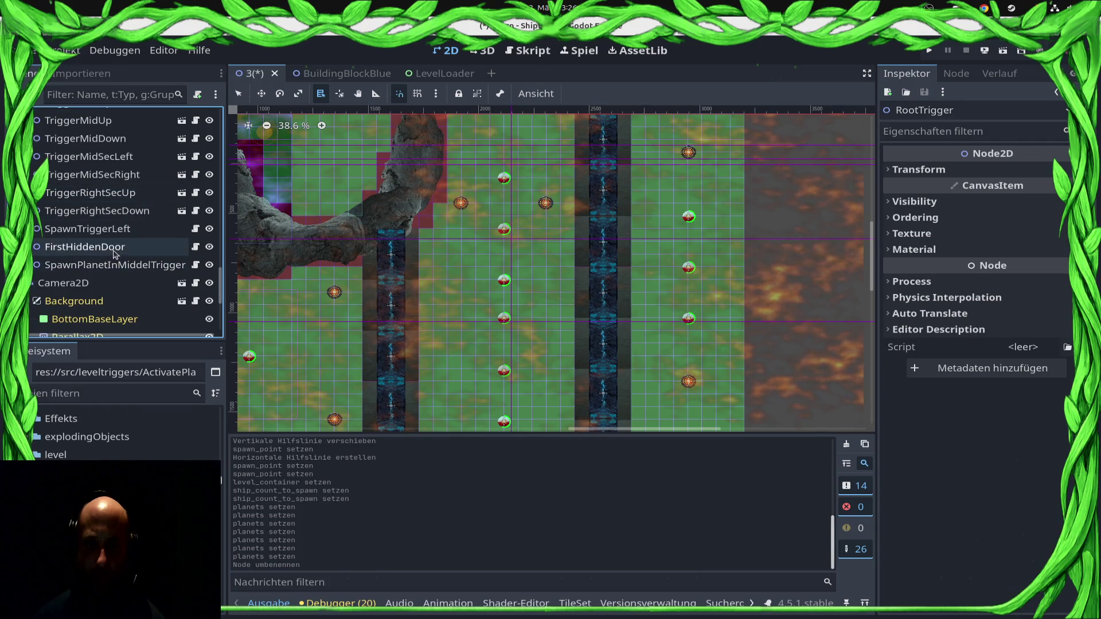
scroll(115, 229, up, 2)
scroll(427, 251, left, 3)
scroll(427, 251, down, 2)
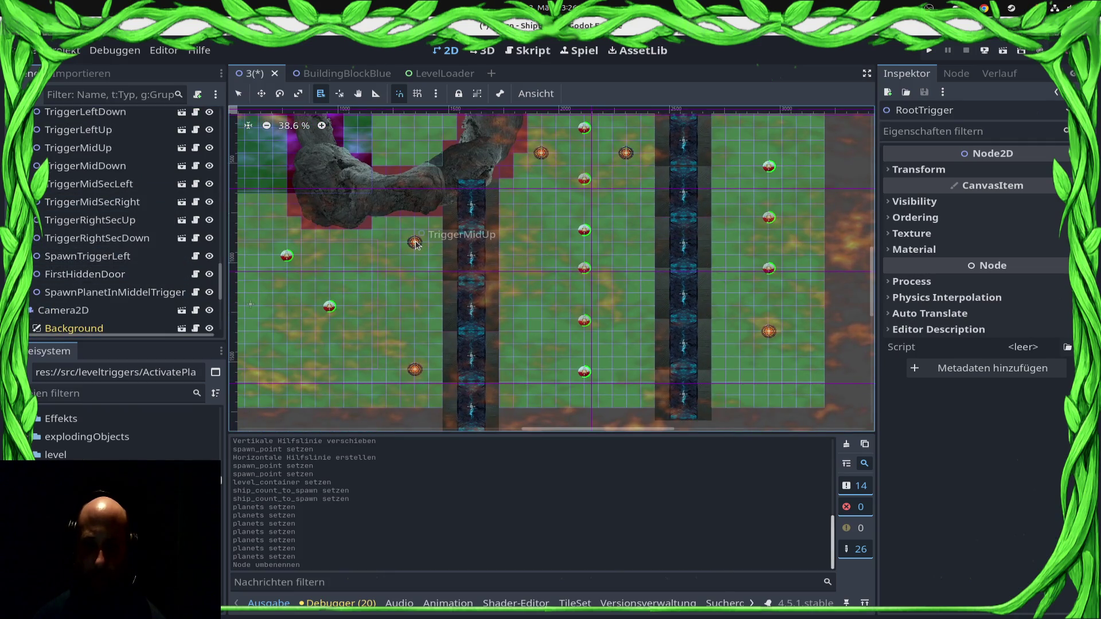
scroll(148, 183, up, 2)
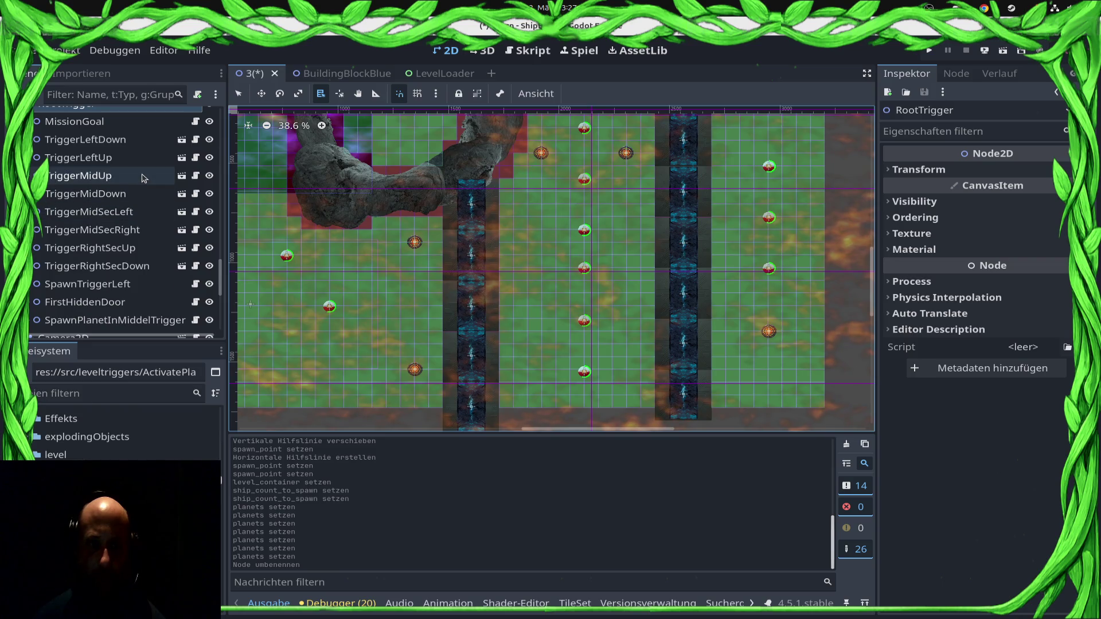
- Add SpawnPlanetInMiddelTrigger to TriggerMidUp's Next Triggers after FirstHiddenDoor and save
click(80, 175)
scroll(115, 229, down, 3)
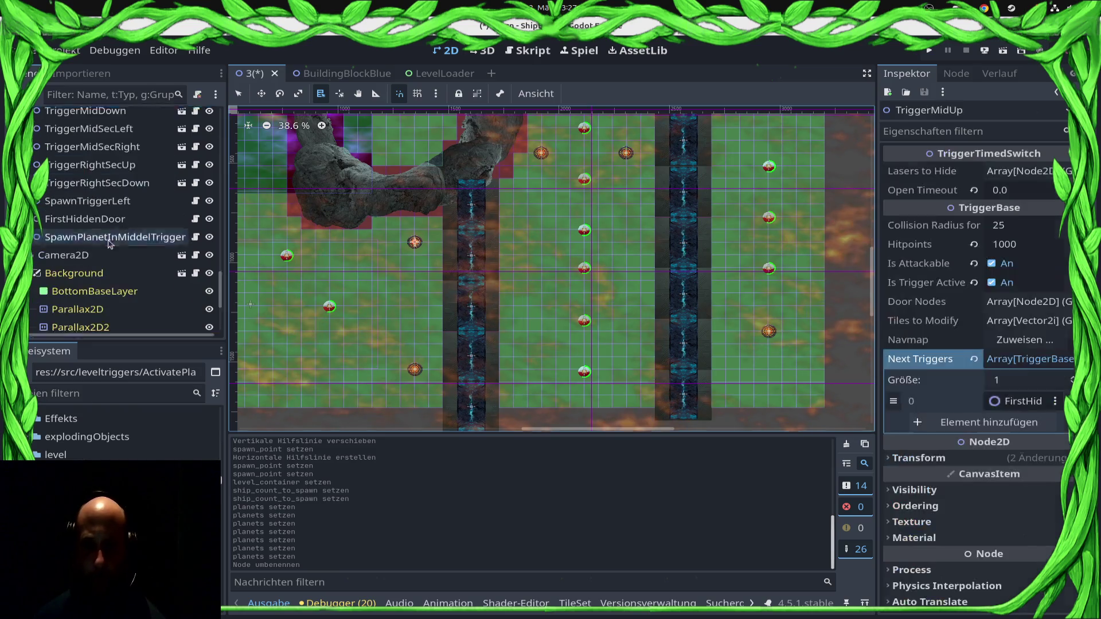
drag(115, 237, 1020, 422)
key(ctrl+s)
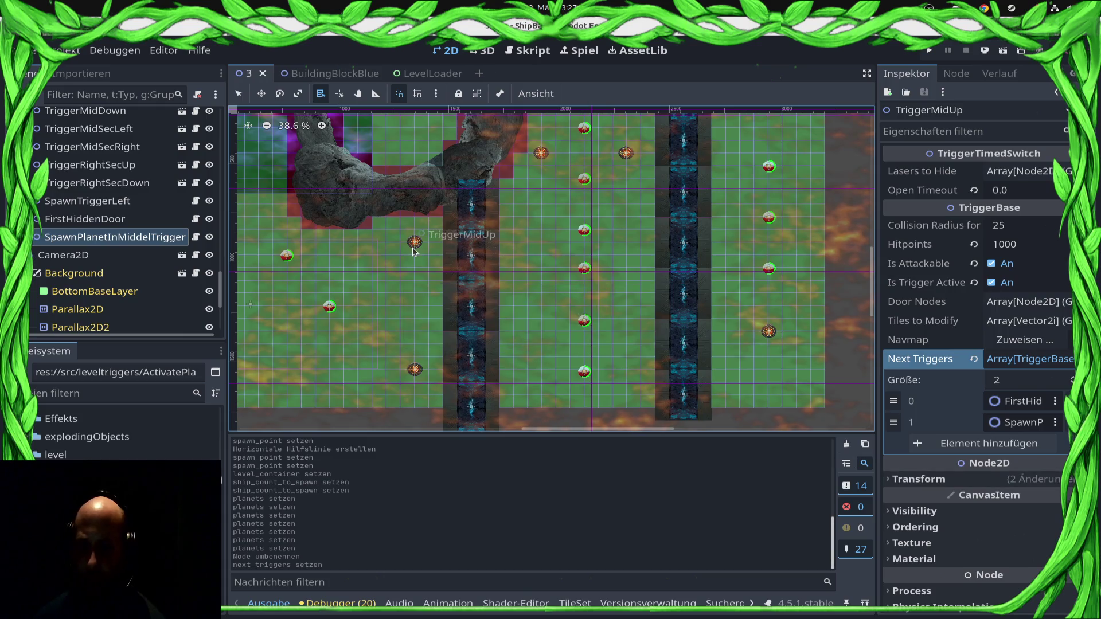
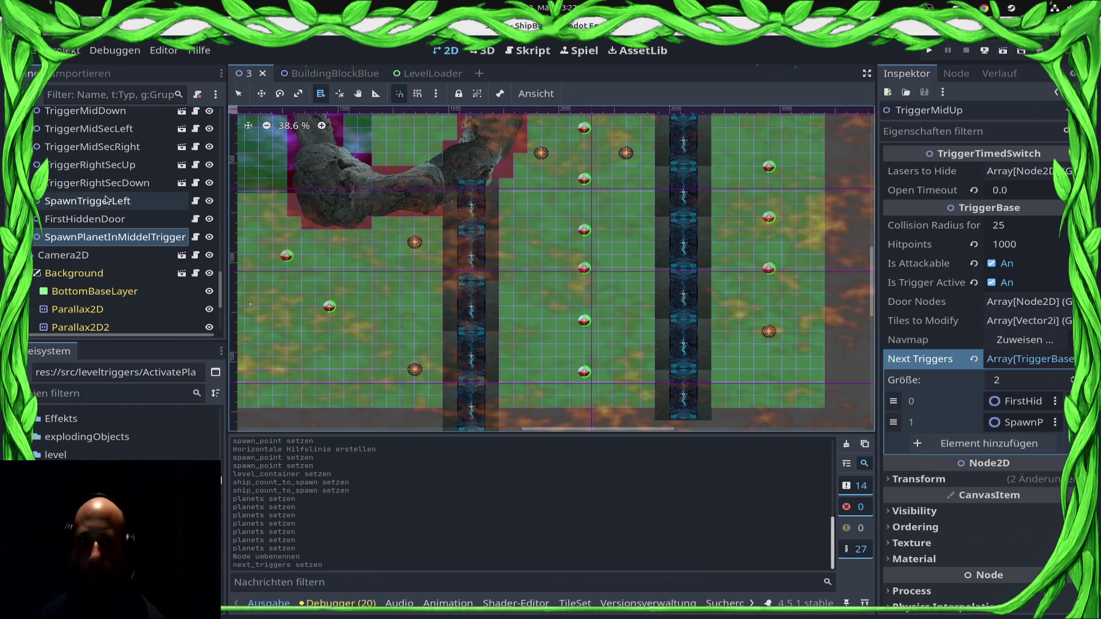
- Add a Node2D child under RootTrigger and rename it SecondHiddenDoor
scroll(212, 241, up, 3)
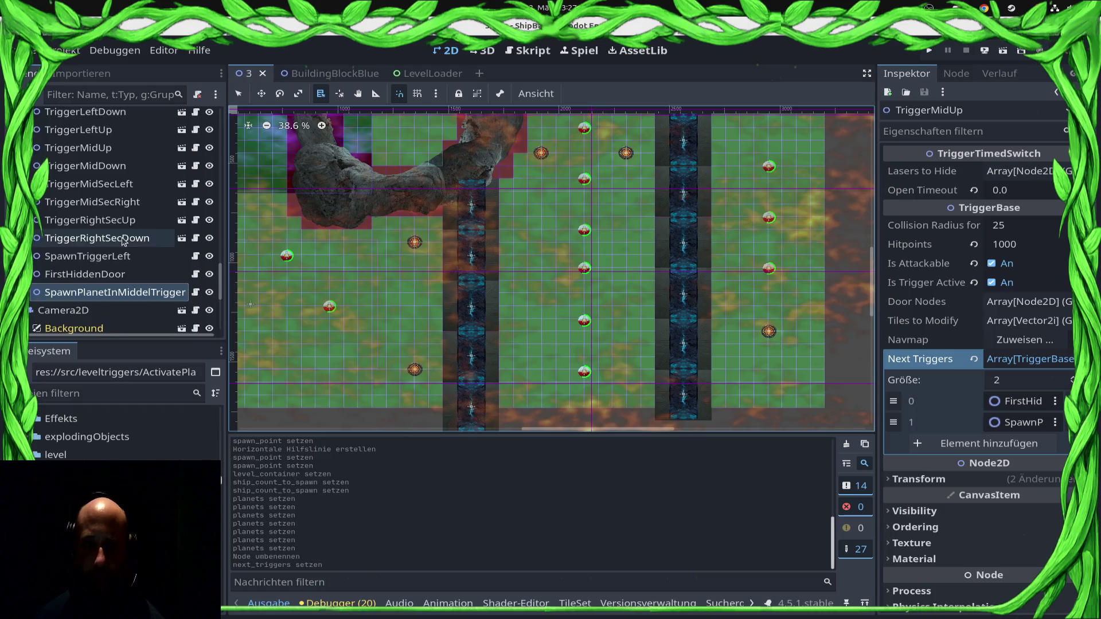
scroll(114, 229, up, 3)
click(90, 131)
right_click(89, 133)
key(Escape)
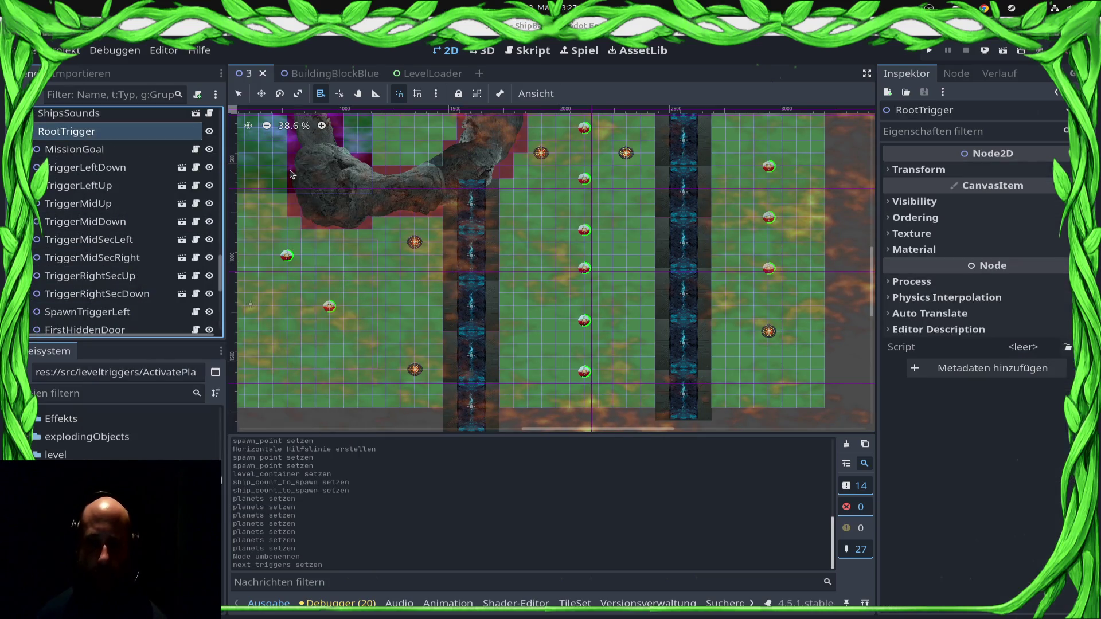
key(ctrl+a)
key(Return)
key(F1)
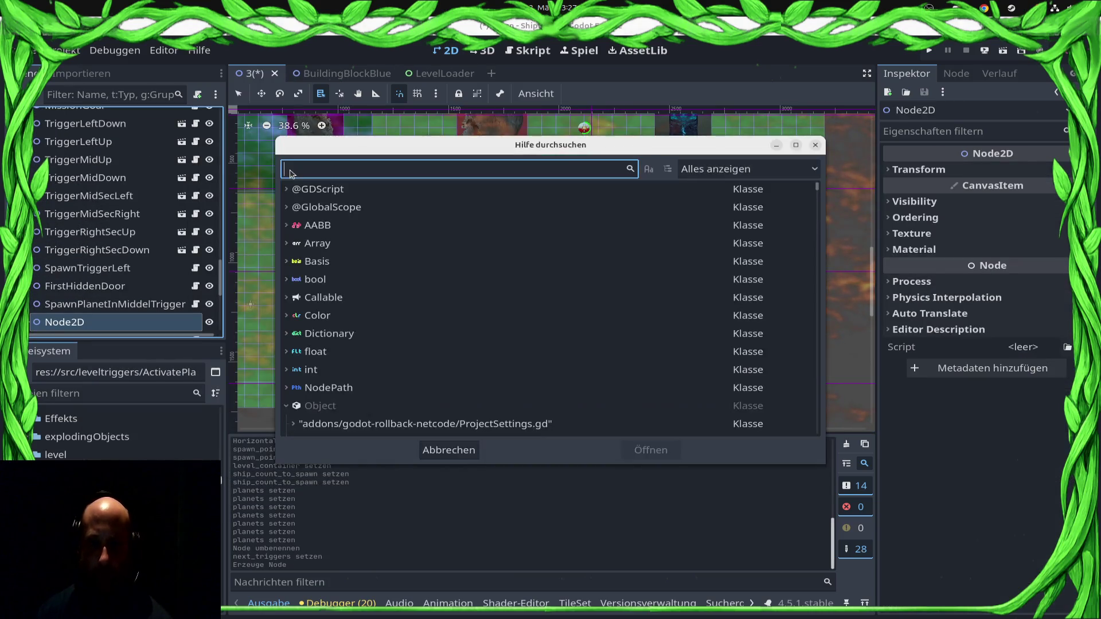
key(Escape)
key(F2)
text(SecondHiddenDoor)
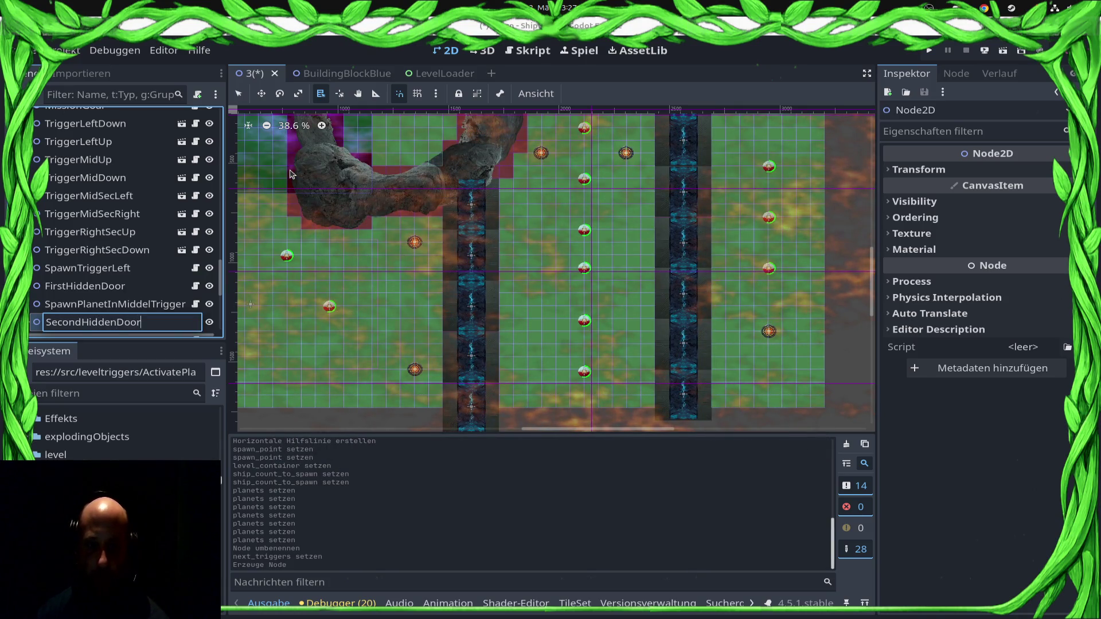
key(Return)
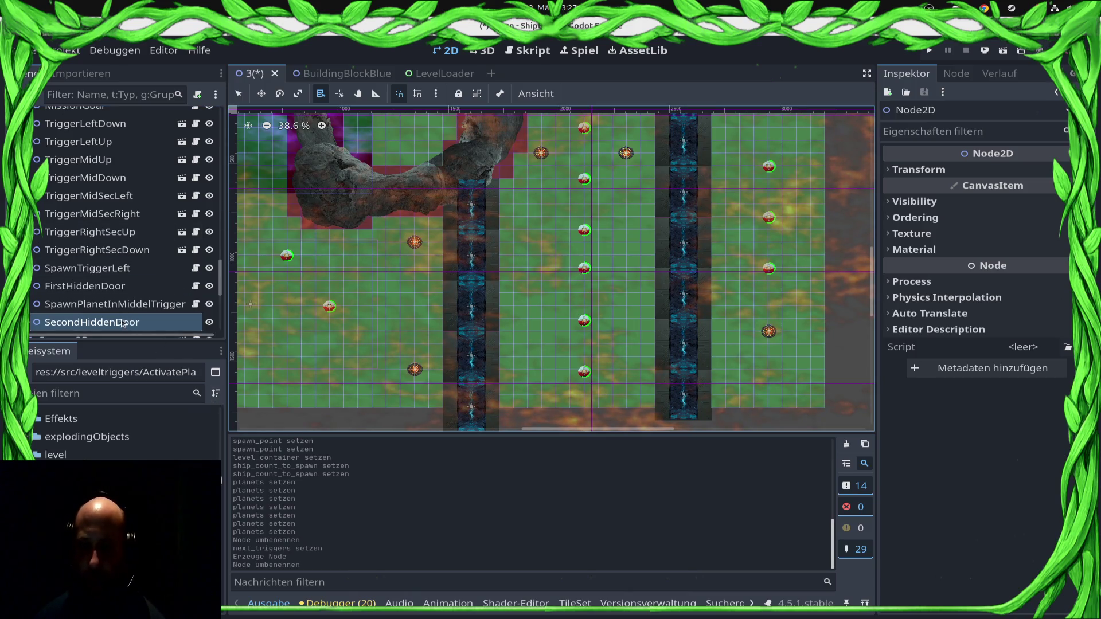
- Filter the FileSystem for 'trigger' and attach DesolveDoorTrigger.gd to SecondHiddenDoor
click(95, 396)
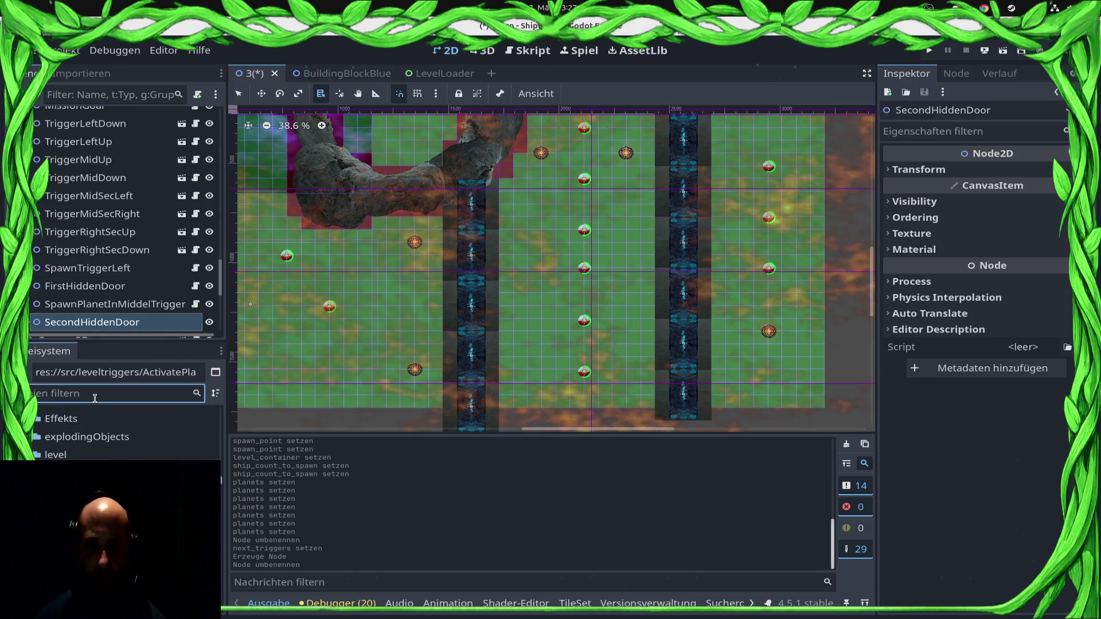
text(trigger)
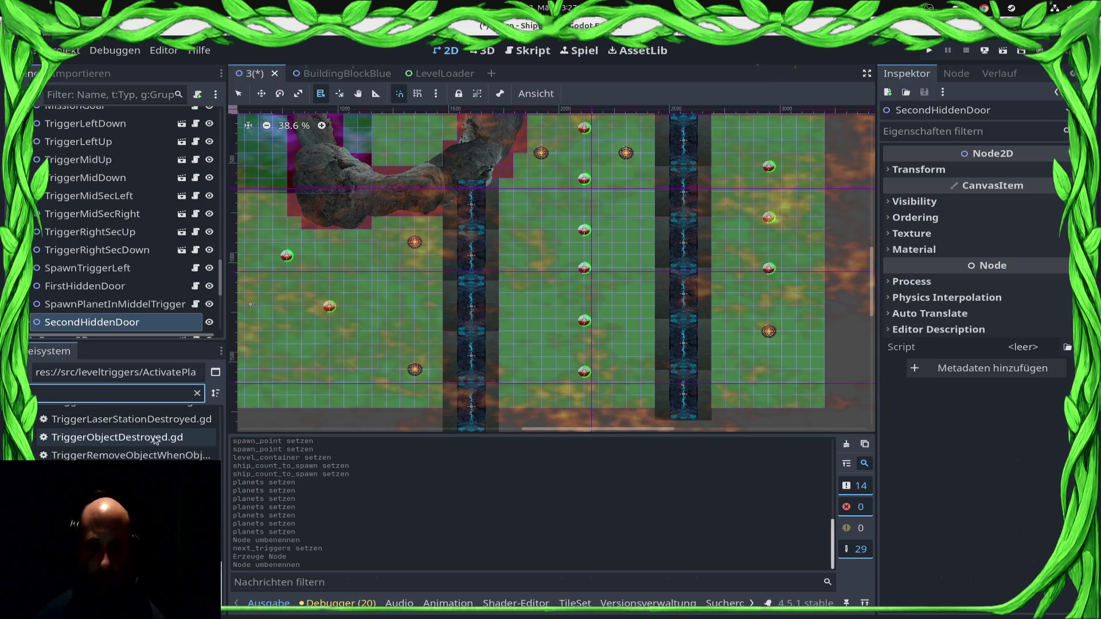
key(ctrl+BackSpace)
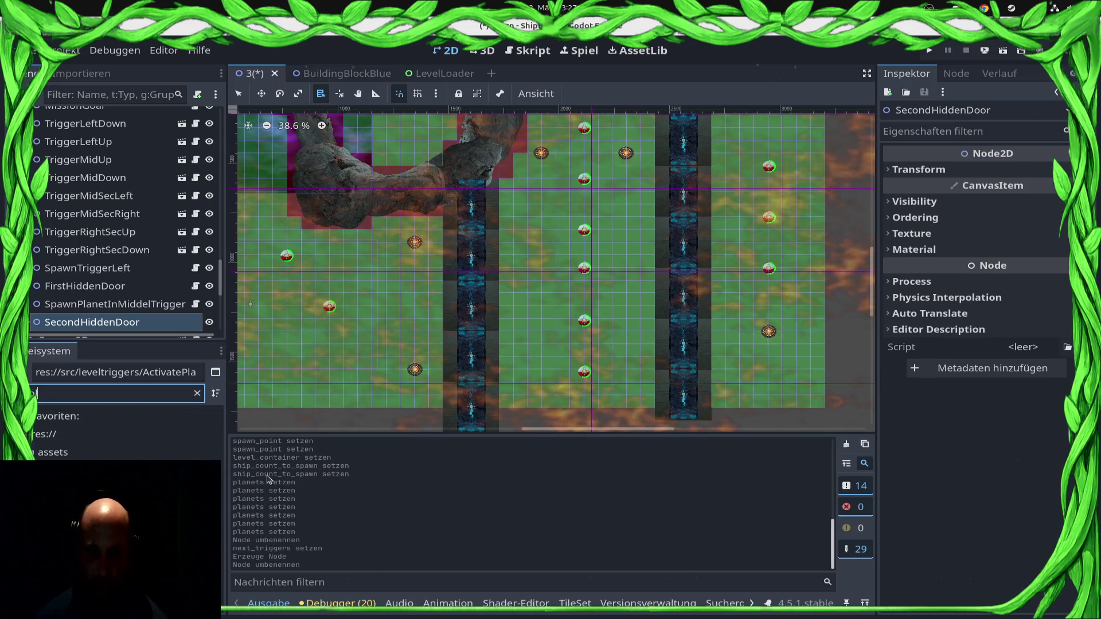
drag(86, 505, 67, 263)
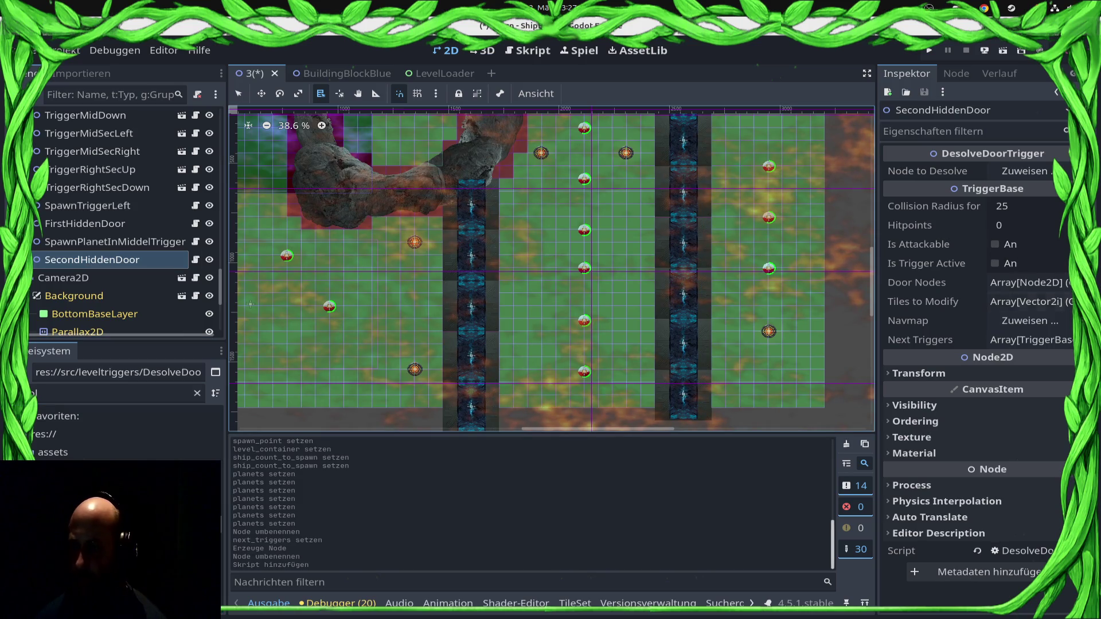
- Assign HiddenDoorRight as SecondHiddenDoor's Node to Desolve
scroll(728, 324, up, 5)
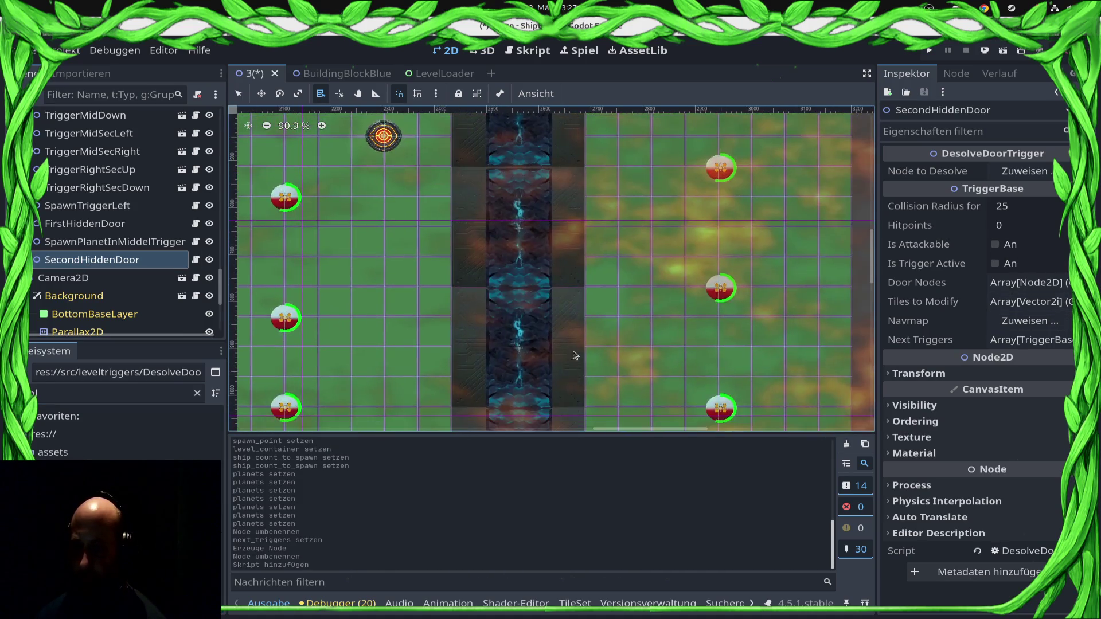
scroll(520, 350, up, 1)
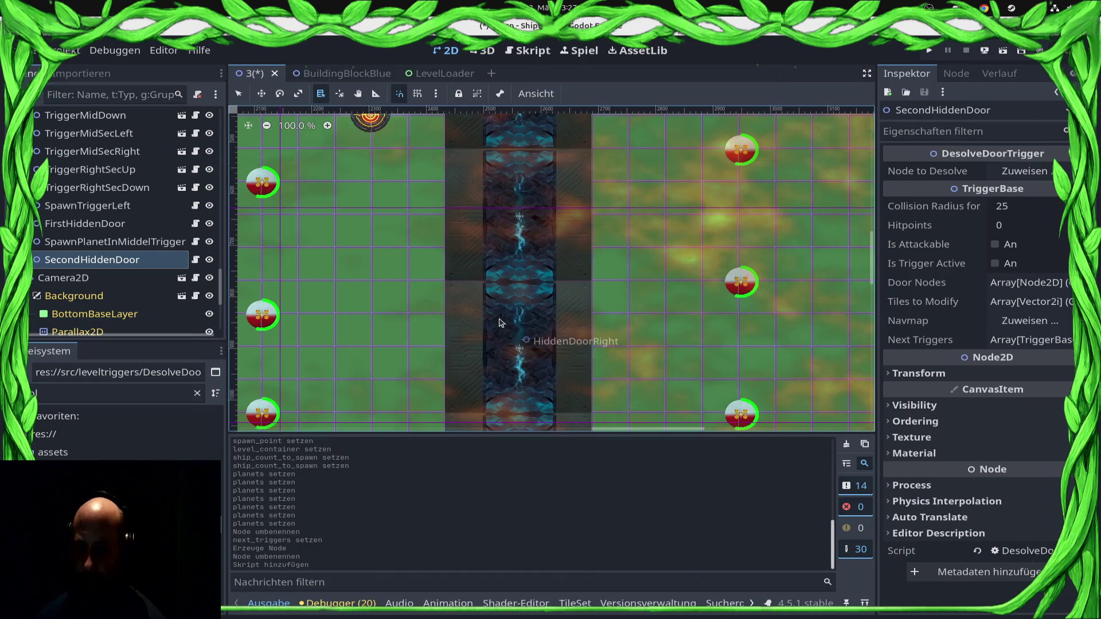
click(1009, 175)
scroll(546, 348, down, 20)
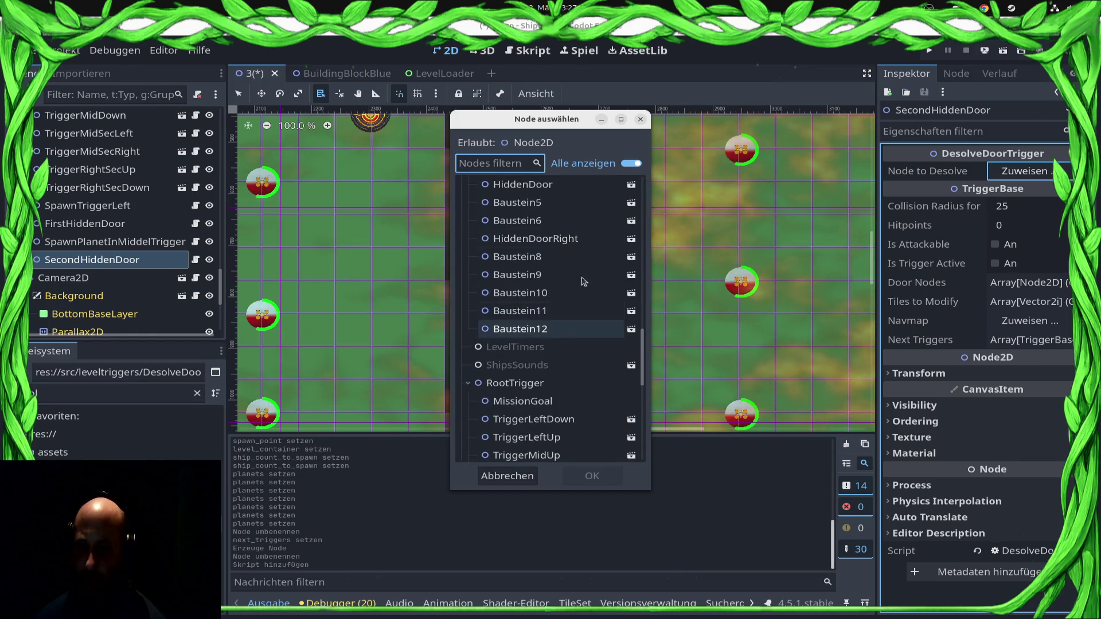
double_click(535, 239)
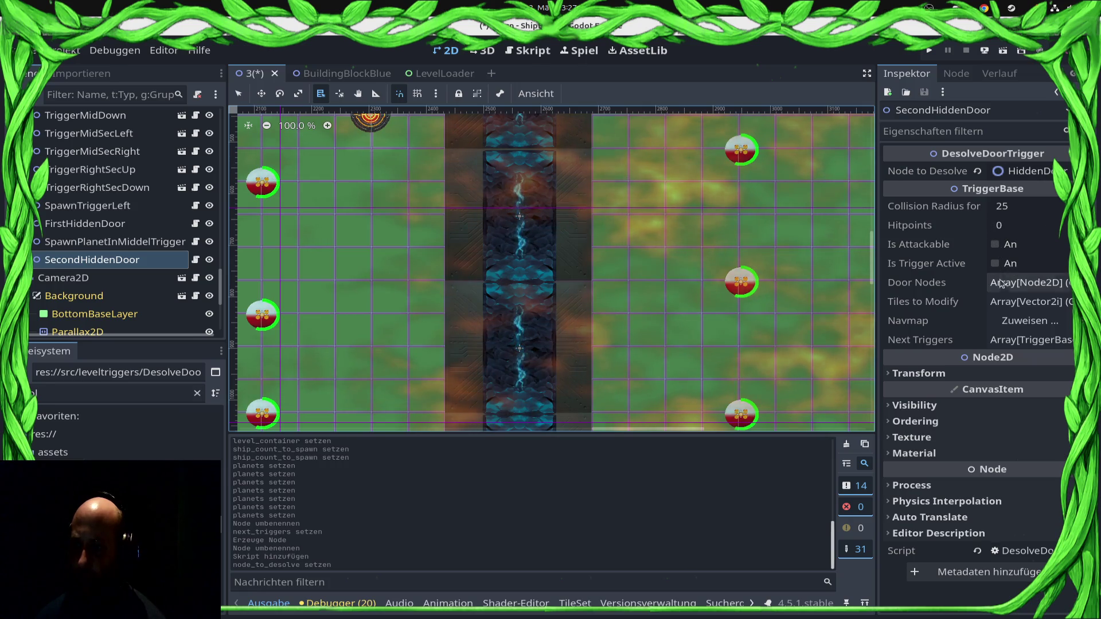
- Expand the Tiles to Modify list and select the pathfindingmap tile layer
click(1021, 301)
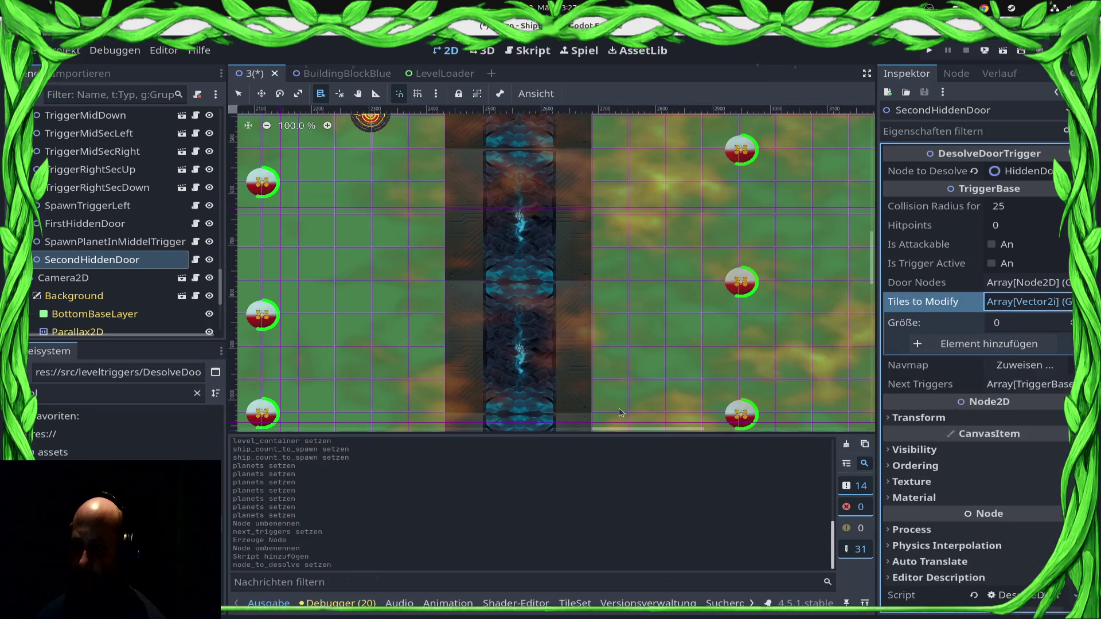
scroll(220, 287, up, 10)
click(77, 136)
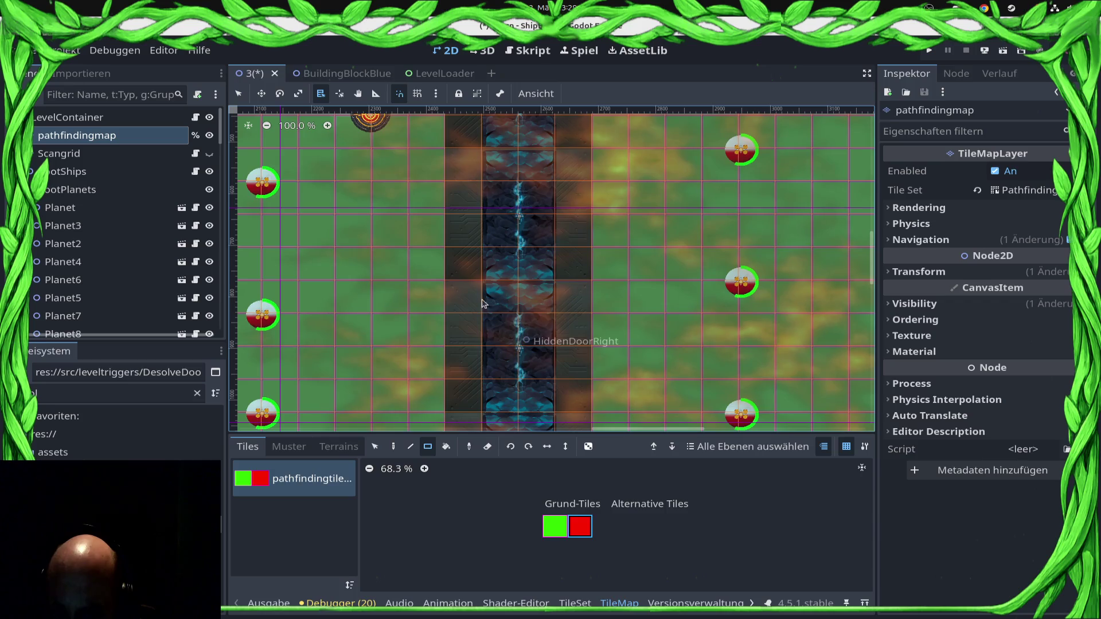
- Stop tile painting on pathfindingmap to read the door tiles' coordinates
scroll(465, 303, up, 2)
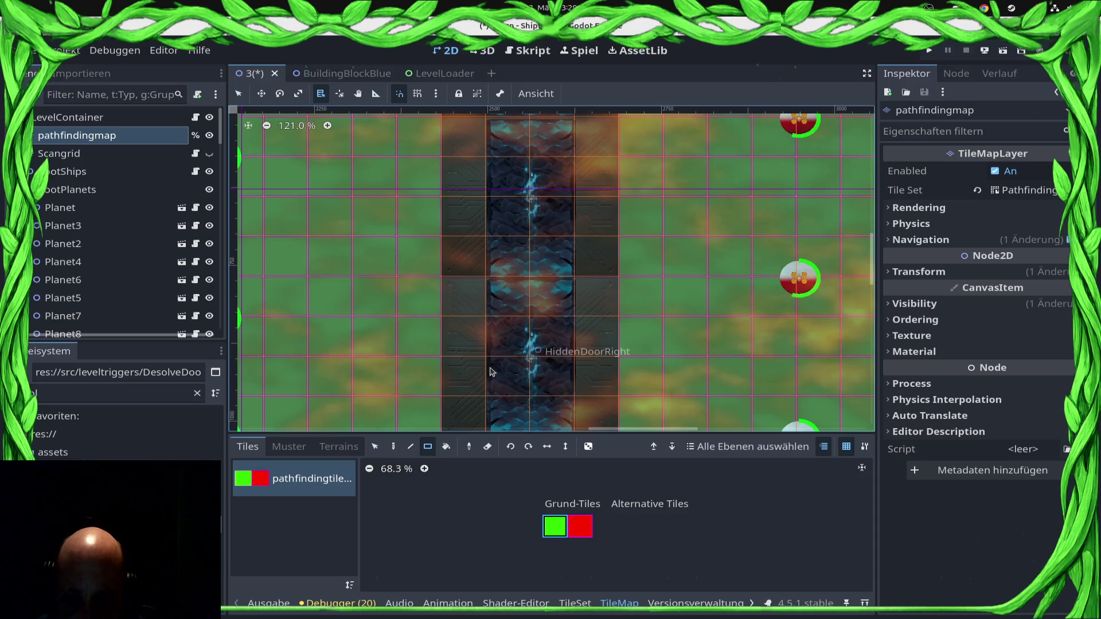
key(q)
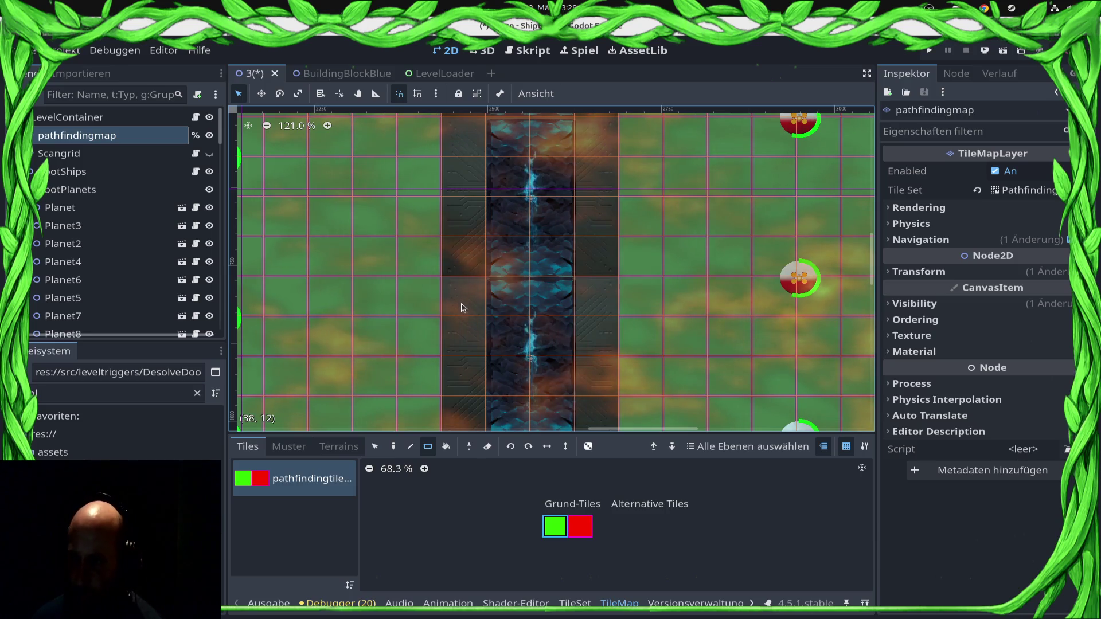
scroll(35, 228, down, 5)
scroll(35, 228, up, 5)
click(36, 230)
scroll(38, 238, down, 8)
scroll(38, 237, up, 3)
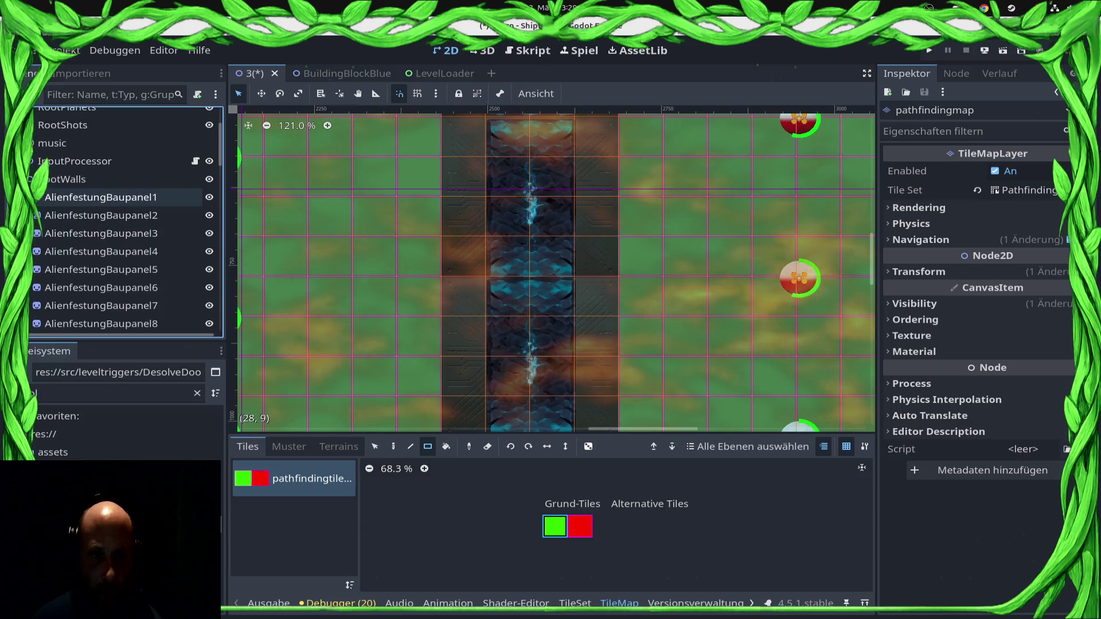
scroll(68, 240, down, 8)
- Add tile (38, 12) as the first entry in SecondHiddenDoor's Tiles to Modify
click(92, 274)
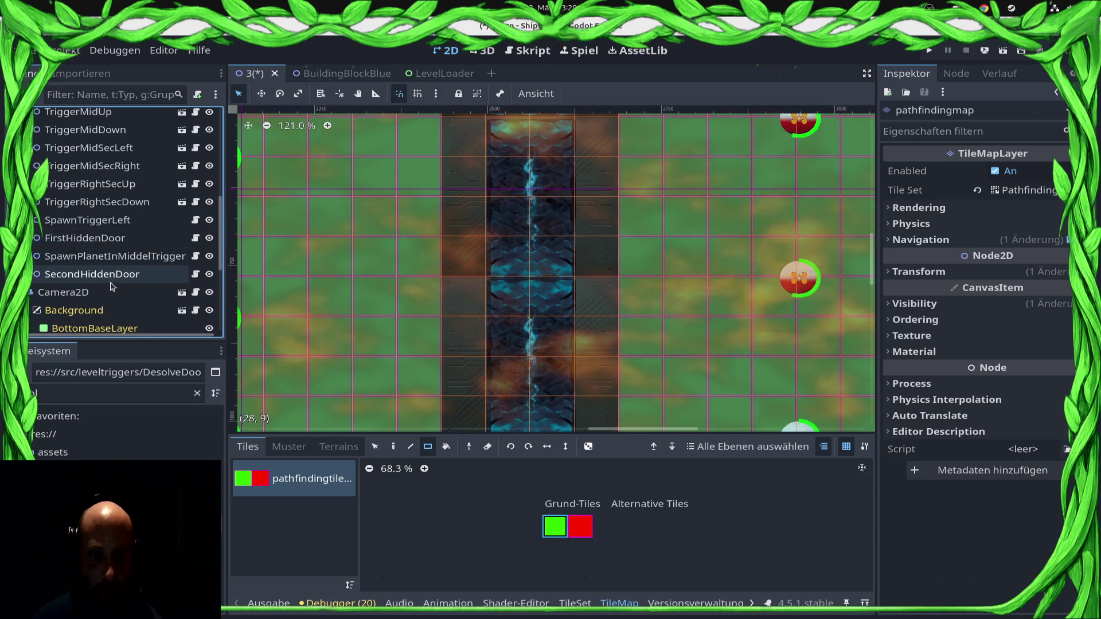
click(1026, 301)
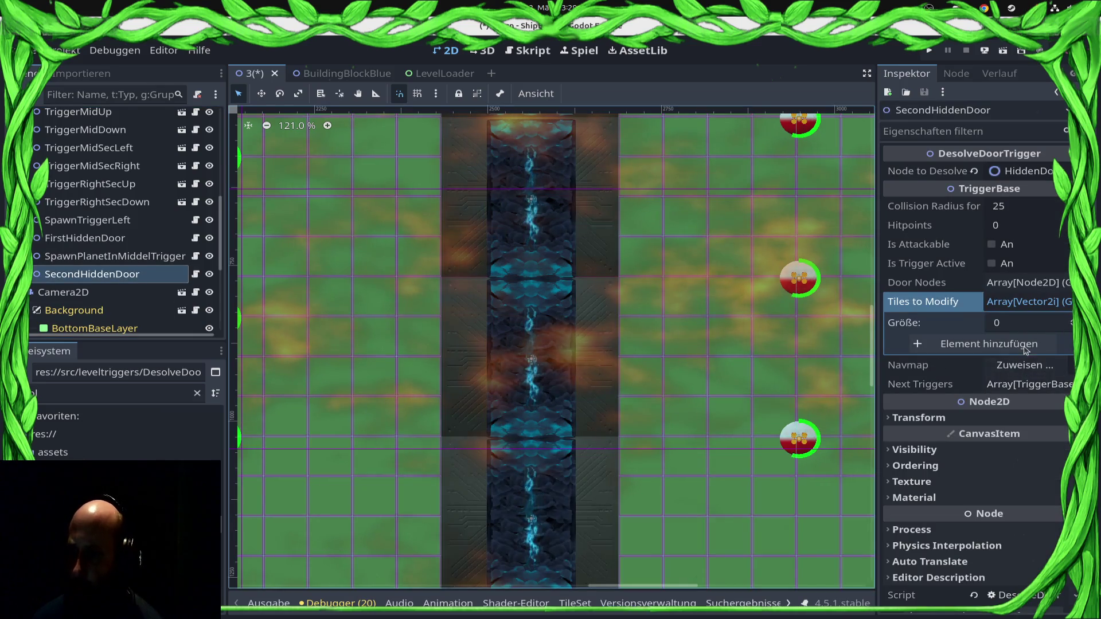
click(1012, 344)
click(998, 344)
text(38)
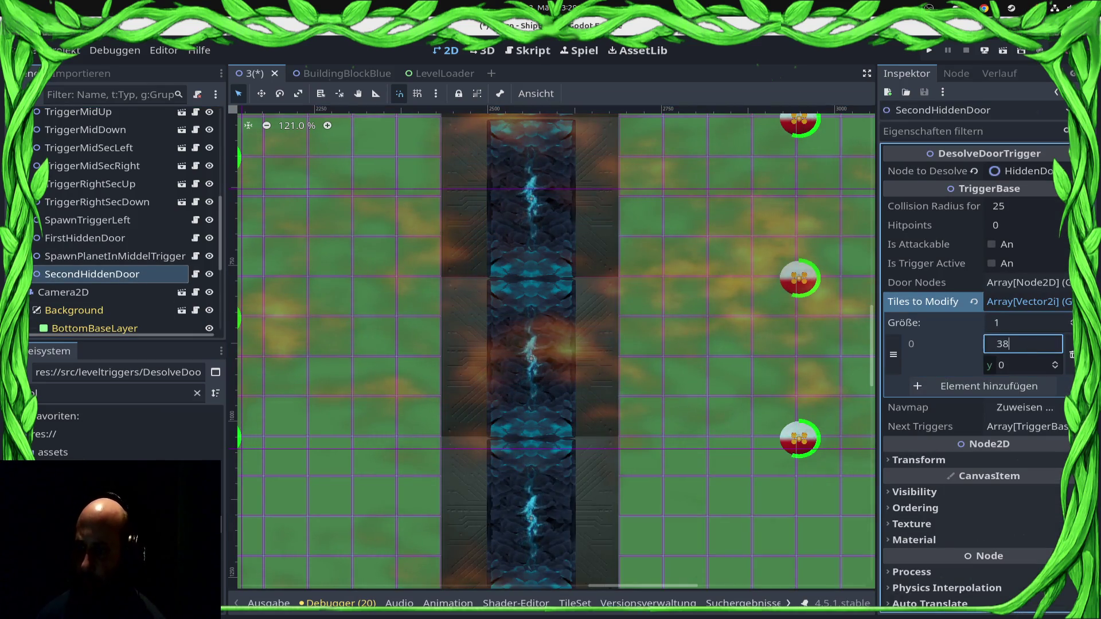
key(Tab)
text(12)
key(Return)
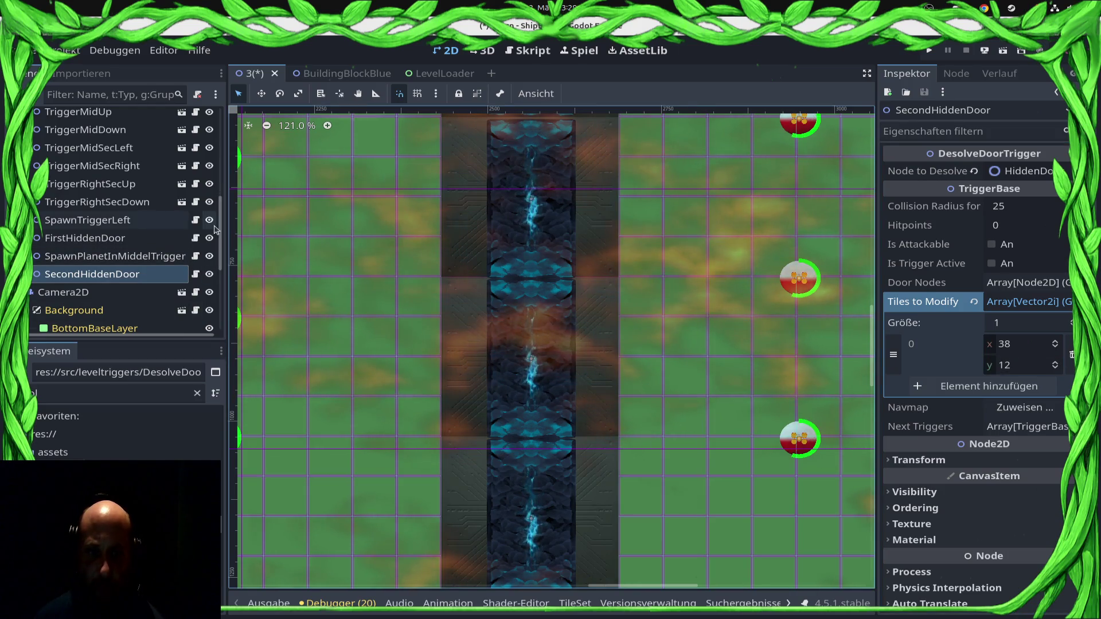
- Recheck coordinates on pathfindingmap, then add tile (41, 15) to SecondHiddenDoor
scroll(223, 228, up, 10)
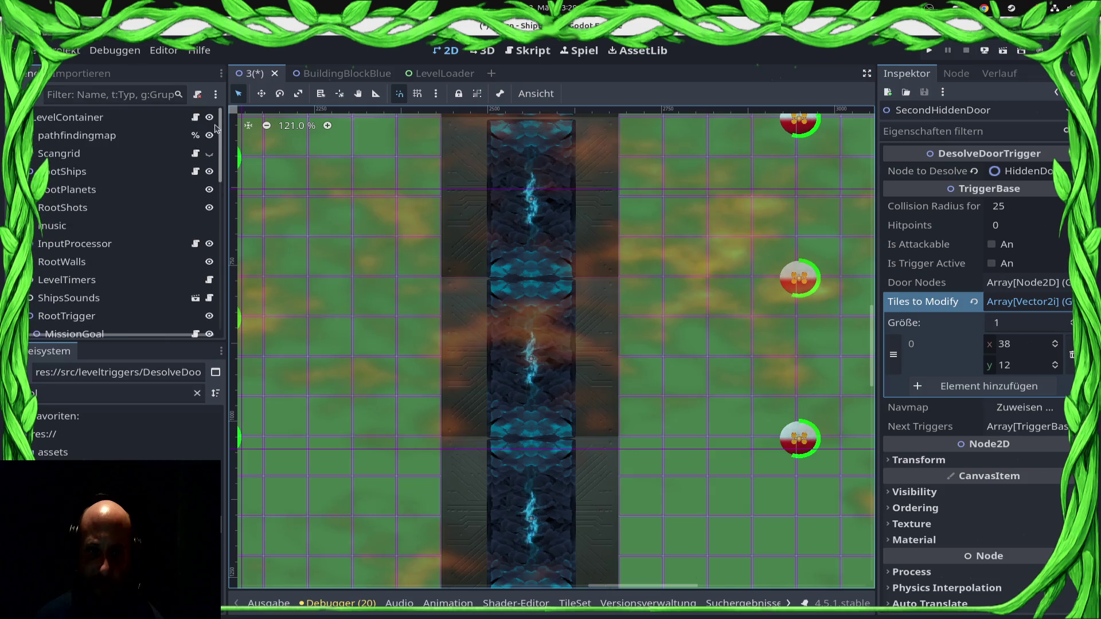
click(130, 142)
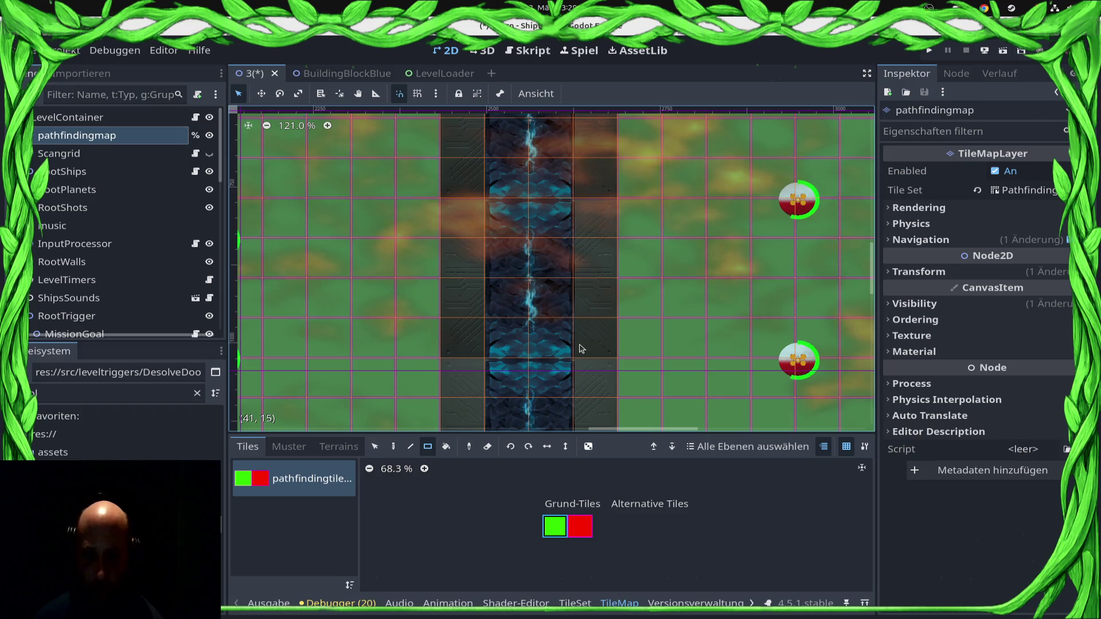
scroll(97, 230, down, 10)
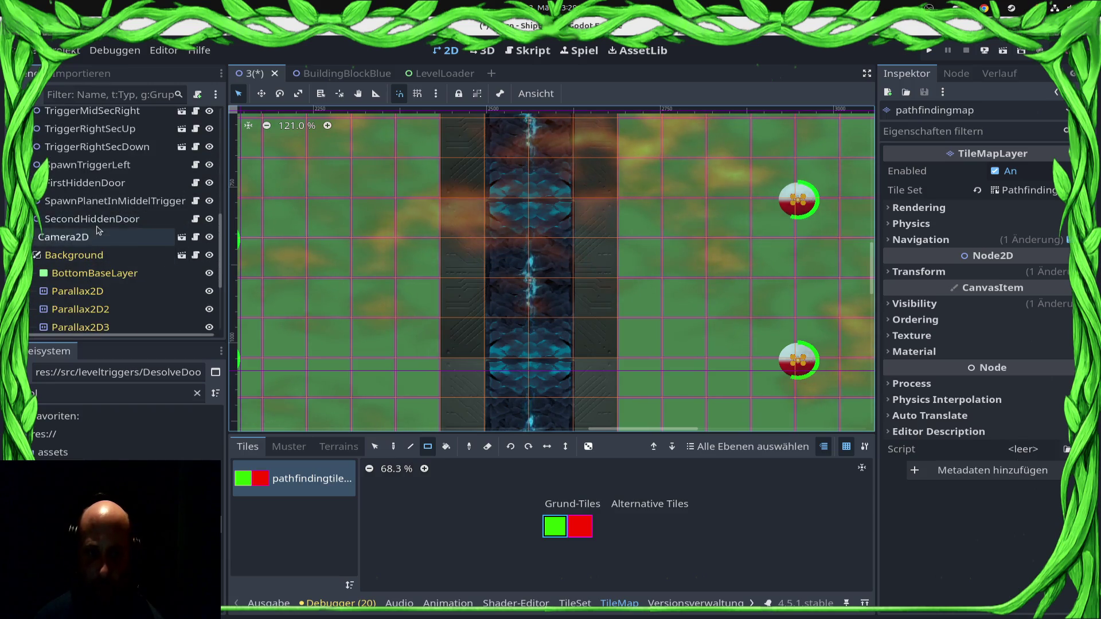
click(92, 219)
click(1043, 387)
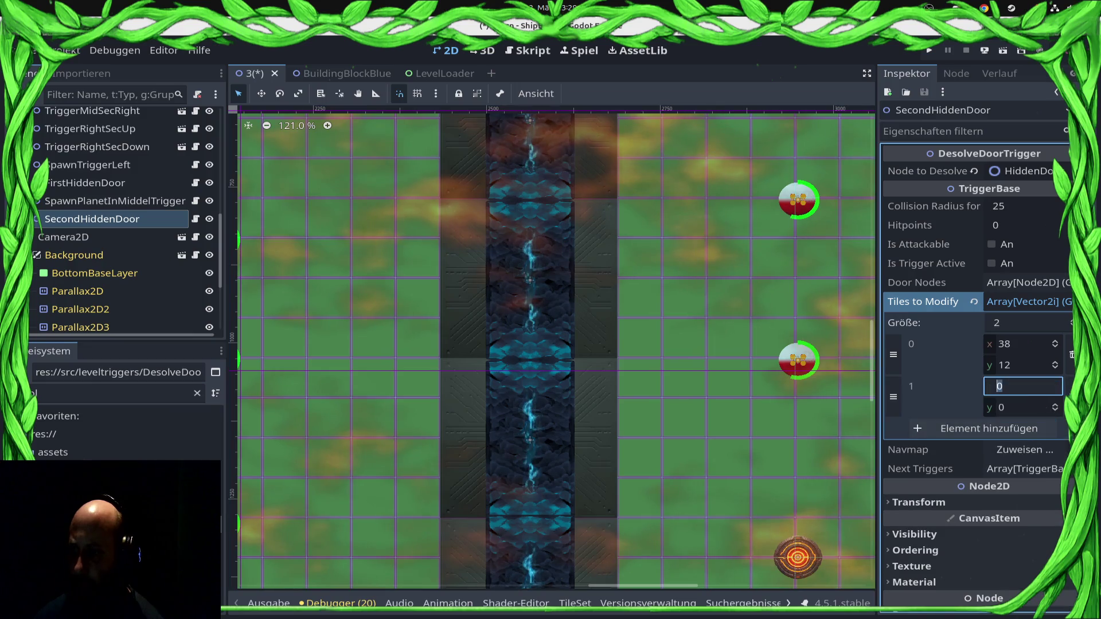
text(4)
key(Tab)
text(15)
key(Return)
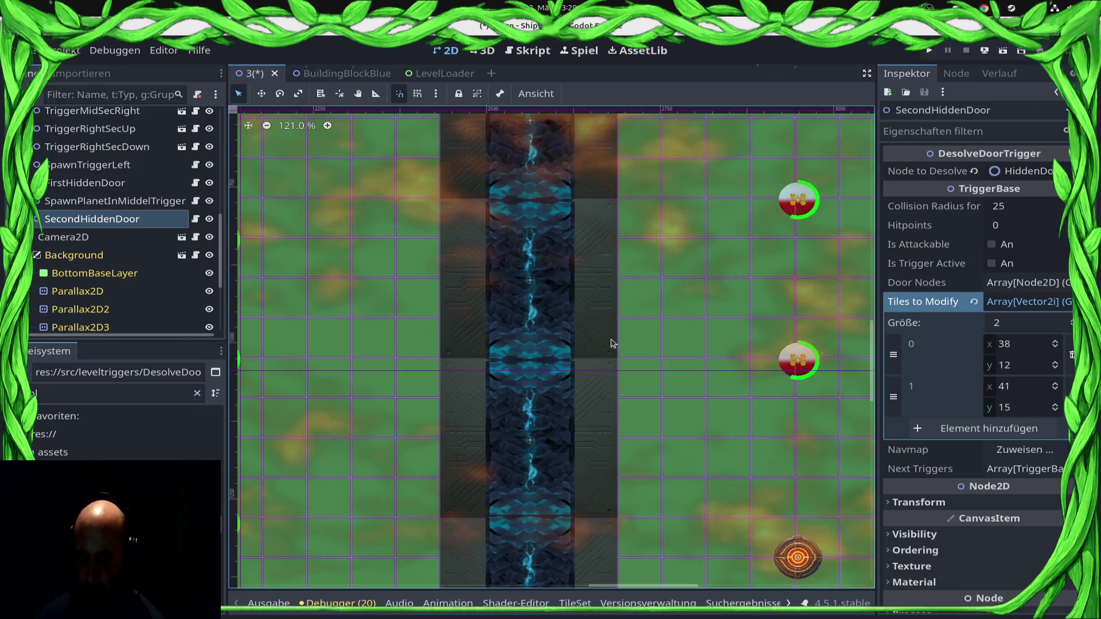
- Add tiles (39, 12) and (40, 12) as the third and fourth entries
click(1010, 432)
click(1010, 431)
text(39)
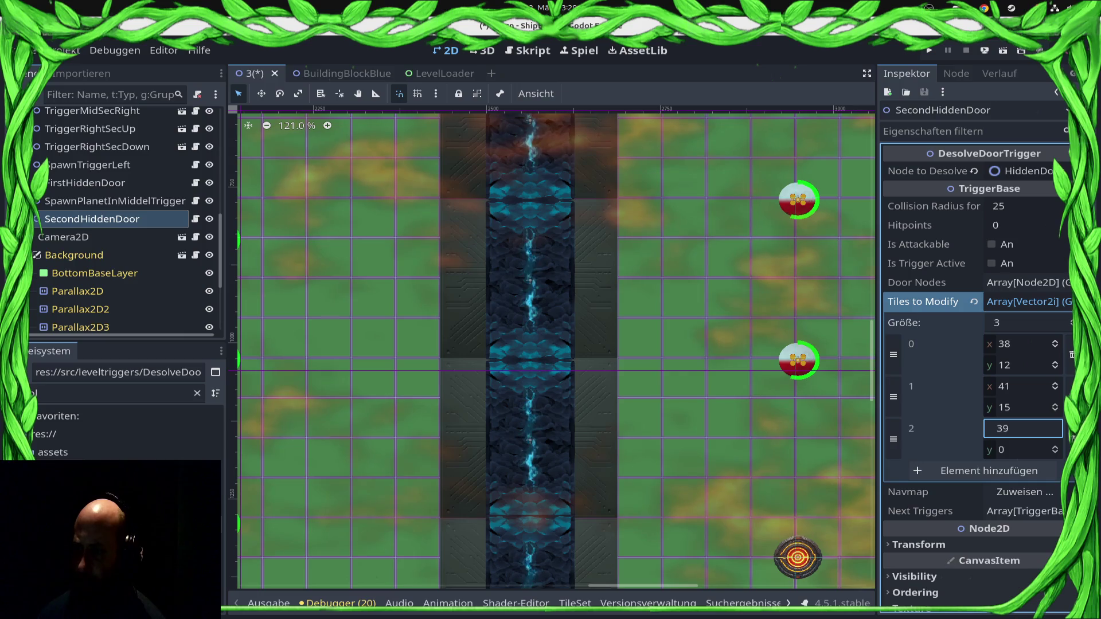
key(Tab)
text(12)
key(Return)
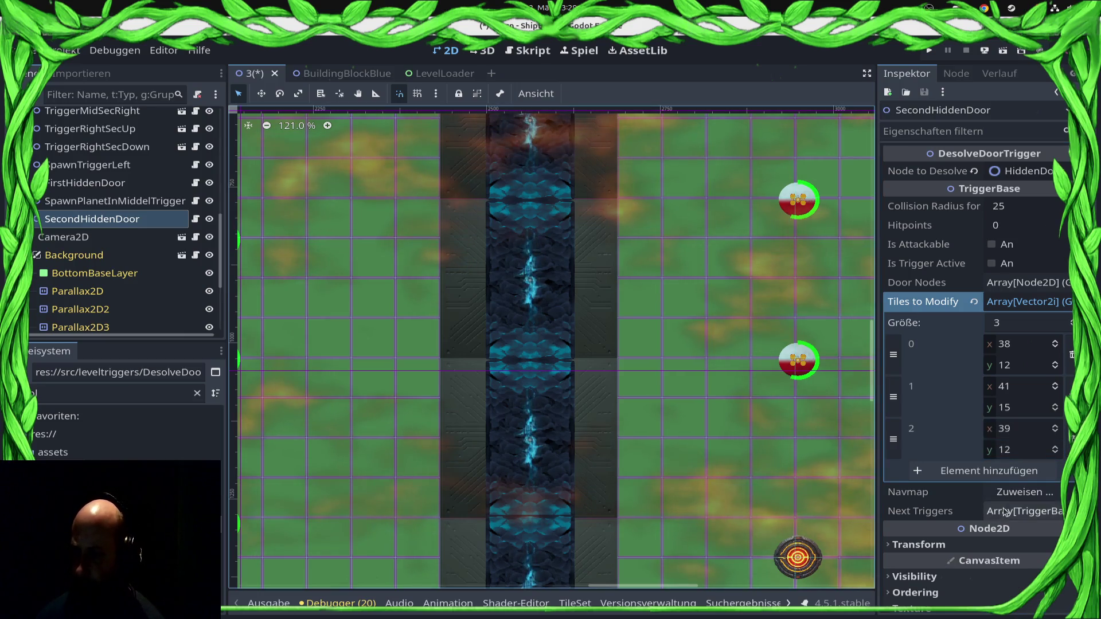
click(1026, 471)
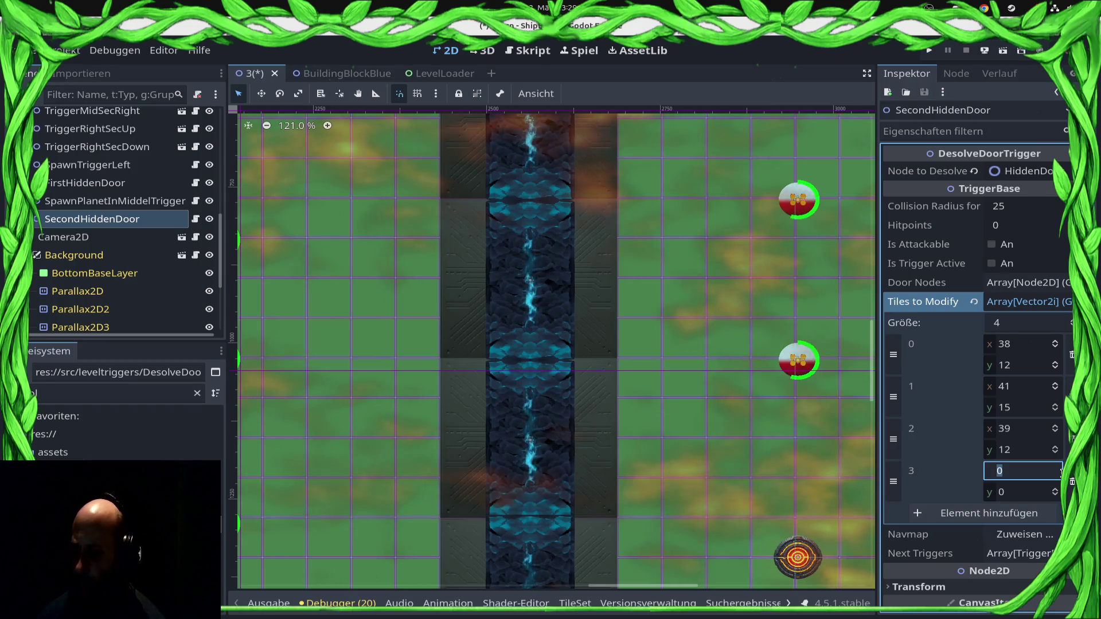
key(Tab)
text(12)
key(Return)
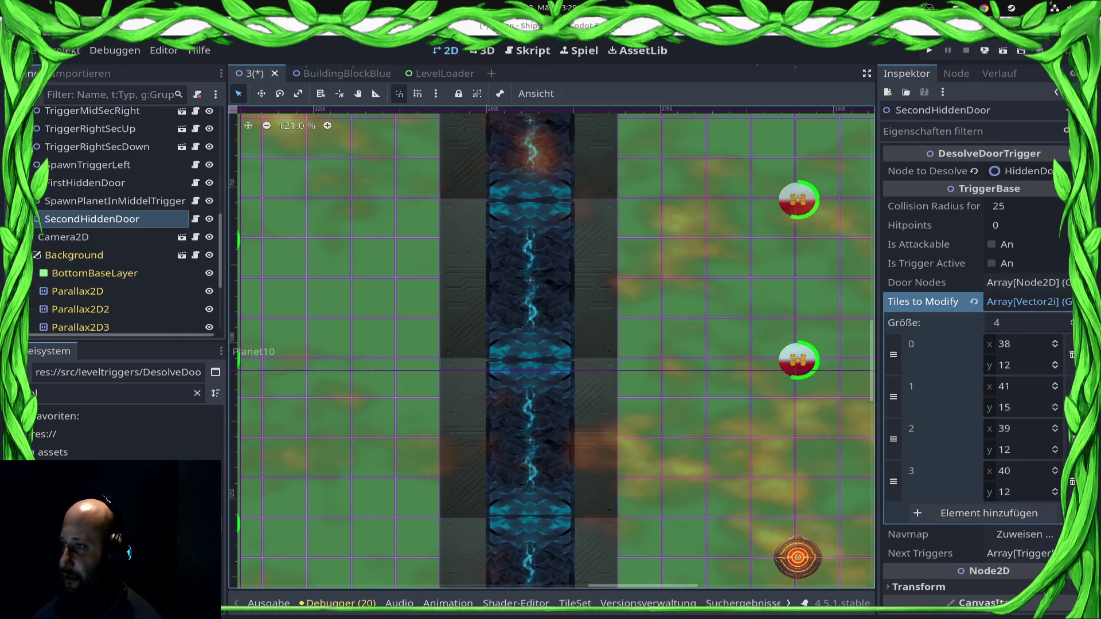
key(alt+Tab)
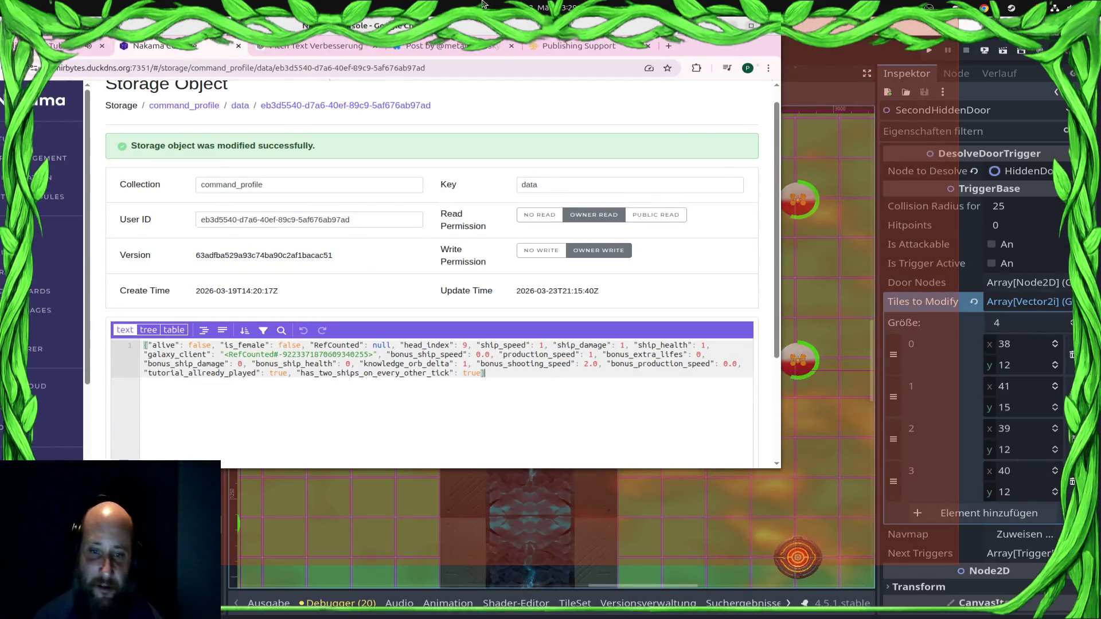
- Open the test player's wallet in the Nakama console and check its knowledge orbs (46)
key(alt+Left)
scroll(560, 413, down, 3)
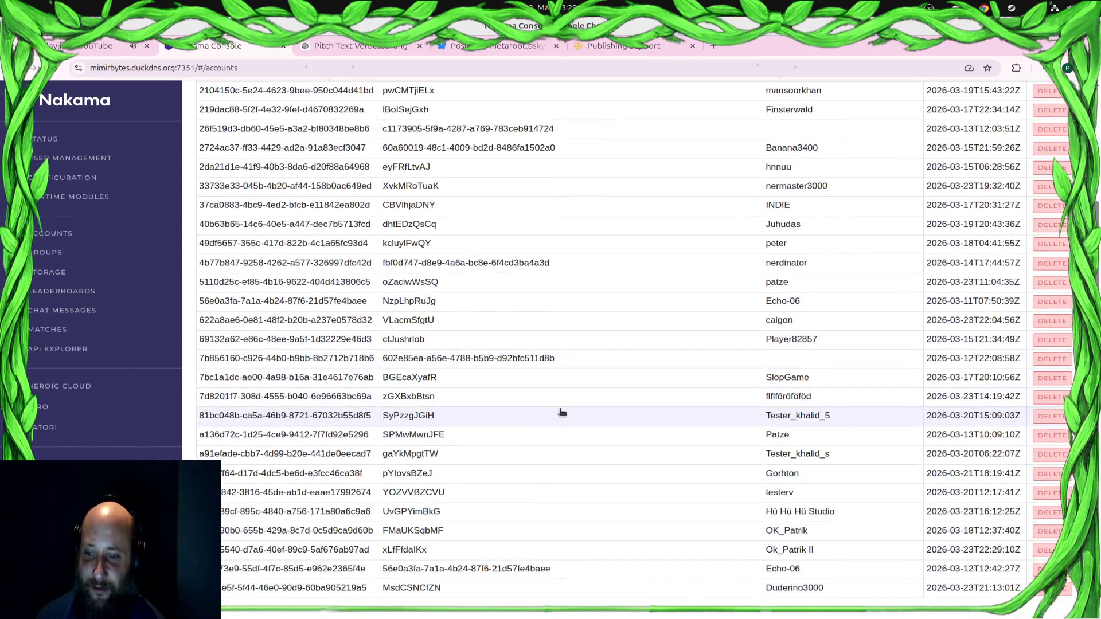
click(670, 551)
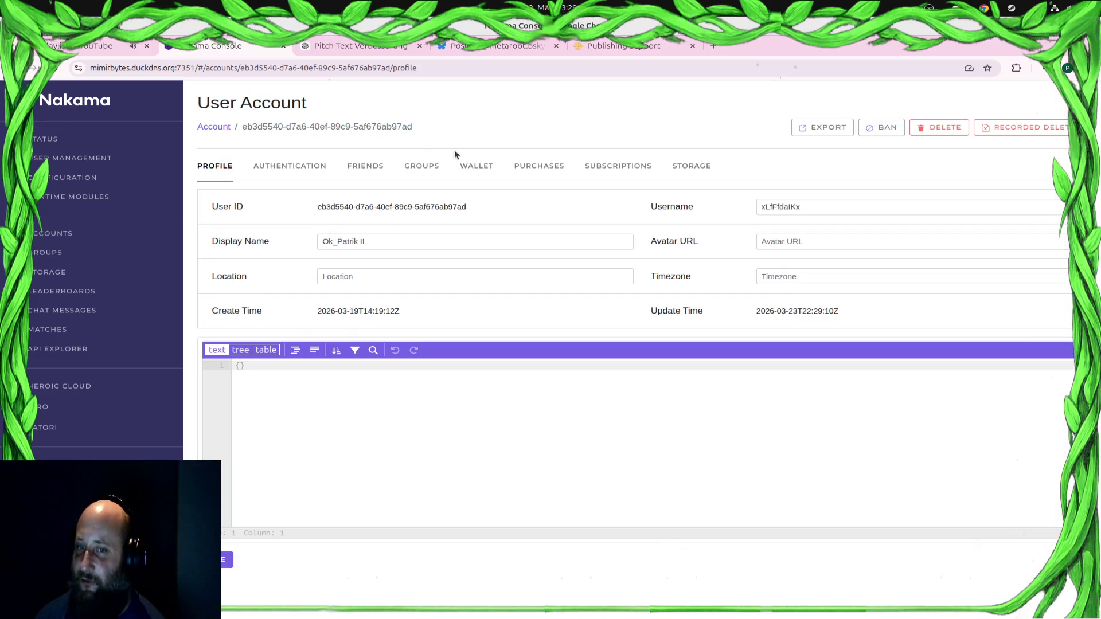
click(471, 166)
double_click(394, 218)
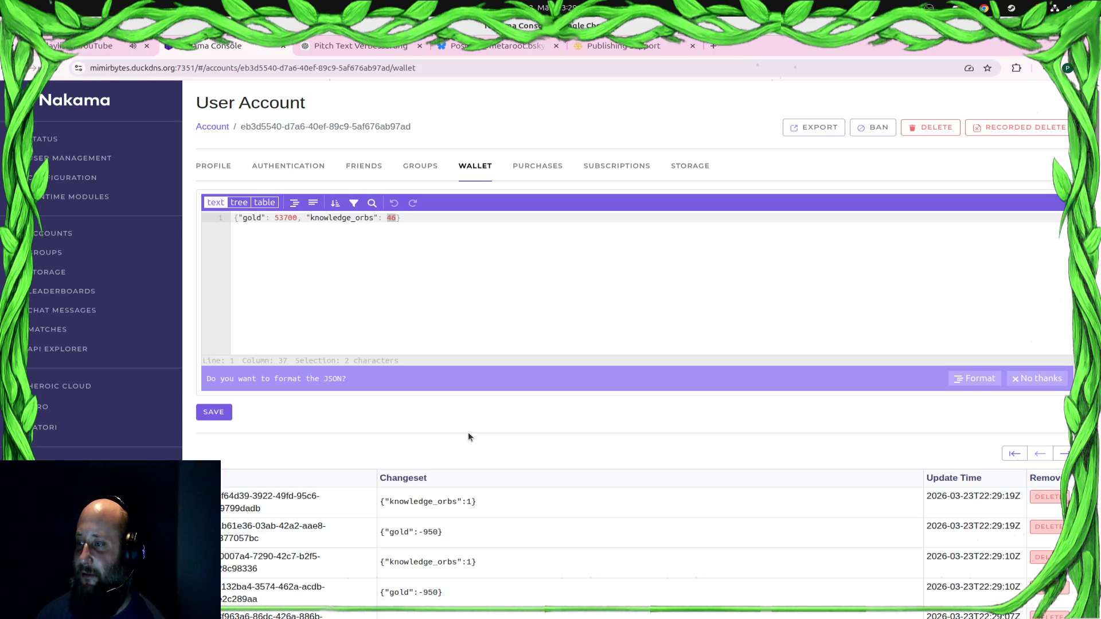
- Reopen the player's wallet to confirm 51800 gold and 48 knowledge orbs
click(54, 233)
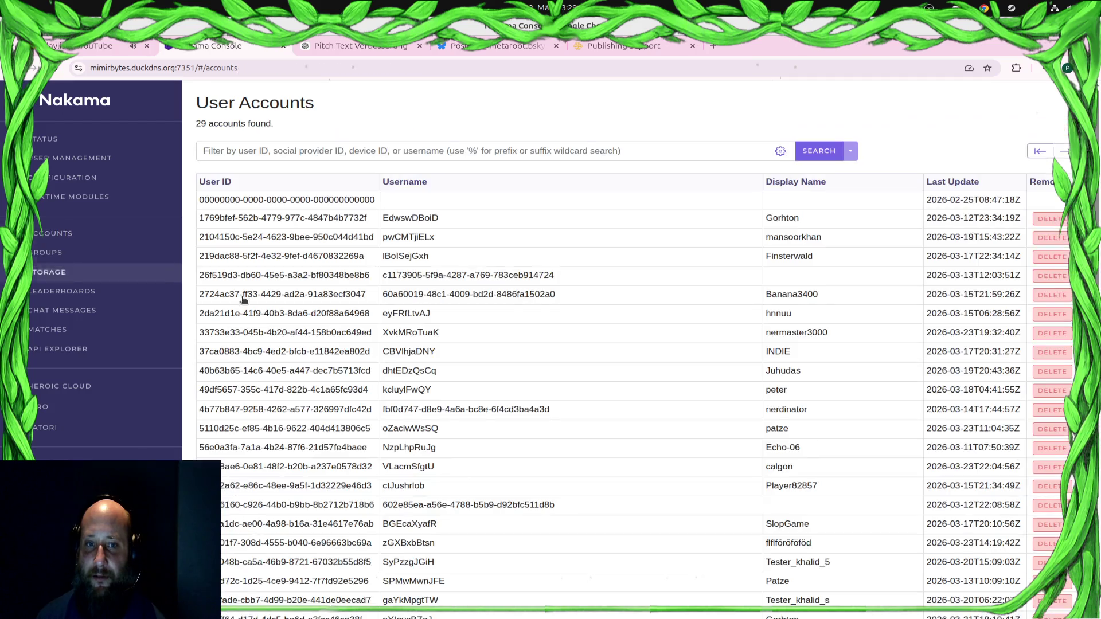
scroll(560, 472, down, 3)
click(718, 550)
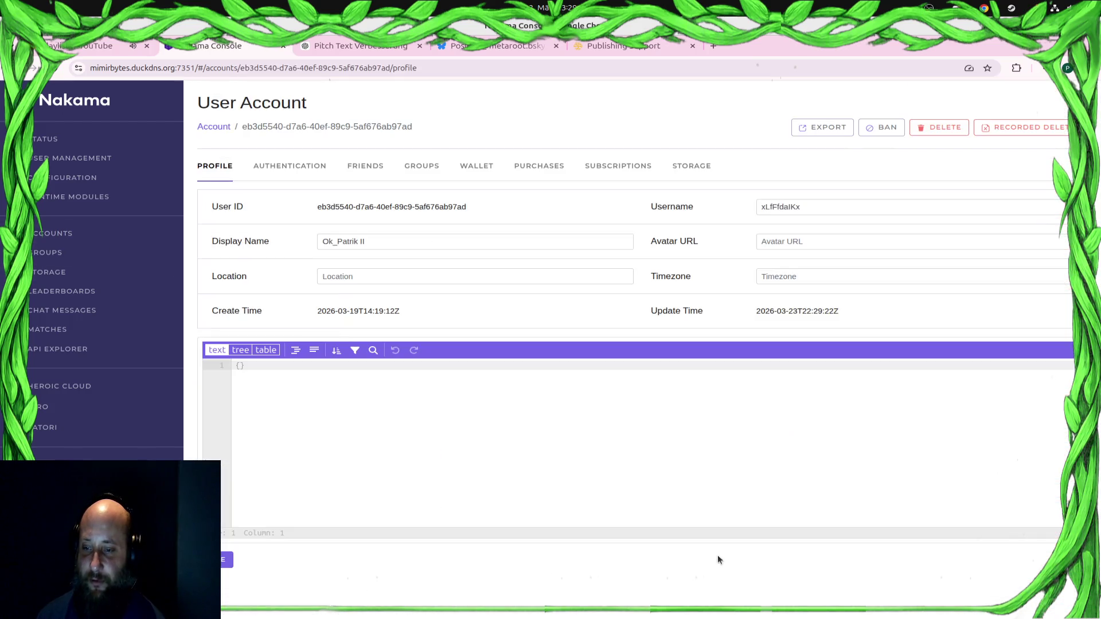
click(545, 168)
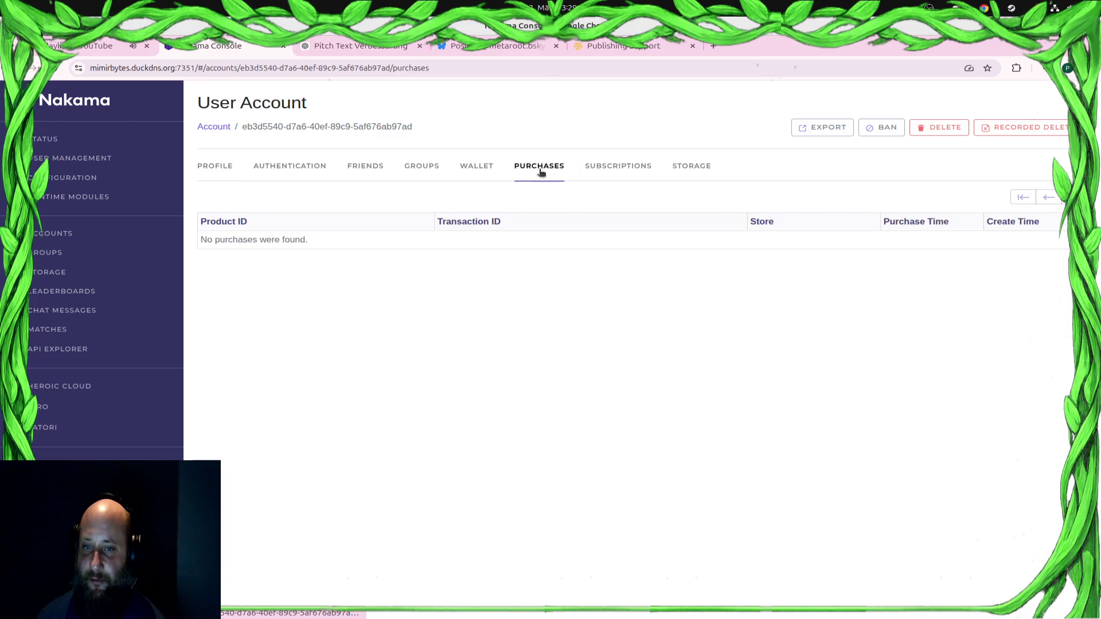
click(490, 172)
double_click(391, 218)
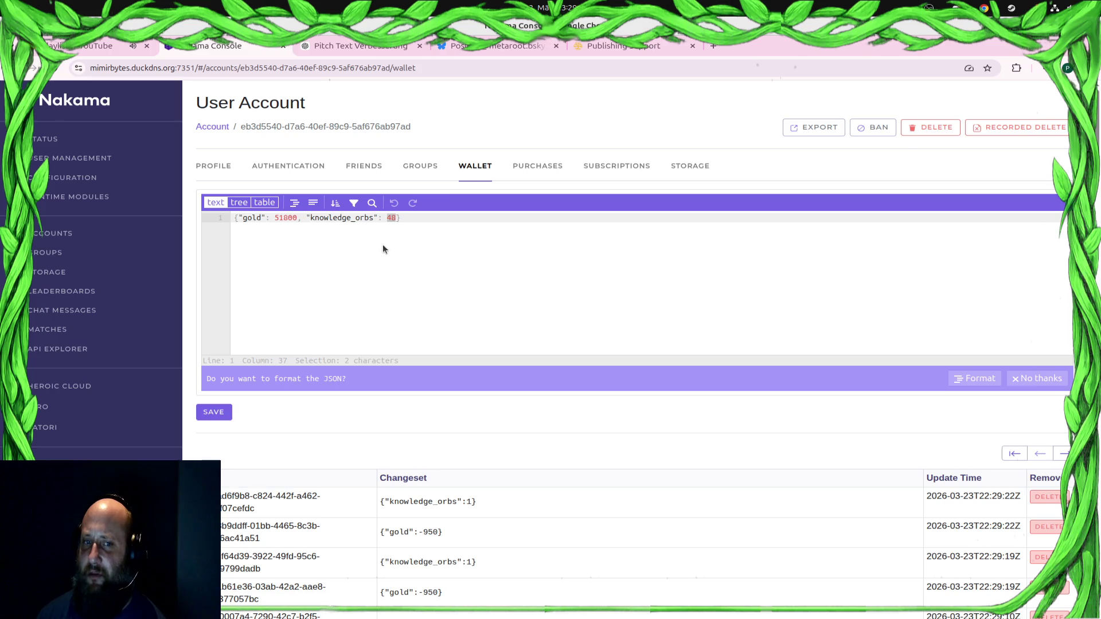
scroll(475, 357, down, 3)
scroll(550, 468, down, 12)
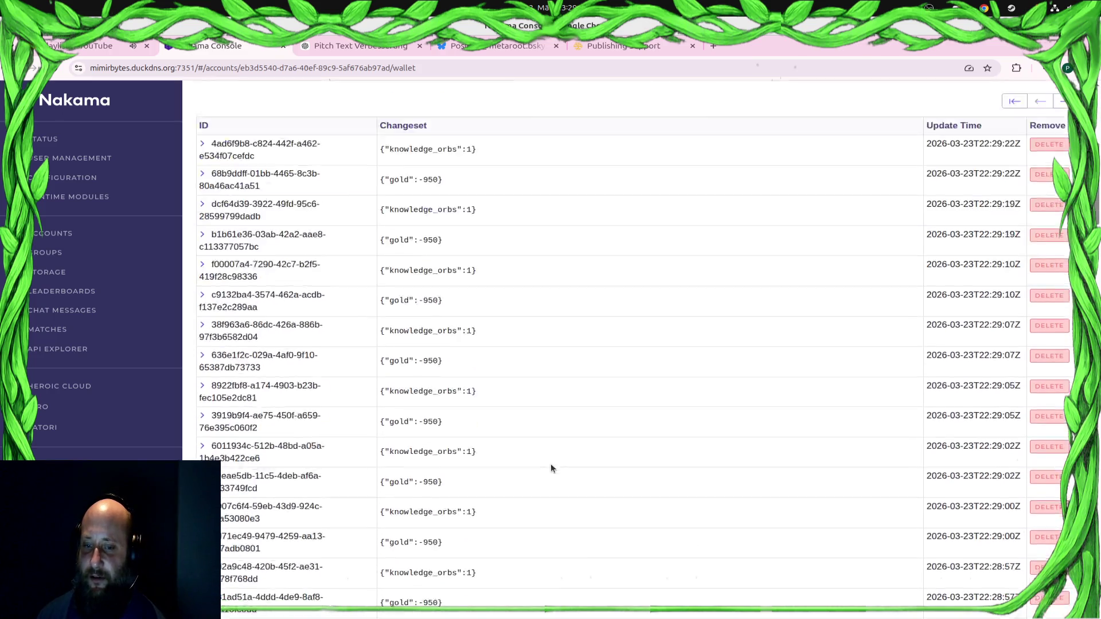
scroll(550, 463, up, 15)
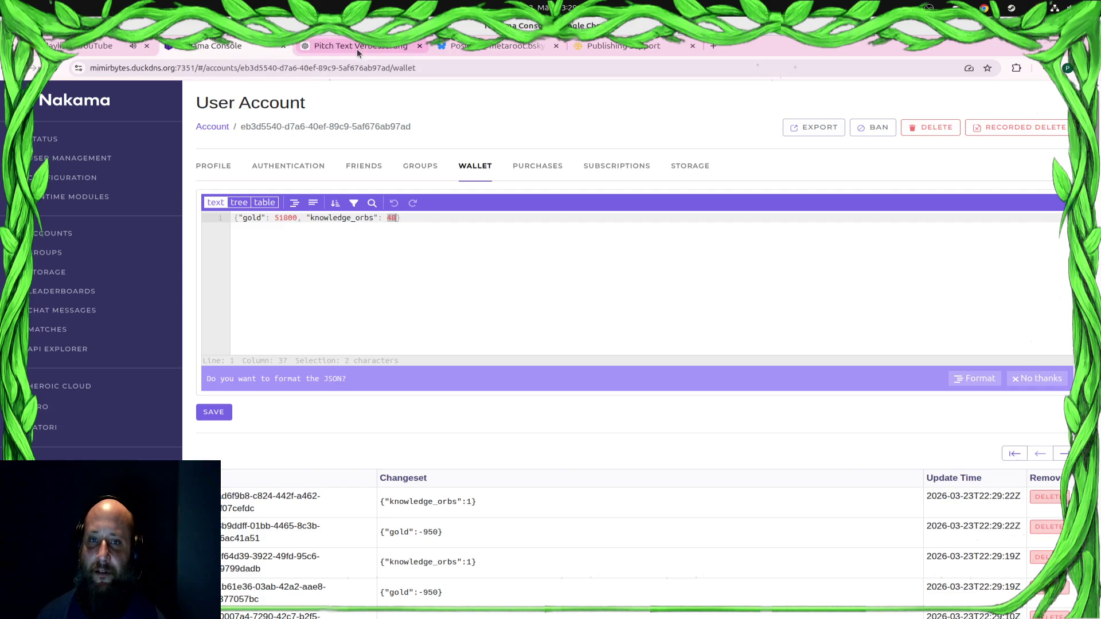
- Reload the Google Play Console publishing overview, then return to the Godot editor
click(29, 77)
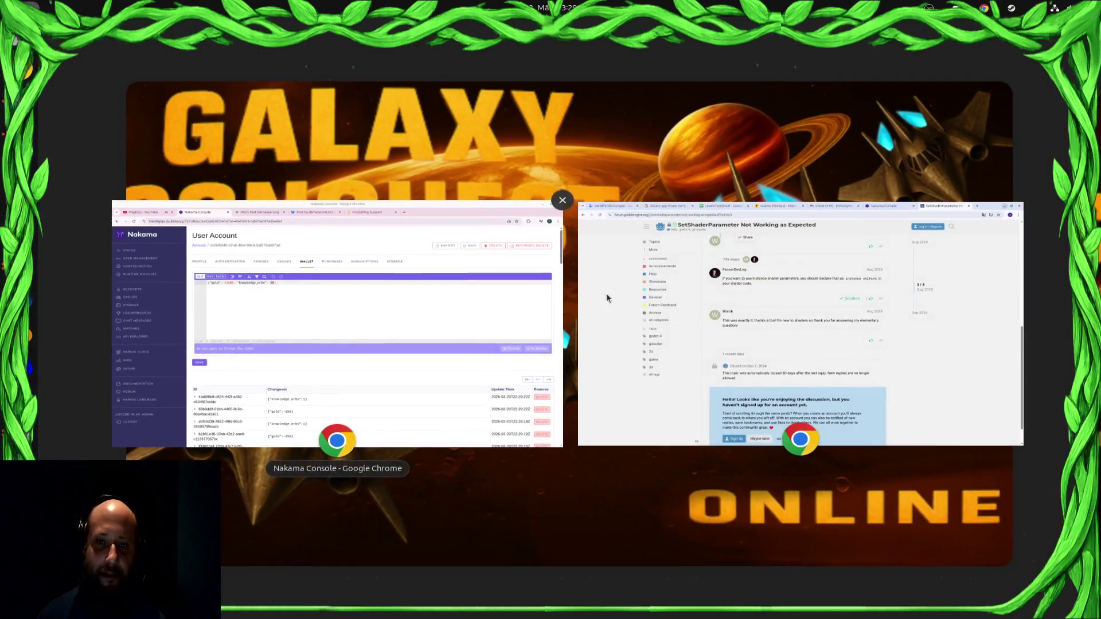
click(609, 295)
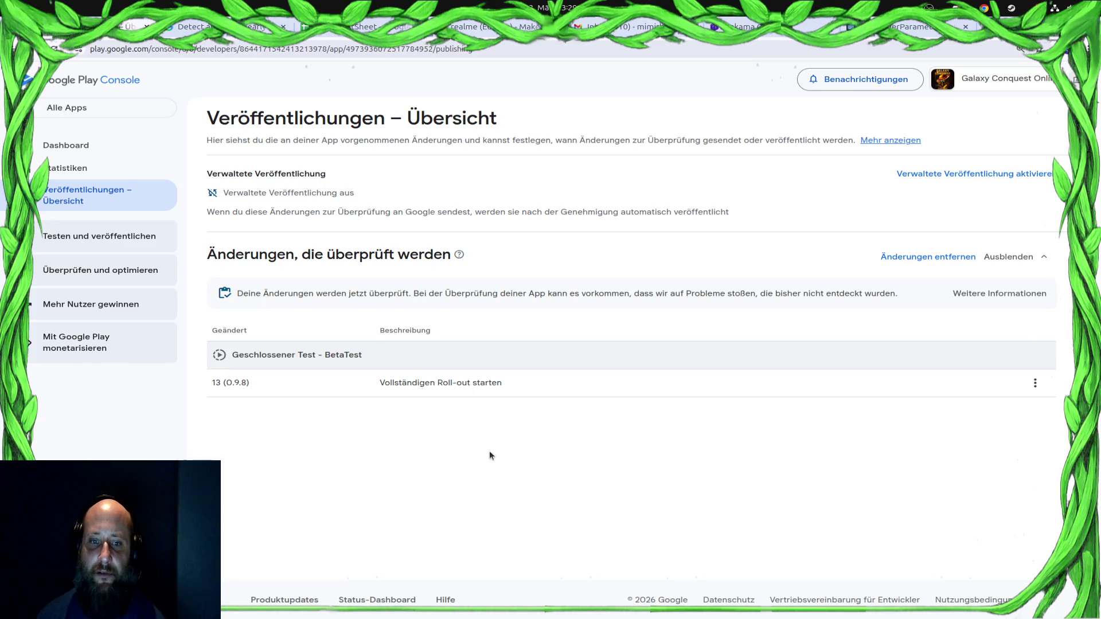
key(F5)
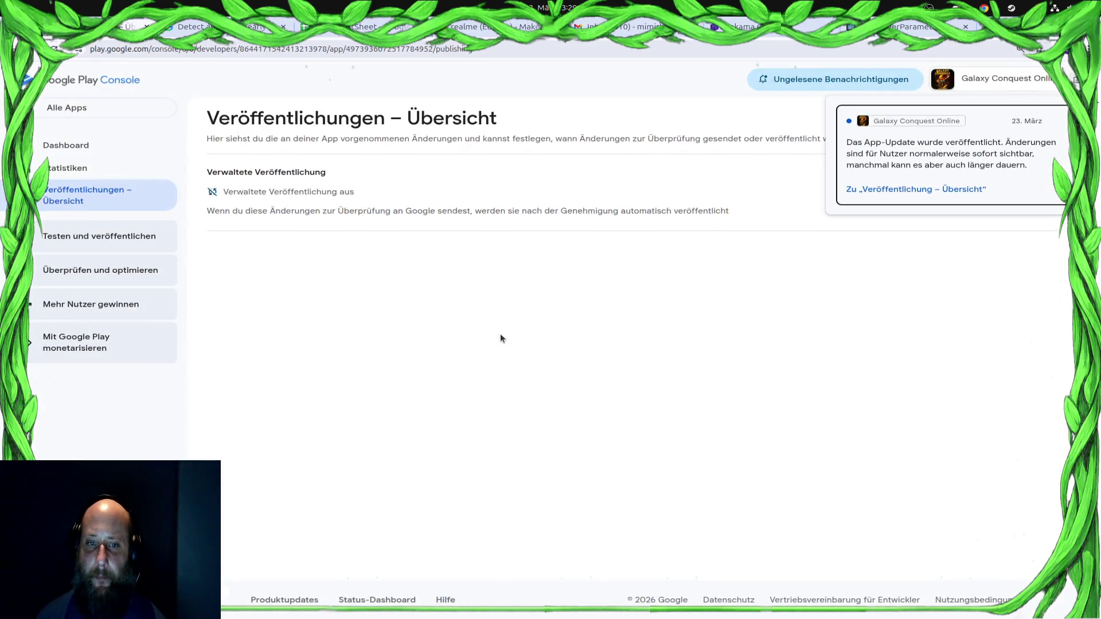
key(alt+Tab)
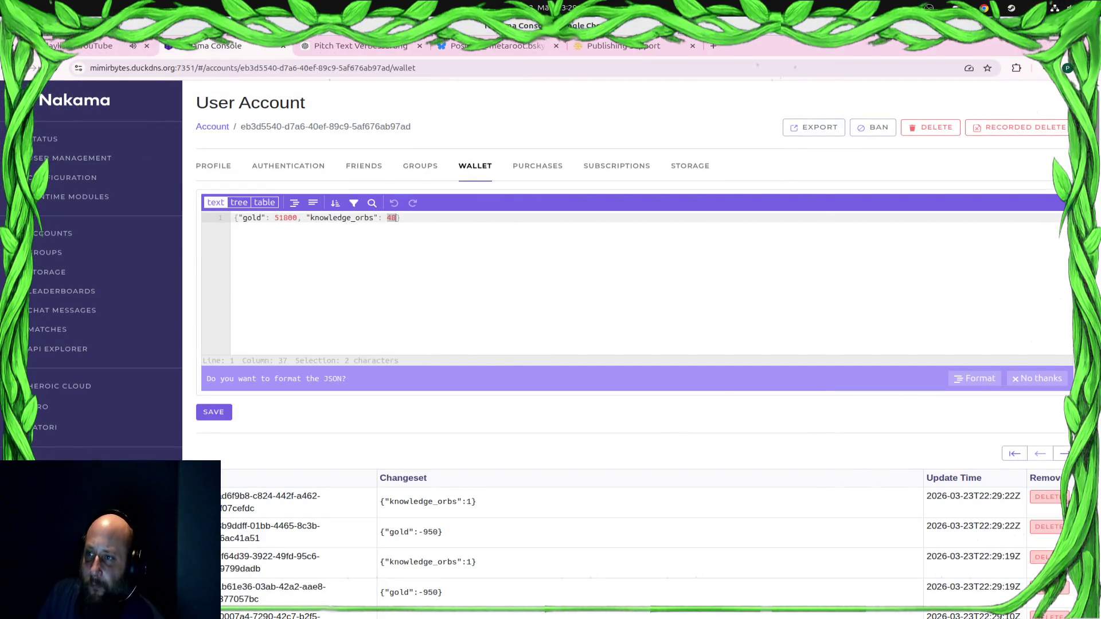
key(alt+Tab)
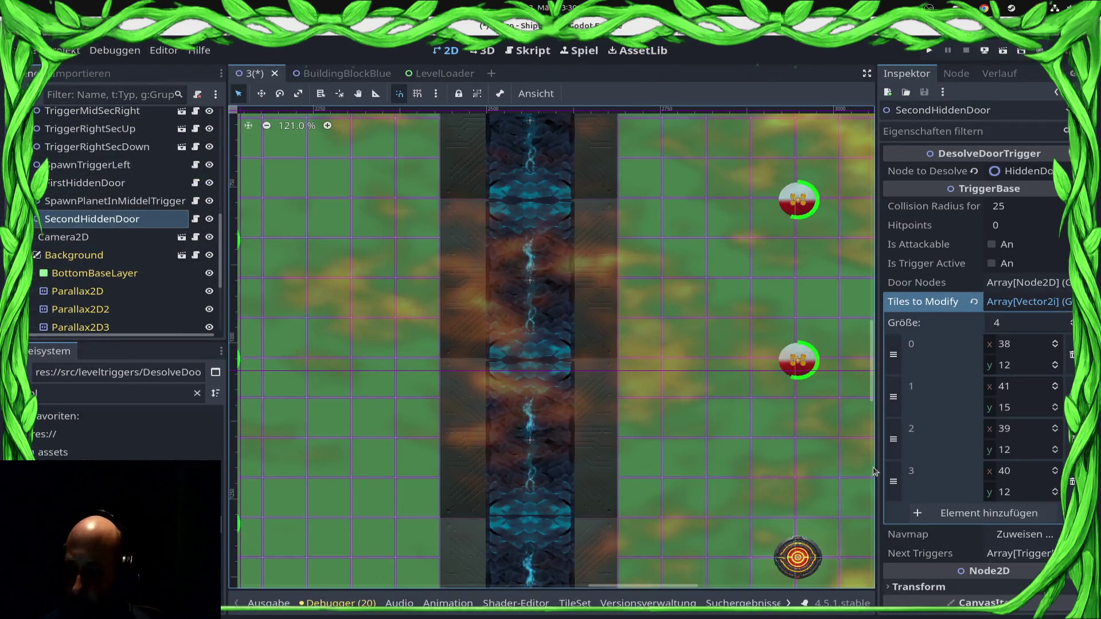
- Add tile (41, 12) to SecondHiddenDoor's Tiles to Modify
click(975, 513)
click(1009, 513)
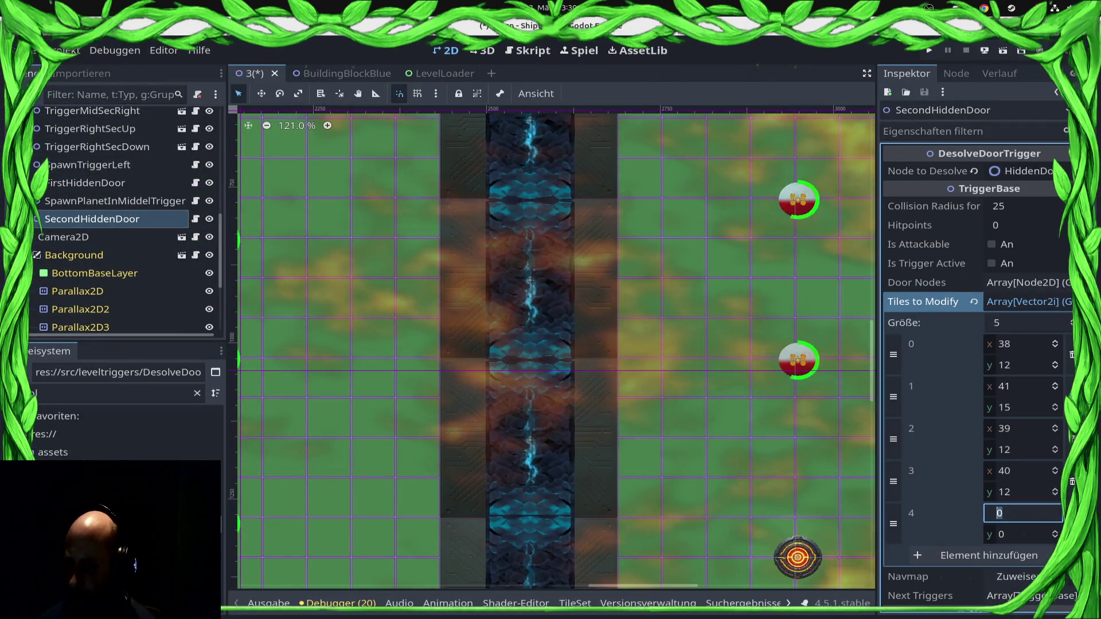
text(41)
key(Tab)
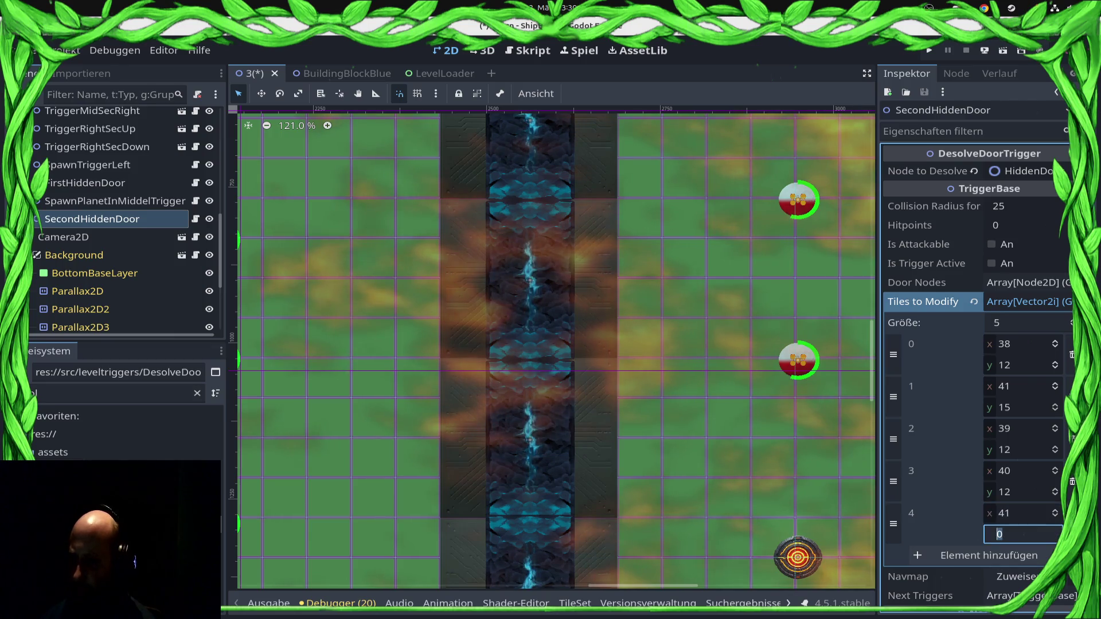
text(12)
key(Return)
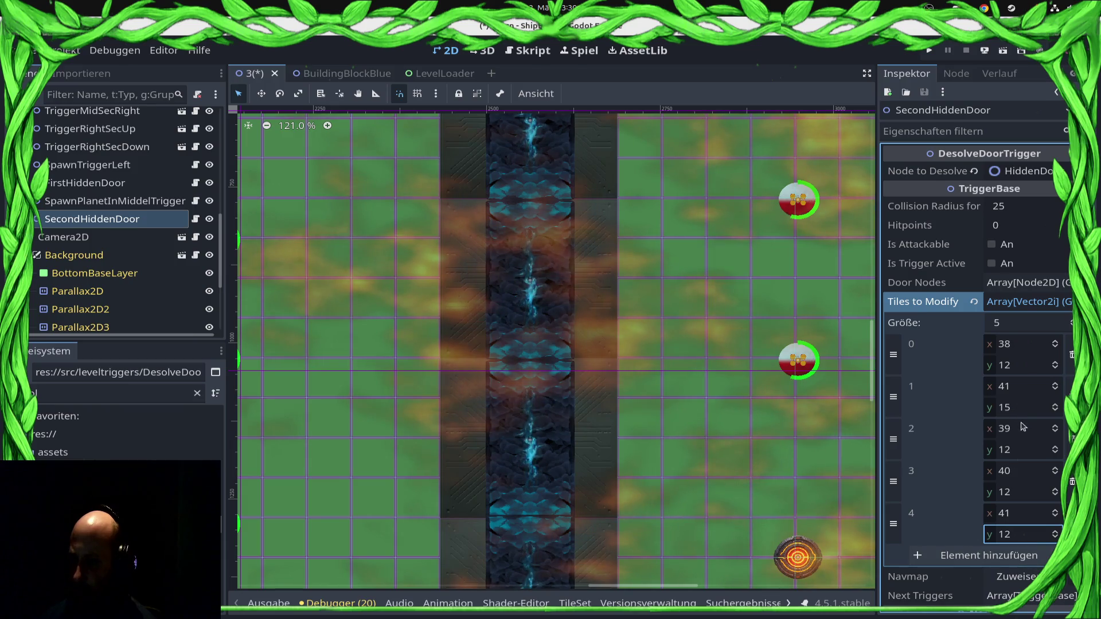
- Add tiles (38, 13) and (39, 13) as further Tiles to Modify entries
click(1035, 555)
click(1026, 555)
scroll(1032, 544, down, 3)
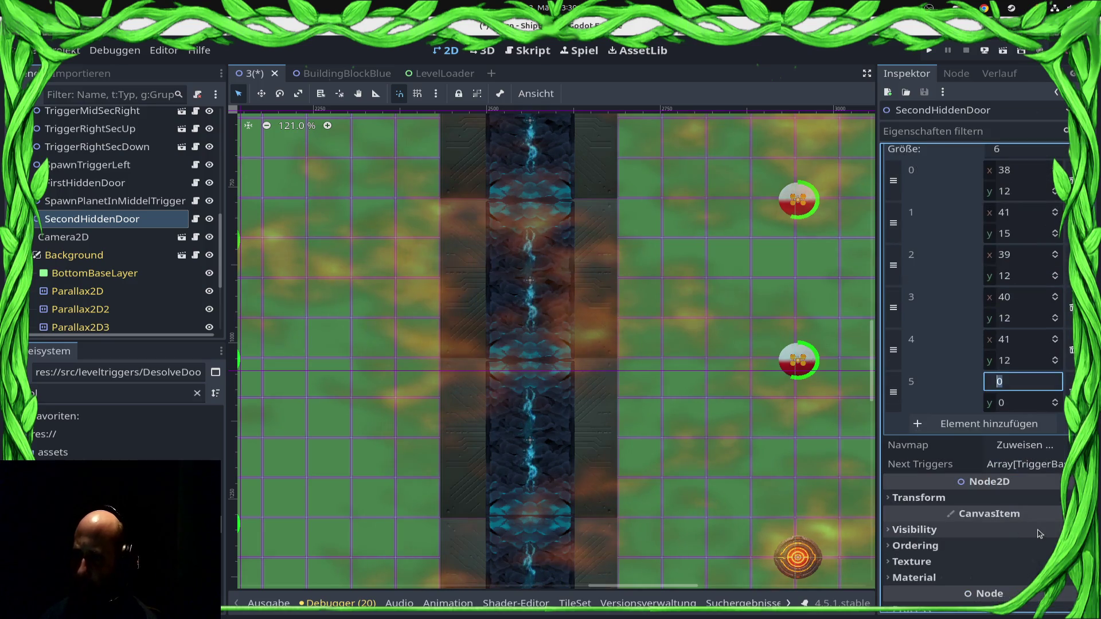
text(38)
key(Tab)
text(13)
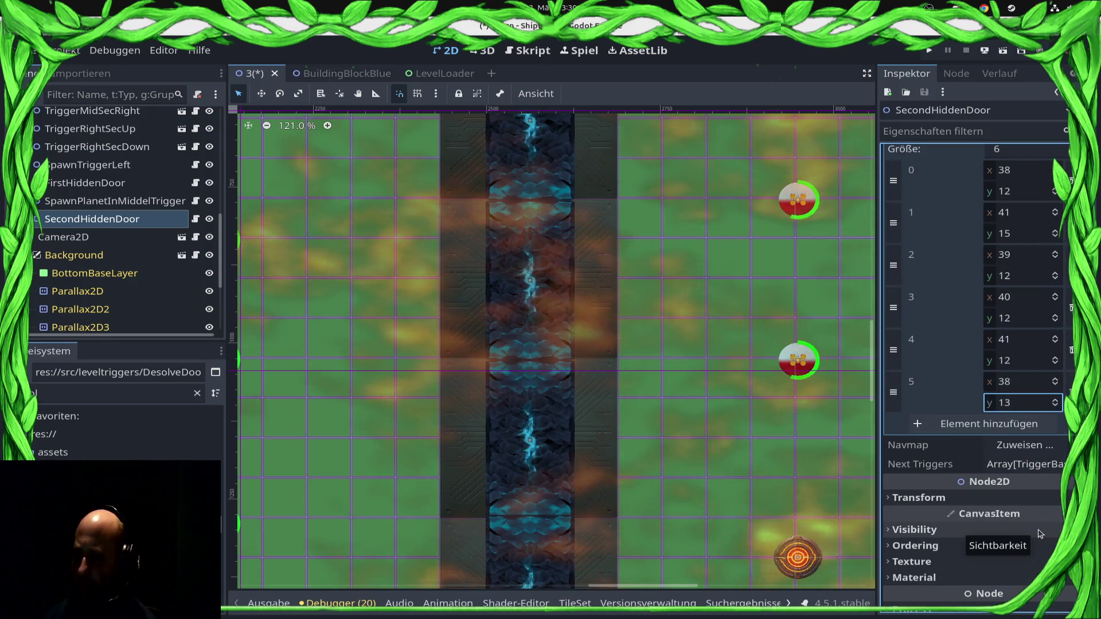
click(956, 424)
click(1010, 423)
text(3)
key(Tab)
text(13)
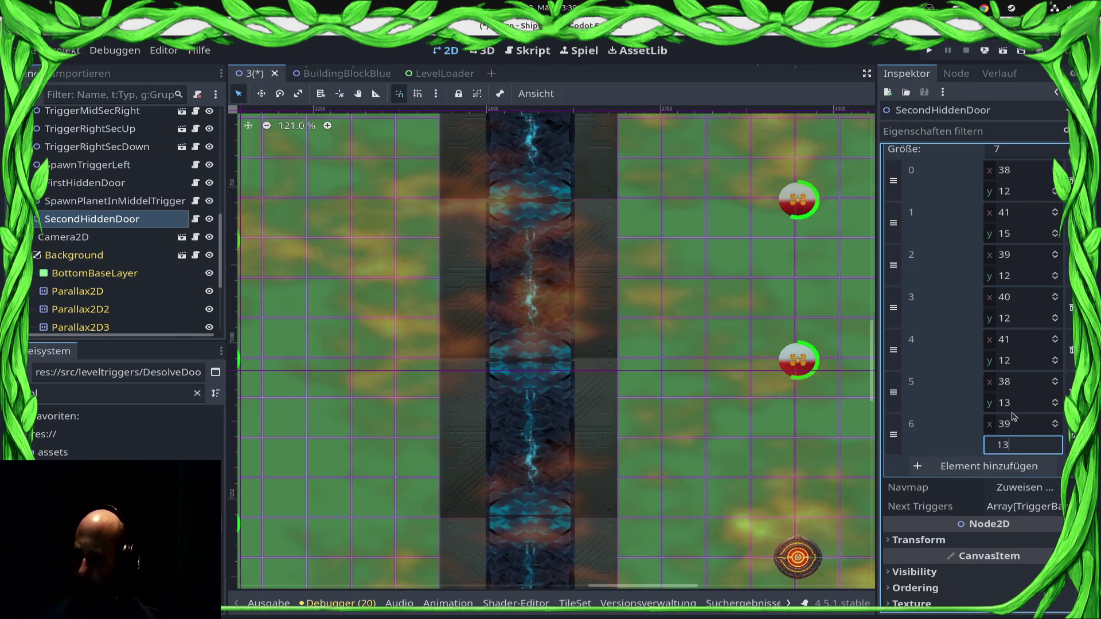
- Add tiles (40, 13) and (41, 13), plus one more blank entry
click(982, 468)
click(1021, 467)
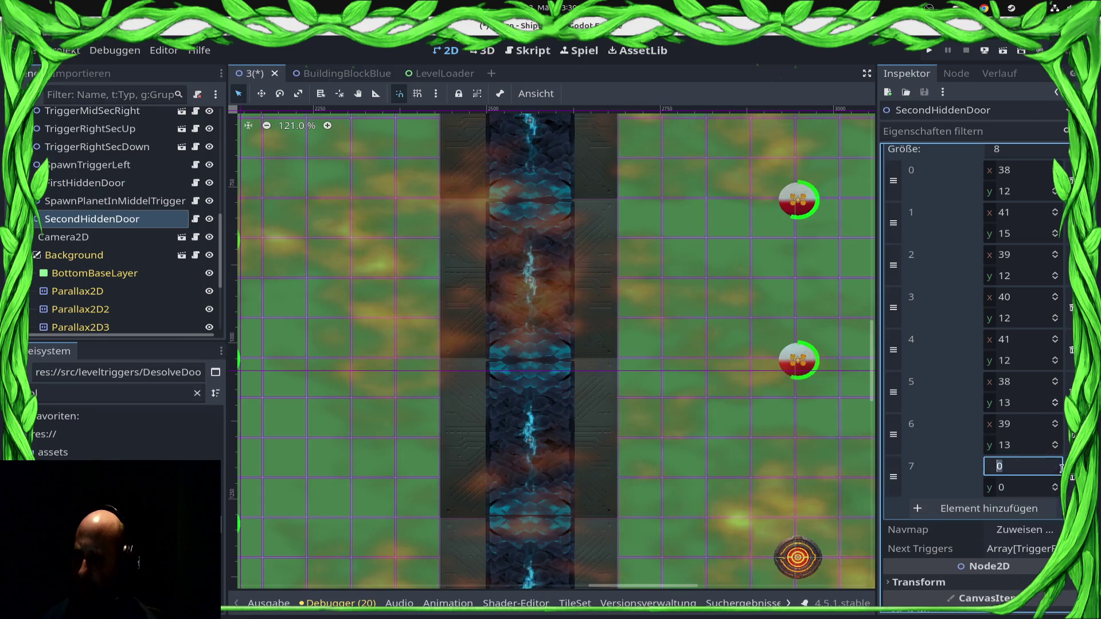
key(Tab)
key(Return)
click(977, 509)
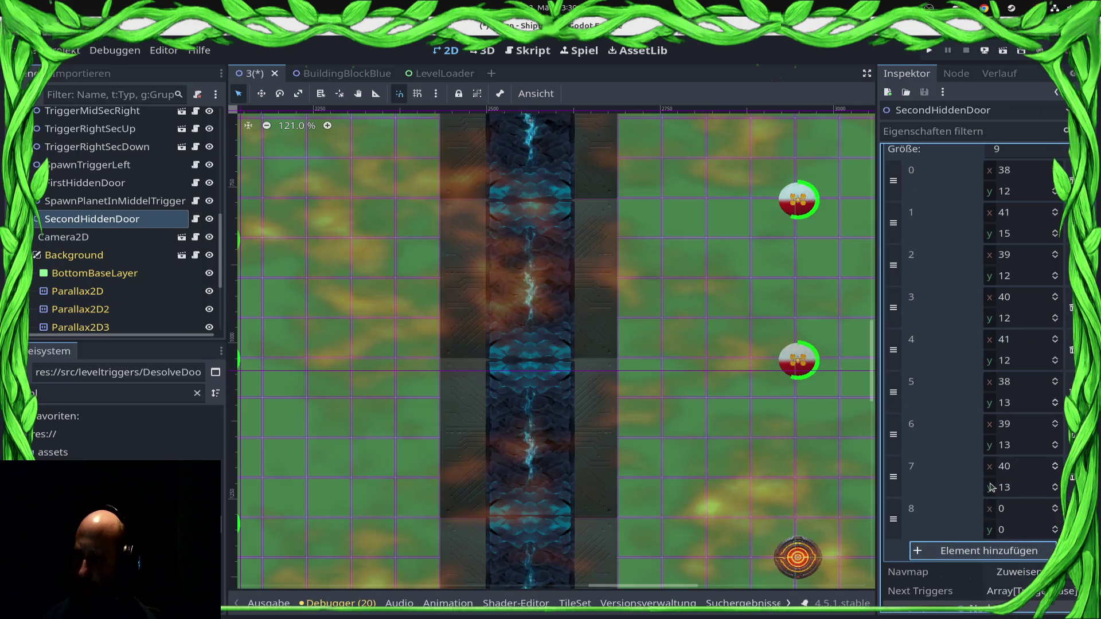
scroll(978, 509, down, 2)
click(1018, 395)
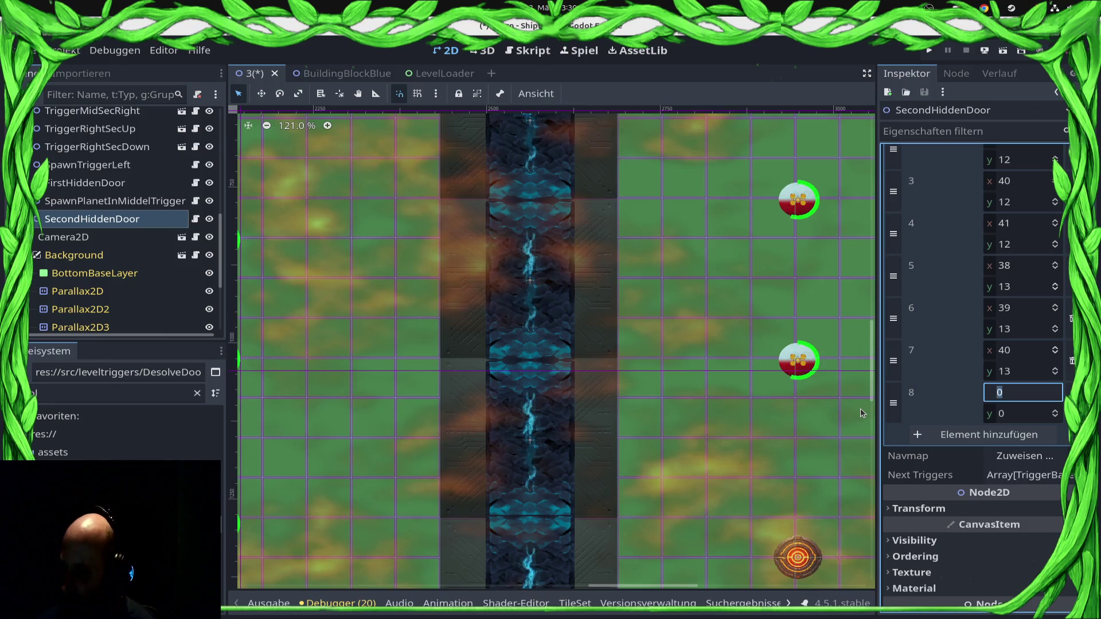
text(41)
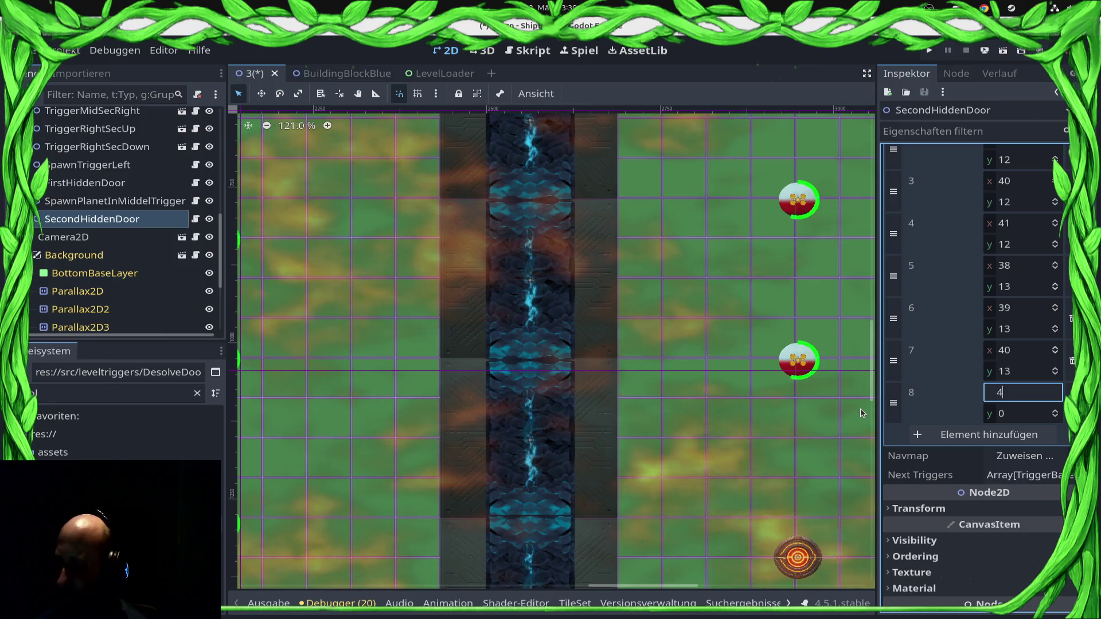
key(Tab)
text(13)
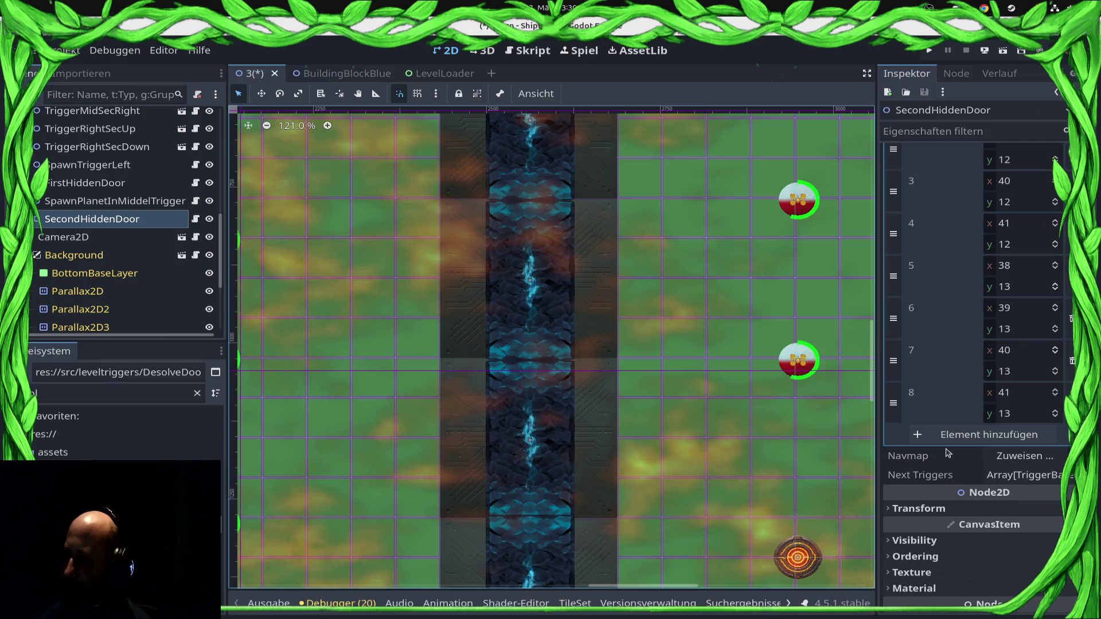
click(958, 437)
click(1029, 439)
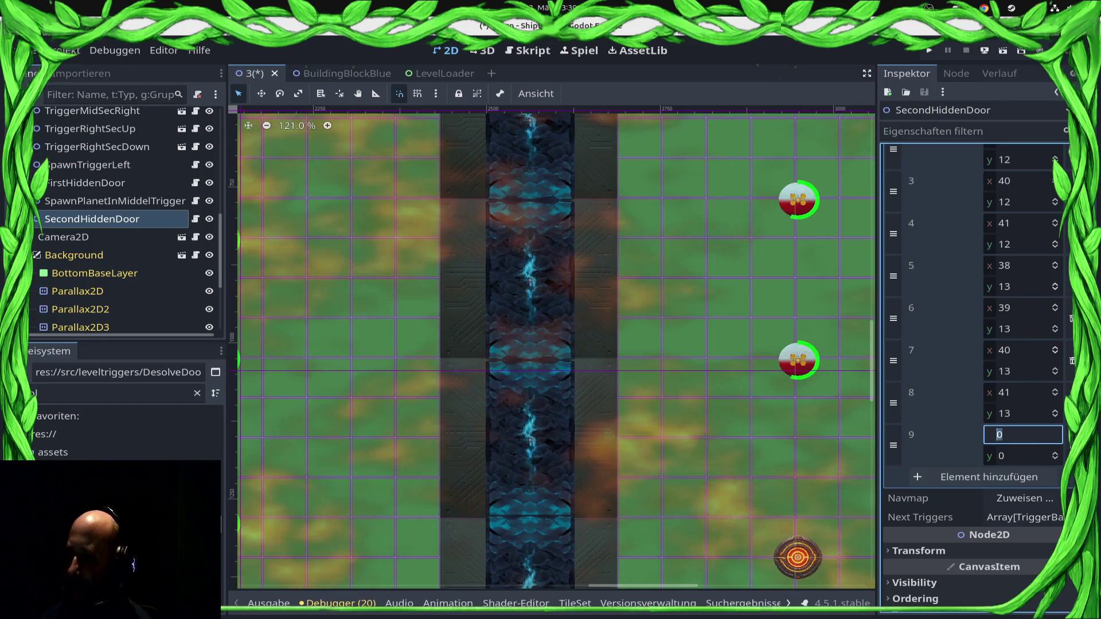
- Fill in tiles (38,14), (39,14), (40,14) and (41,14) in the Tiles to Modify list
scroll(1001, 280, up, 3)
scroll(1001, 281, down, 4)
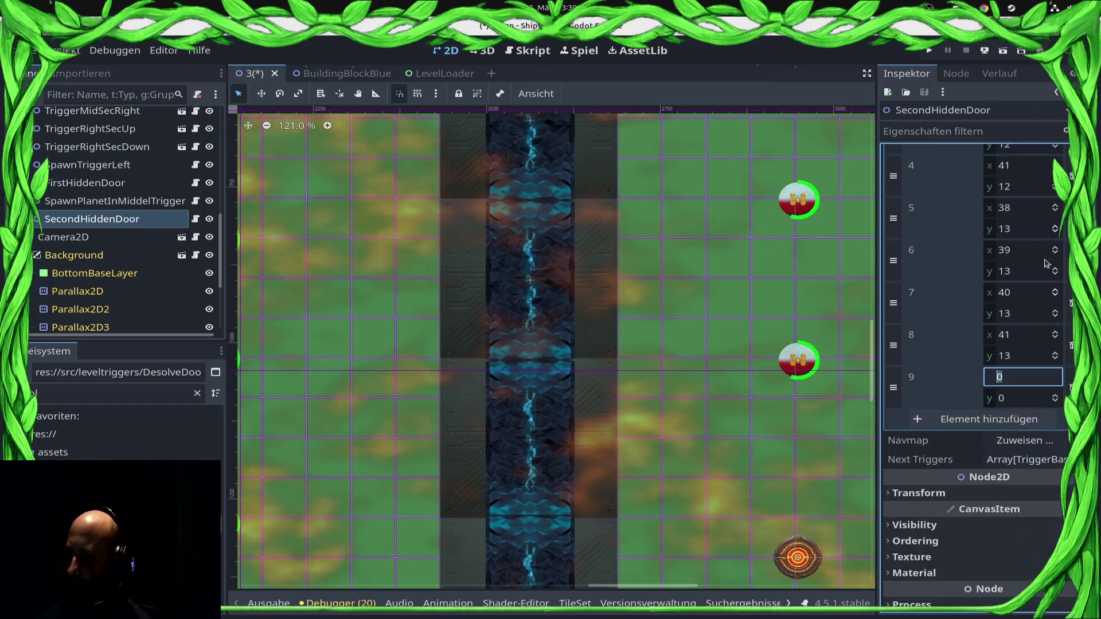
key(Tab)
text(14)
key(Return)
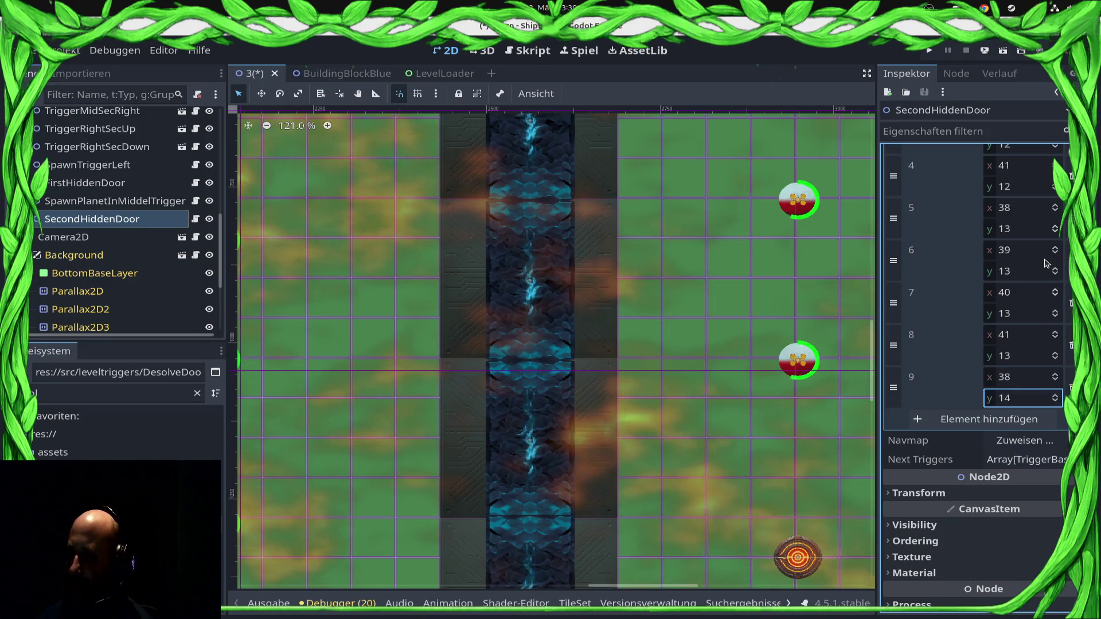
click(1011, 427)
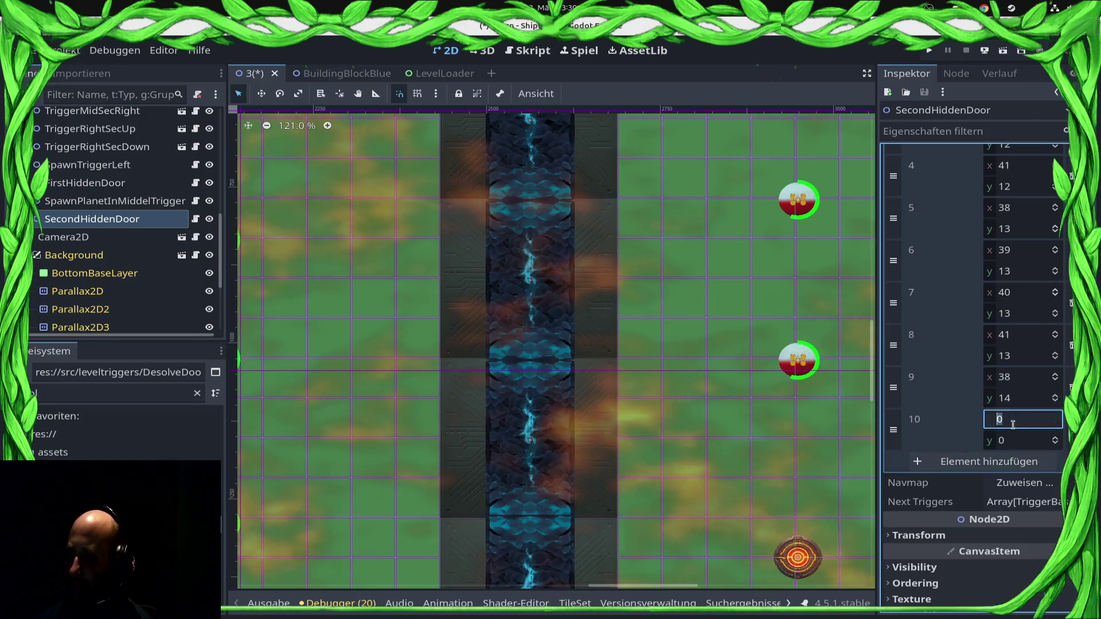
text(9)
key(Tab)
key(Return)
click(1027, 462)
text(40)
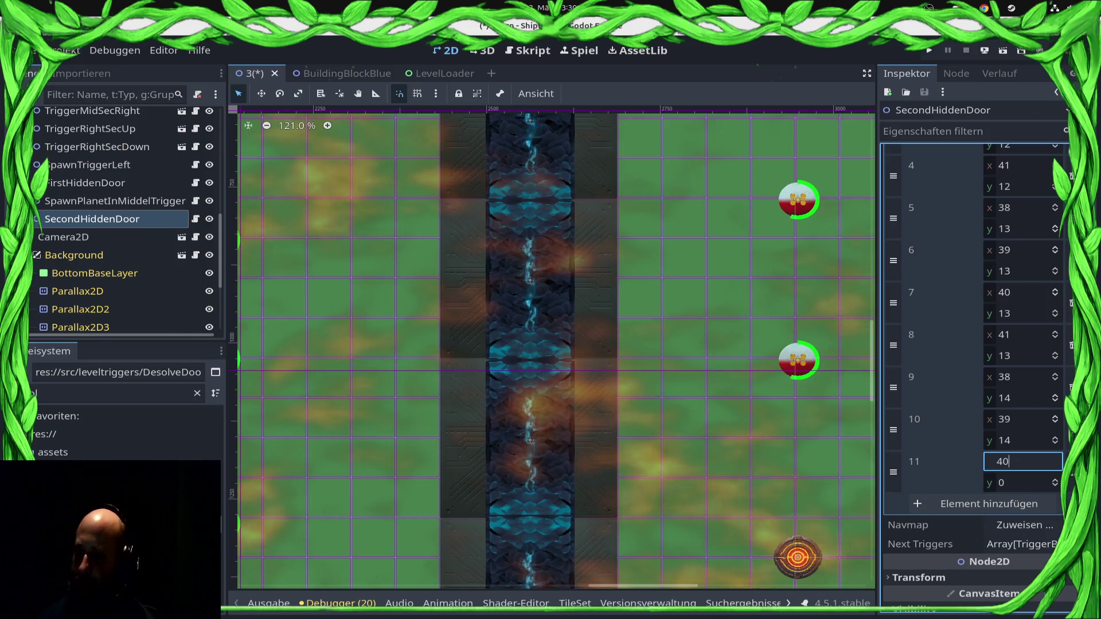
key(Tab)
text(14)
key(Return)
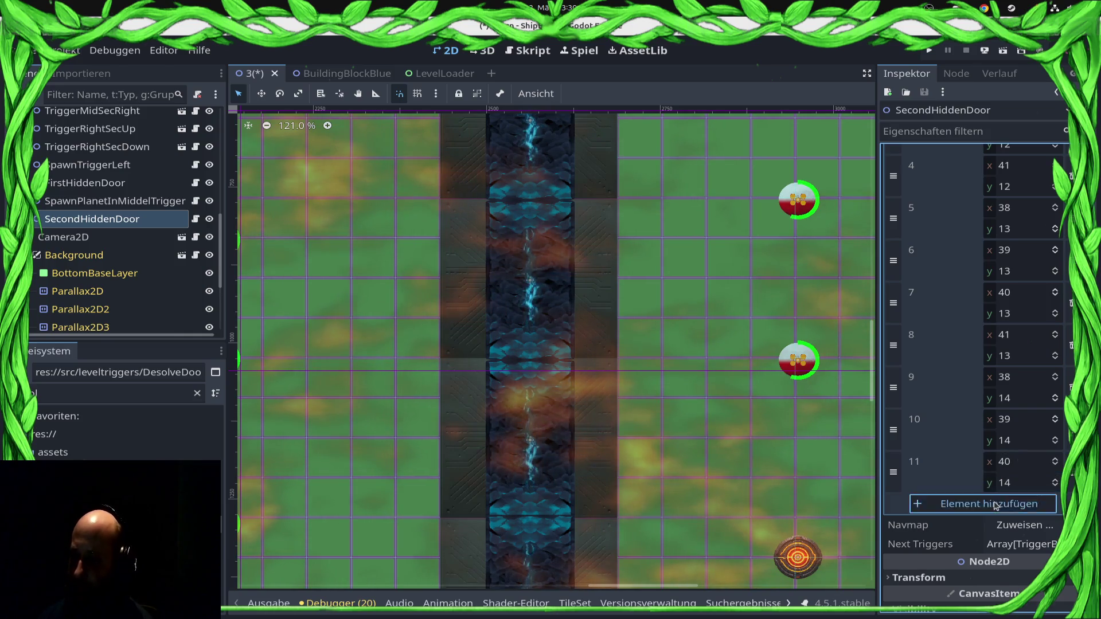
click(996, 504)
key(Tab)
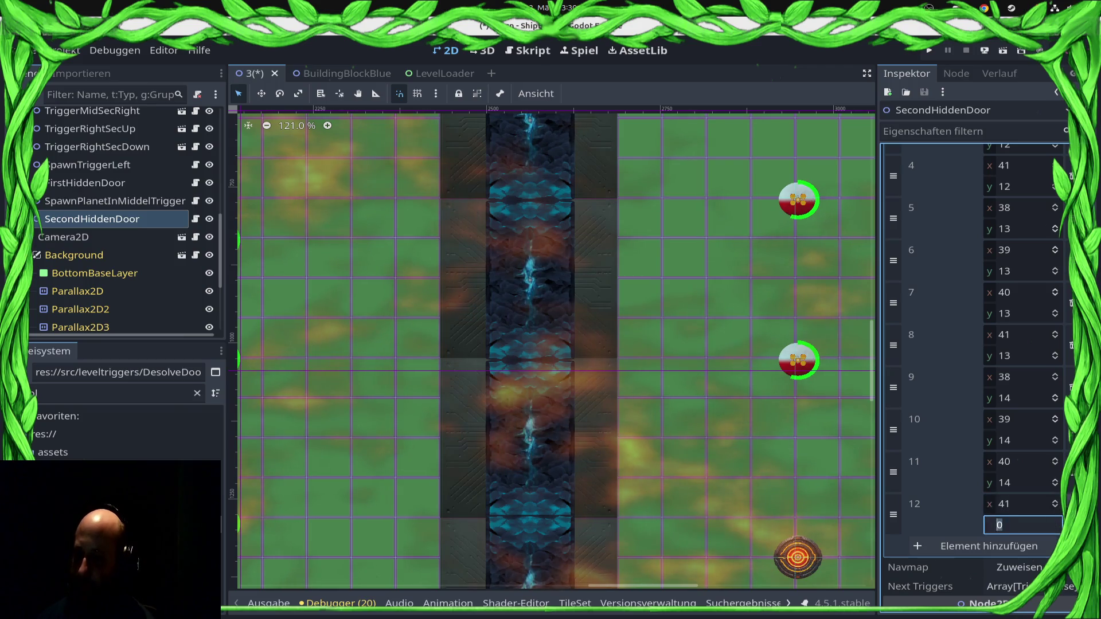
key(Return)
- Add tiles (38,15), (39,15) and (40,15) as entries 13–15
click(995, 546)
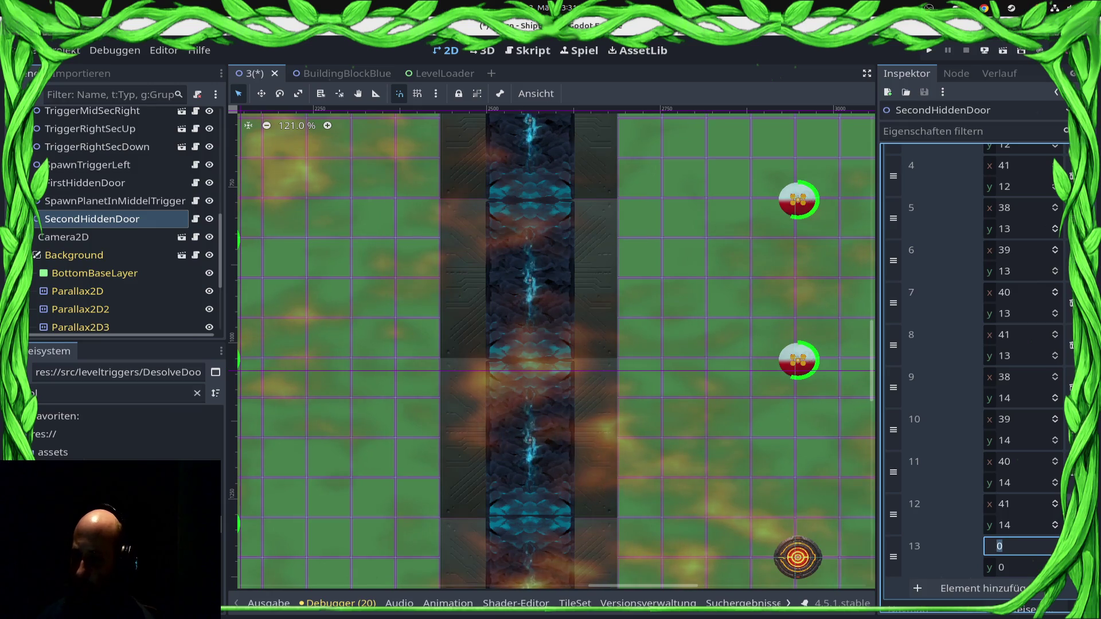
key(Tab)
text(15)
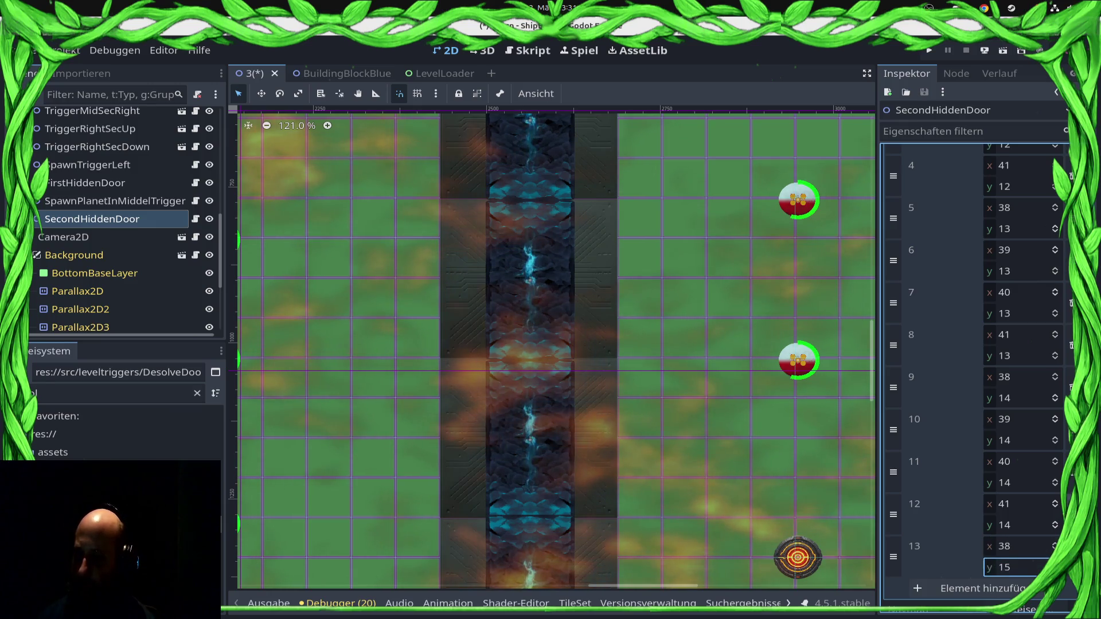
click(1026, 589)
scroll(967, 479, down, 2)
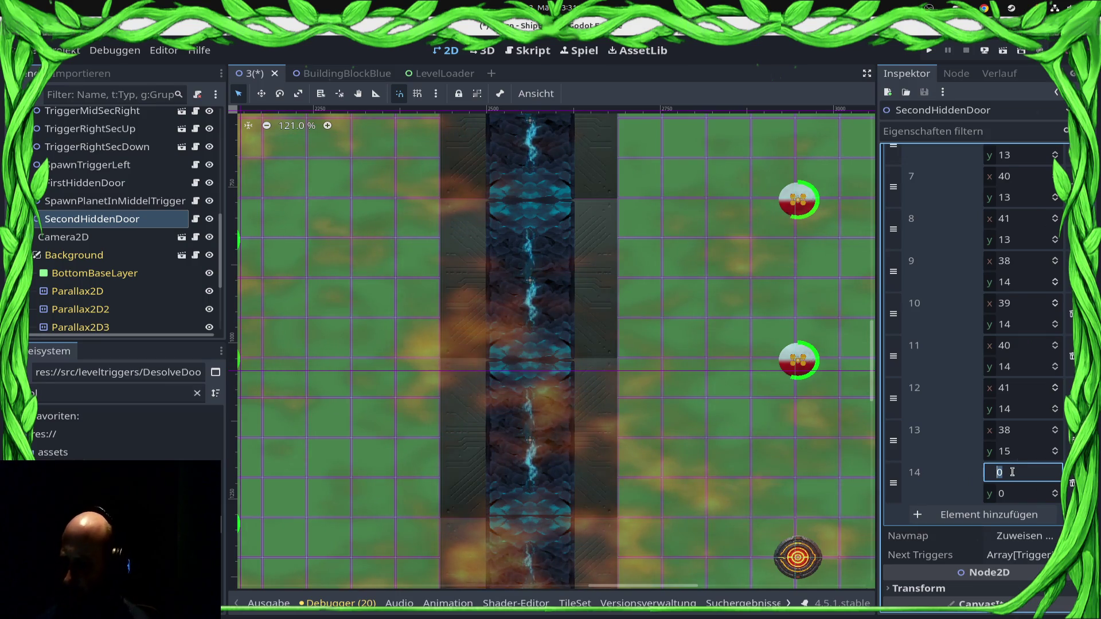
text(39)
key(Tab)
text(15)
key(Return)
click(1011, 514)
click(1026, 510)
text(40)
key(Tab)
text(15)
key(Return)
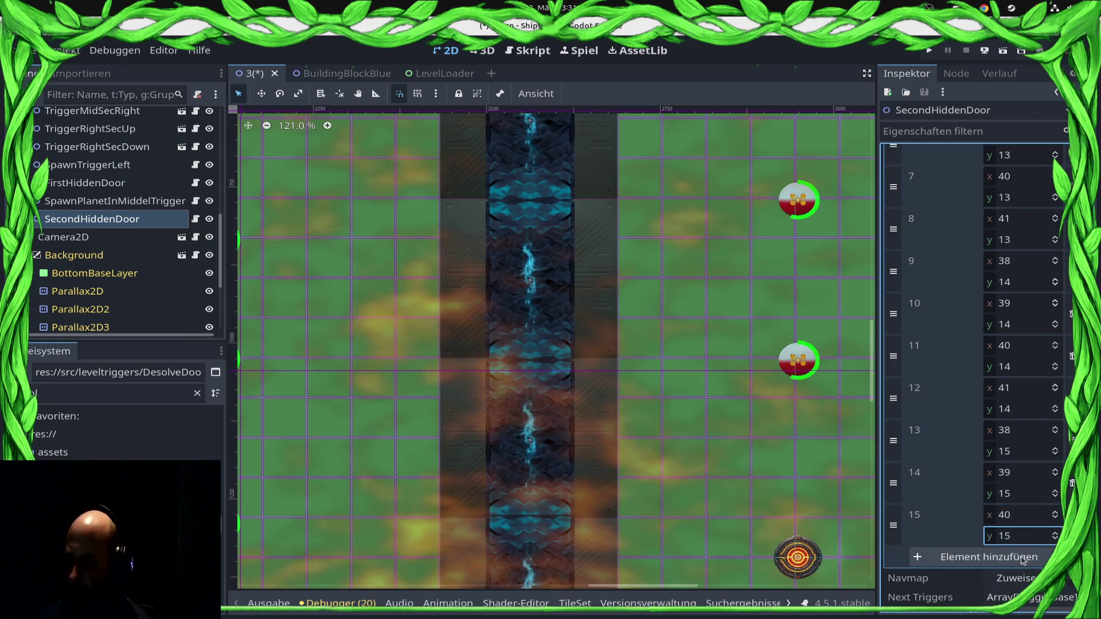
- Remove the empty extra entry 16 and save the scene
click(1024, 559)
scroll(984, 431, up, 3)
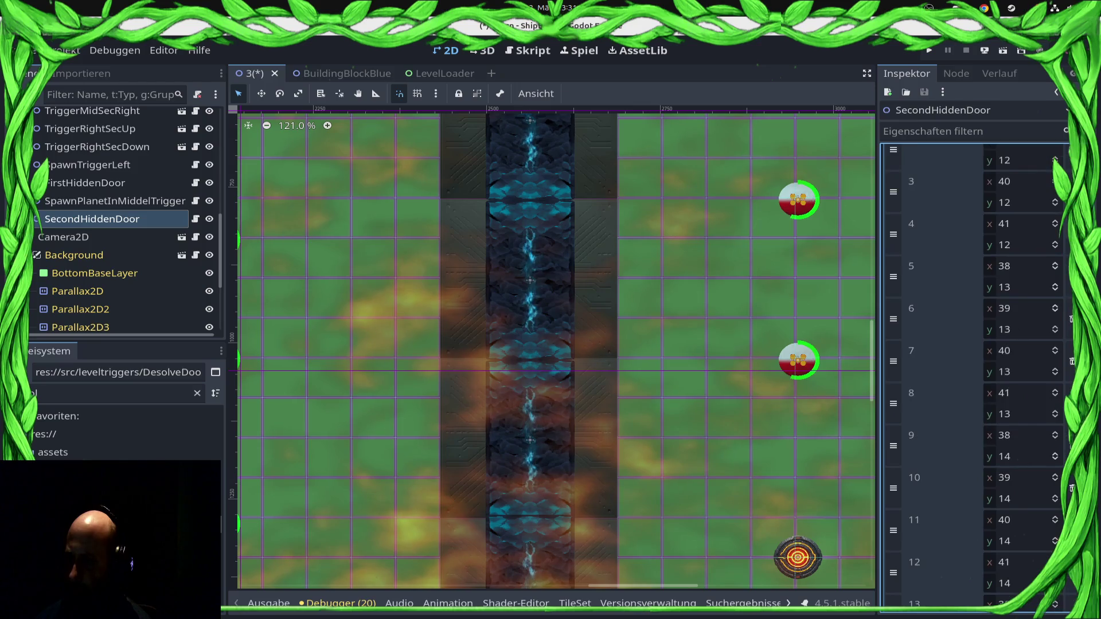
scroll(1047, 218, up, 3)
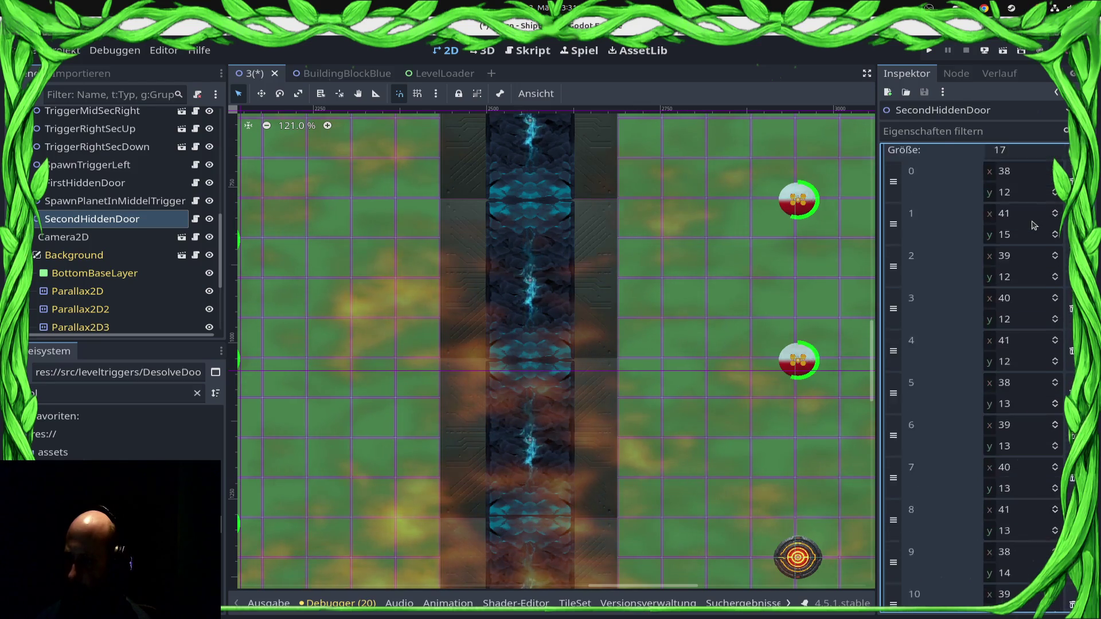
scroll(1029, 287, down, 5)
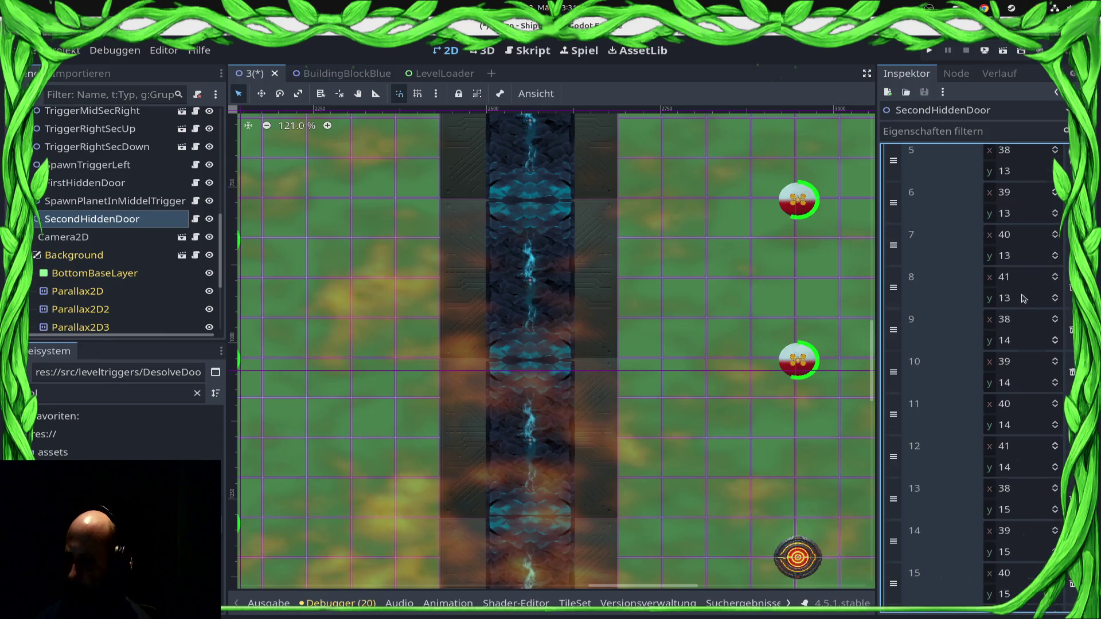
click(1069, 509)
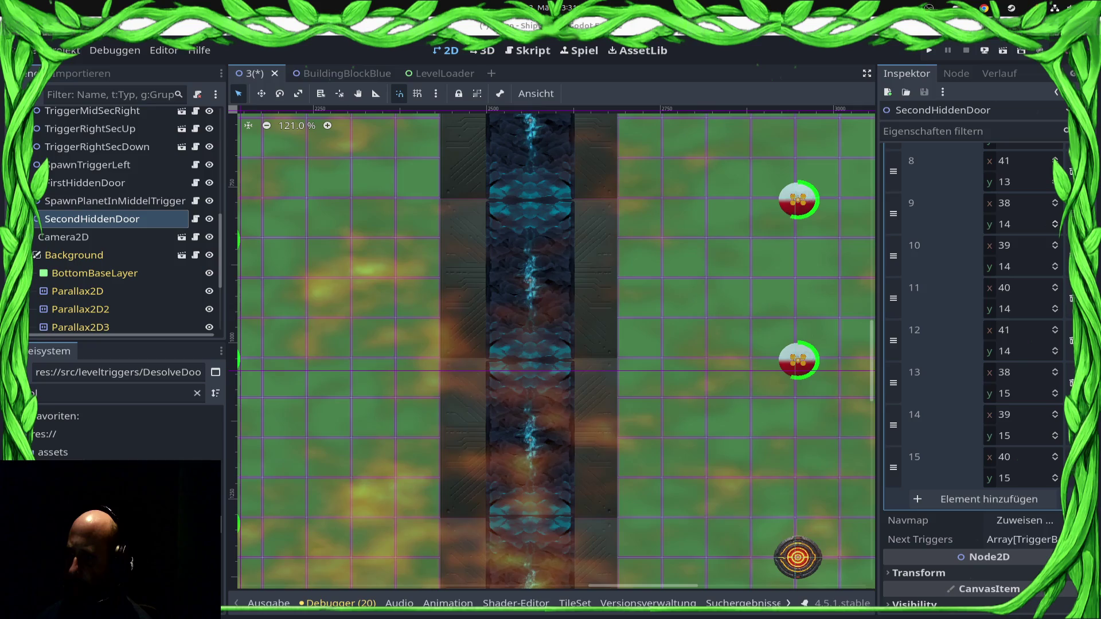
scroll(974, 381, down, 3)
key(ctrl+s)
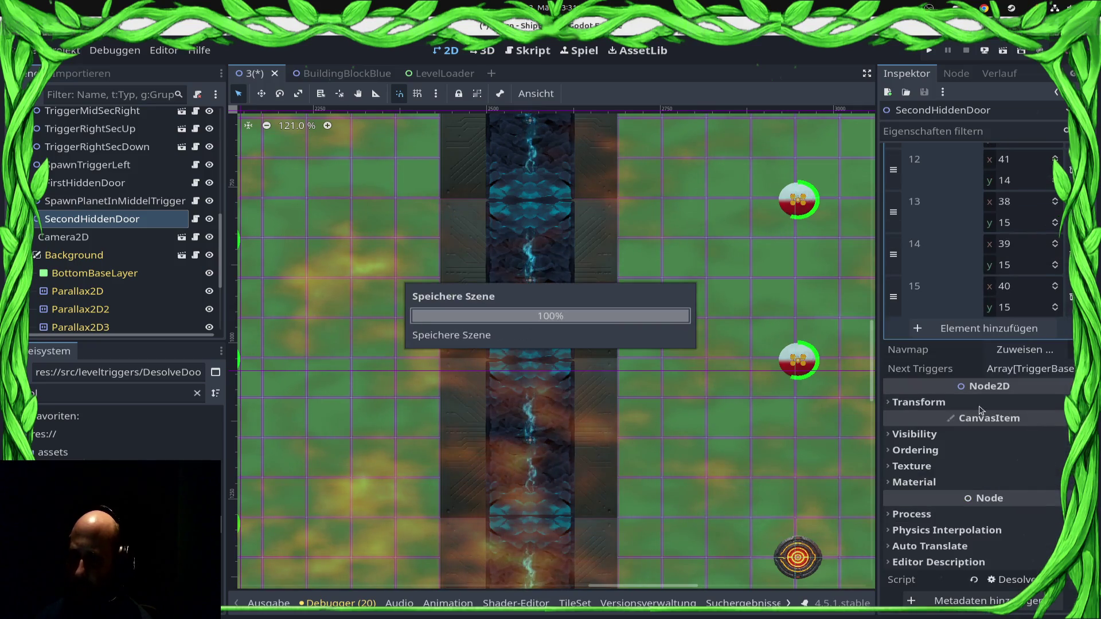
- Assign the pathfinding node as SecondHiddenDoor's Navmap and save the scene
click(1013, 350)
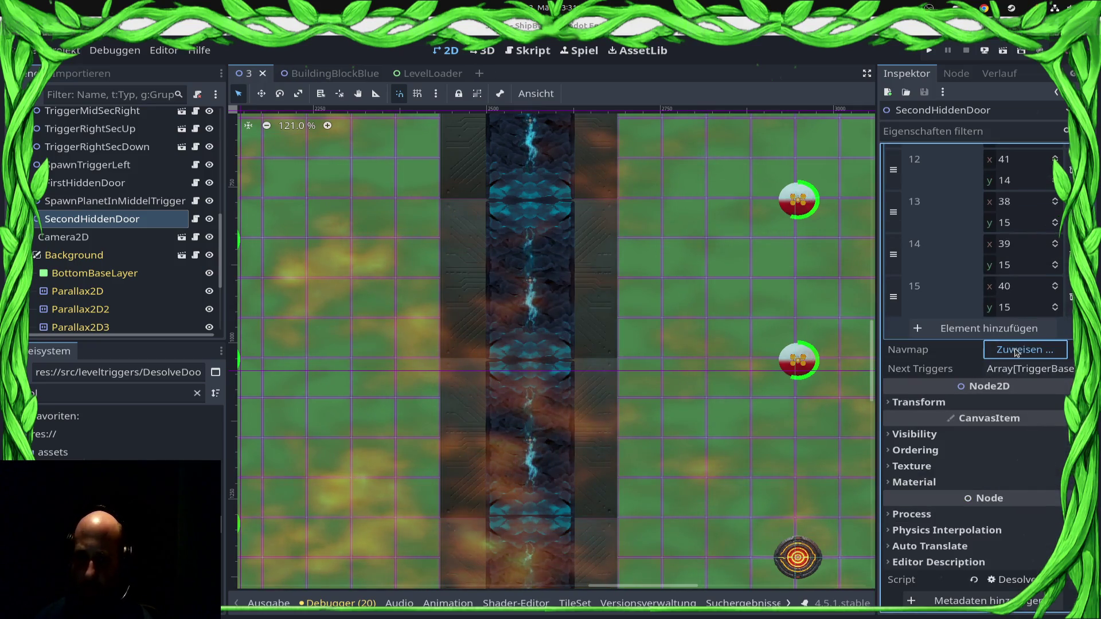
click(505, 204)
click(590, 474)
key(ctrl+s)
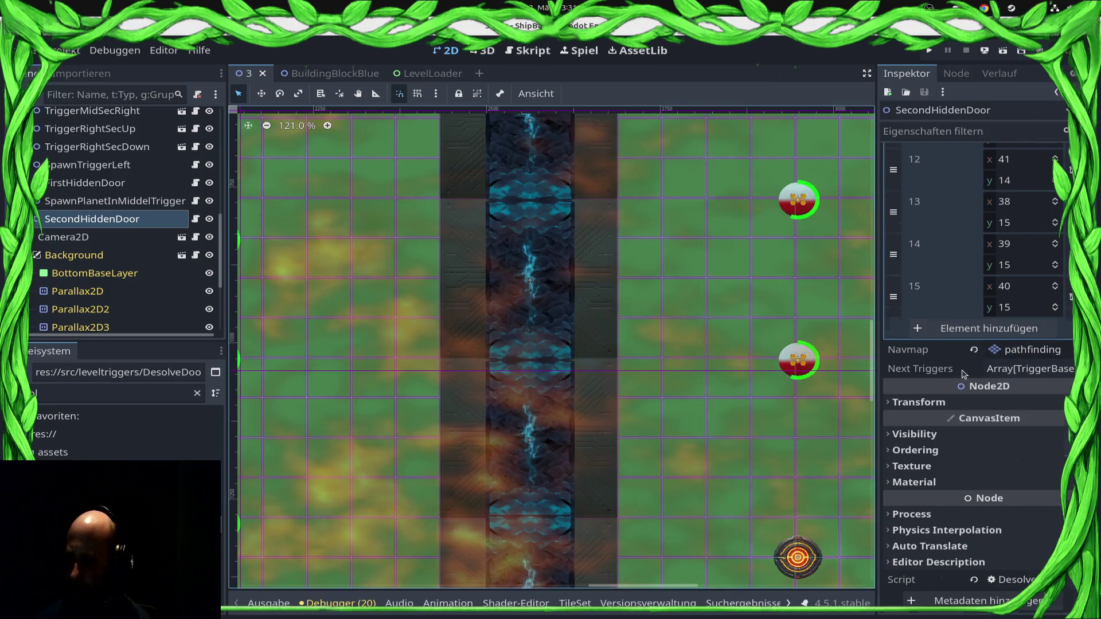
- Collapse the Tiles to Modify list and review the Inspector
scroll(1032, 321, up, 15)
click(1061, 299)
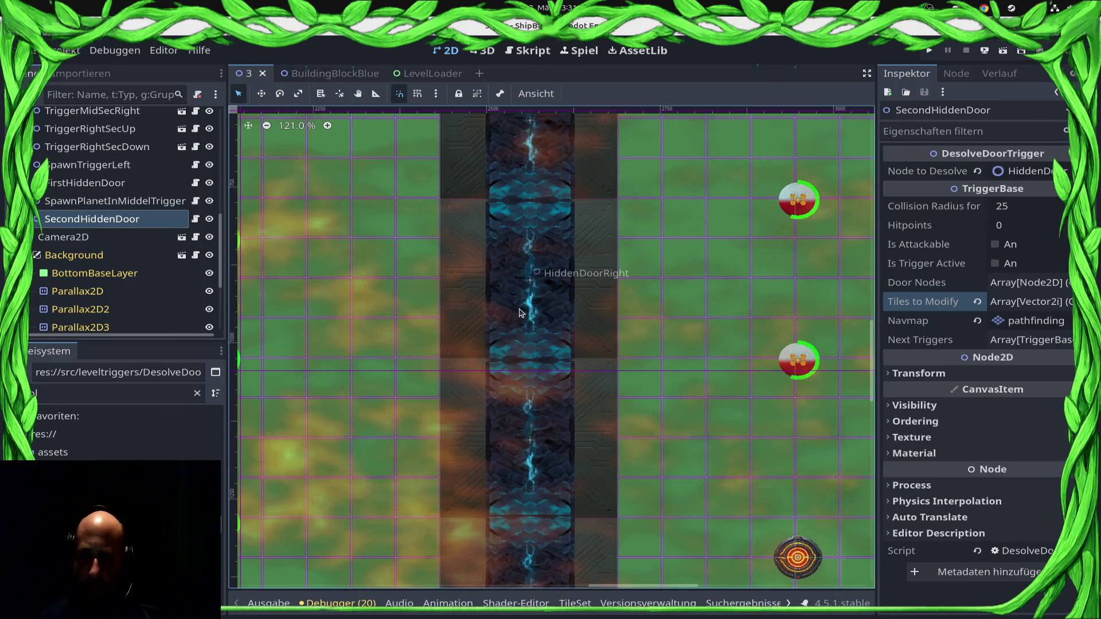
scroll(520, 311, down, 7)
scroll(516, 282, up, 3)
scroll(516, 283, left, 4)
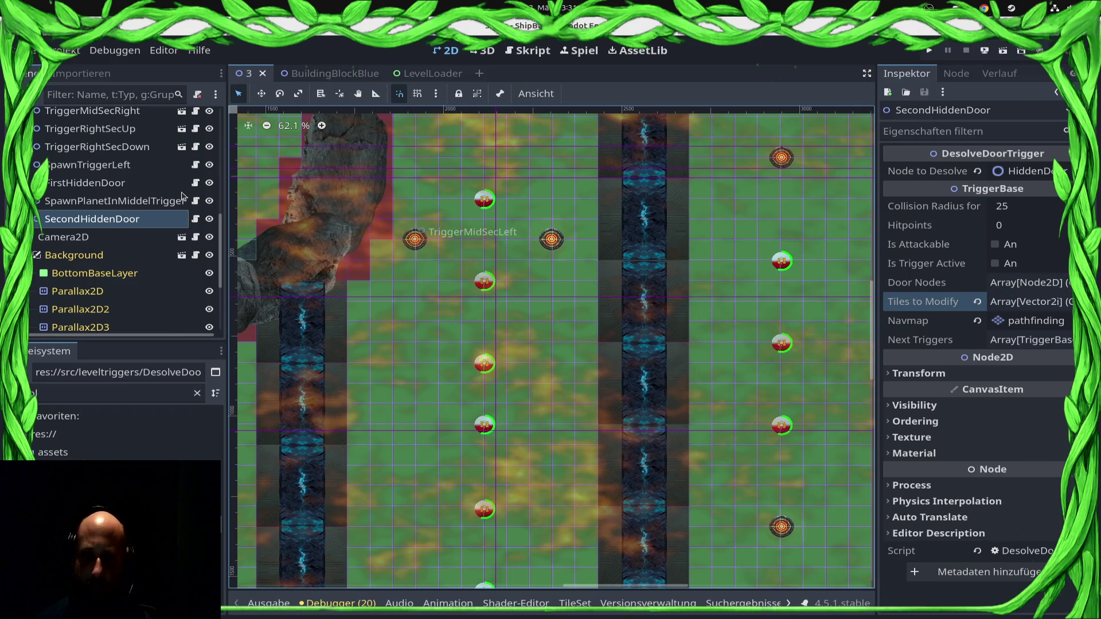
- Add SecondHiddenDoor as the entry in TriggerMidSecLeft's Next Triggers array
click(415, 238)
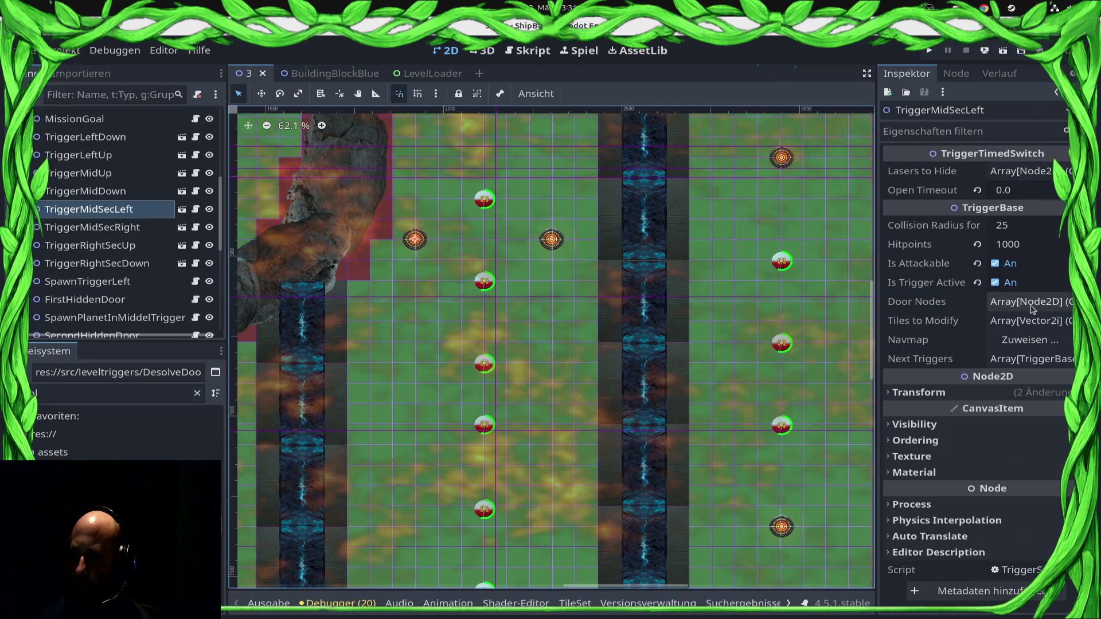
click(1030, 359)
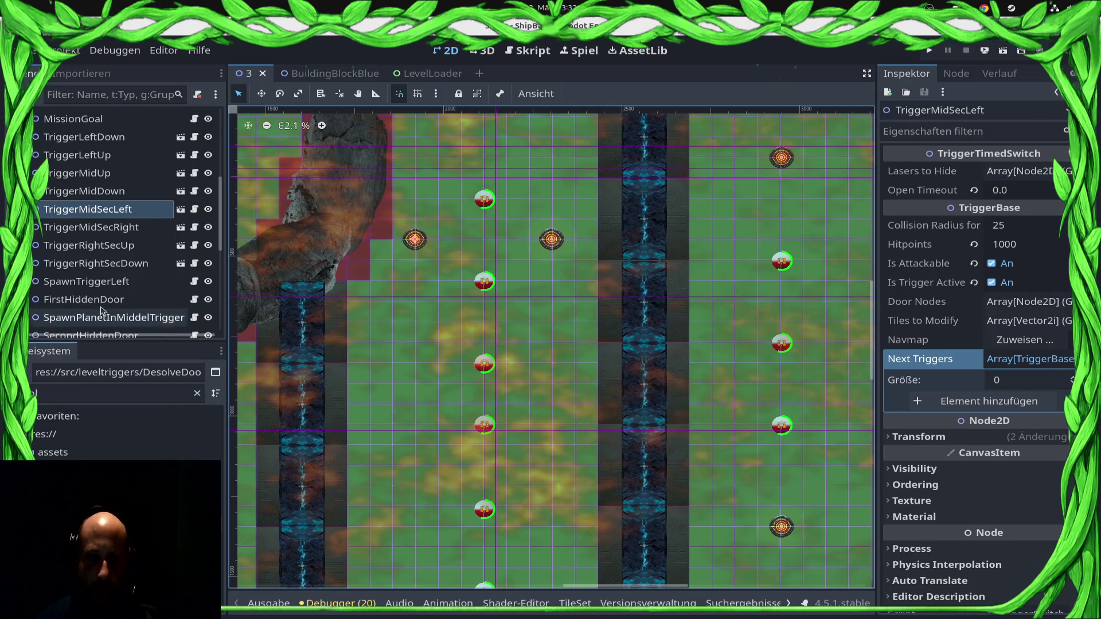
scroll(86, 276, down, 3)
drag(73, 232, 1026, 408)
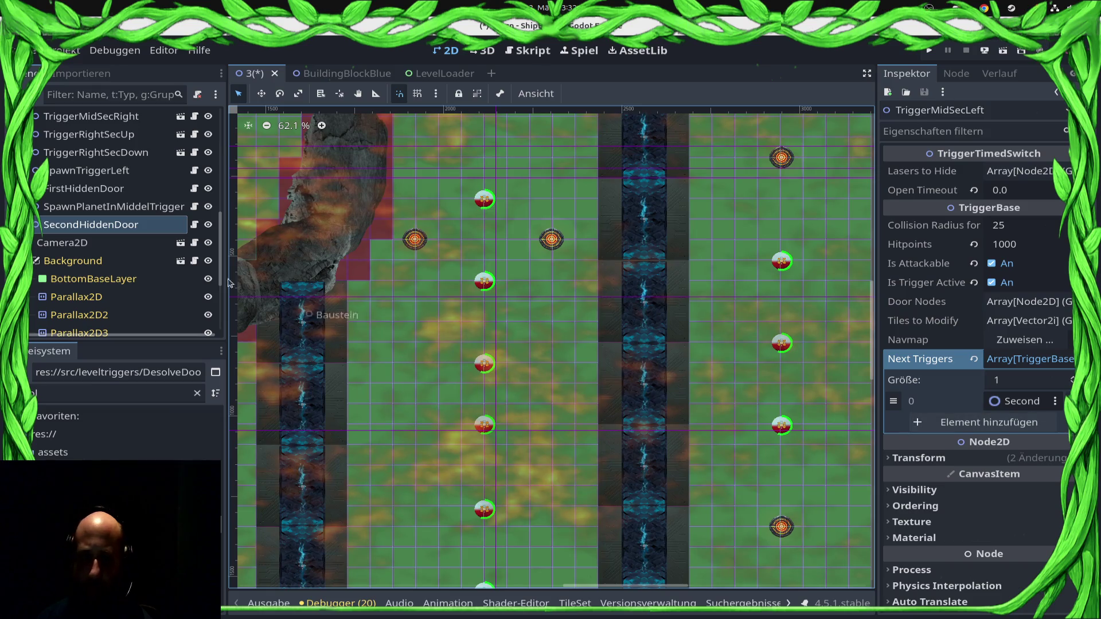
click(133, 213)
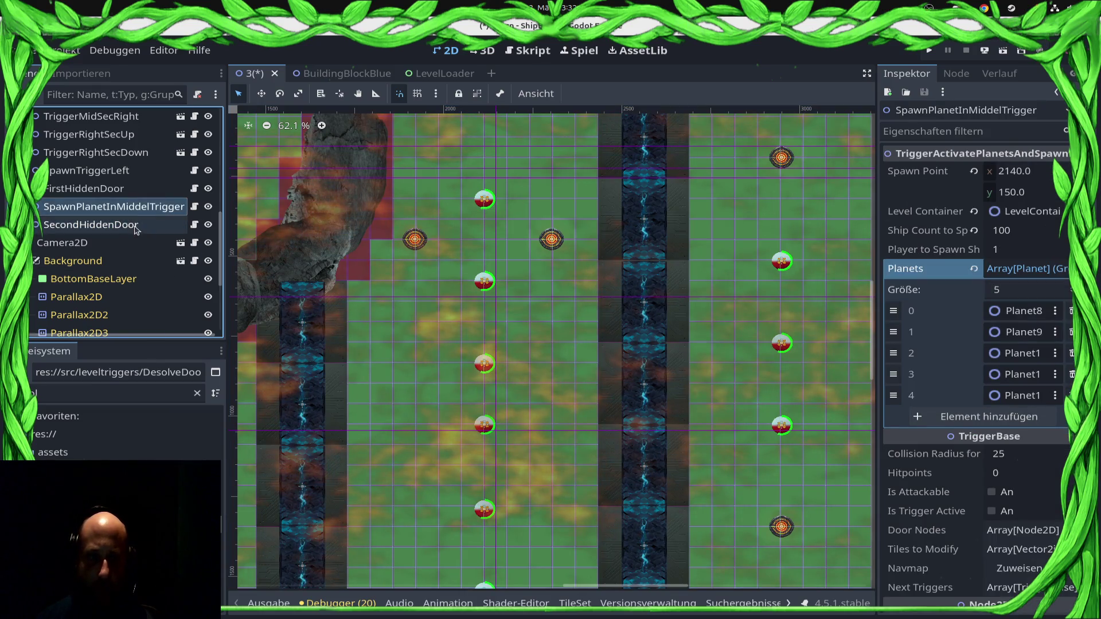
click(118, 226)
scroll(91, 189, up, 5)
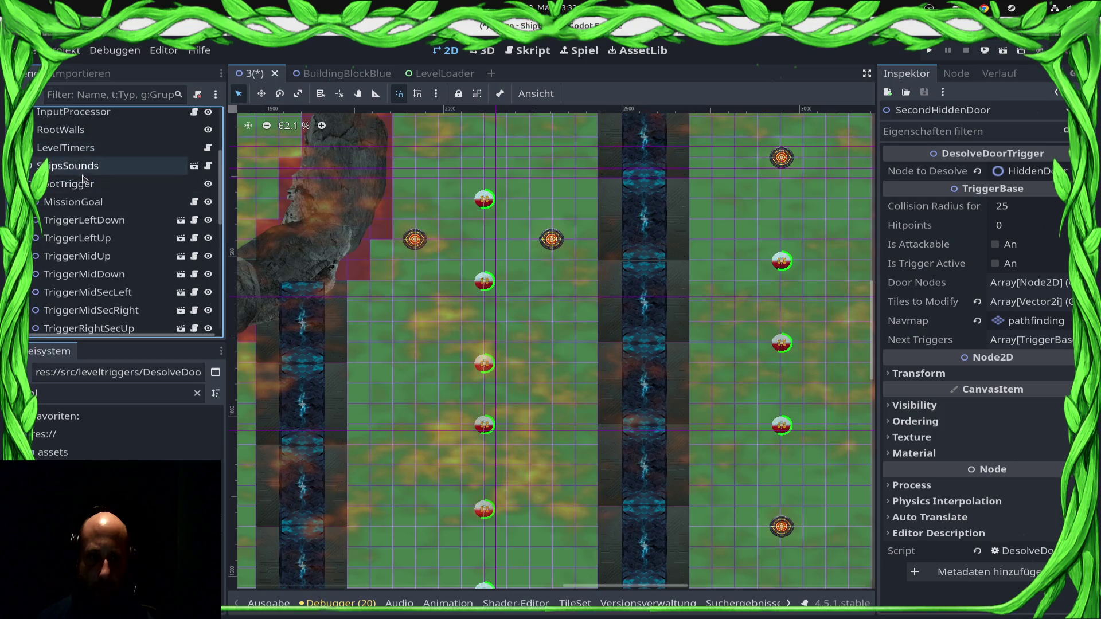
- Create a Node2D child of RootTrigger named SpawnPlanetRightTrigger
click(86, 184)
right_click(86, 182)
key(Escape)
key(ctrl+a)
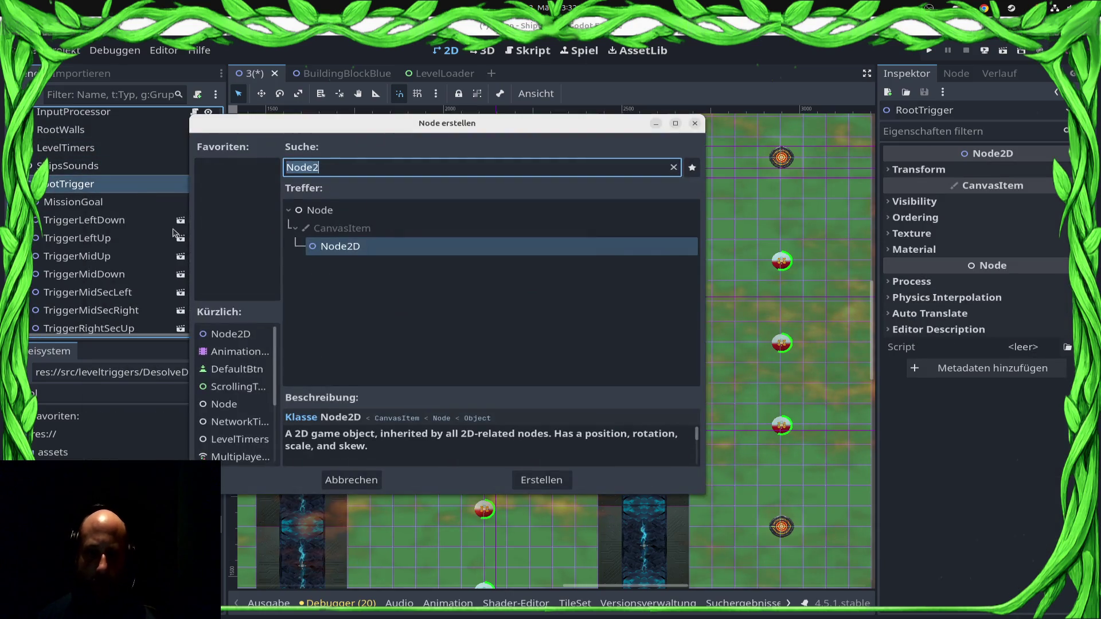
key(Return)
text(SpawnPlanetRightTrigger)
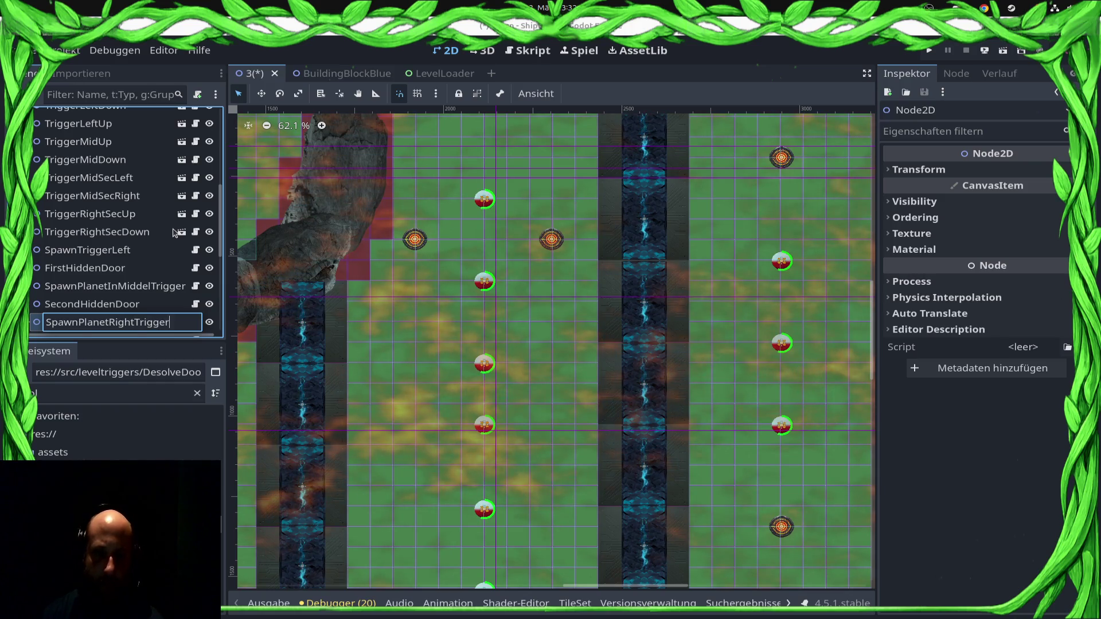
key(Return)
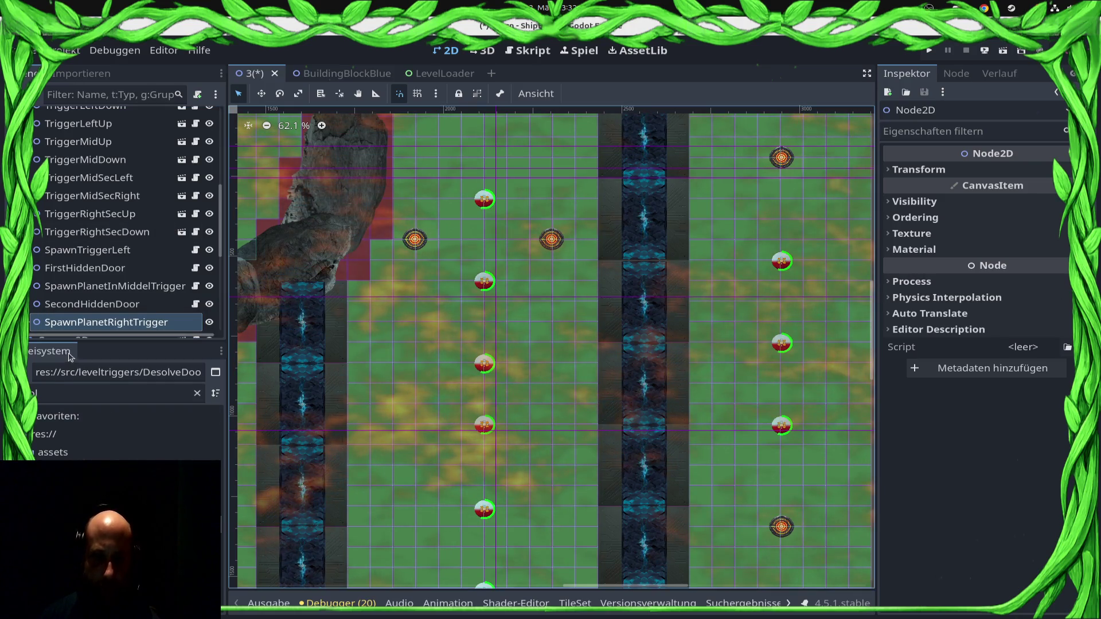
click(197, 392)
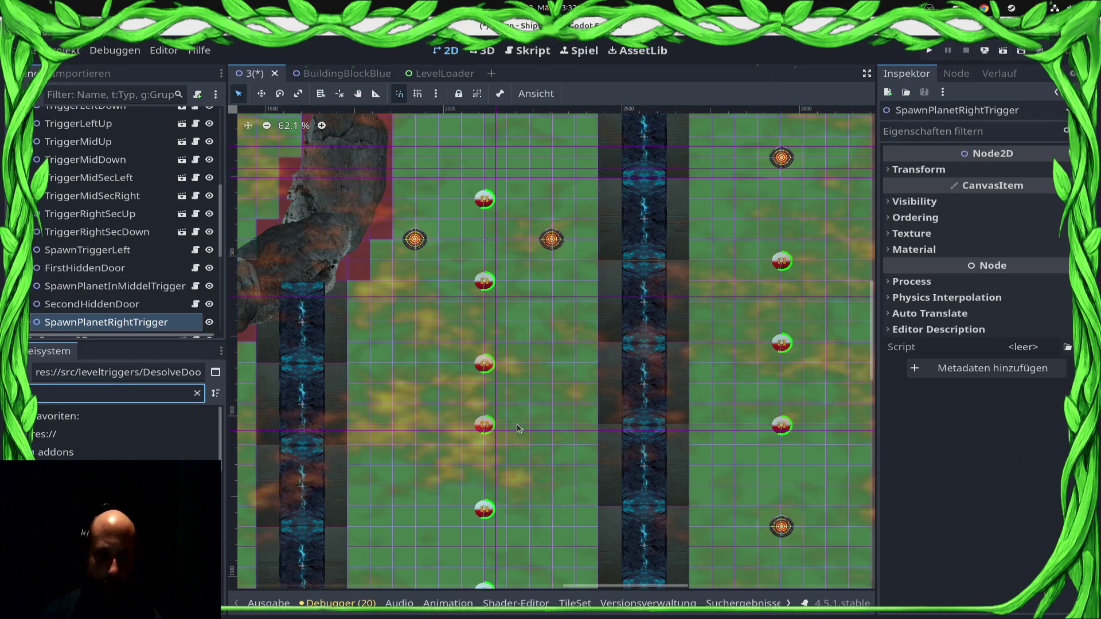
- Attach the planet-spawn trigger script and set LevelContainer as its Level Container
drag(86, 506, 92, 312)
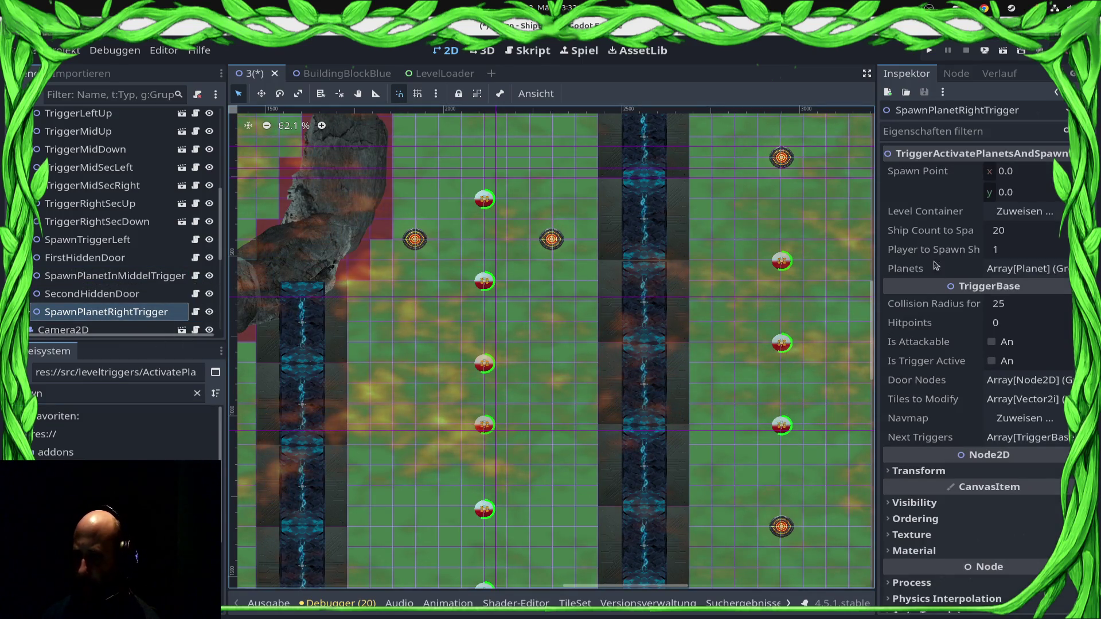
click(1005, 217)
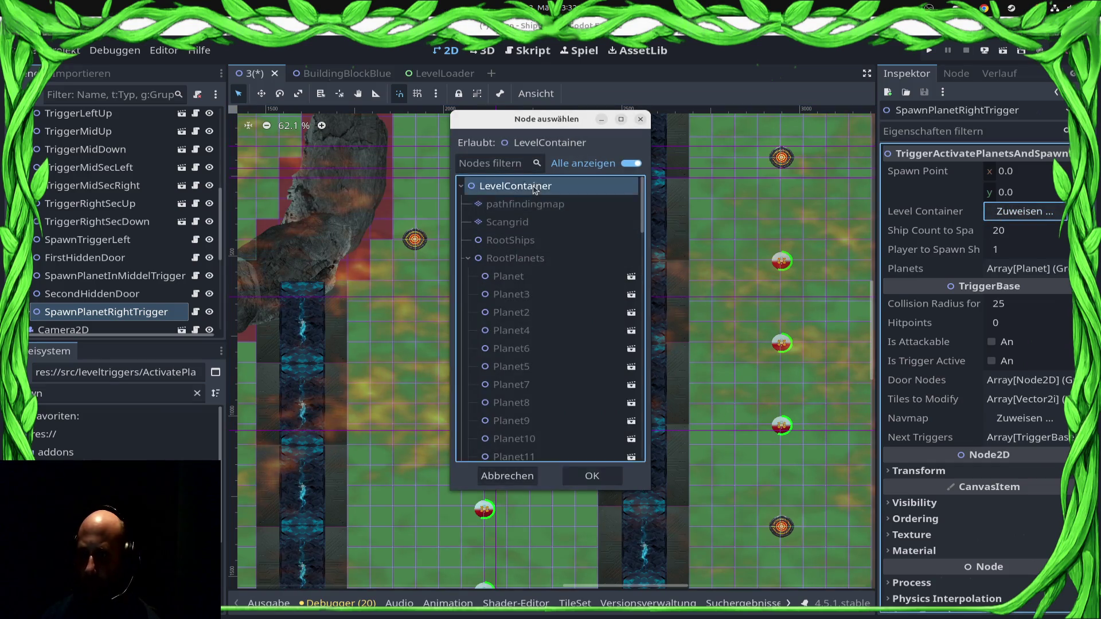
double_click(533, 190)
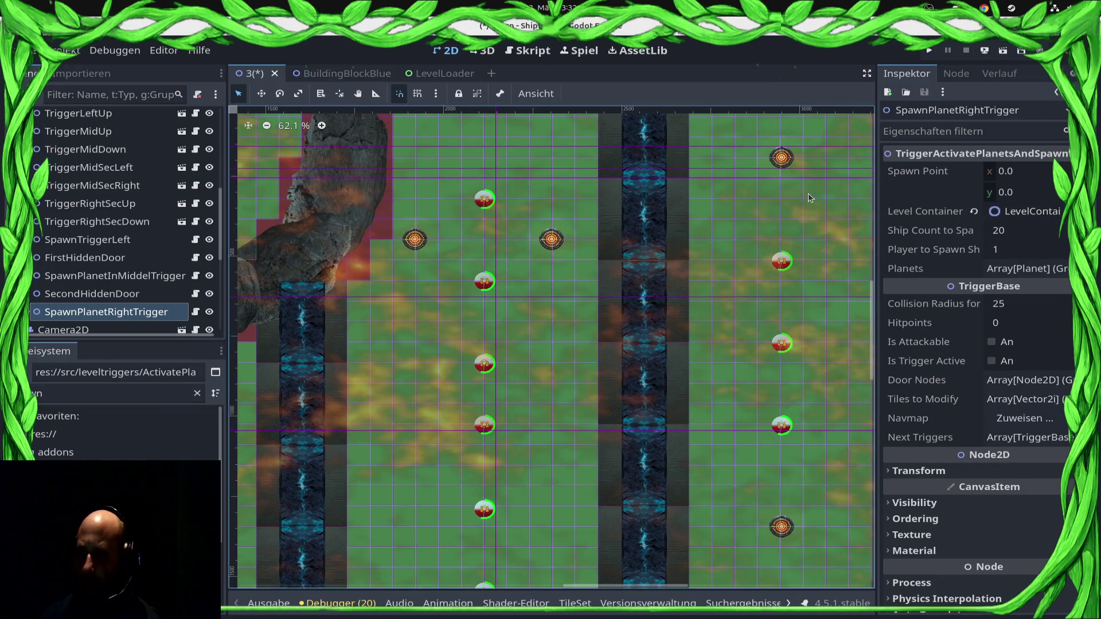
- Set the trigger's Spawn Point to (2900, 1610), using guides in the level view
scroll(579, 422, down, 3)
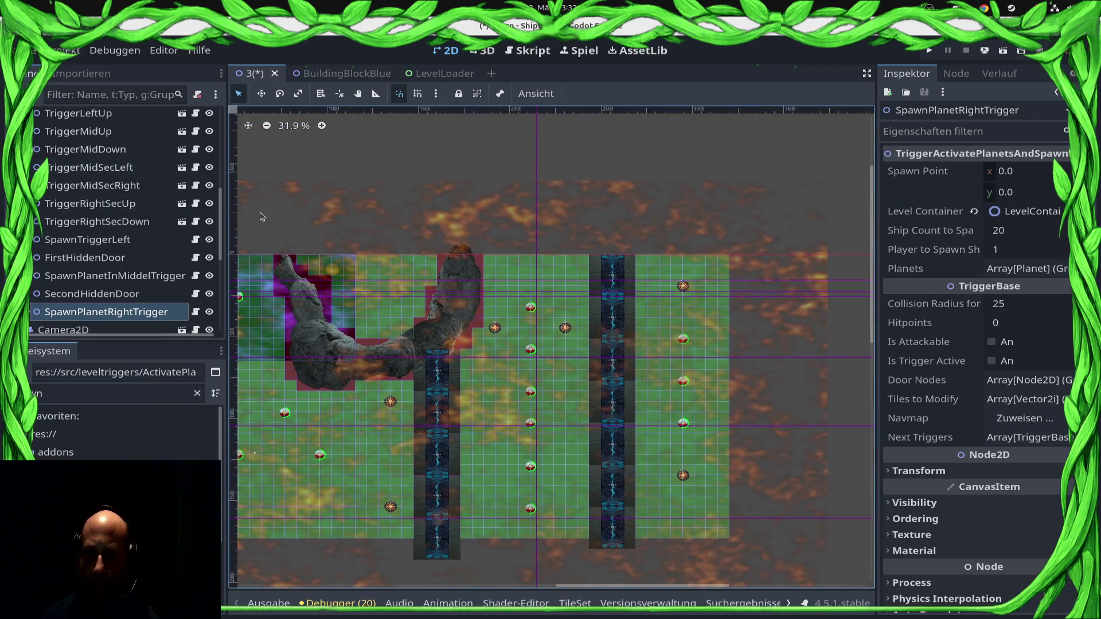
drag(488, 434, 248, 292)
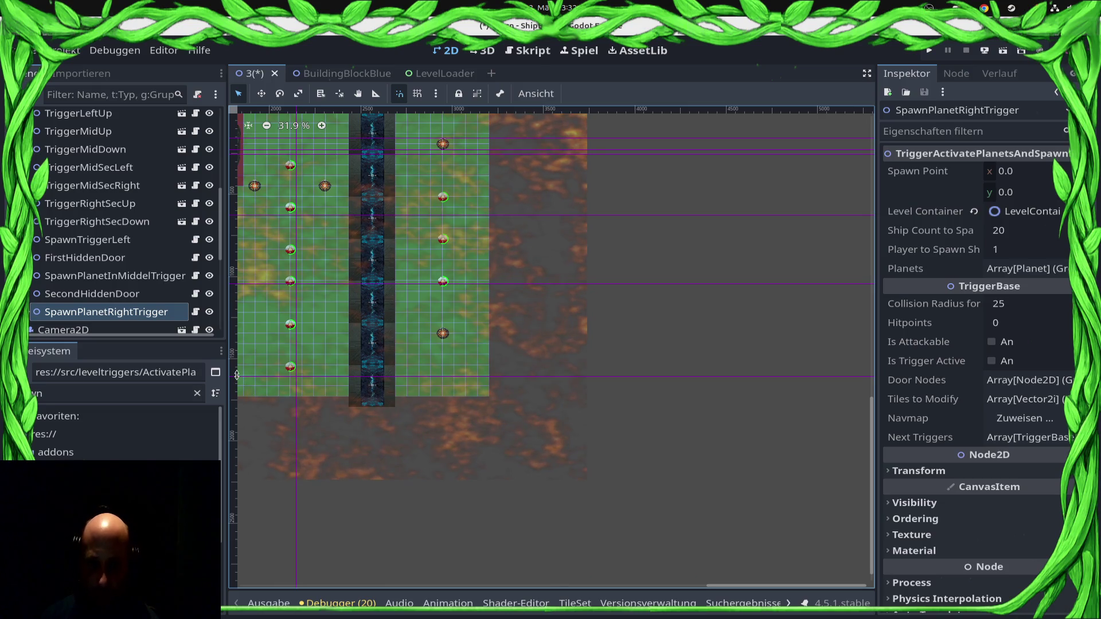
drag(236, 374, 236, 376)
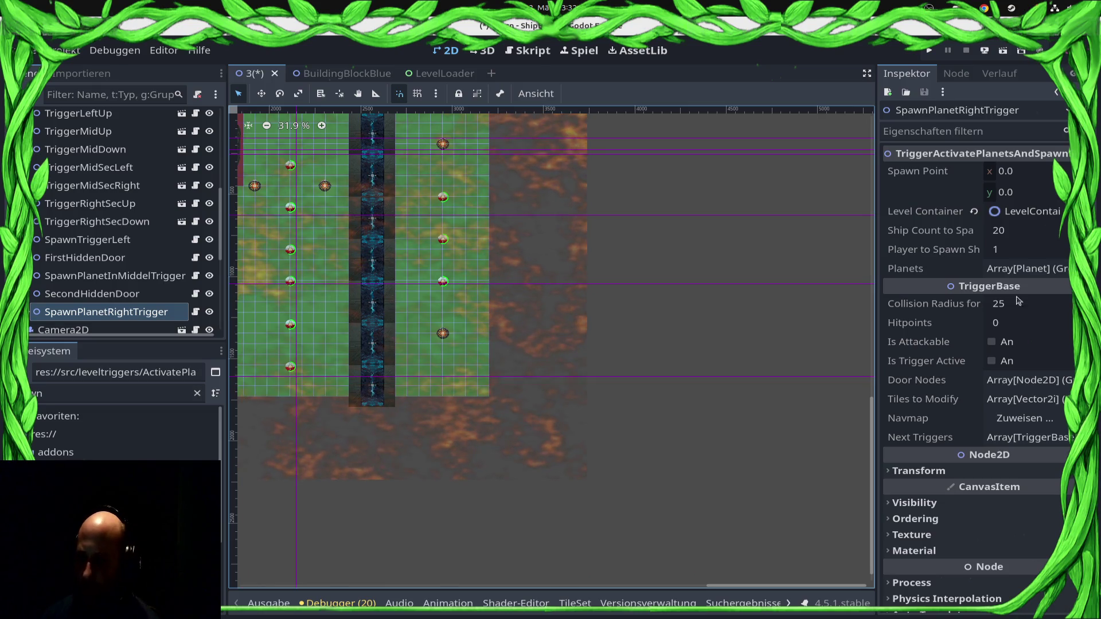
click(1026, 192)
text(1610)
key(Return)
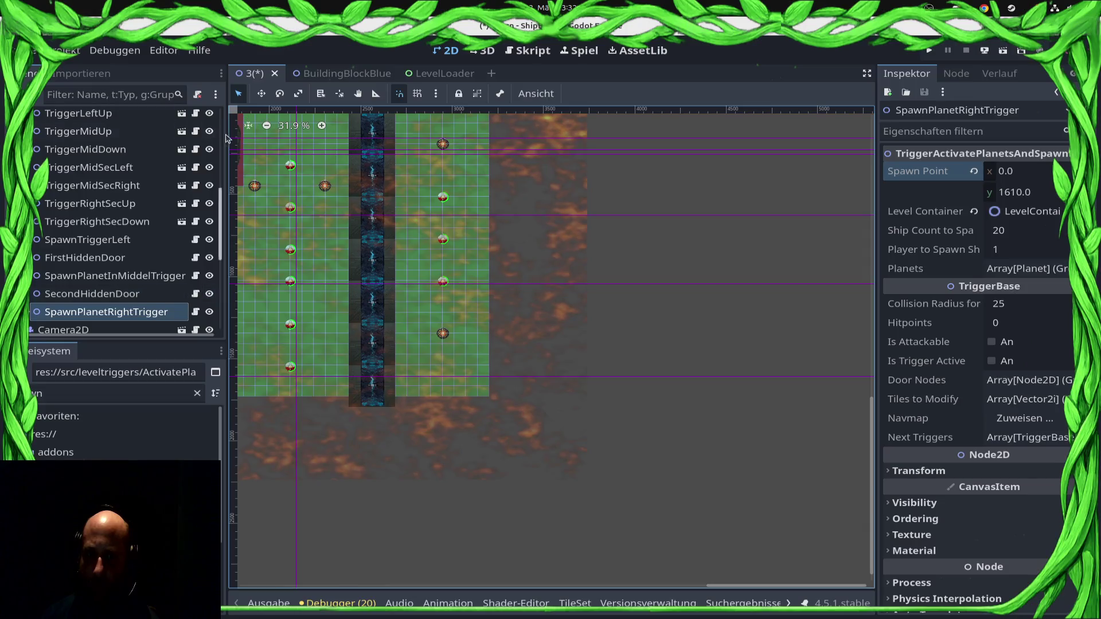
mouse_move(234, 133)
mouse_down()
mouse_move(233, 255)
mouse_move(230, 218)
mouse_up()
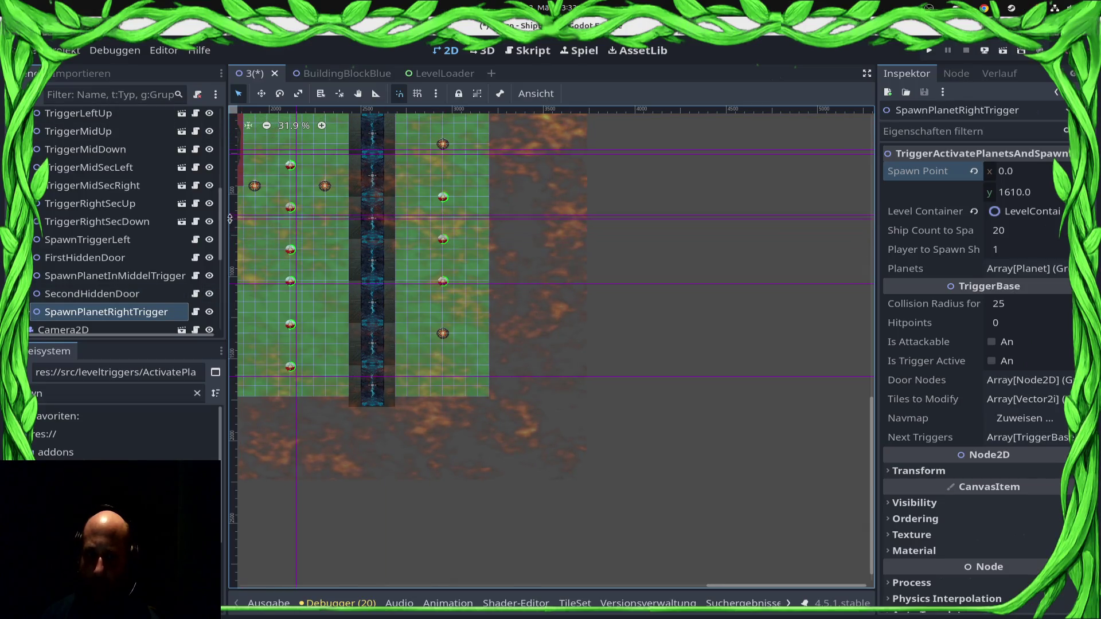
mouse_move(424, 109)
mouse_down()
mouse_move(444, 118)
mouse_move(414, 117)
mouse_move(437, 117)
mouse_up()
click(1015, 171)
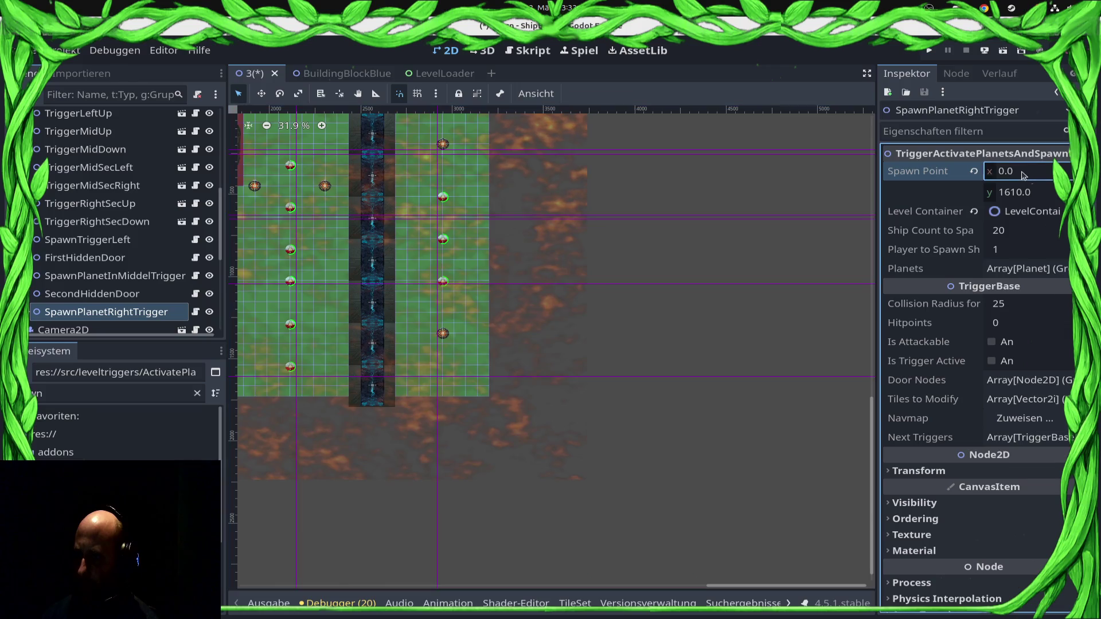
text(2)
key(Return)
- Set Ship Count to Spawn to 200 and save the scene
key(ctrl+a)
key(Escape)
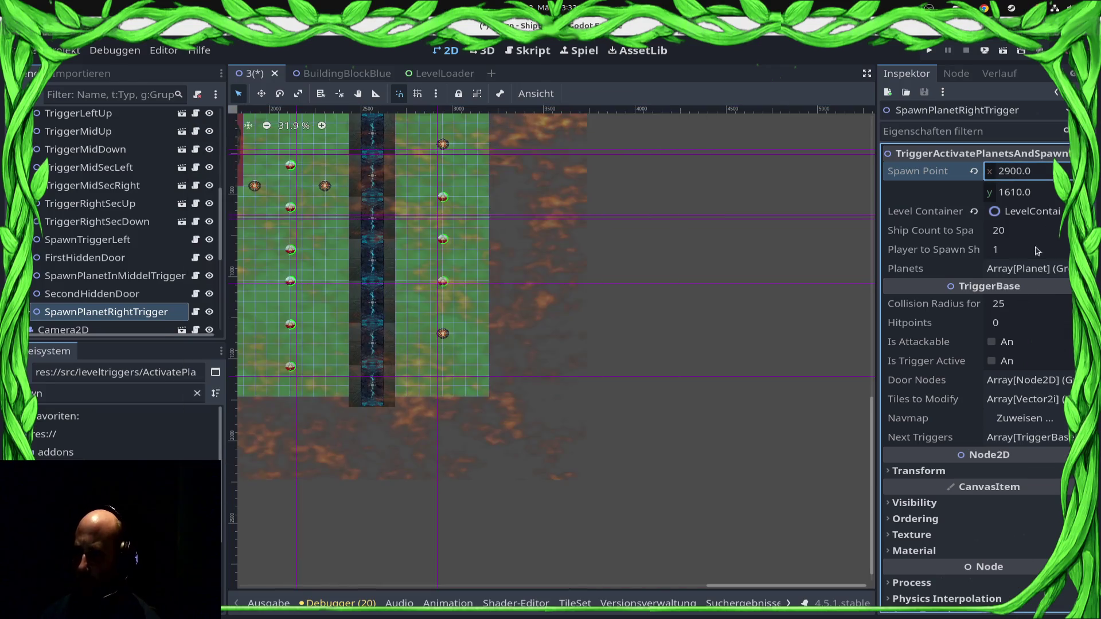
click(1009, 230)
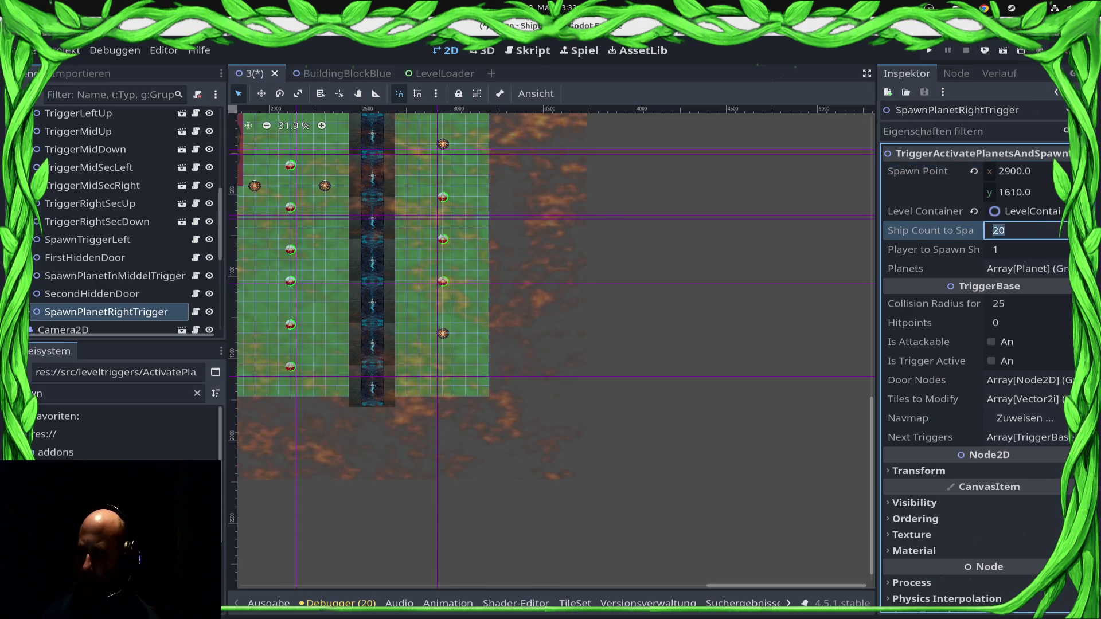
key(ctrl+s)
click(1026, 269)
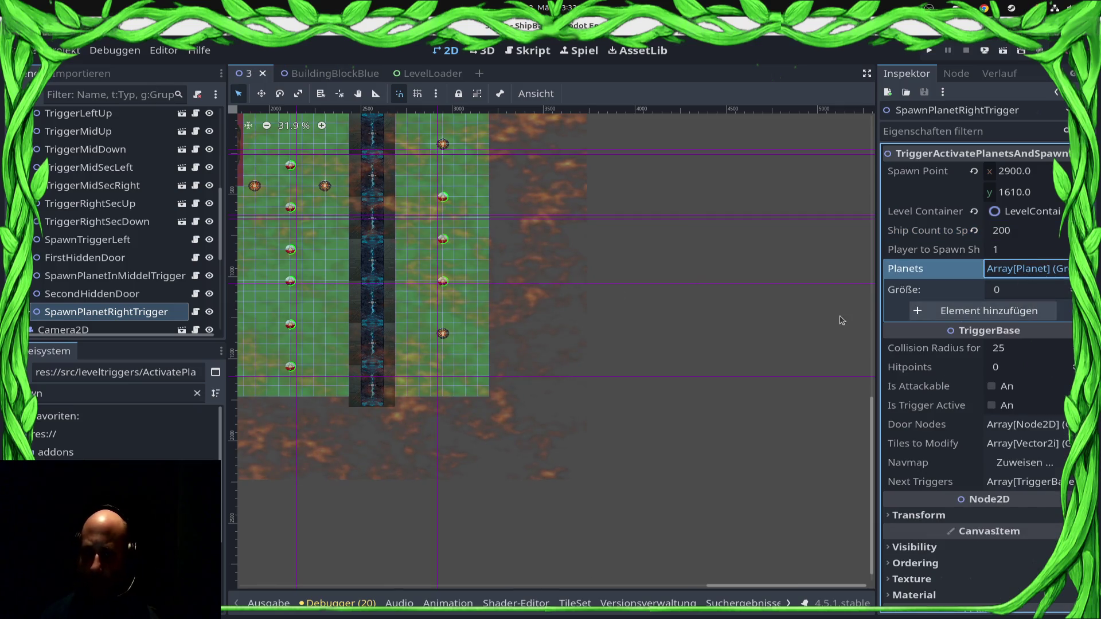
- Drag Planet13, Planet14 and Planet15 from RootPlanets into the Planets array
scroll(137, 172, up, 5)
scroll(137, 172, down, 3)
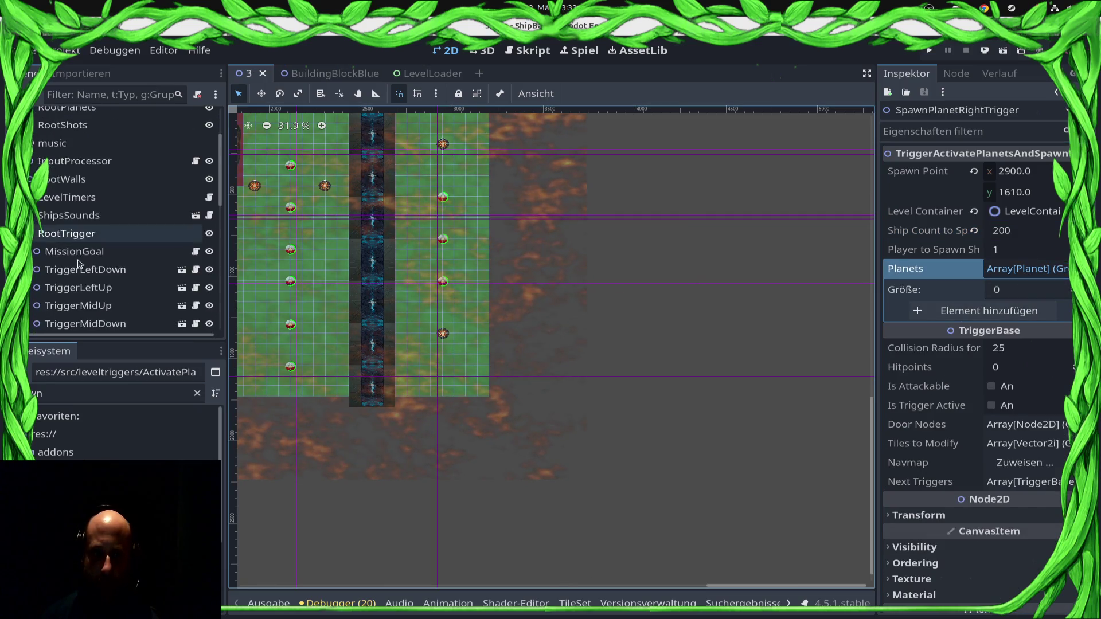
click(30, 179)
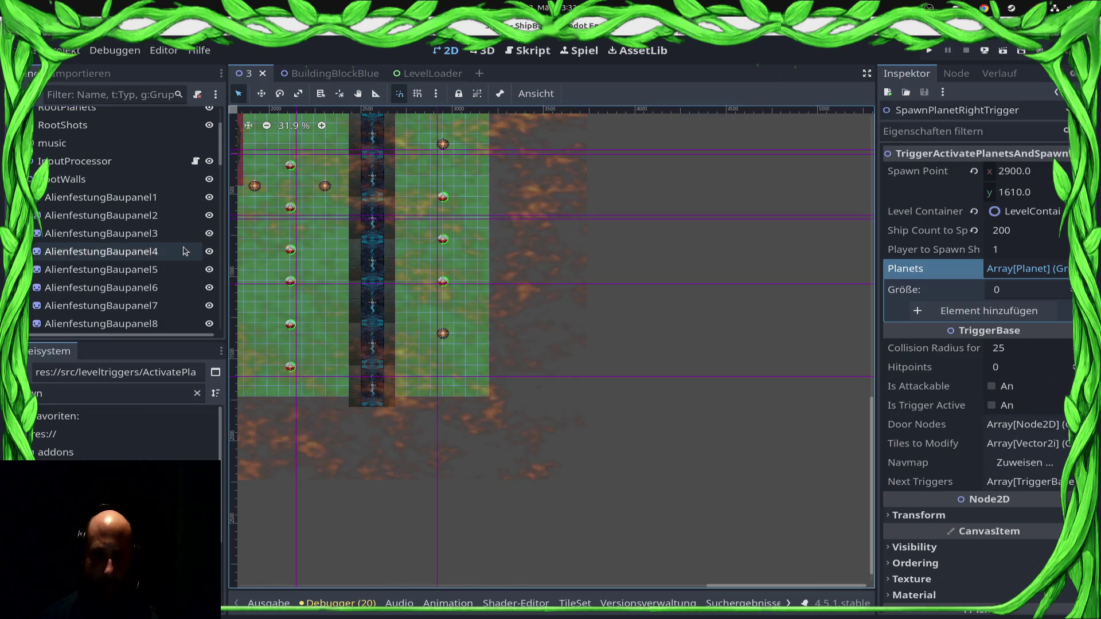
scroll(172, 250, down, 5)
scroll(153, 245, up, 8)
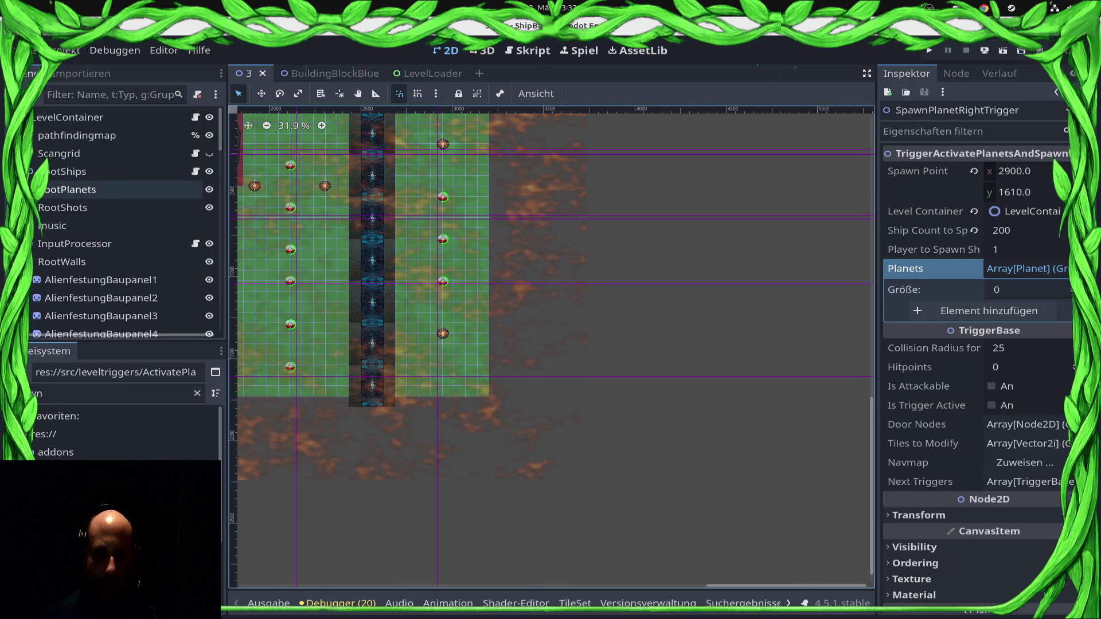
click(30, 190)
scroll(91, 230, down, 3)
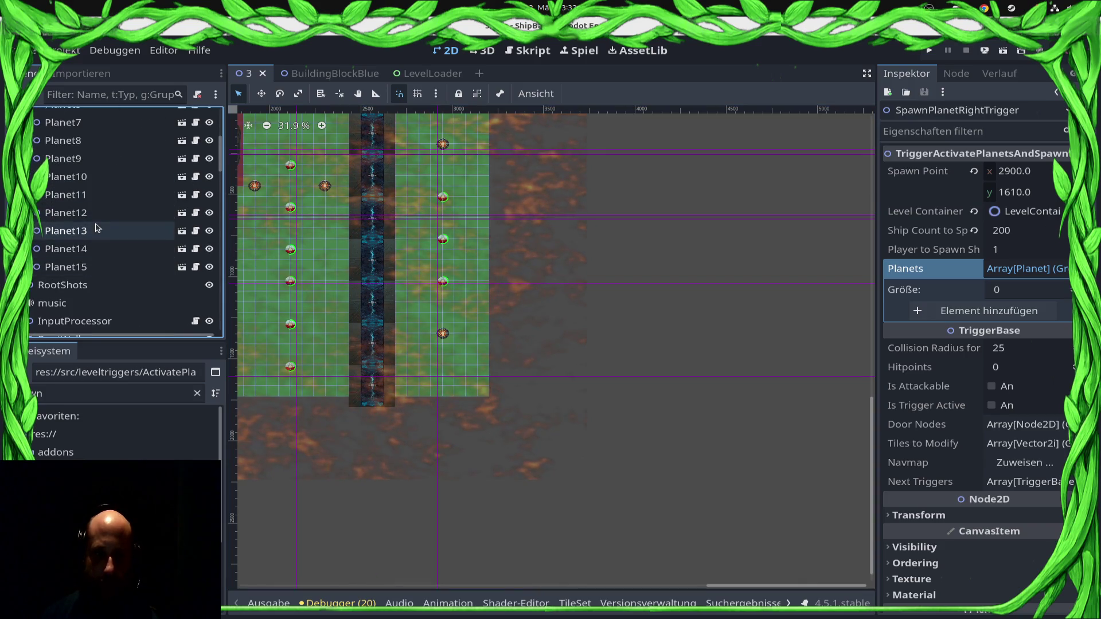
mouse_move(96, 230)
mouse_down()
mouse_move(1012, 324)
mouse_move(1004, 316)
mouse_up()
drag(65, 249, 986, 333)
mouse_move(65, 267)
mouse_down()
mouse_move(1003, 344)
mouse_move(974, 344)
mouse_up()
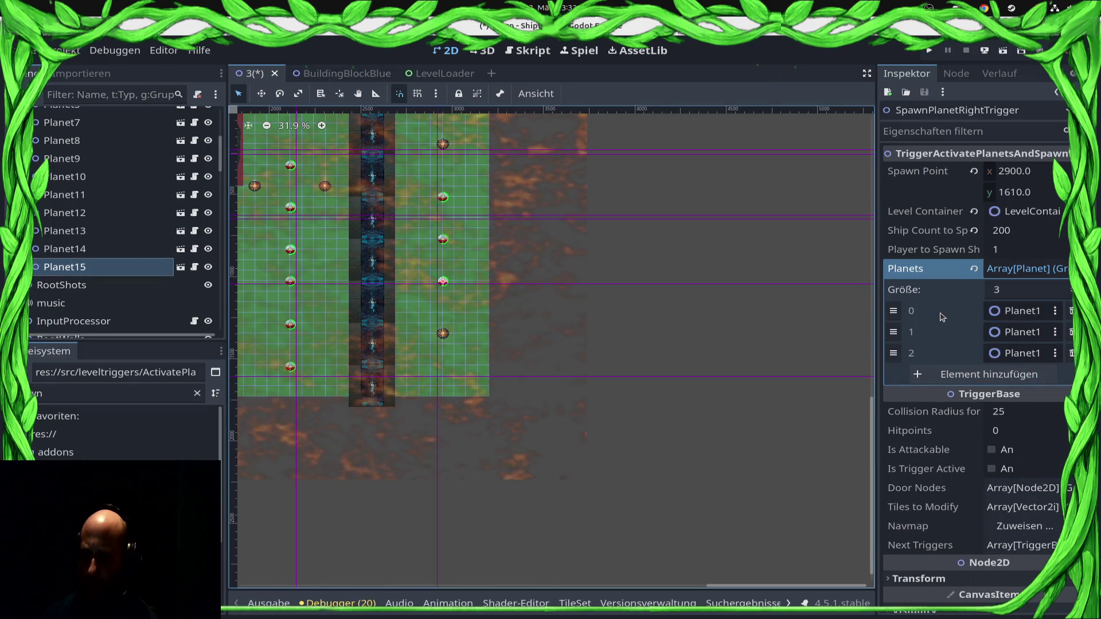
- Check SecondHiddenDoor and Camera2D, then reselect SpawnPlanetRightTrigger to verify its properties
scroll(941, 317, down, 3)
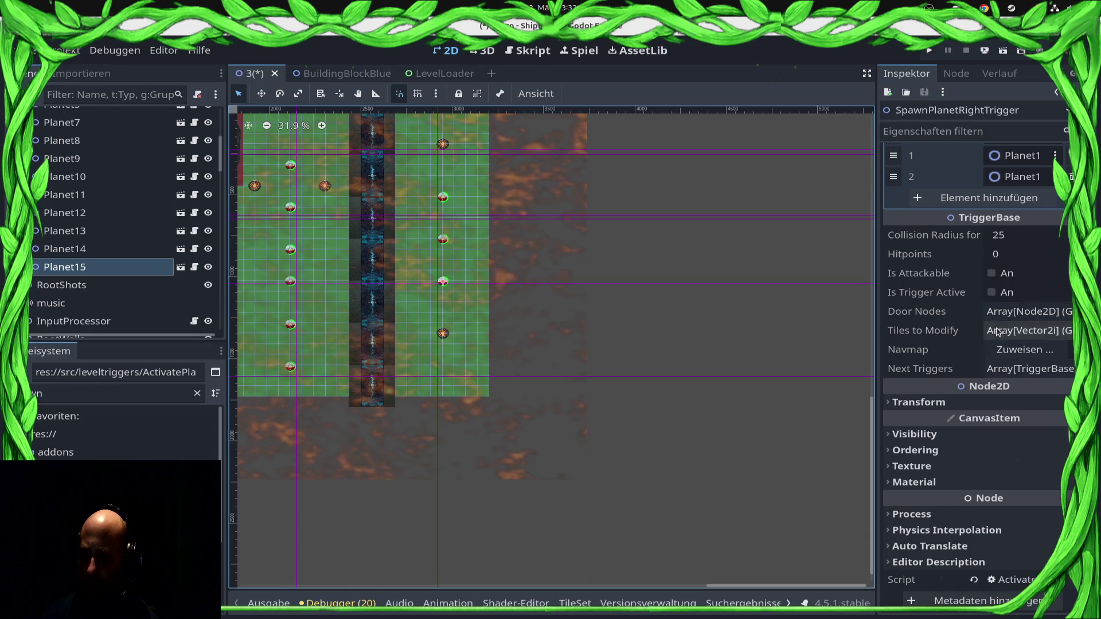
scroll(1001, 335, up, 3)
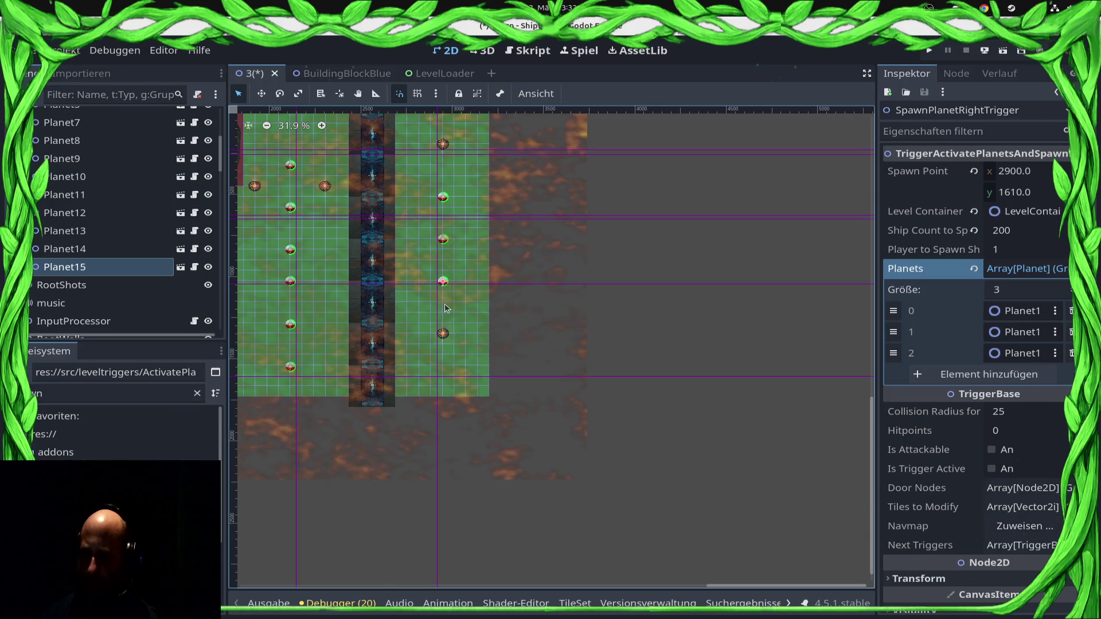
scroll(550, 344, left, 5)
scroll(46, 227, down, 3)
scroll(46, 226, down, 10)
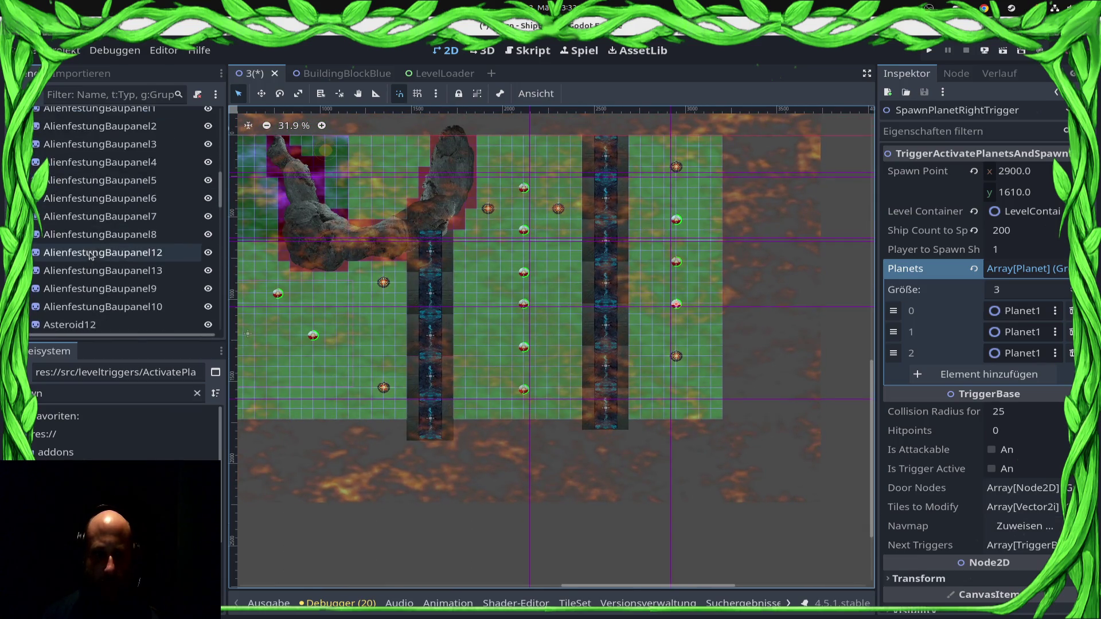
scroll(115, 293, down, 5)
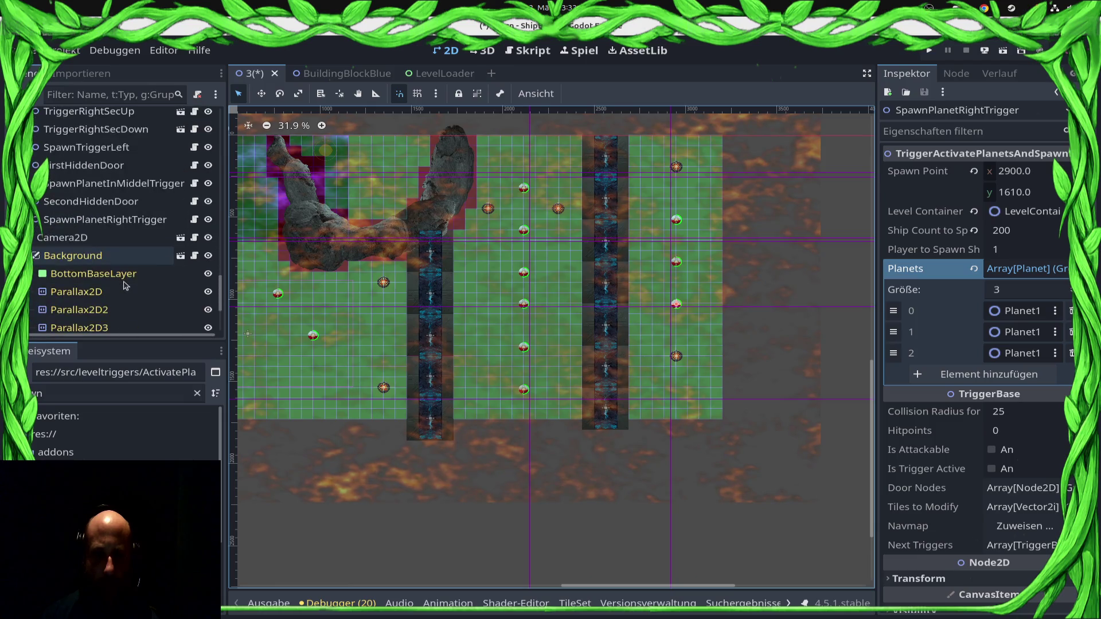
click(115, 201)
click(126, 238)
click(127, 224)
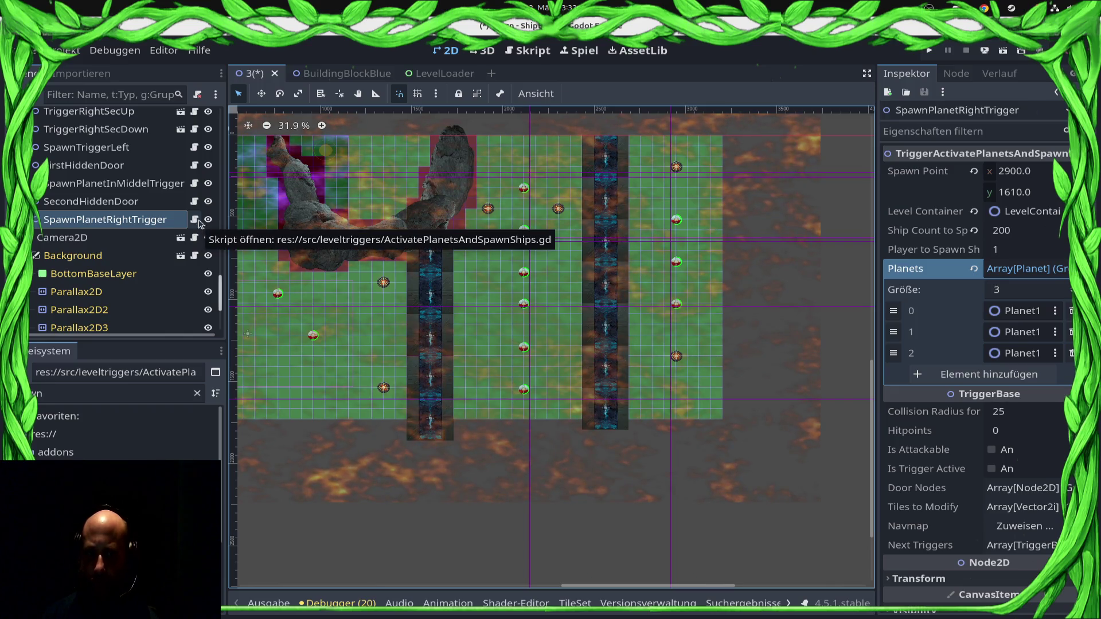
- In DesolveDoorTrigger.gd, change the export to nodes_to_desolve: Array[Node2D] = [] and save
click(195, 220)
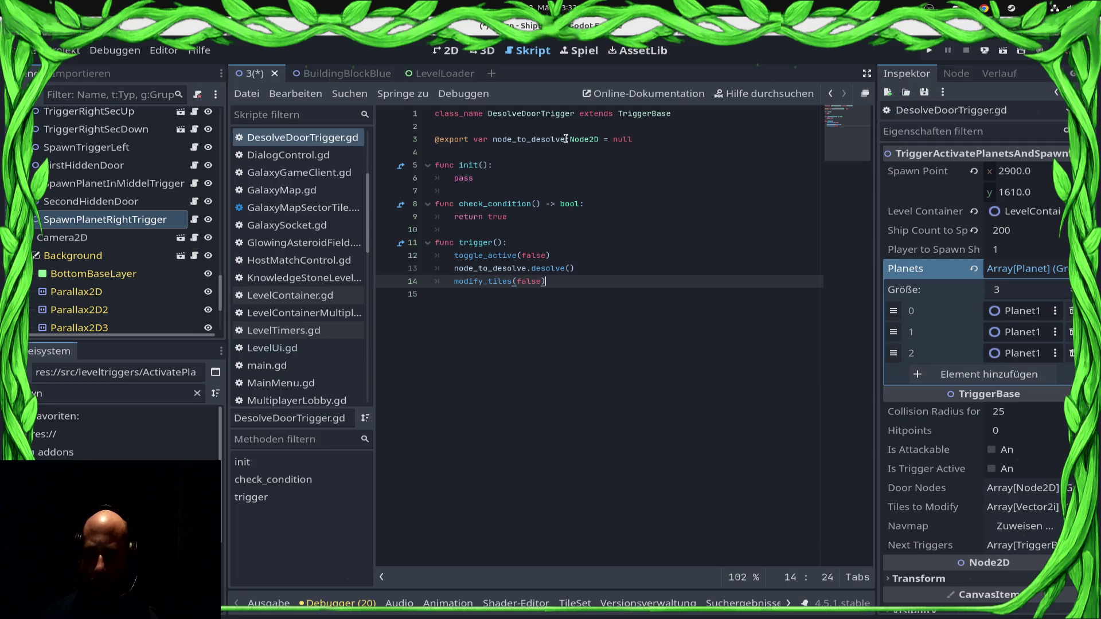
click(514, 140)
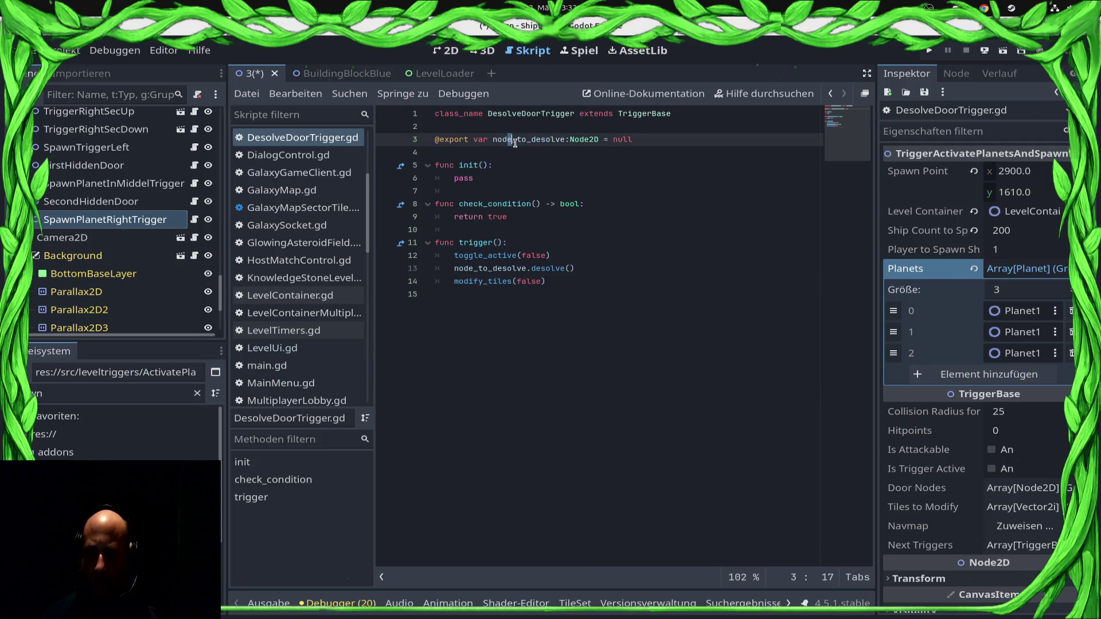
text(e)
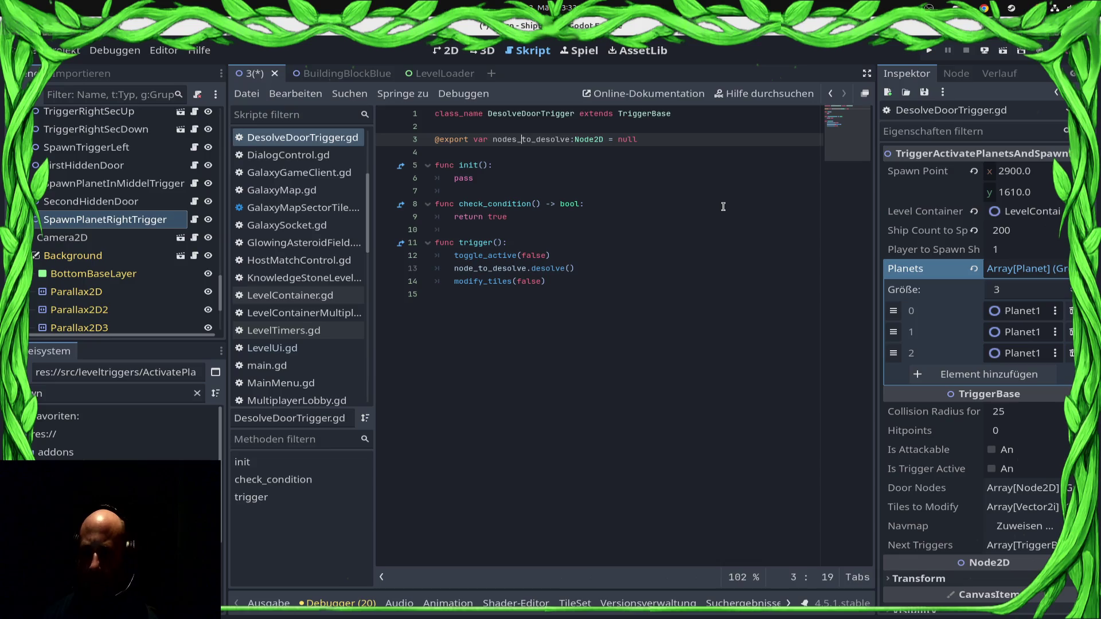
key(Right)
key(Right)
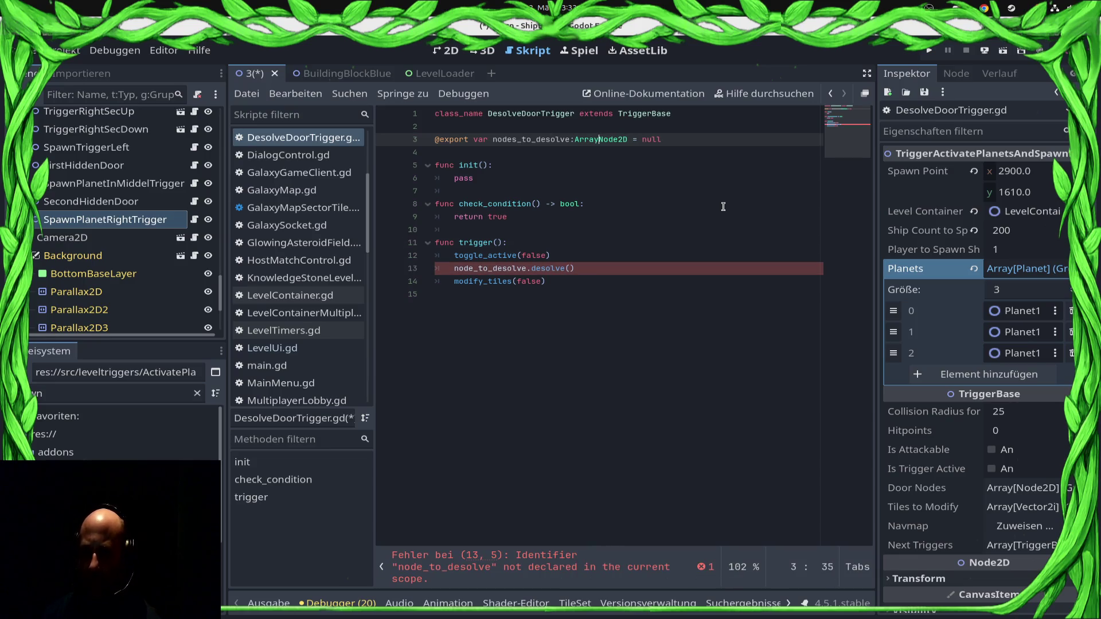
text([)
key(ctrl+Right)
text(])
key(ctrl+s)
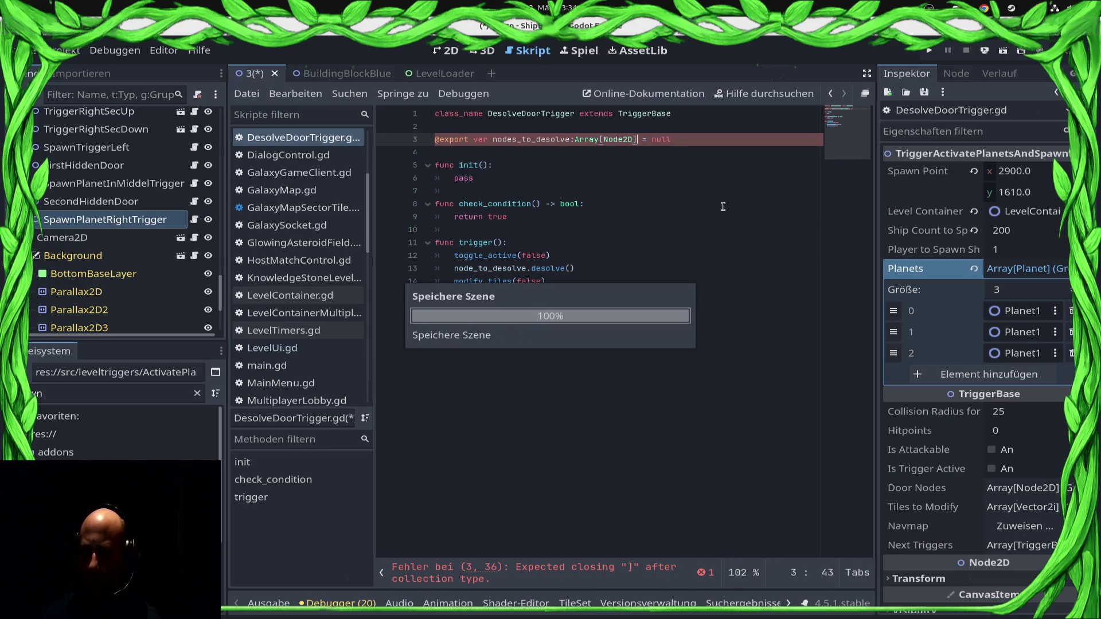
- Write the loop 'for it in nodes_to_desolve: it.desolve()' and save the script
key(Down)
key(Down)
key(Down)
key(Return)
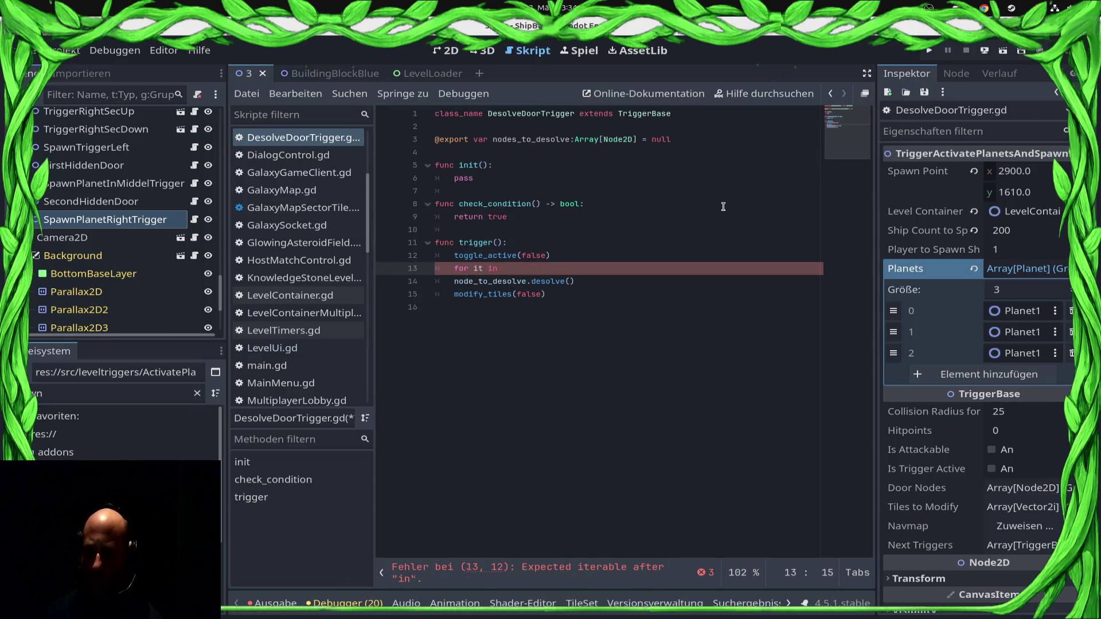
key(Up)
key(Up)
key(Up)
key(End)
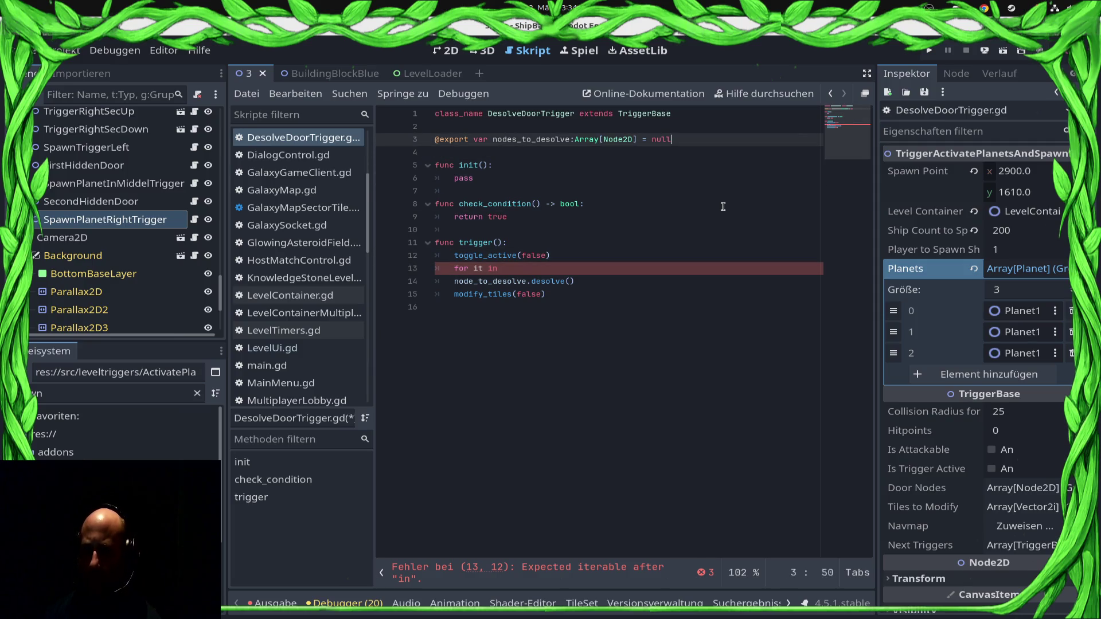
key(Down)
key(Down)
key(Down)
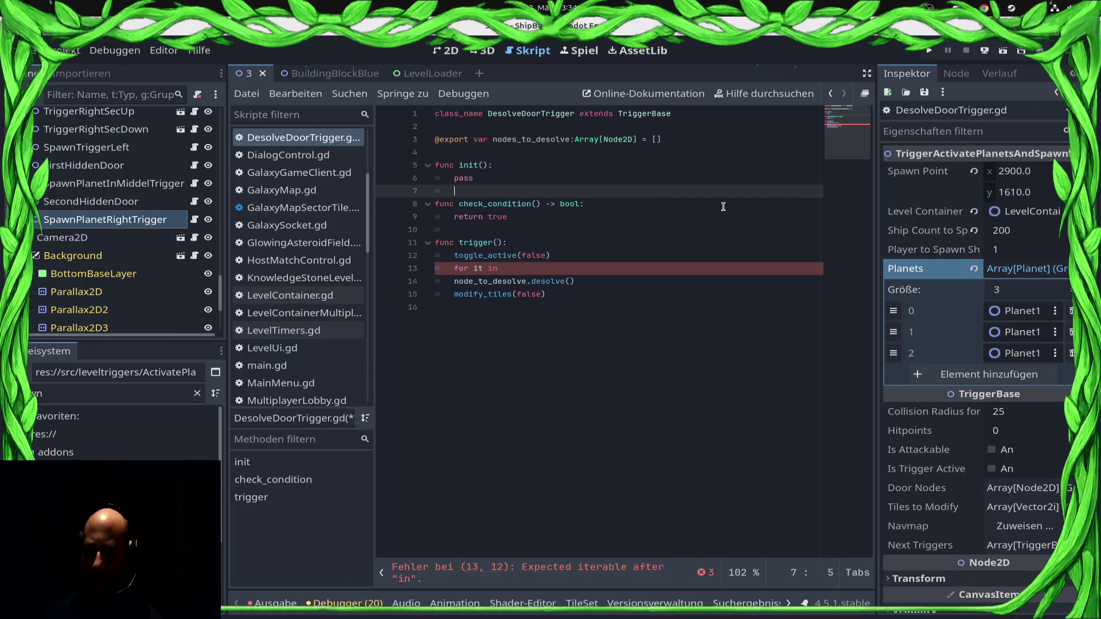
text(o)
key(Return)
text(:)
key(Return)
key(Delete)
key(Tab)
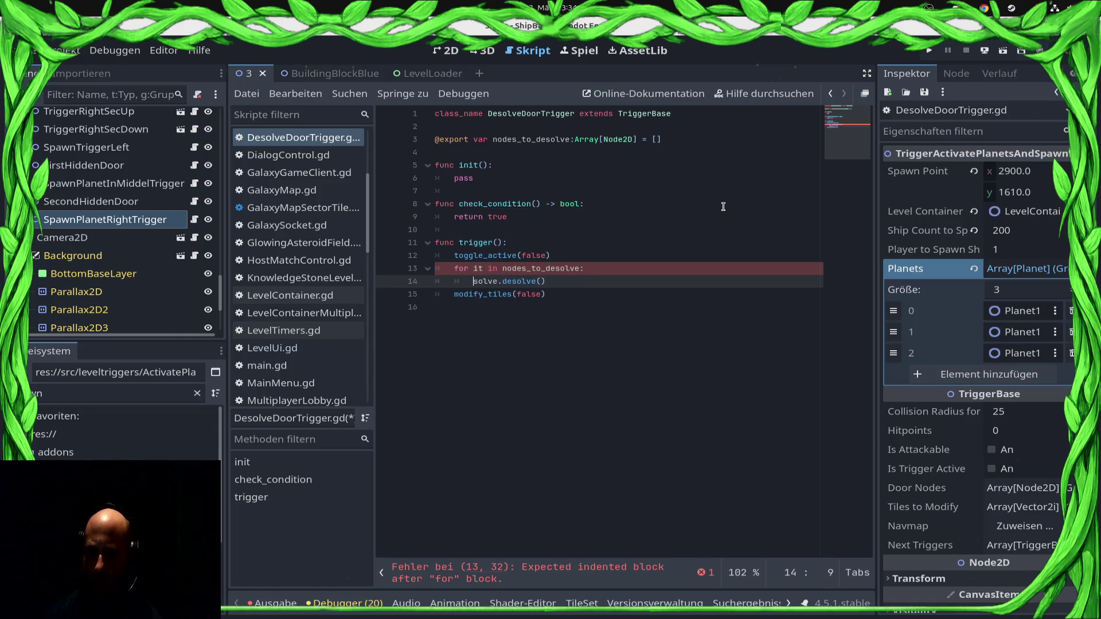
text(ts)
key(ctrl+s)
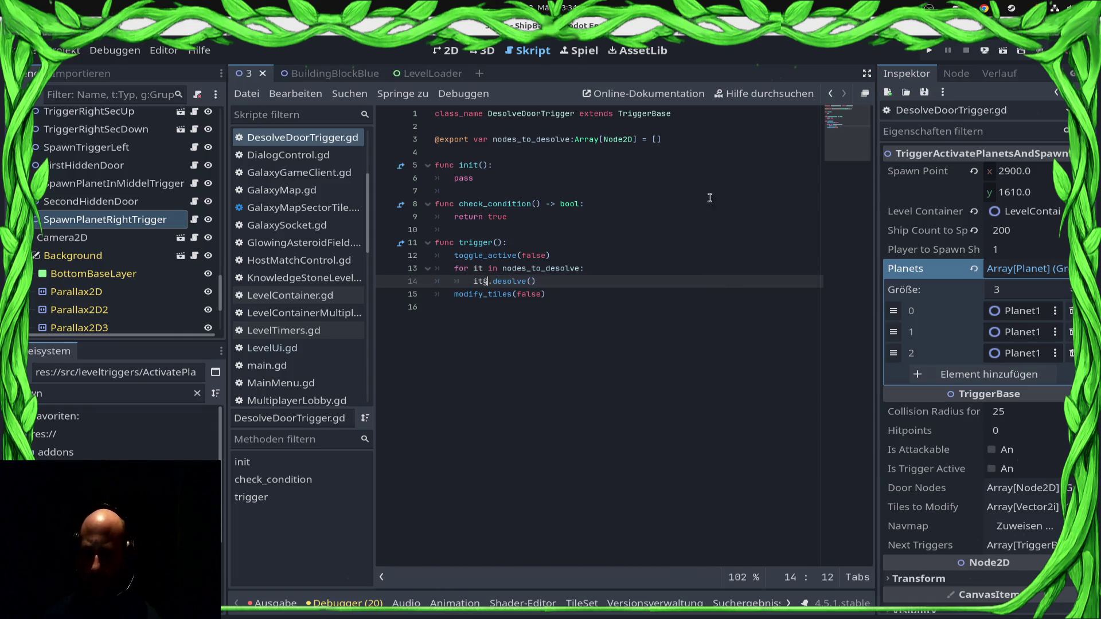
key(ctrl+s)
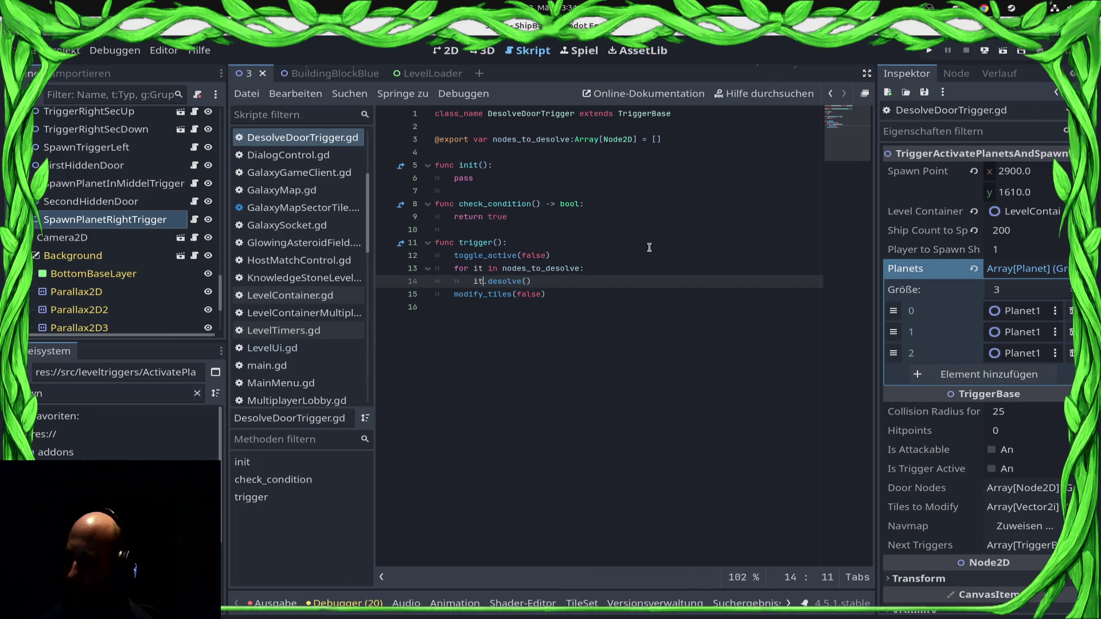
scroll(115, 240, up, 3)
- Drag a node into FirstHiddenDoor's Nodes to Desolve list and expand its Next Triggers
click(137, 231)
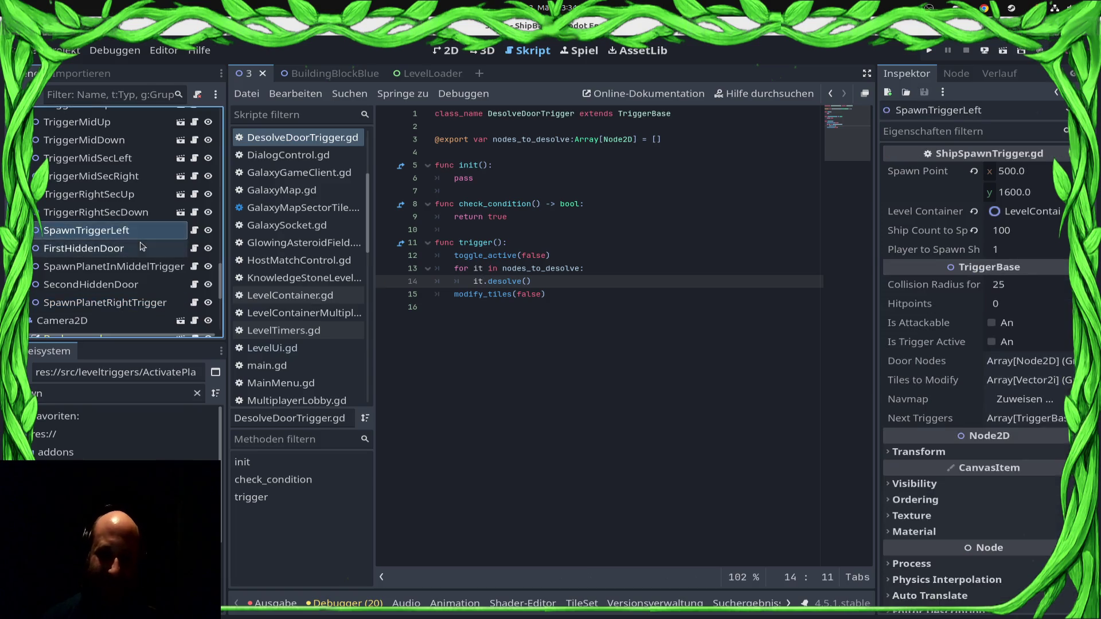
click(142, 247)
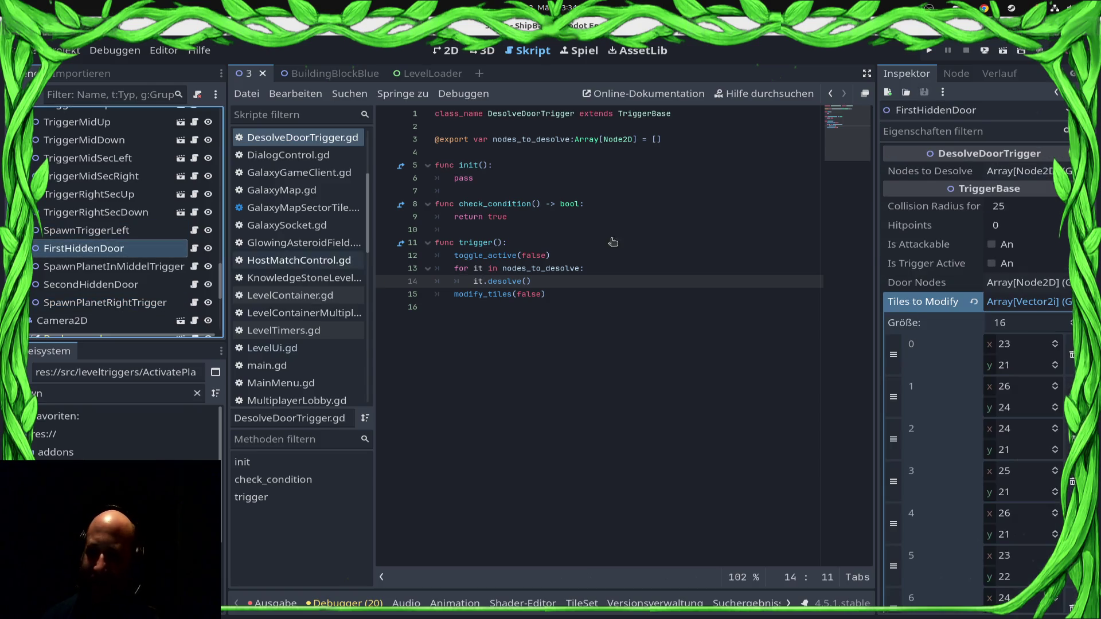
click(995, 303)
click(1017, 171)
scroll(80, 182, down, 1)
scroll(80, 189, up, 8)
scroll(103, 218, up, 10)
scroll(130, 224, down, 3)
scroll(131, 224, down, 6)
mouse_move(103, 238)
mouse_down()
mouse_move(631, 242)
mouse_move(1012, 218)
mouse_up()
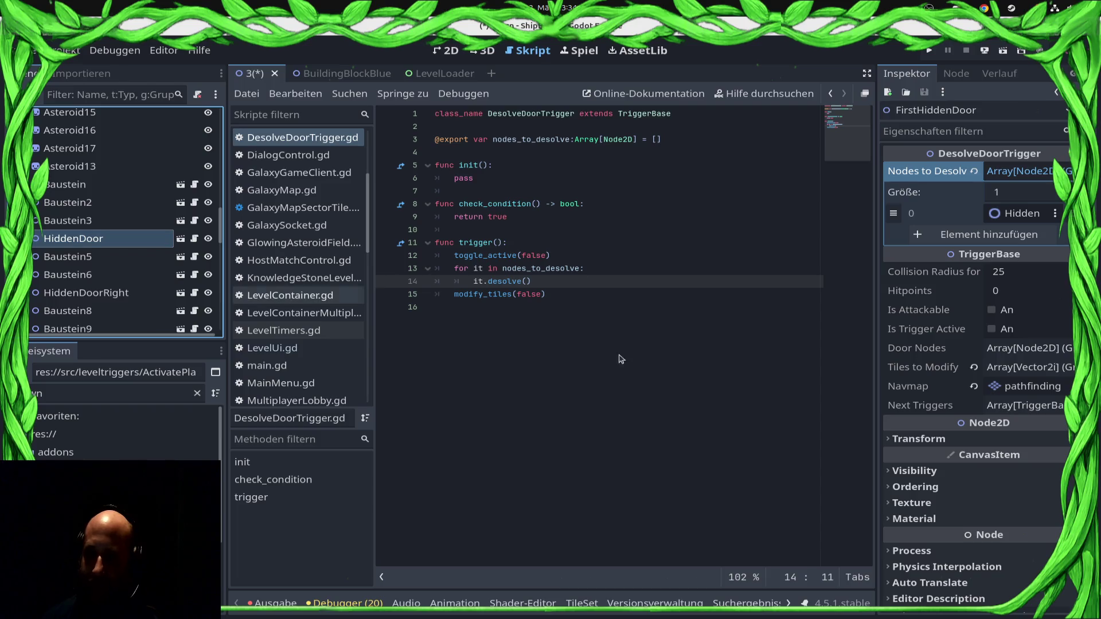
click(1024, 405)
scroll(189, 275, down, 10)
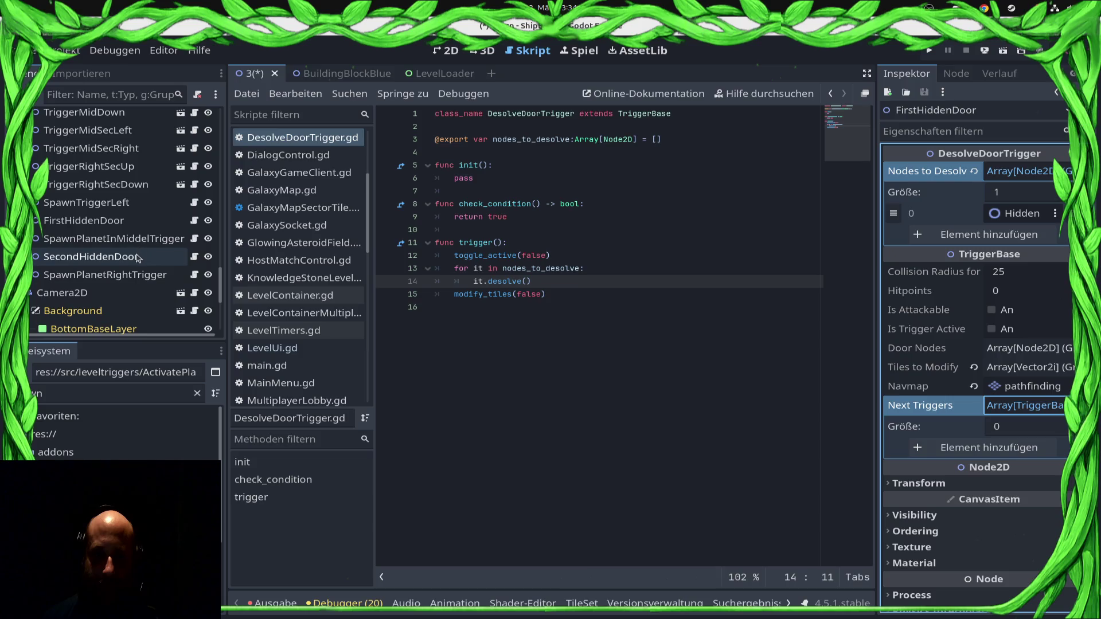
- Add HiddenDoorRight to SecondHiddenDoor's Nodes to Desolve list and save the scene
click(136, 256)
scroll(133, 255, up, 6)
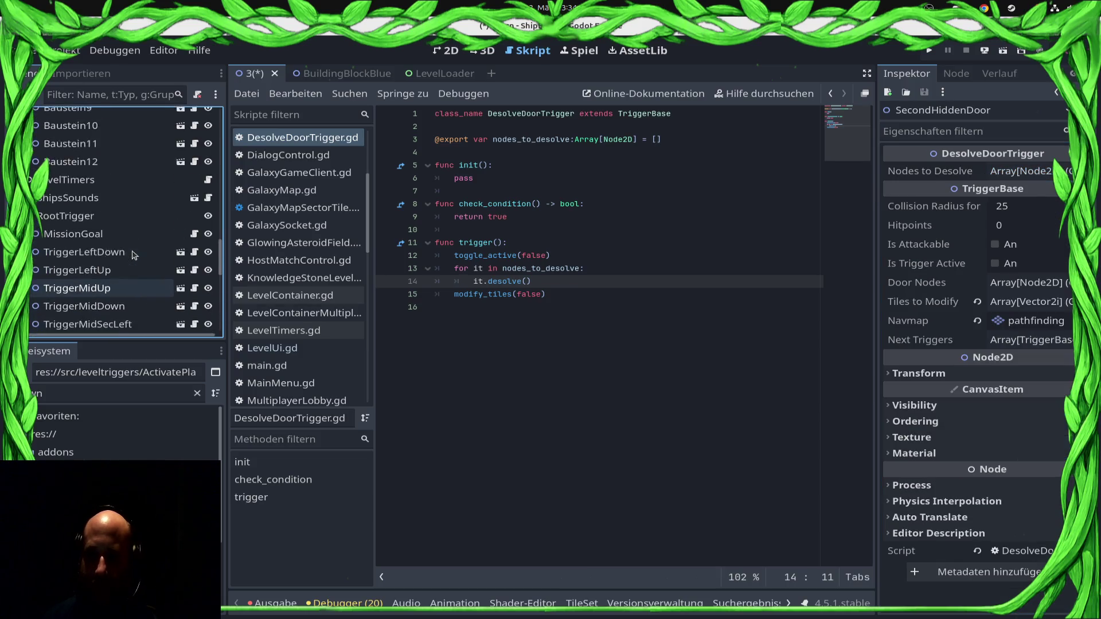
click(1020, 171)
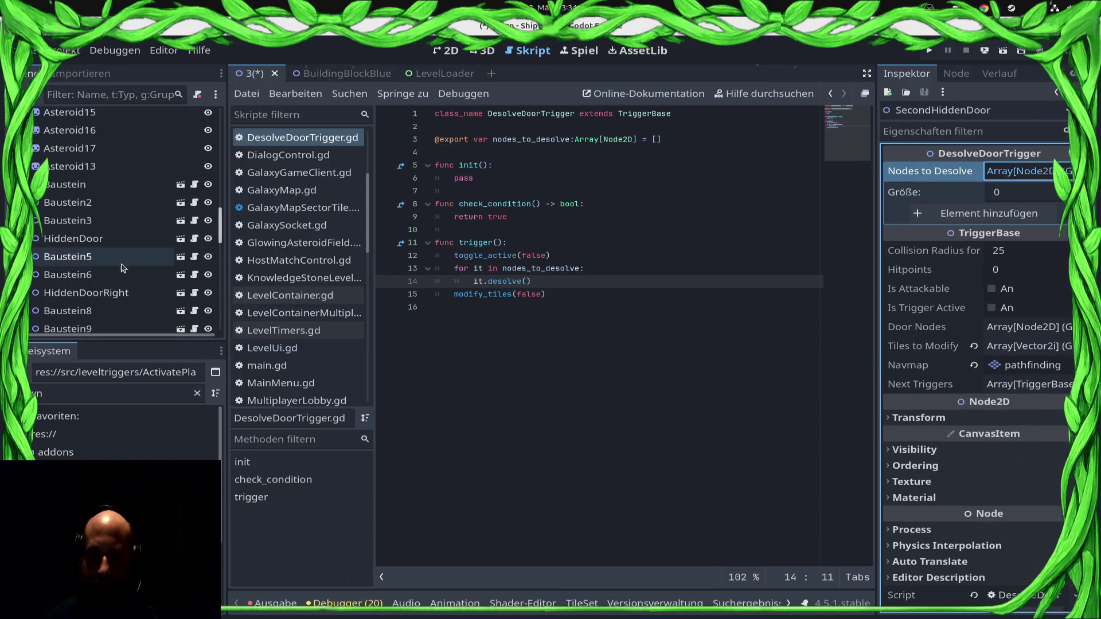
scroll(126, 263, down, 1)
mouse_move(122, 237)
mouse_down()
mouse_move(573, 258)
mouse_move(989, 218)
mouse_up()
key(ctrl+s)
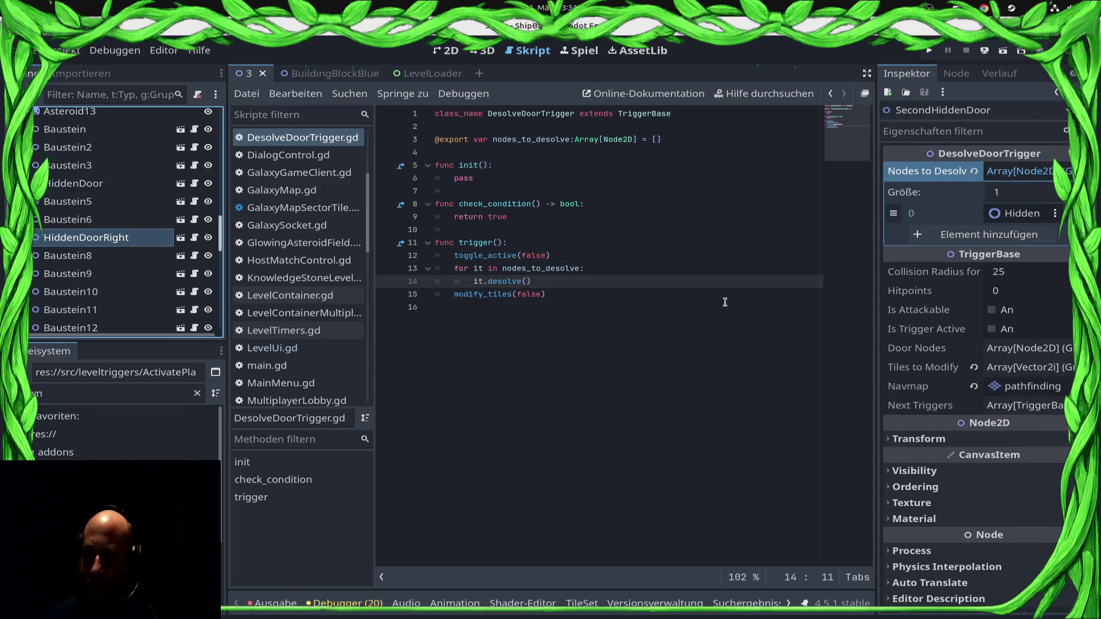
- Reselect SpawnPlanetRightTrigger and return to the 2D level canvas
scroll(135, 241, down, 8)
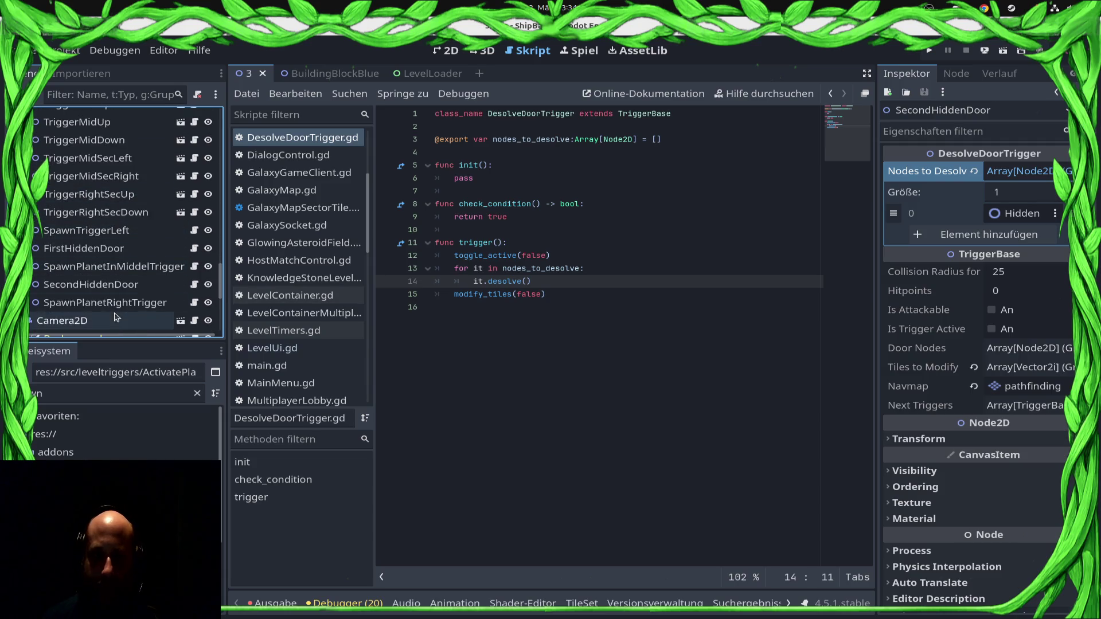
click(109, 302)
click(445, 50)
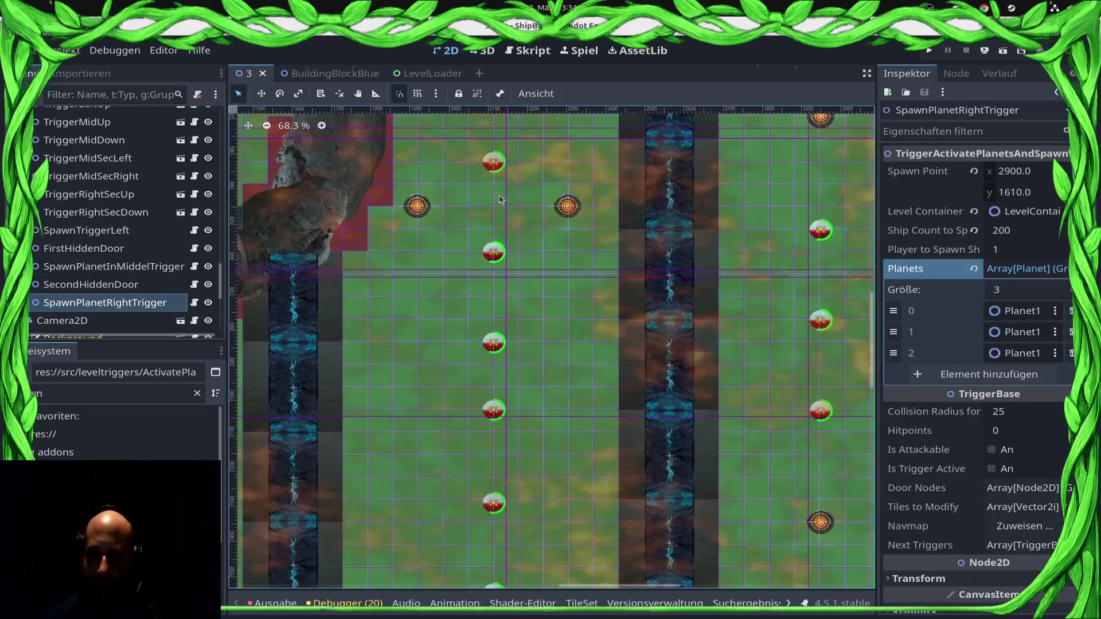
click(410, 213)
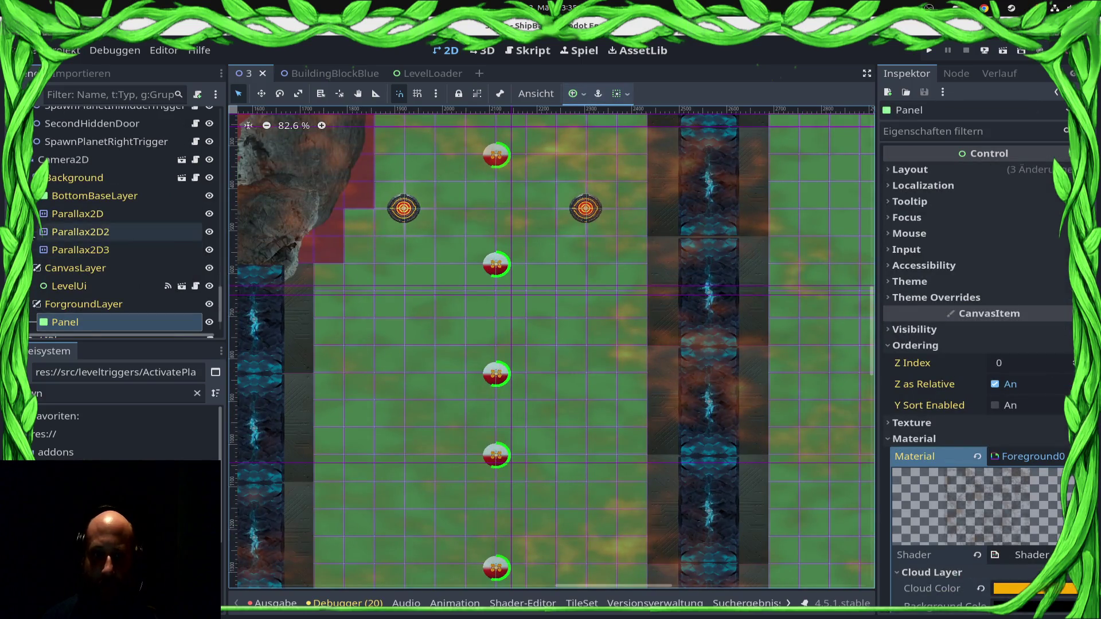
- Inspect the TriggerMidSecLeft, SpawnPlanetRightTrigger and SecondHiddenDoor trigger settings
scroll(45, 219, up, 5)
scroll(45, 219, up, 1)
scroll(44, 219, down, 1)
click(69, 218)
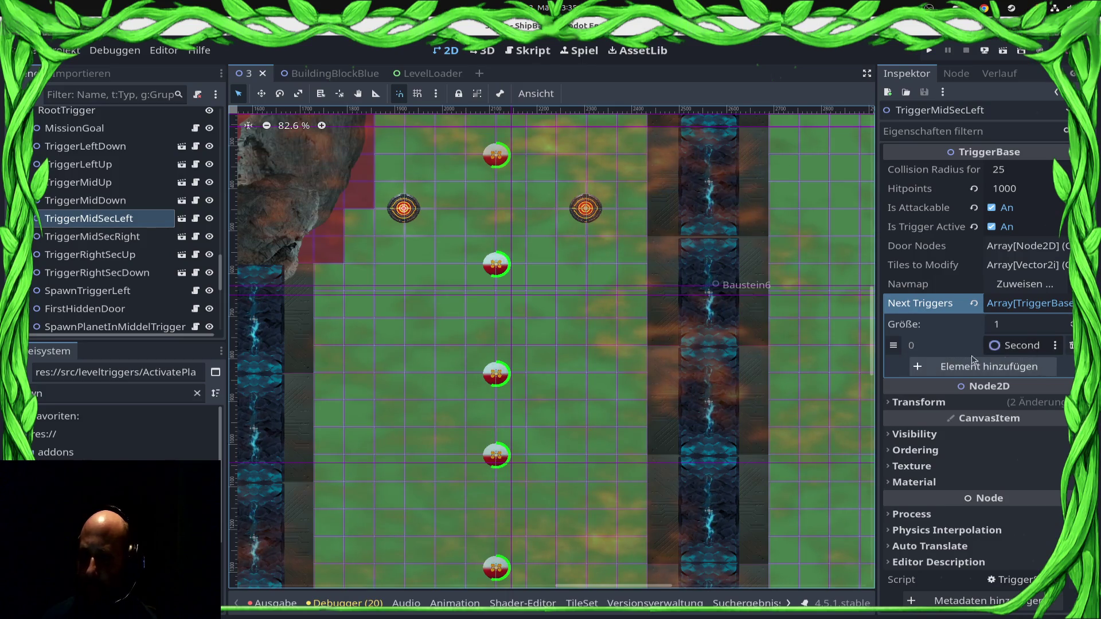
scroll(167, 249, down, 3)
click(131, 257)
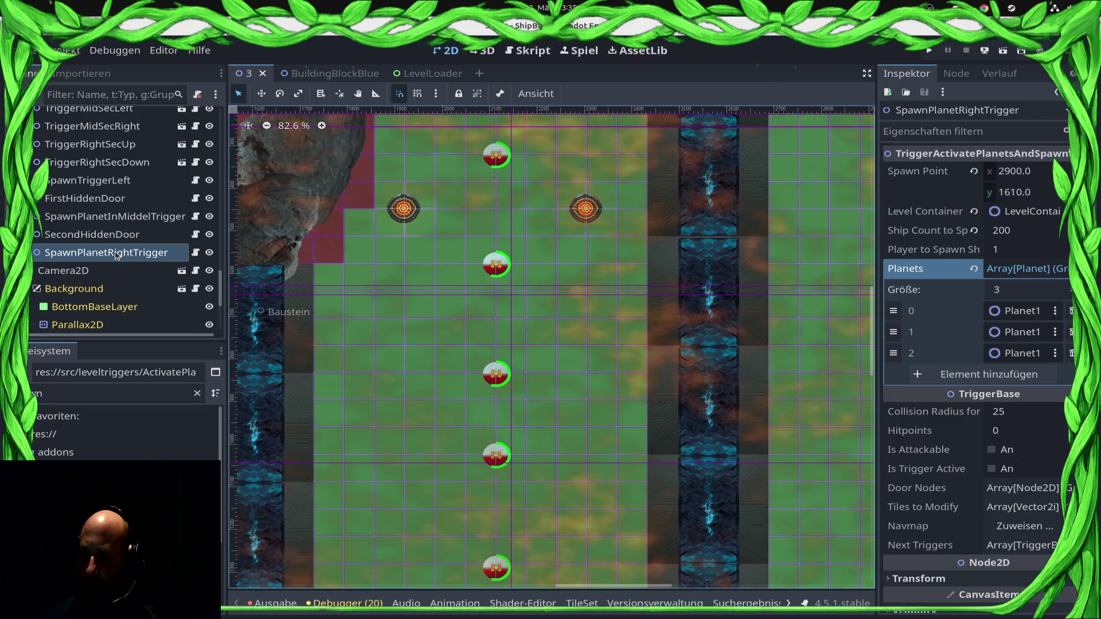
click(118, 234)
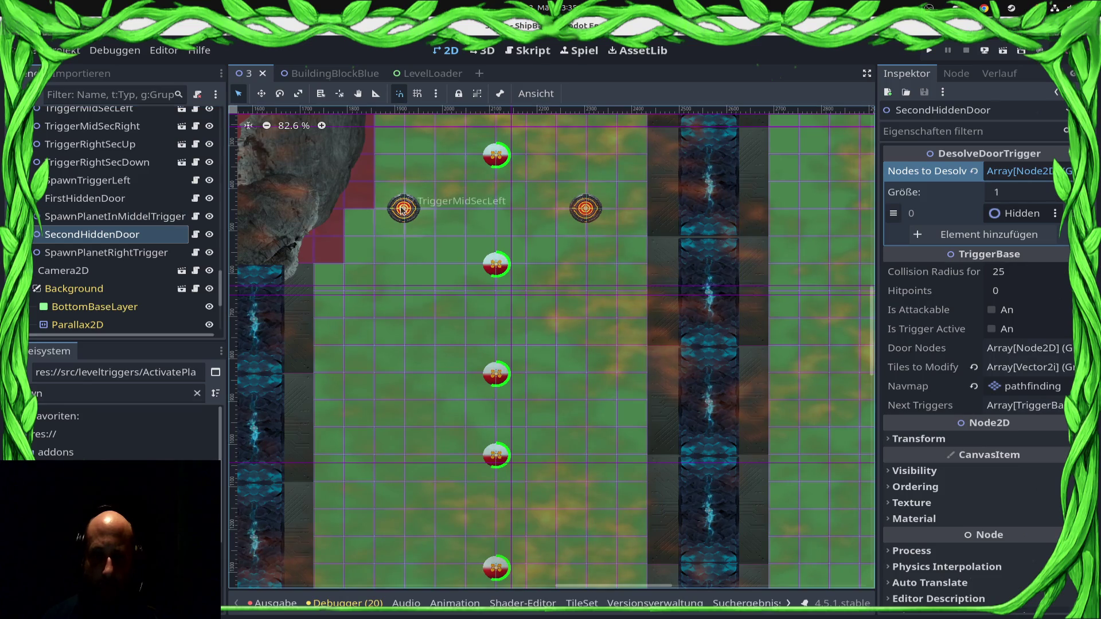
scroll(147, 172, up, 2)
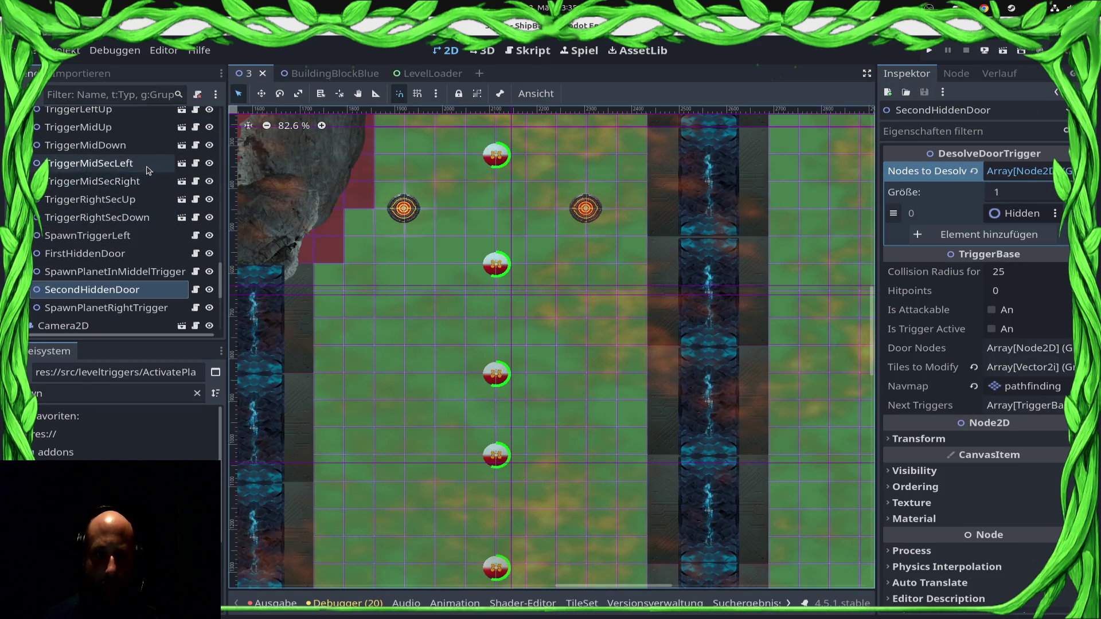
- Drag SpawnPlanetRightTrigger into TriggerMidSecLeft's Next Triggers and save the level scene
click(147, 166)
drag(77, 310, 989, 370)
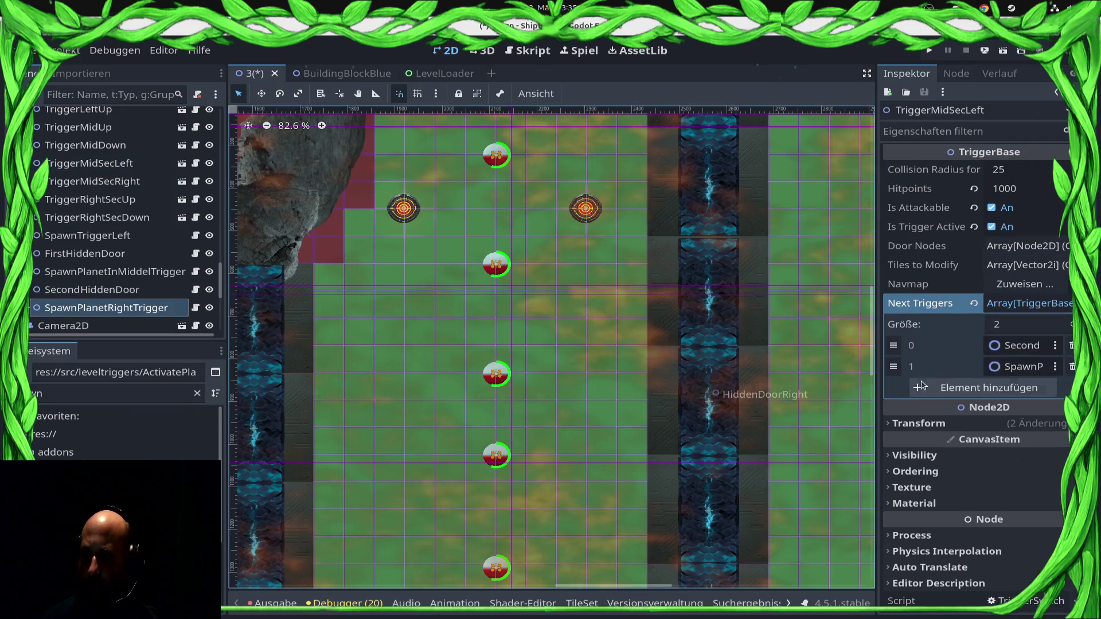
click(1021, 370)
key(Escape)
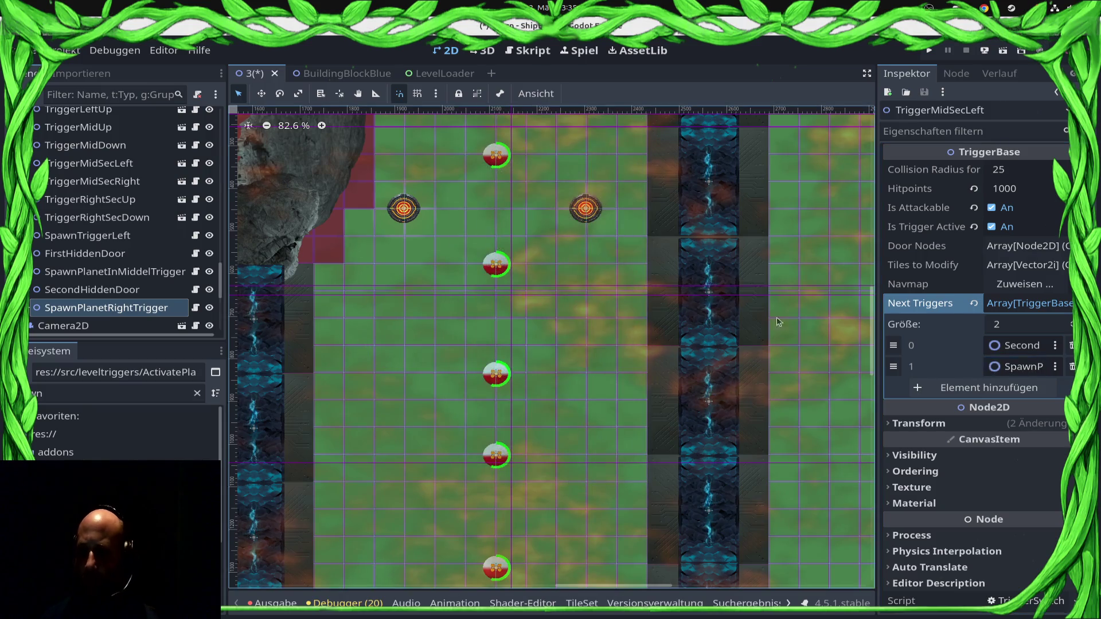
click(109, 290)
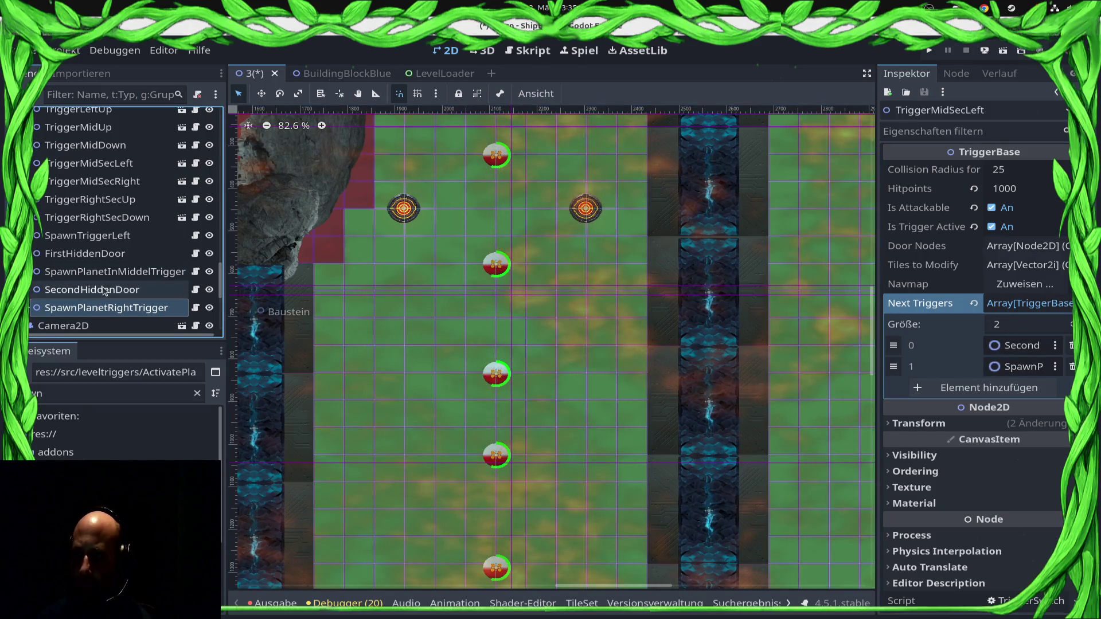
click(111, 307)
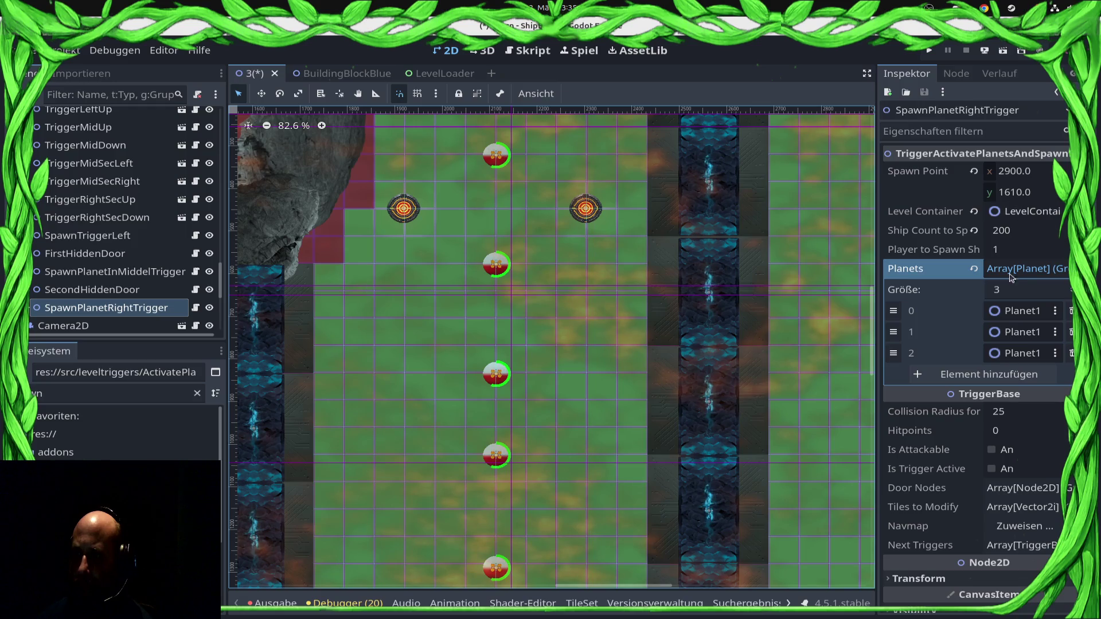
key(ctrl+s)
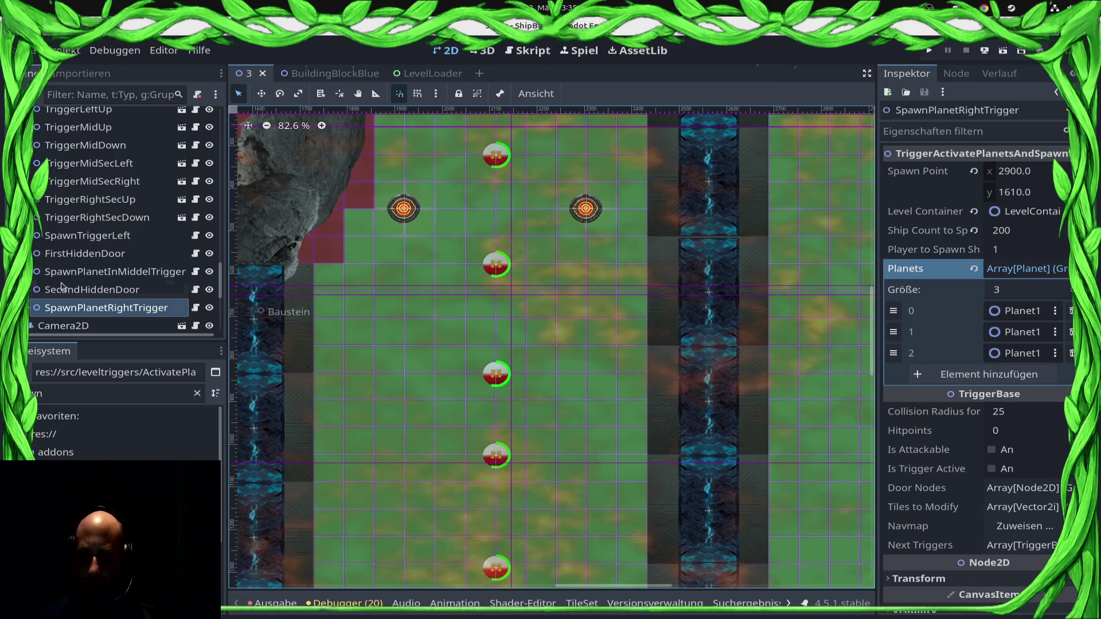
click(587, 204)
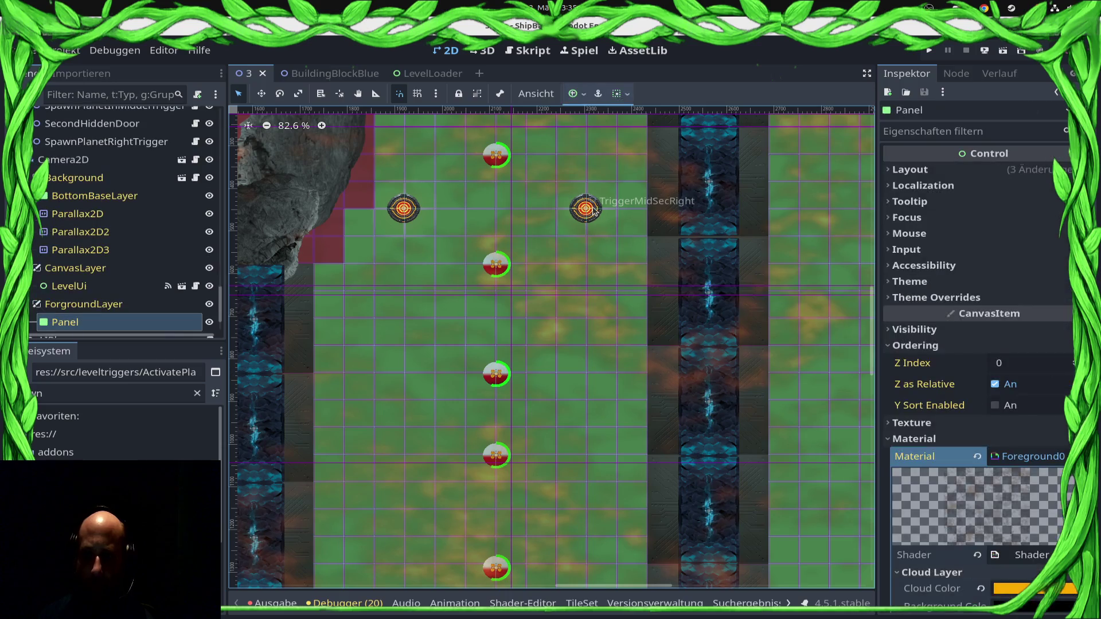
- Switch to the YouTube tab, expand the playing video and skip its ad
key(alt+Tab)
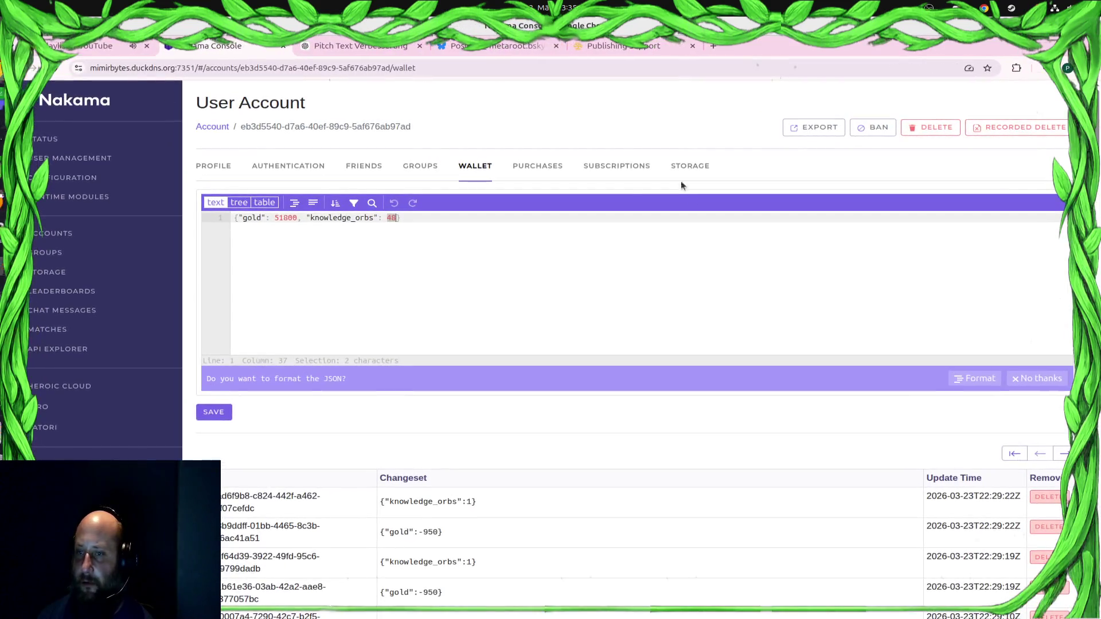
key(ctrl+1)
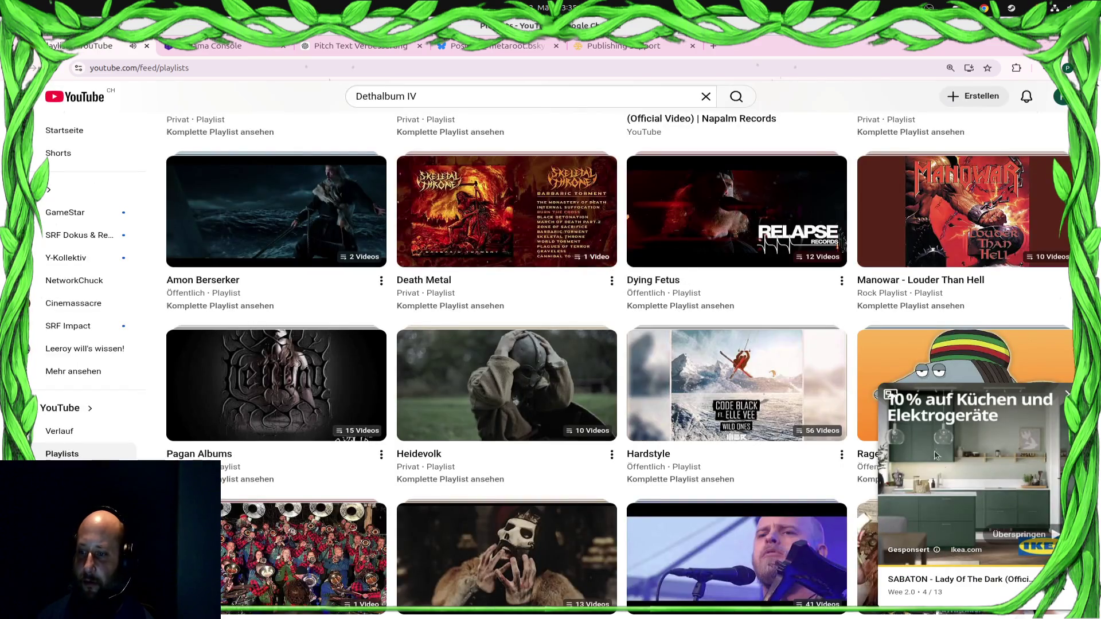
click(892, 395)
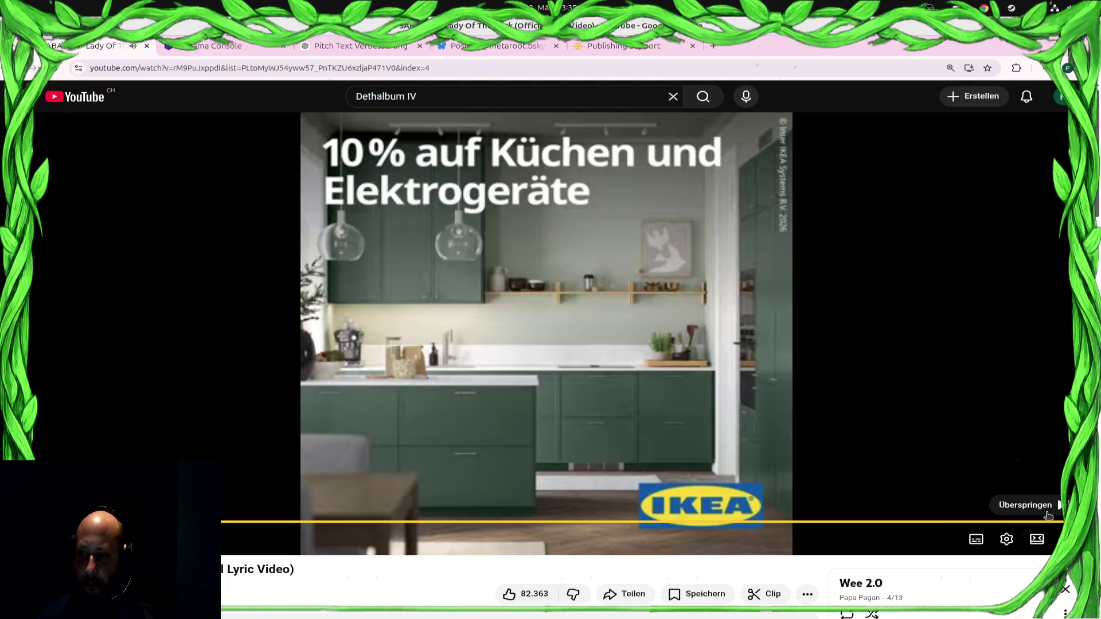
click(1016, 511)
scroll(811, 376, down, 7)
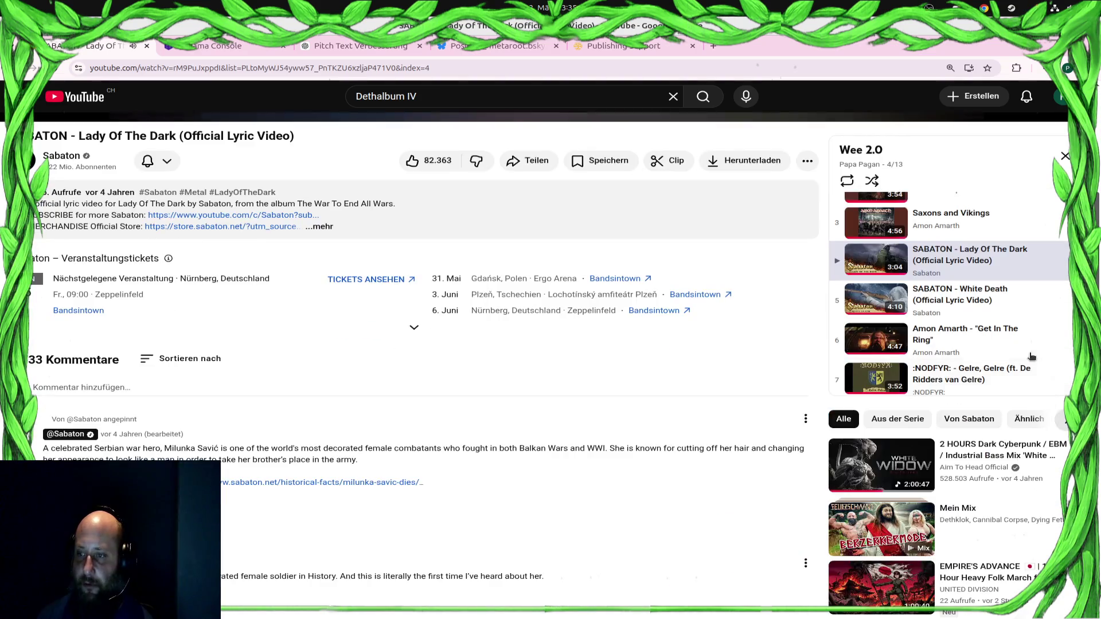
scroll(982, 314, down, 3)
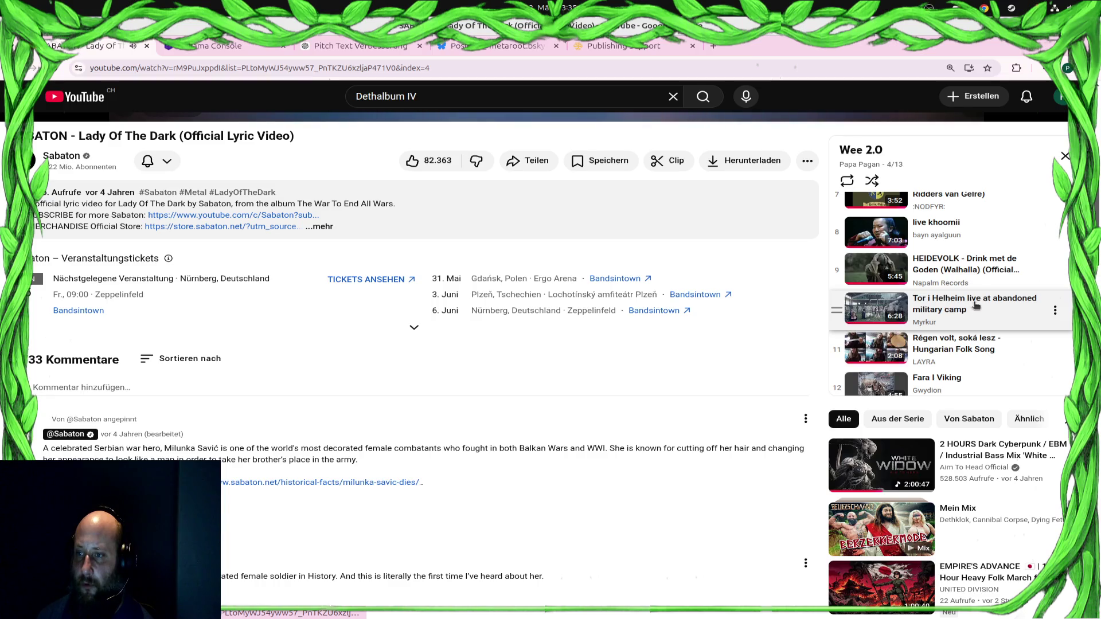
scroll(980, 303, down, 2)
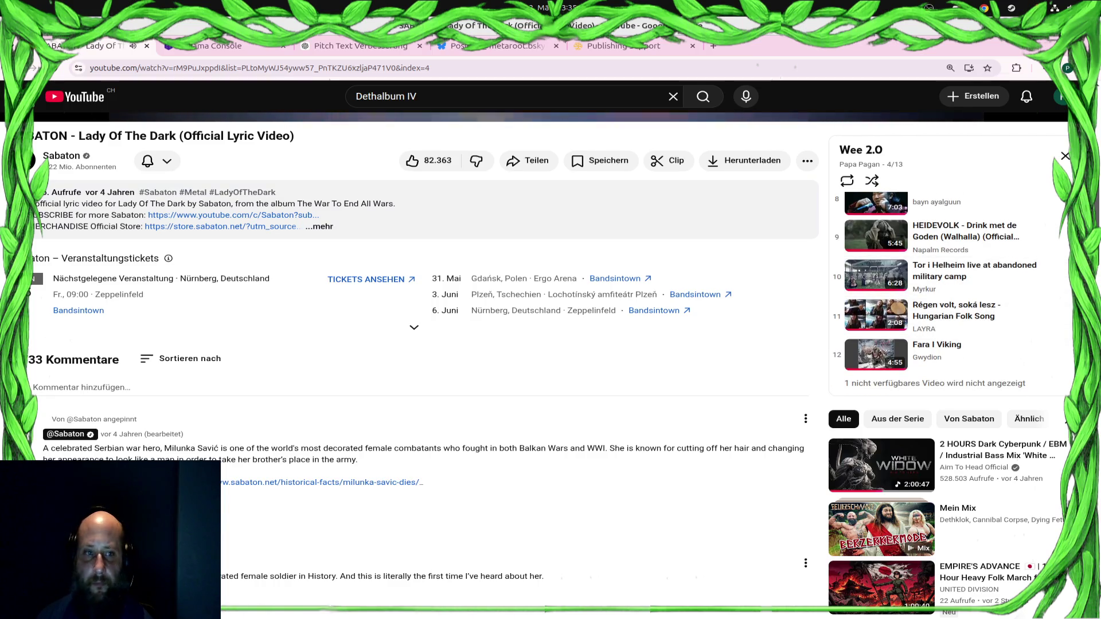
- Open YouTube's Playlists page from the navigation menu and scroll through it
click(24, 97)
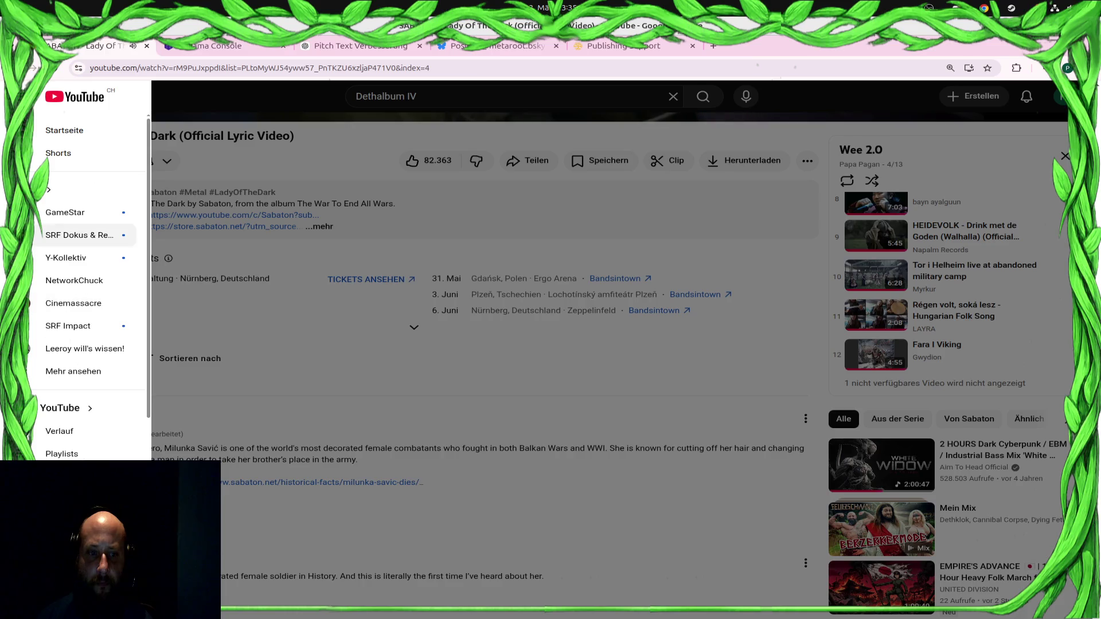
click(50, 454)
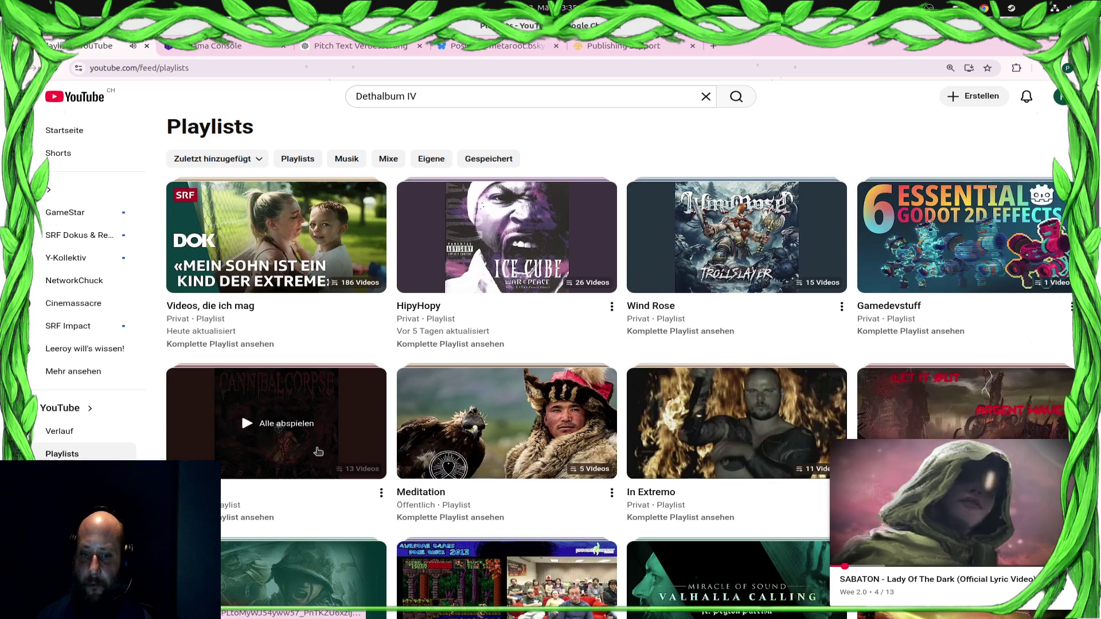
scroll(792, 288, down, 4)
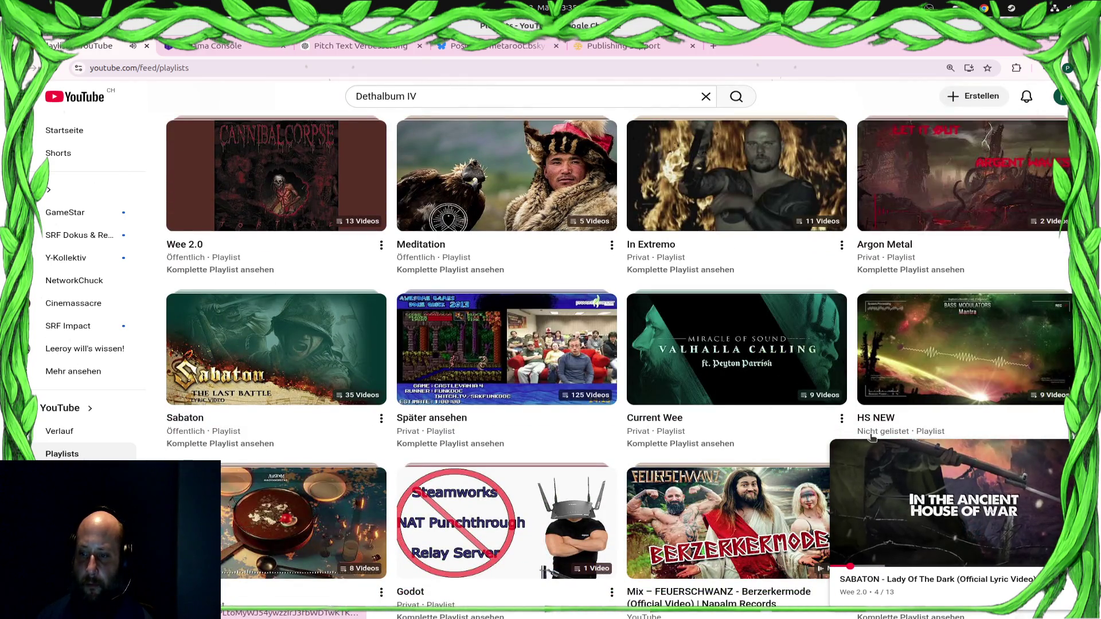
scroll(1031, 375, down, 1)
scroll(1032, 375, down, 5)
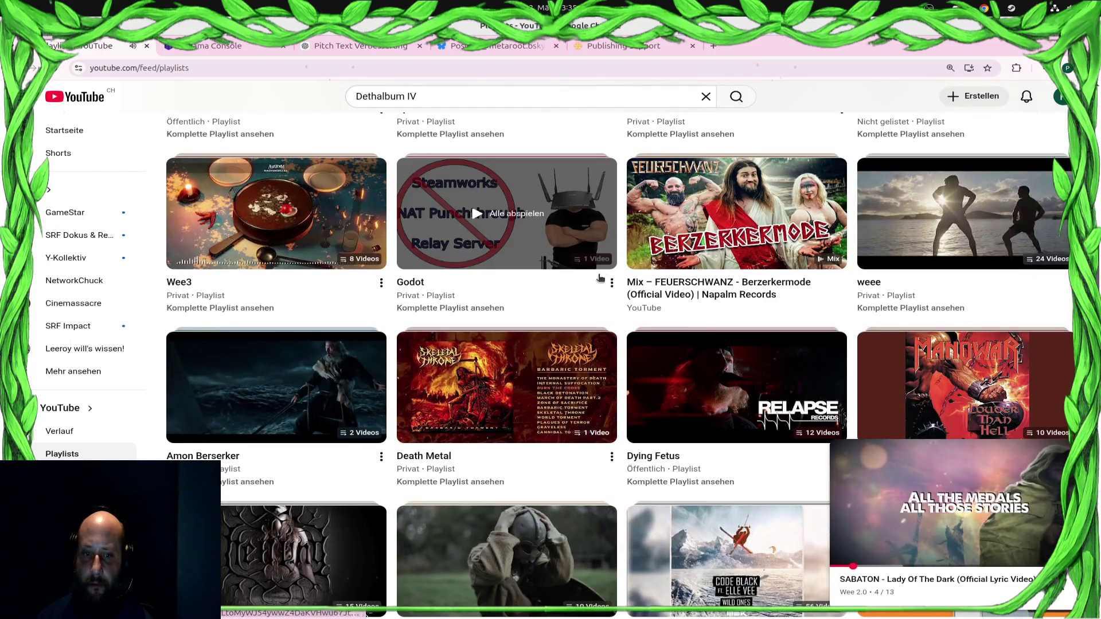
scroll(601, 279, down, 2)
key(i)
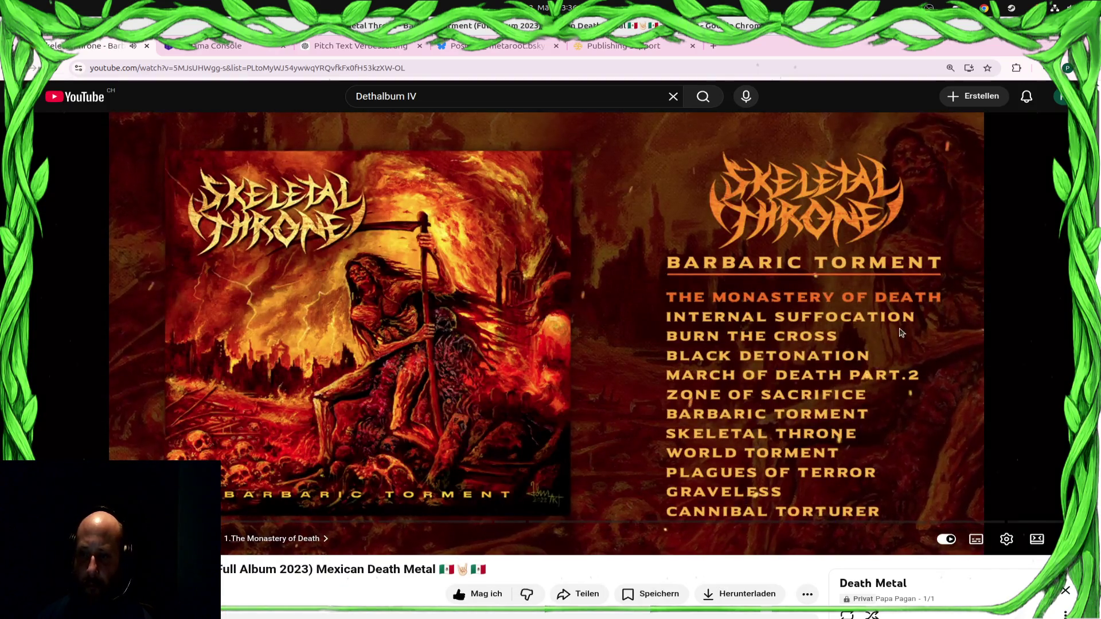
scroll(836, 352, down, 5)
scroll(836, 352, down, 5)
scroll(836, 353, up, 5)
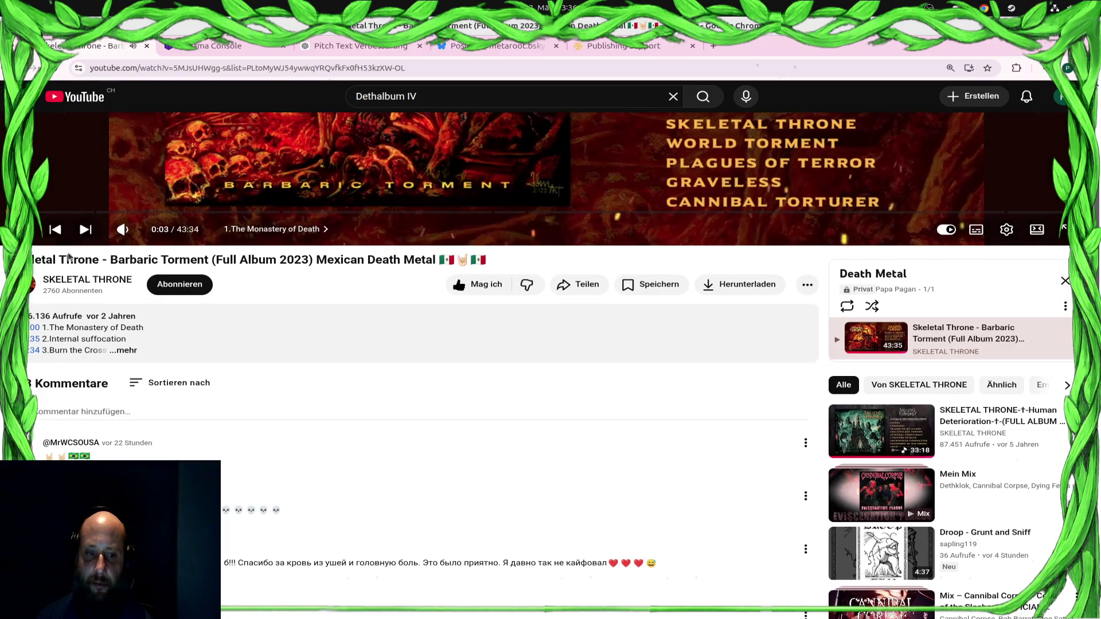
- Go back to the Playlists page through the navigation menu
click(23, 96)
click(285, 93)
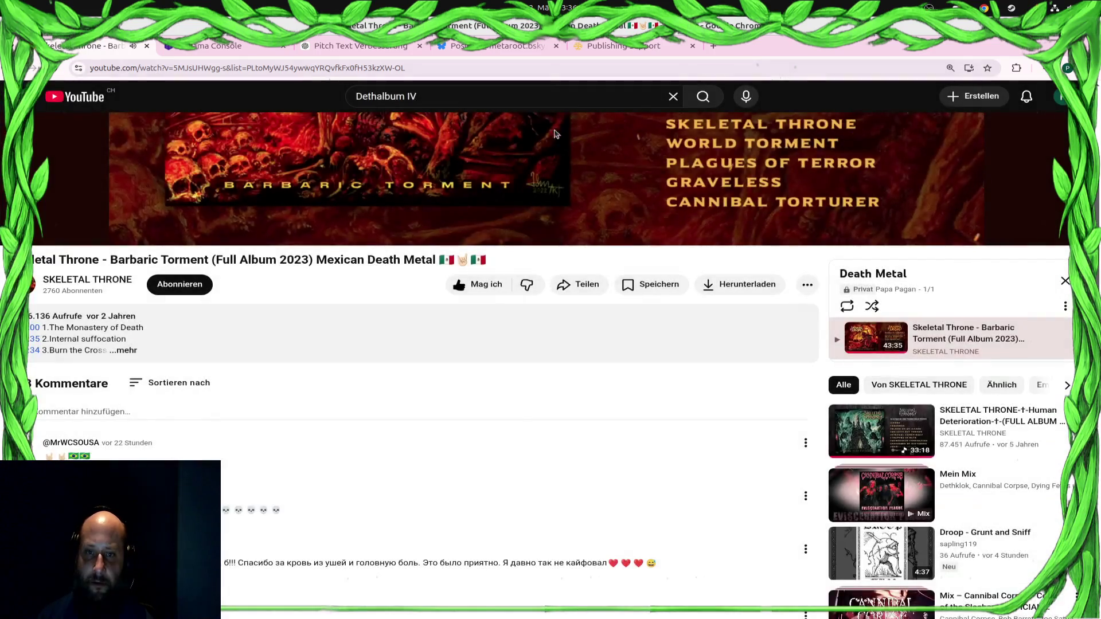
click(379, 97)
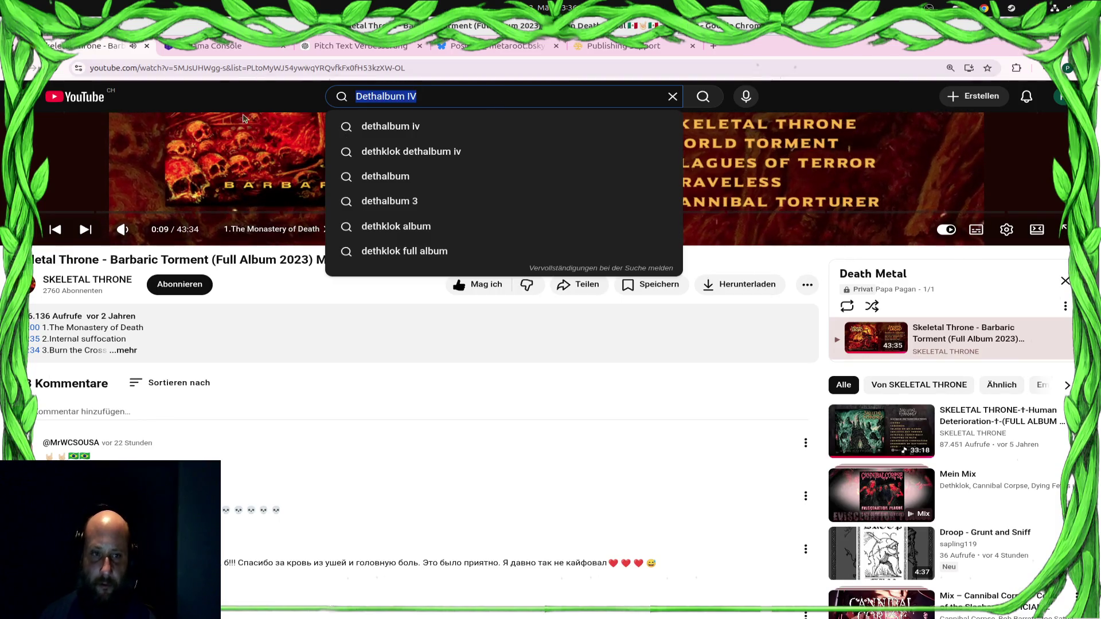
click(23, 91)
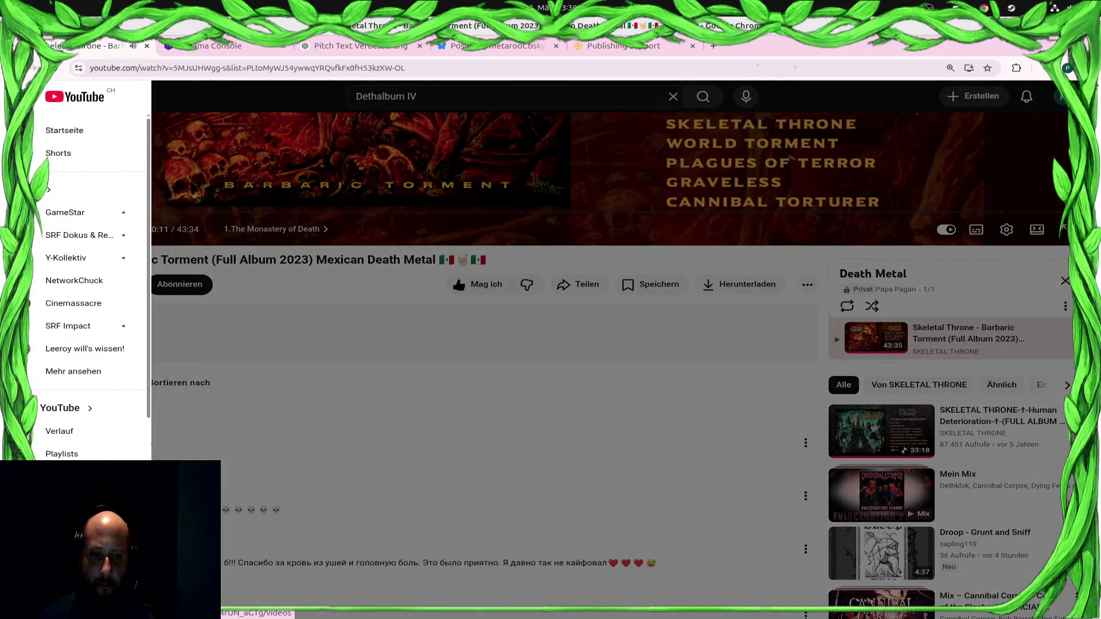
click(61, 454)
- Find and play the Wee3 playlist, then switch back to Godot
scroll(746, 483, down, 5)
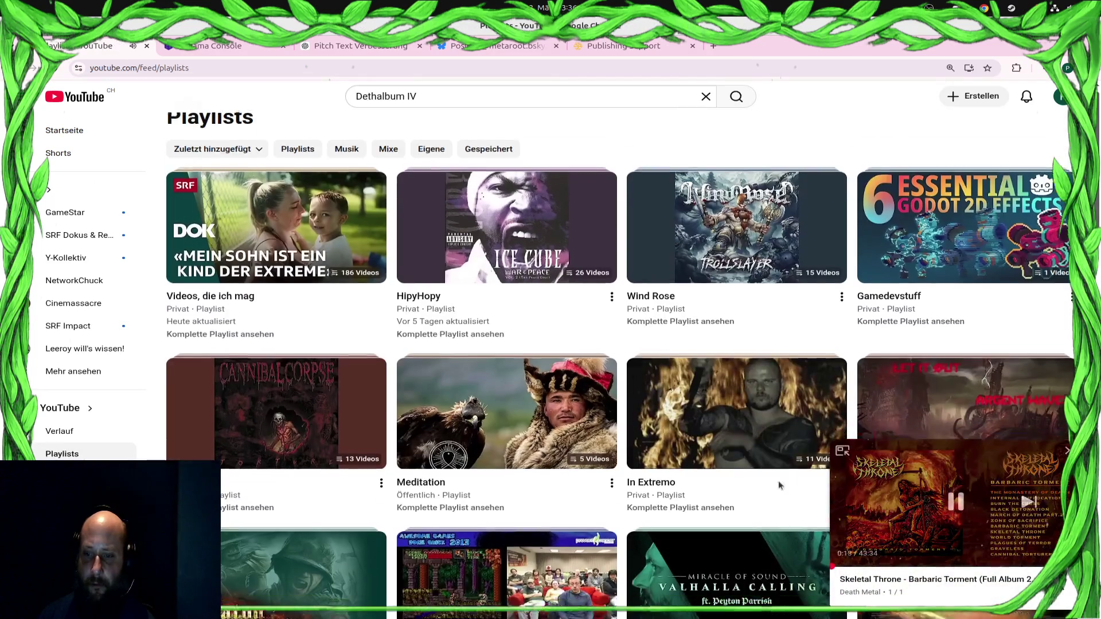
scroll(747, 484, down, 13)
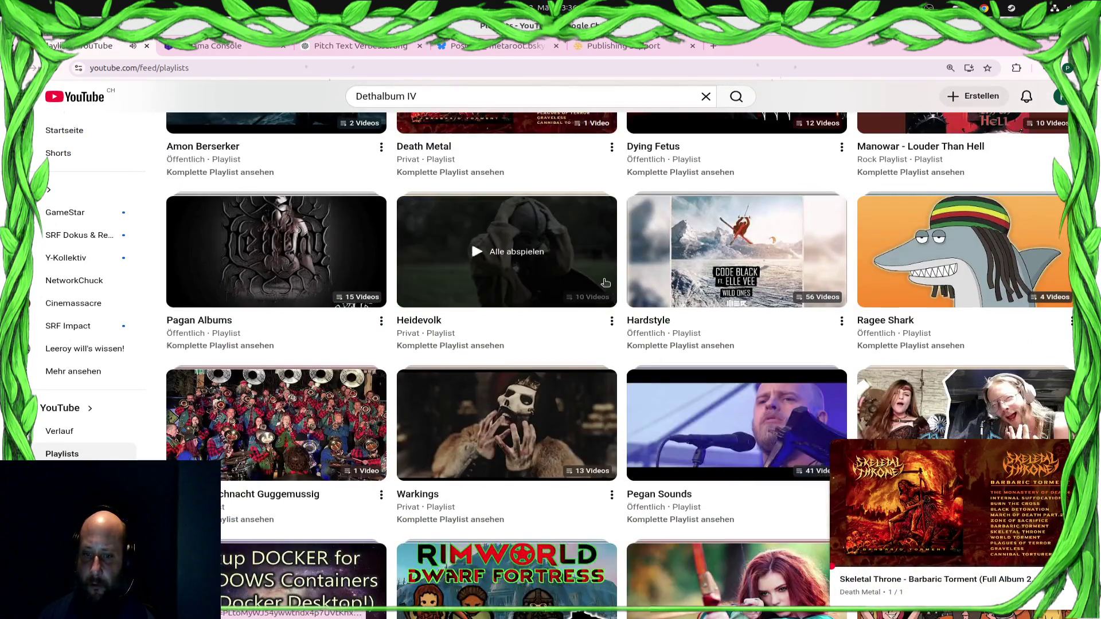
scroll(609, 281, down, 7)
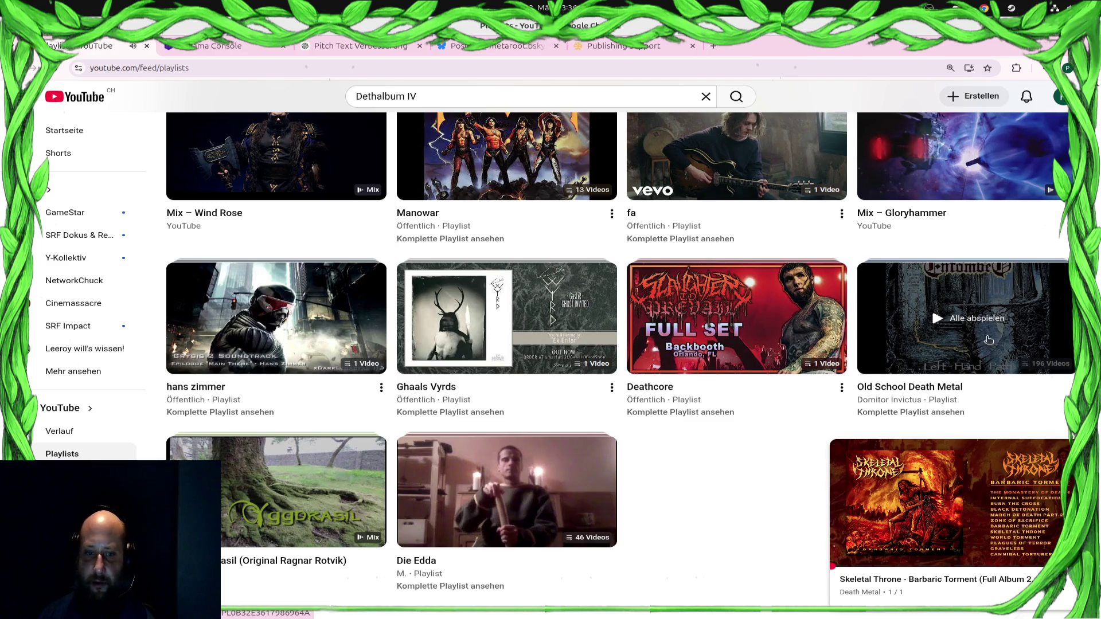
scroll(689, 472, up, 8)
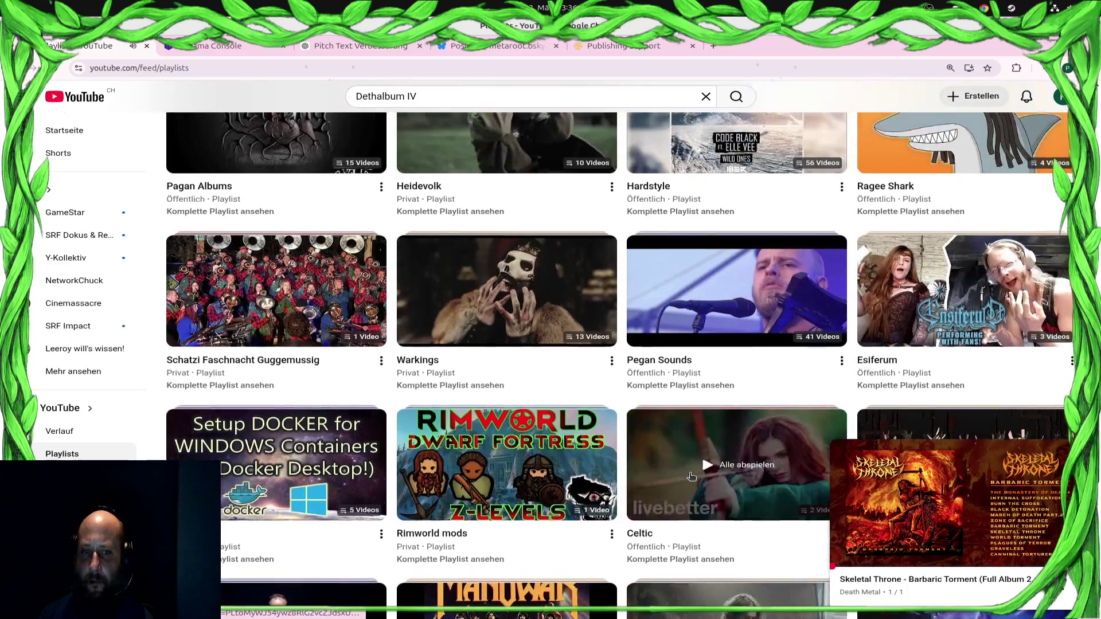
scroll(691, 476, up, 1)
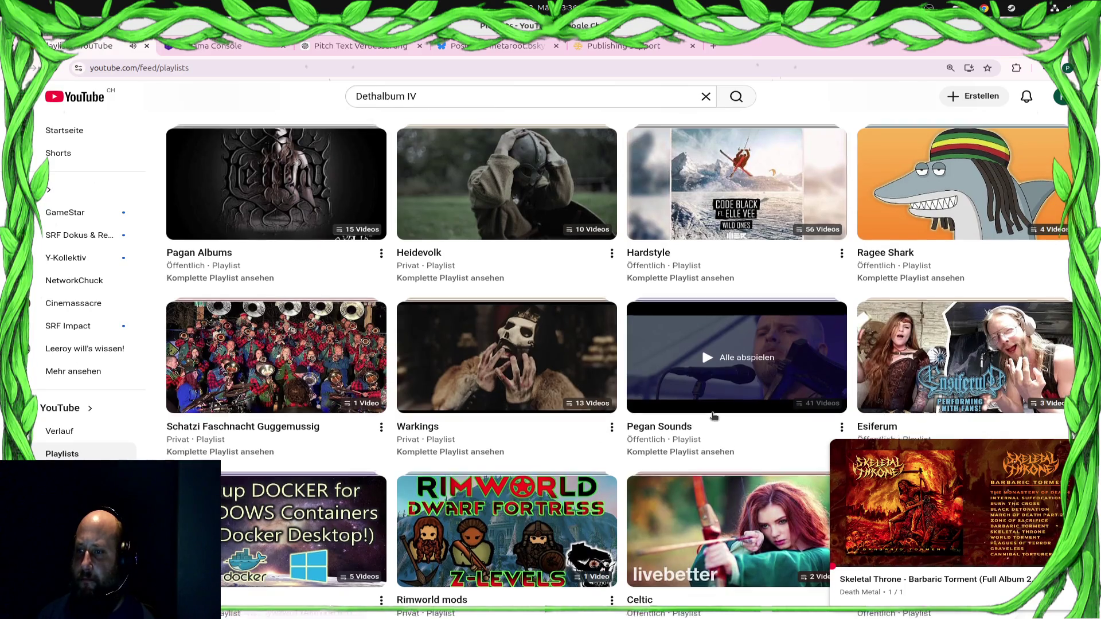
scroll(713, 415, up, 3)
scroll(691, 445, up, 2)
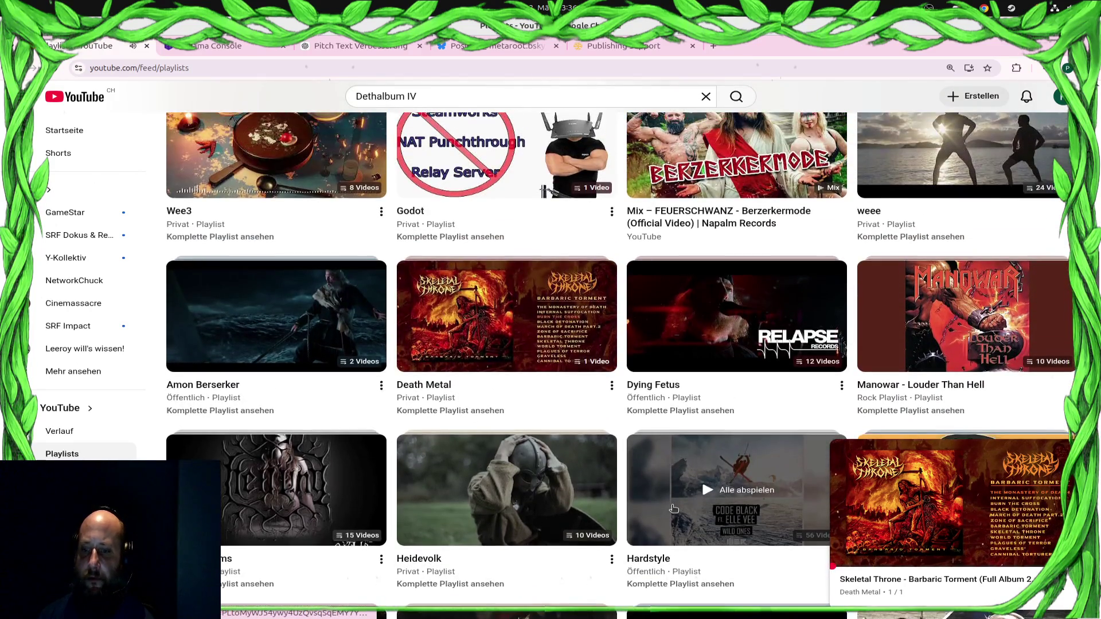
scroll(675, 510, up, 2)
scroll(682, 507, down, 1)
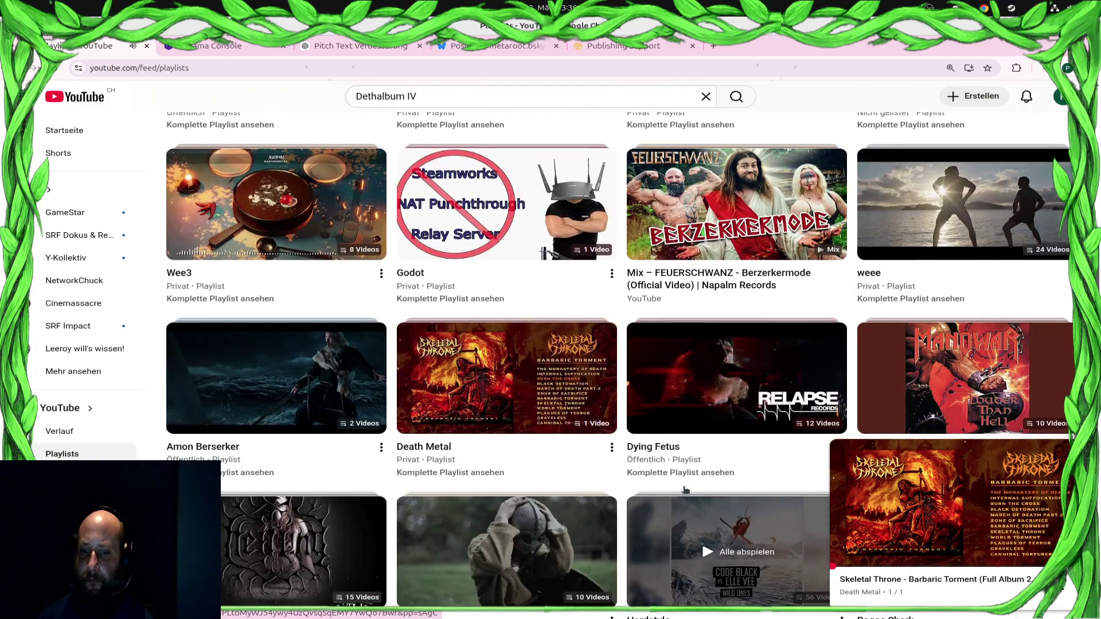
scroll(613, 450, up, 2)
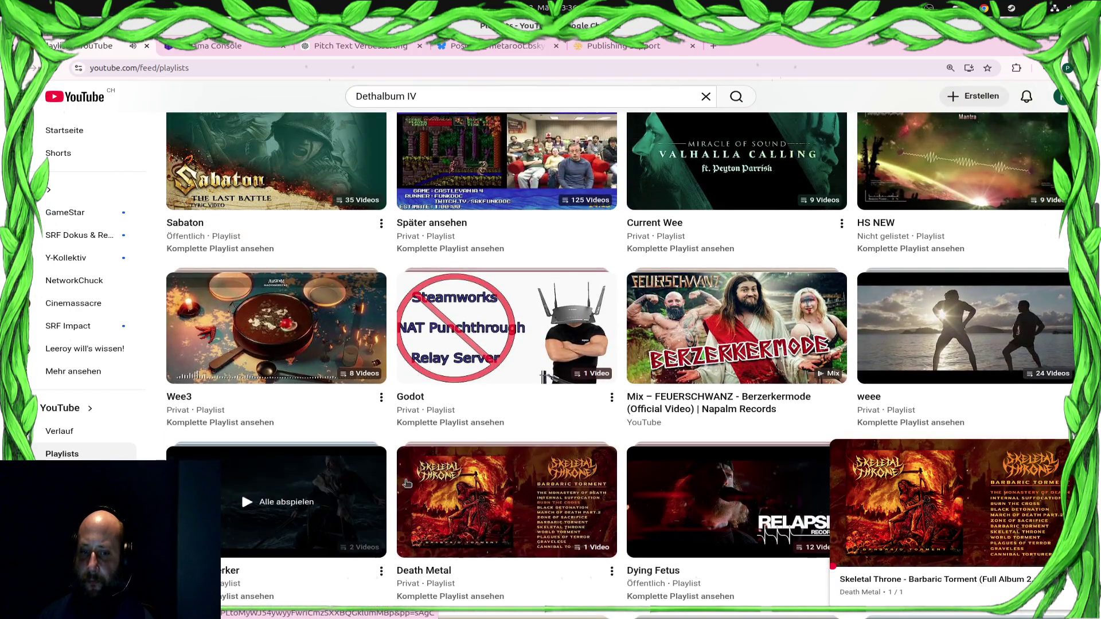
scroll(406, 483, up, 2)
click(269, 453)
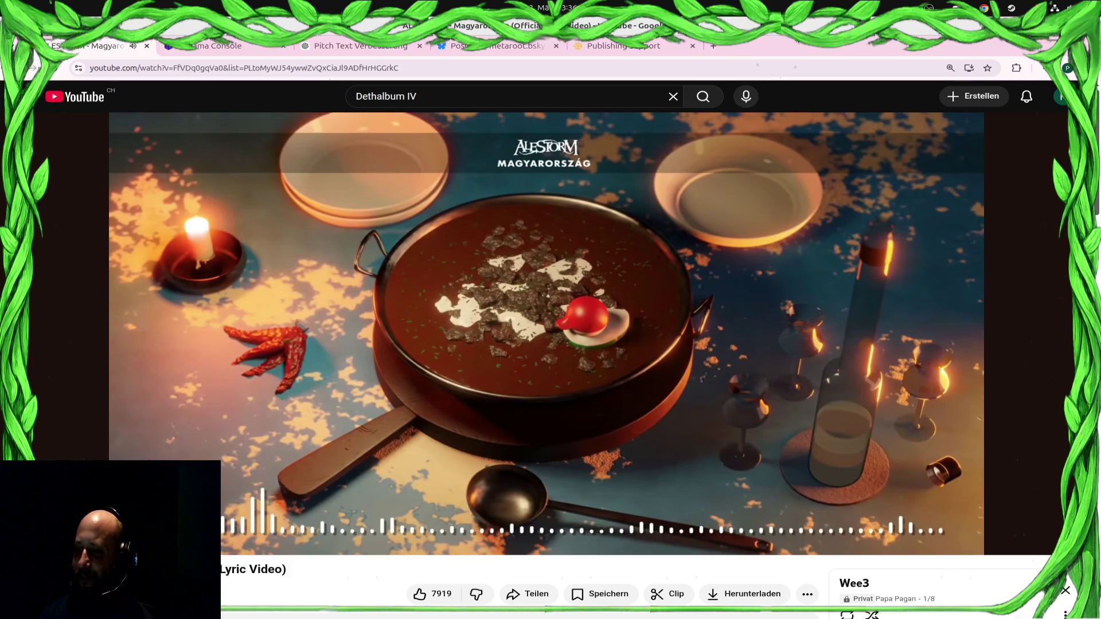
key(alt+Tab)
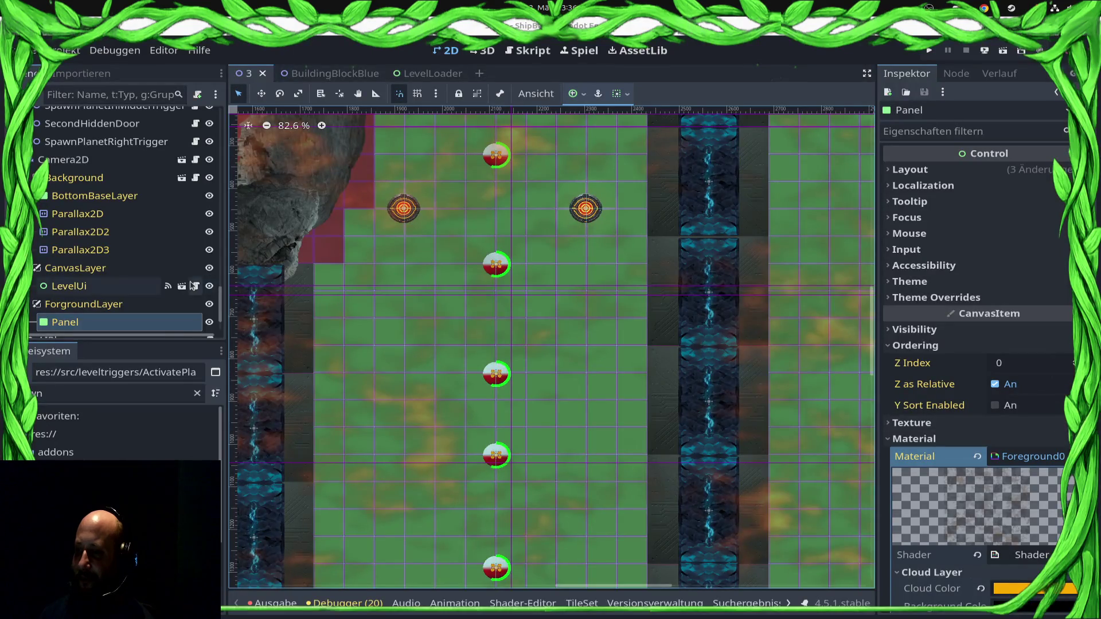
scroll(629, 355, up, 2)
scroll(631, 321, up, 3)
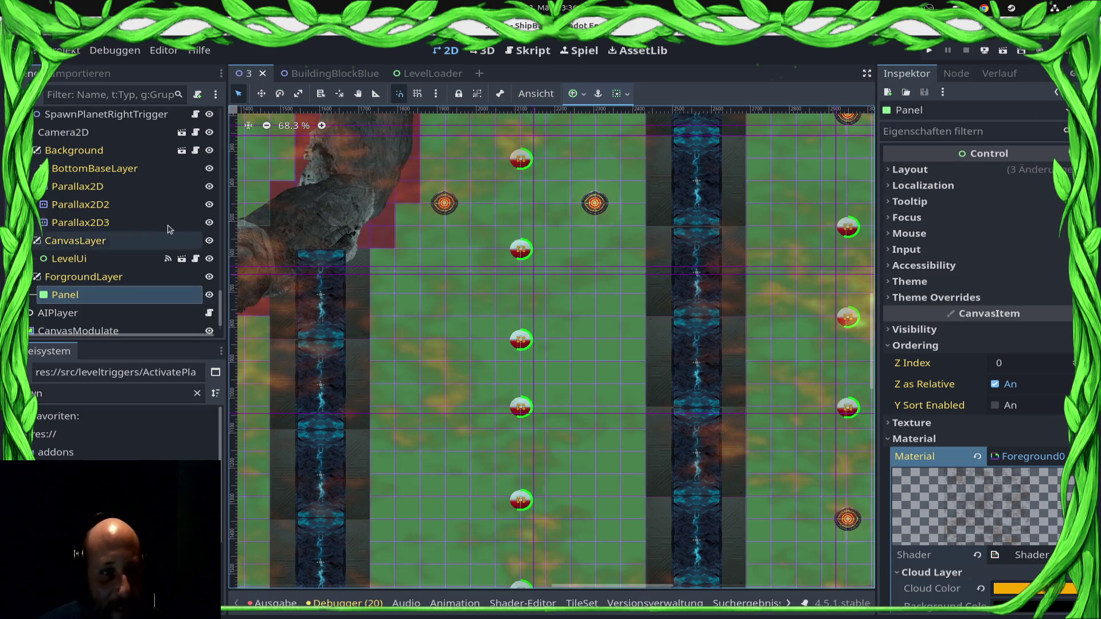
scroll(115, 230, up, 5)
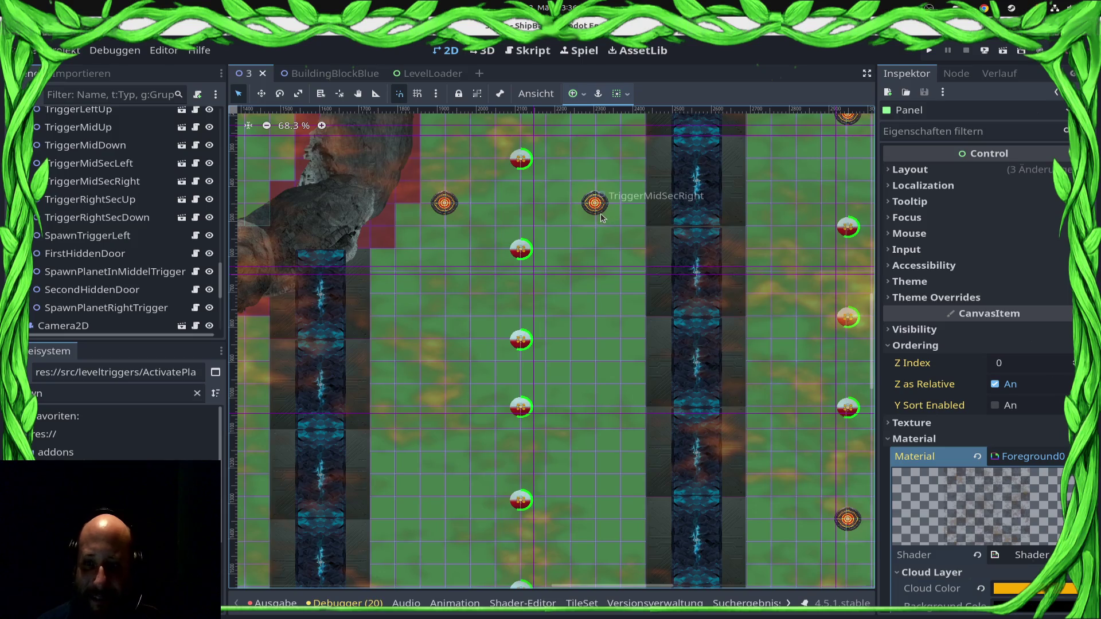
scroll(114, 170, up, 4)
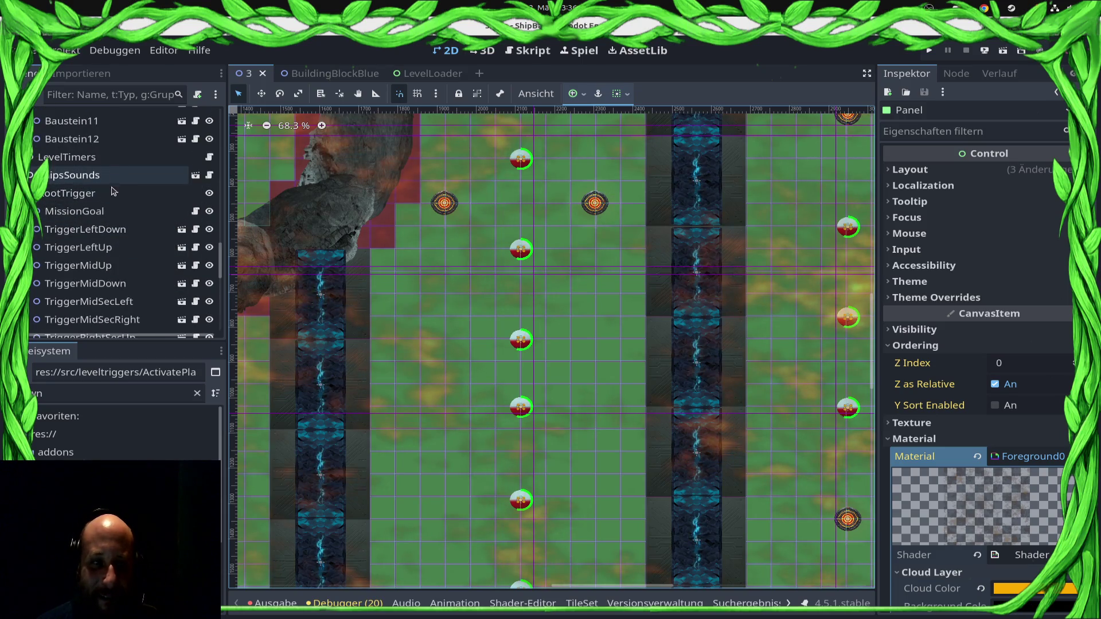
click(113, 192)
right_click(111, 195)
- Create a Node2D child of RootTrigger via the node search and name it SpawnShipsMiddel
click(152, 207)
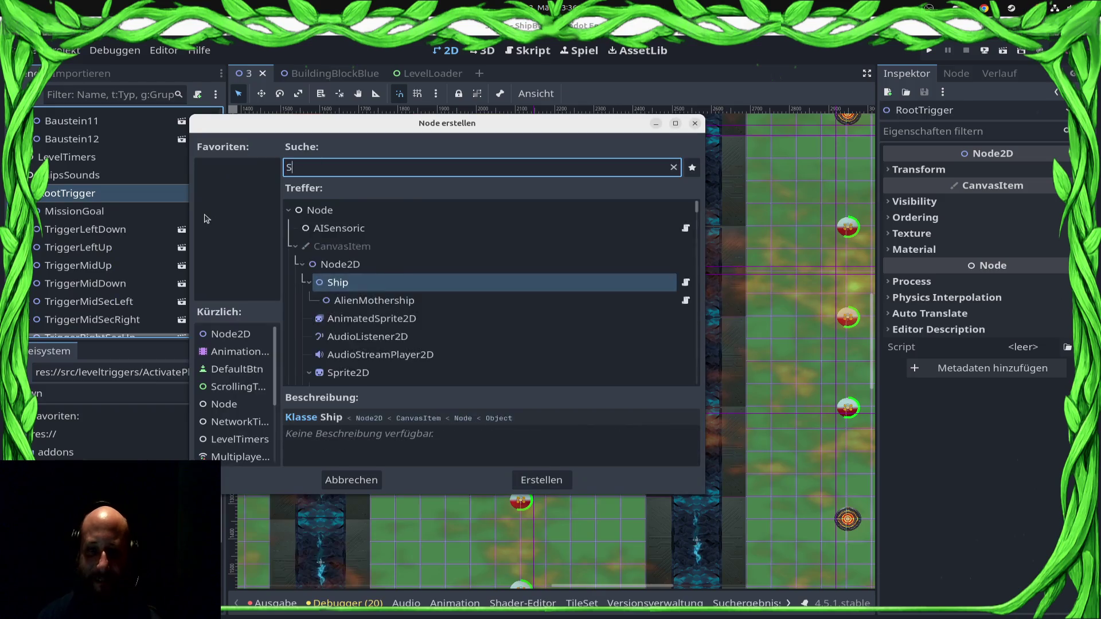
text(Node)
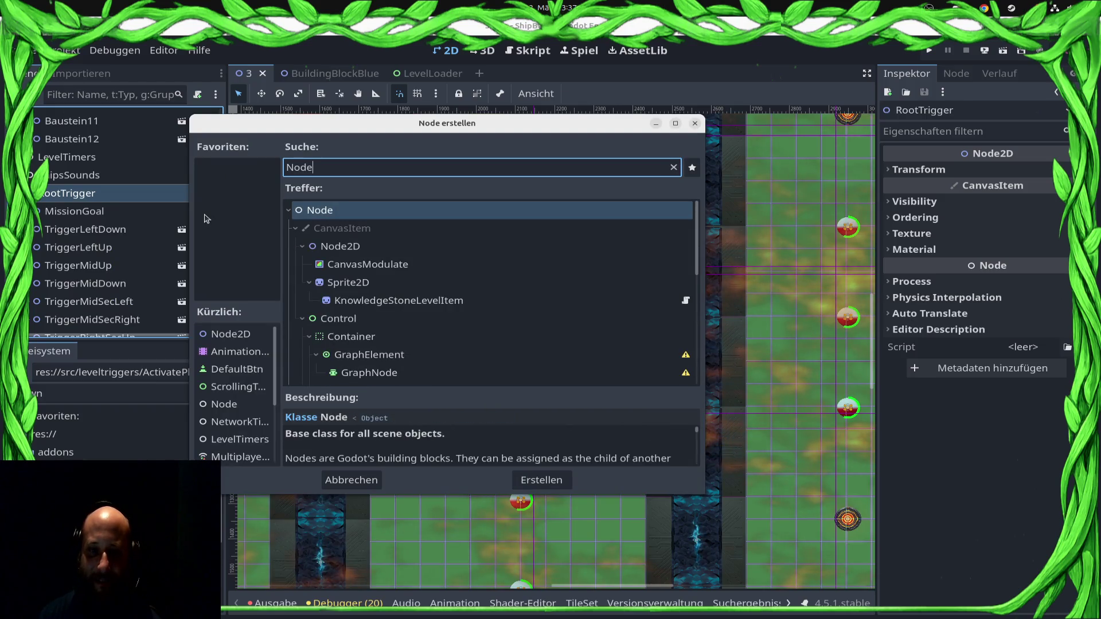
key(Down)
key(Down)
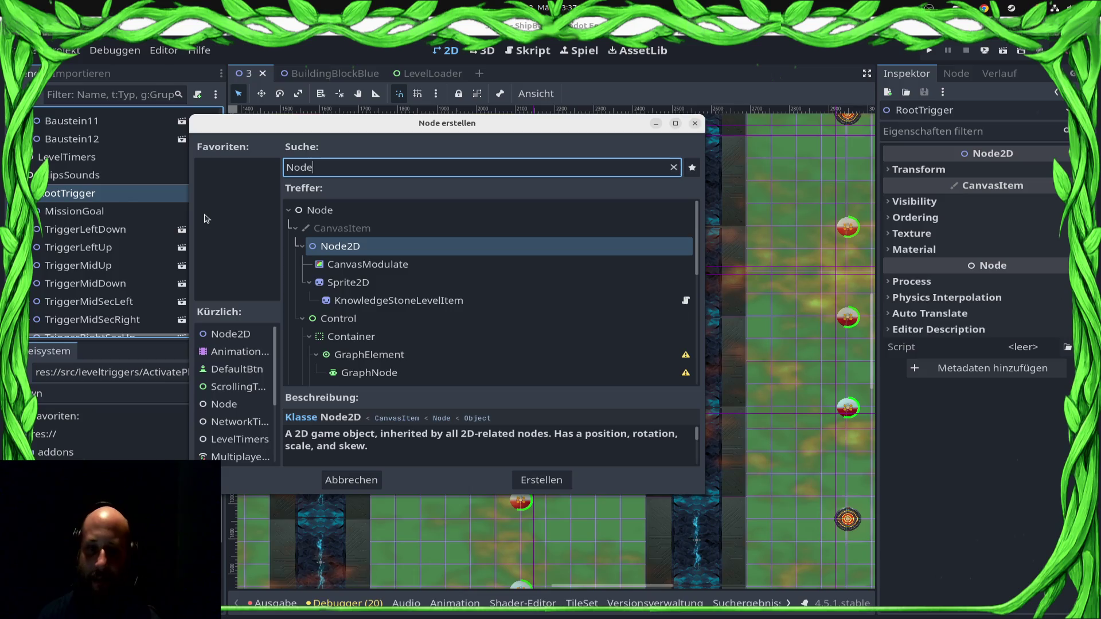
key(Return)
key(F2)
text(SpawnShipsMidde)
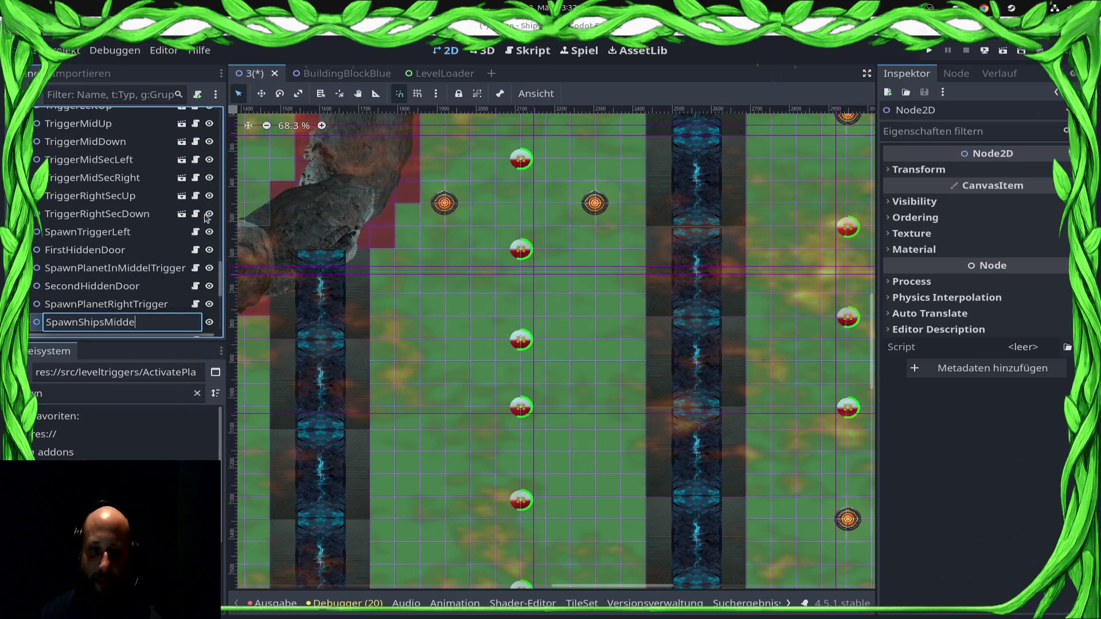
text(l)
key(Return)
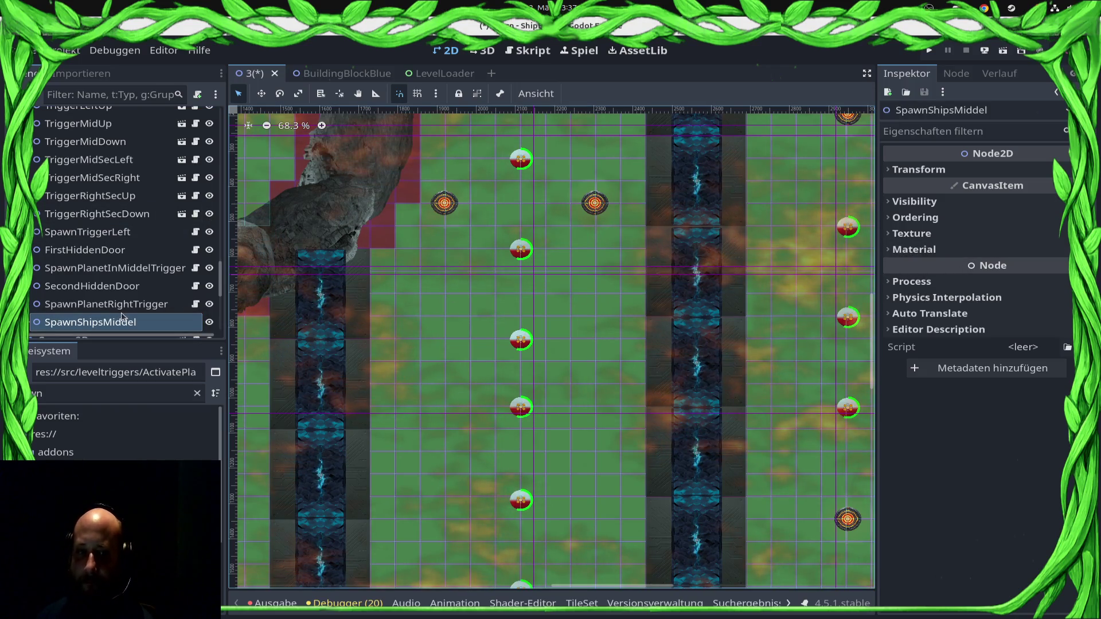
- Drag ShipSpawnTrigger.gd from the filtered FileSystem dock onto SpawnShipsMiddel
double_click(136, 397)
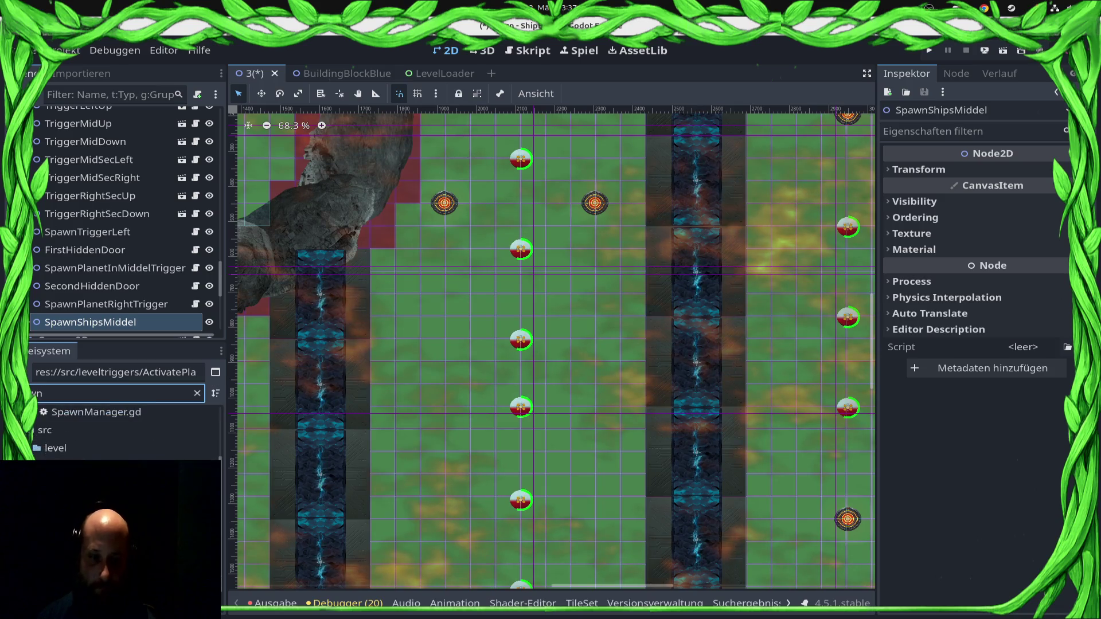
mouse_move(91, 499)
mouse_down()
mouse_move(146, 311)
mouse_move(204, 312)
mouse_move(145, 320)
mouse_up()
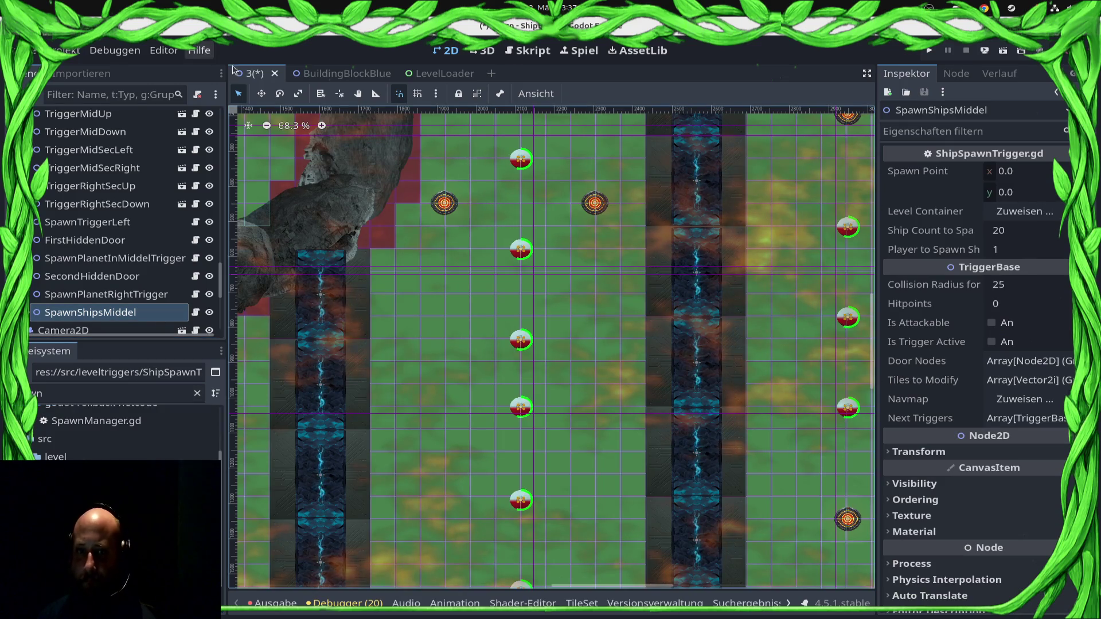
- Set SpawnShipsMiddel's Spawn Point to x 2100, y 1600
scroll(480, 371, down, 2)
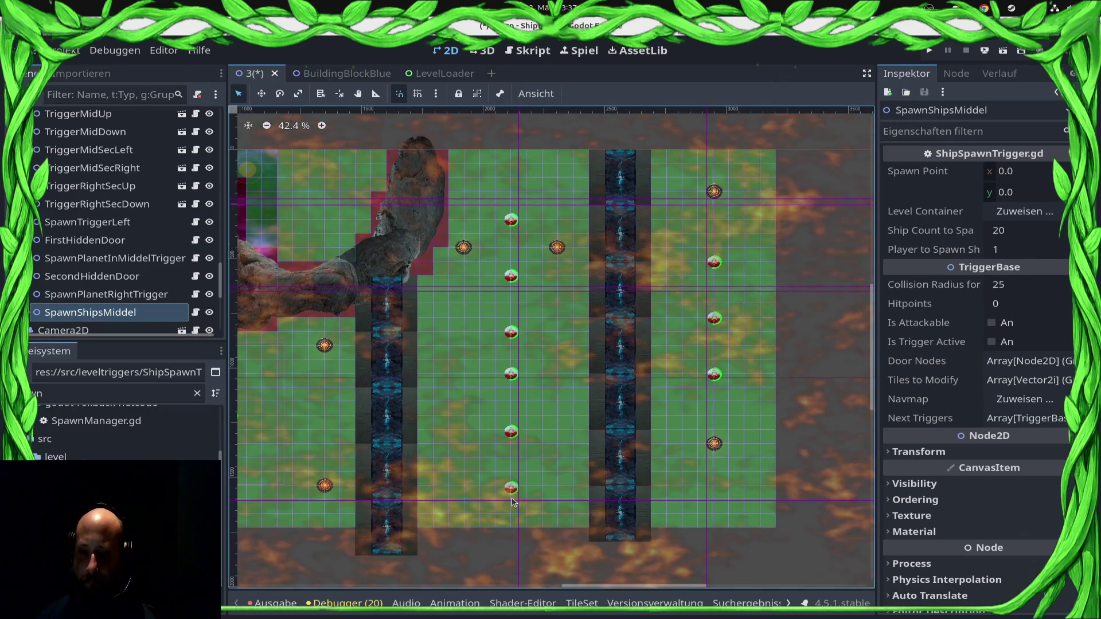
drag(236, 501, 241, 501)
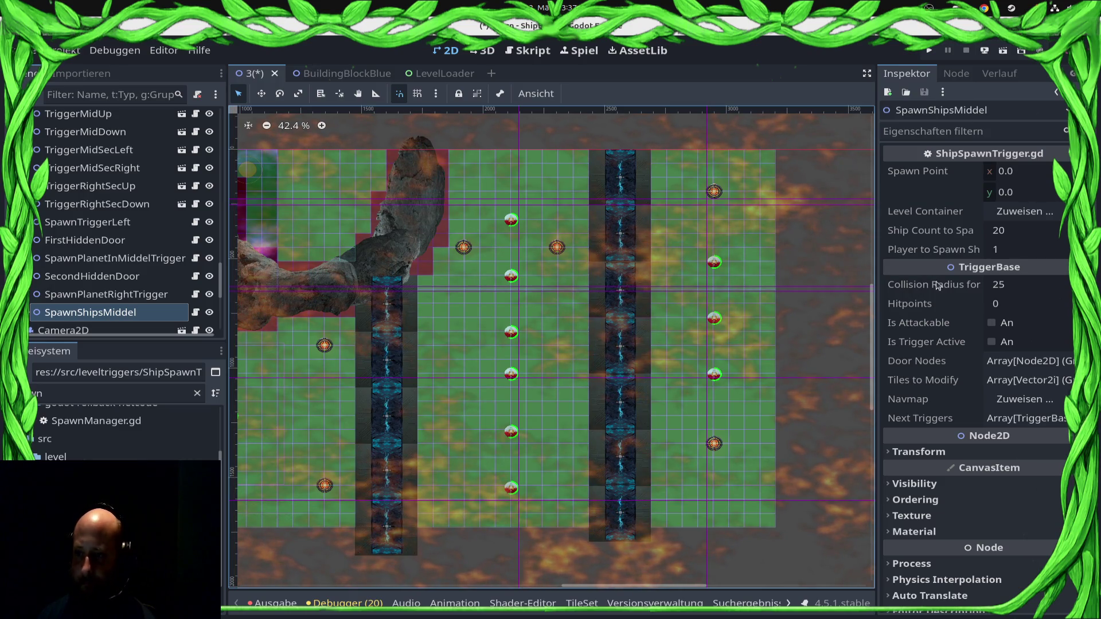
click(1030, 193)
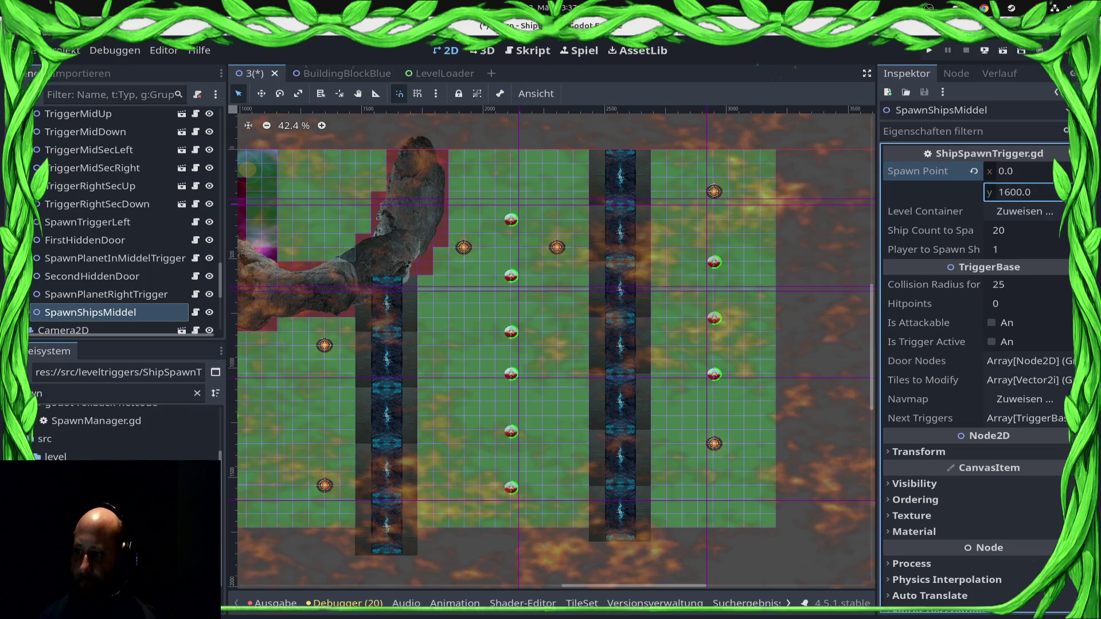
key(Return)
drag(519, 113, 518, 112)
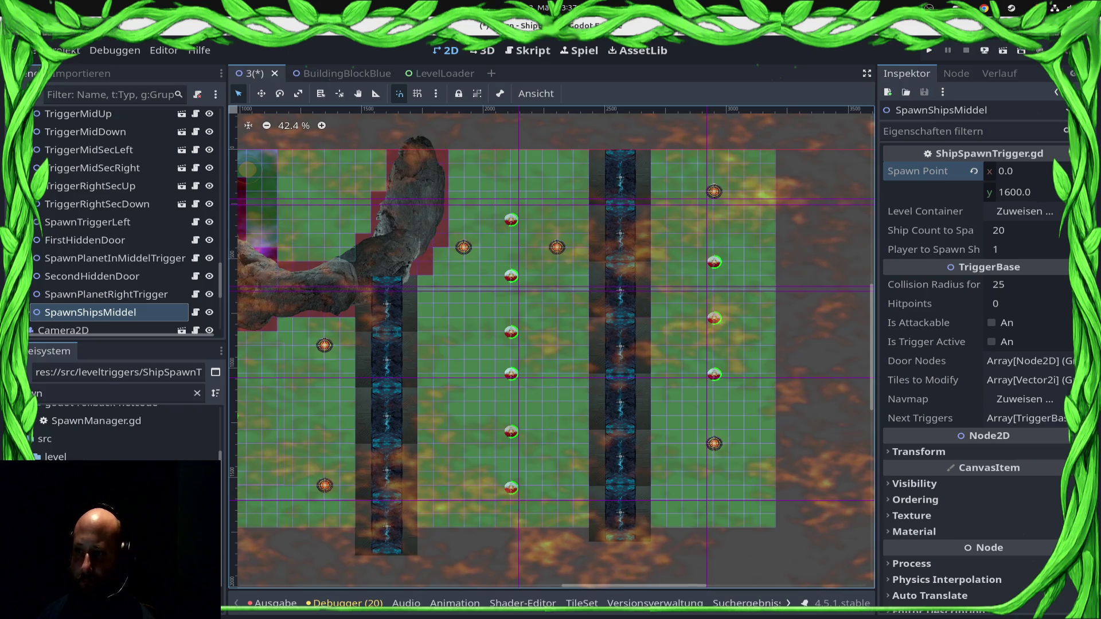
click(1017, 171)
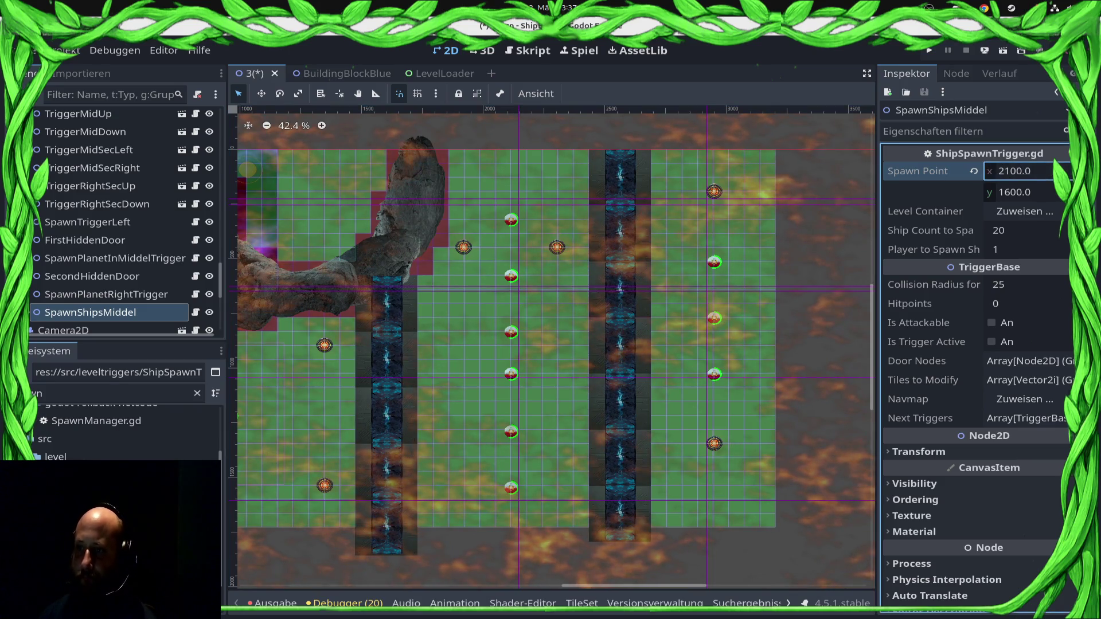
- Assign LevelContainer as the level container, set Ship Count to Spawn to 150, and save
click(1025, 211)
double_click(565, 188)
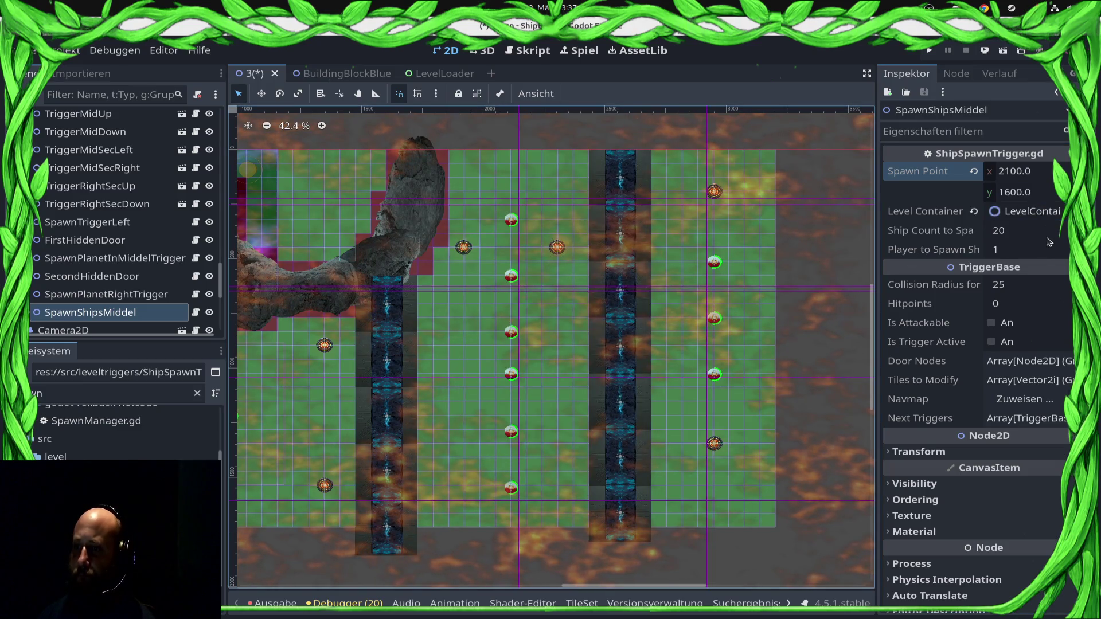
click(1041, 229)
text(0)
key(Return)
key(ctrl+s)
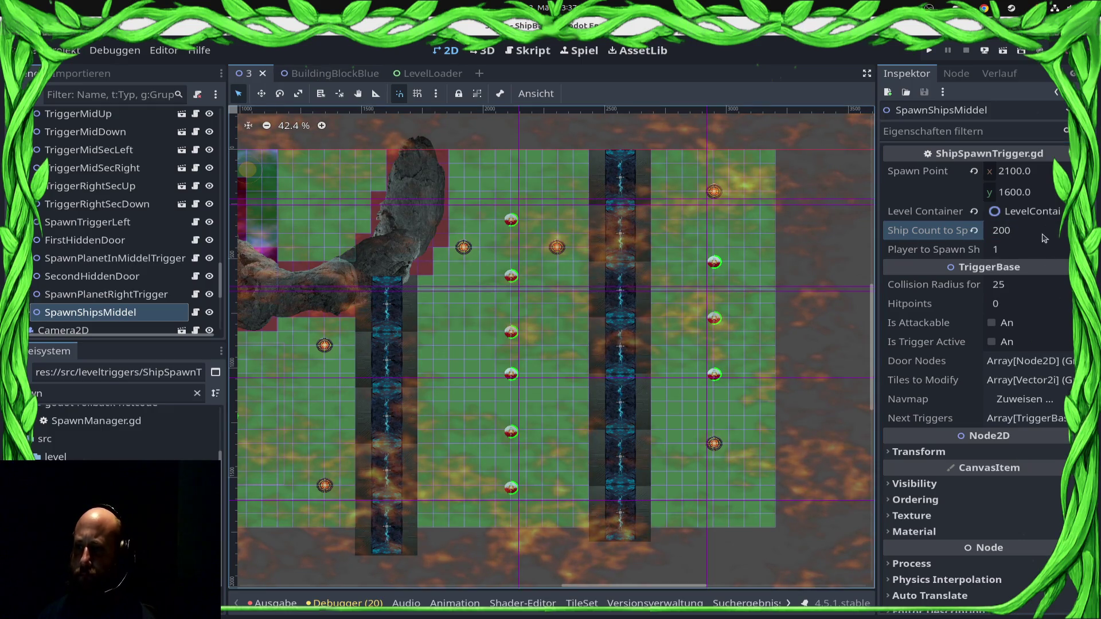
text(150)
key(Return)
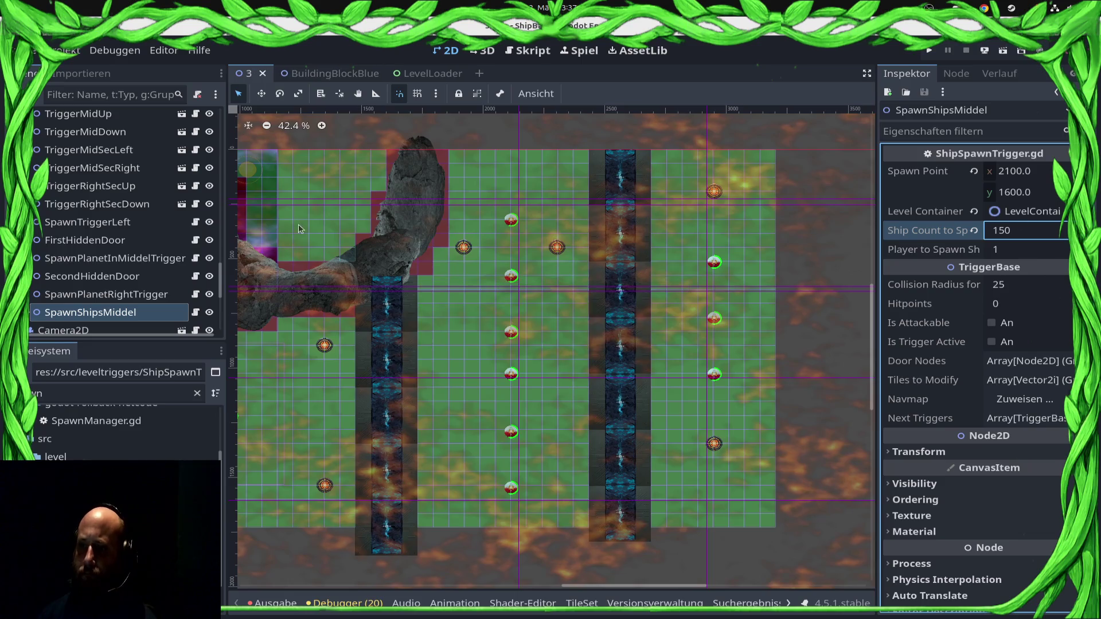
click(556, 255)
scroll(160, 175, up, 5)
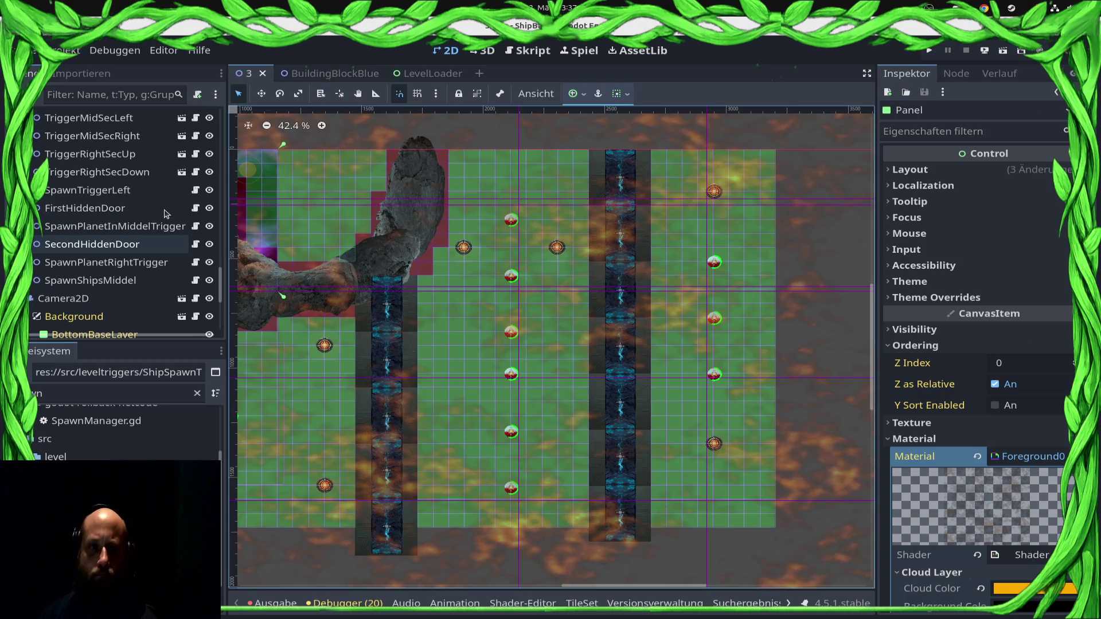
- Drag SpawnShipsMiddel into TriggerMidSecRight's Next Triggers and save the scene
click(146, 156)
click(142, 119)
click(142, 137)
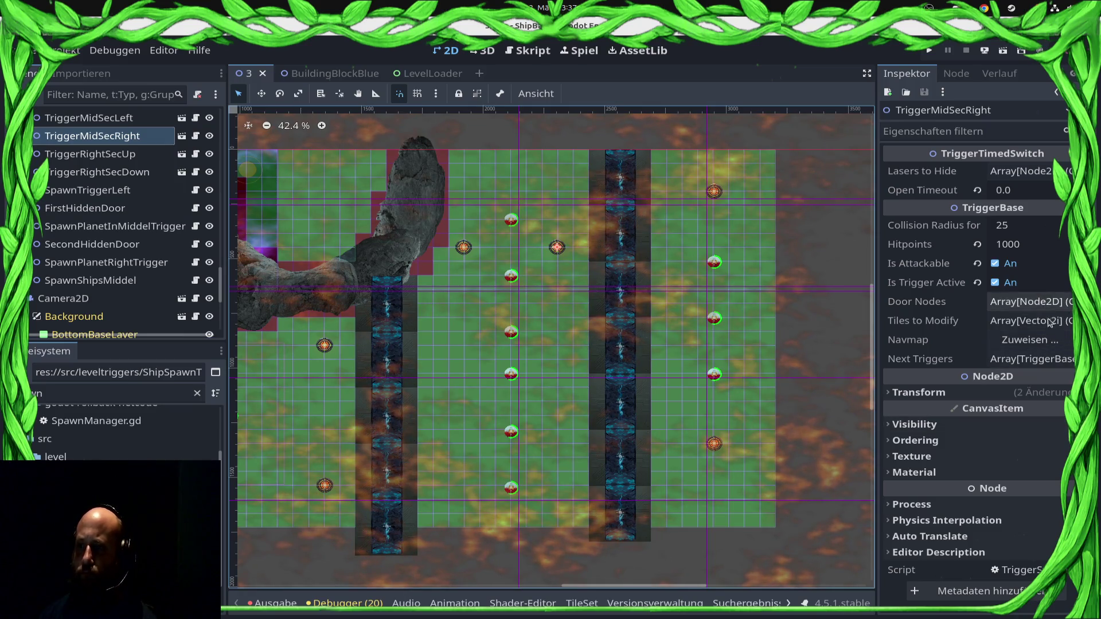
click(1031, 359)
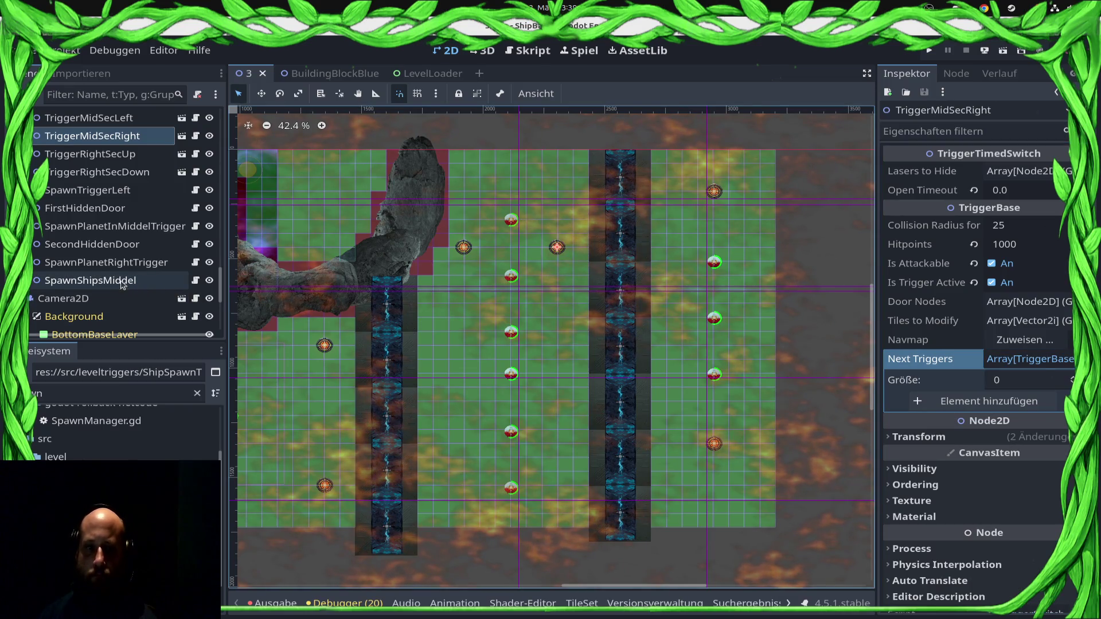
mouse_move(117, 285)
mouse_down()
mouse_move(974, 351)
mouse_move(998, 403)
mouse_up()
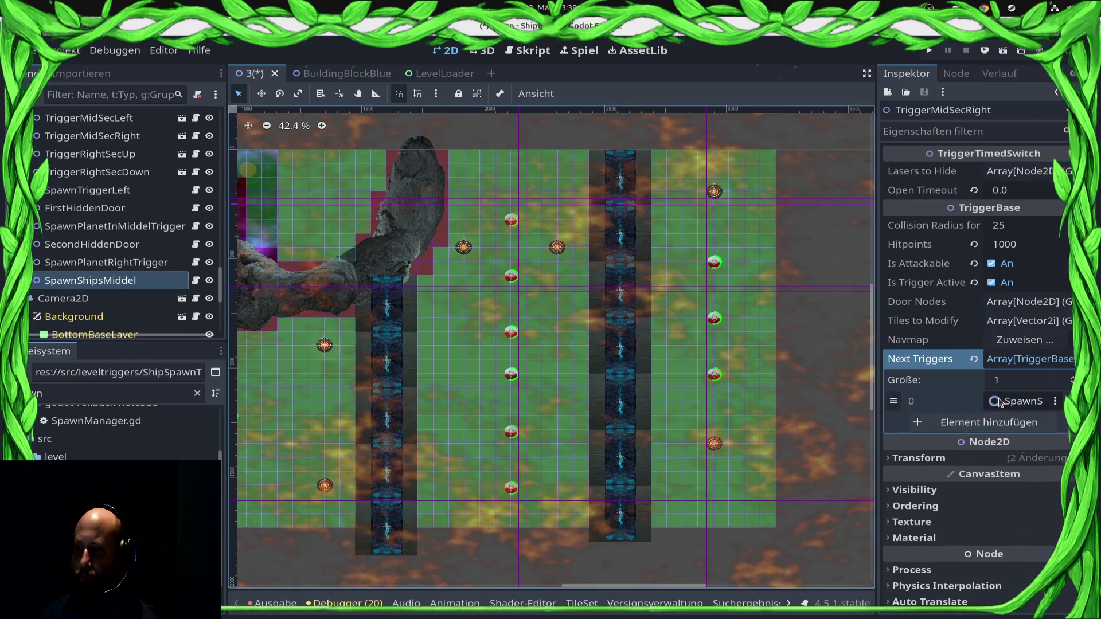
key(ctrl+s)
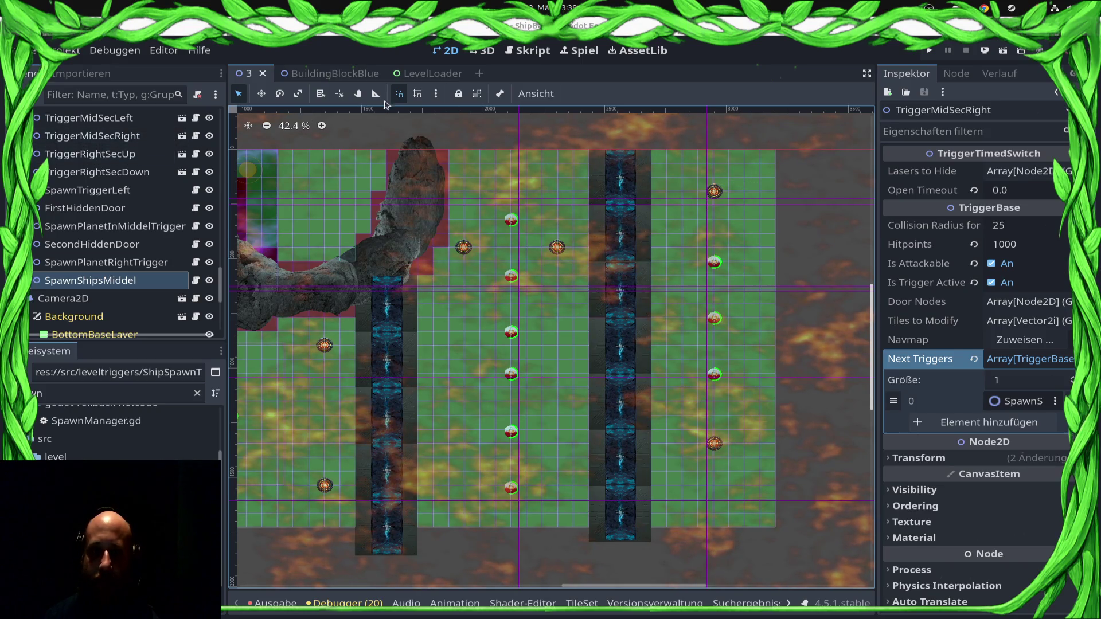
click(421, 73)
- Open the CommanderCreation scene and go to the 950-gold BuyOrbBtn's pressed() handler
click(197, 392)
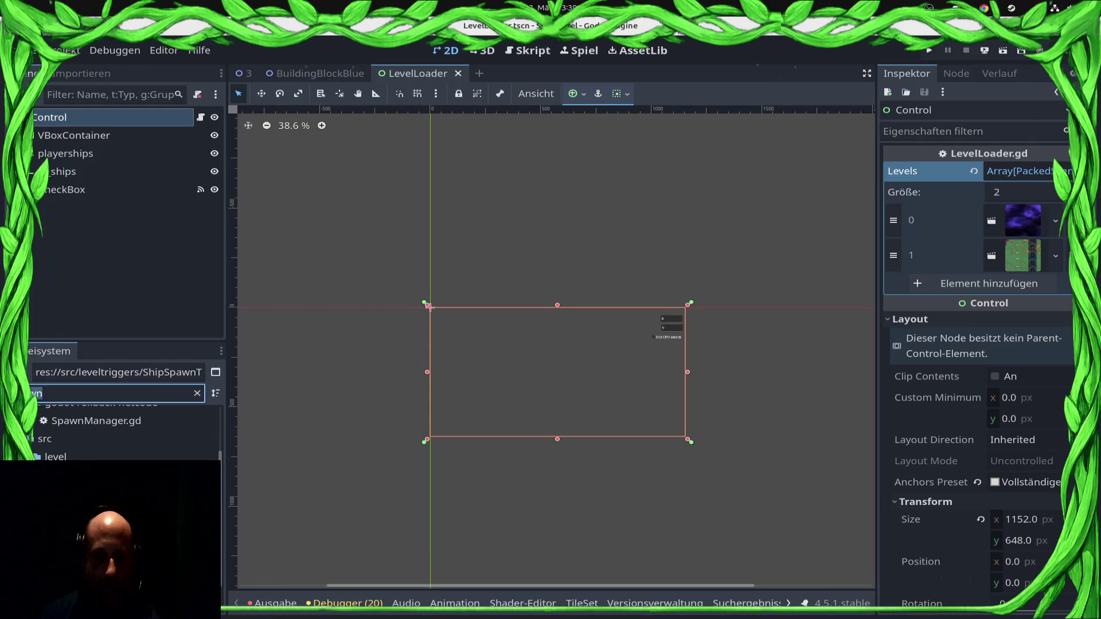
text(mander)
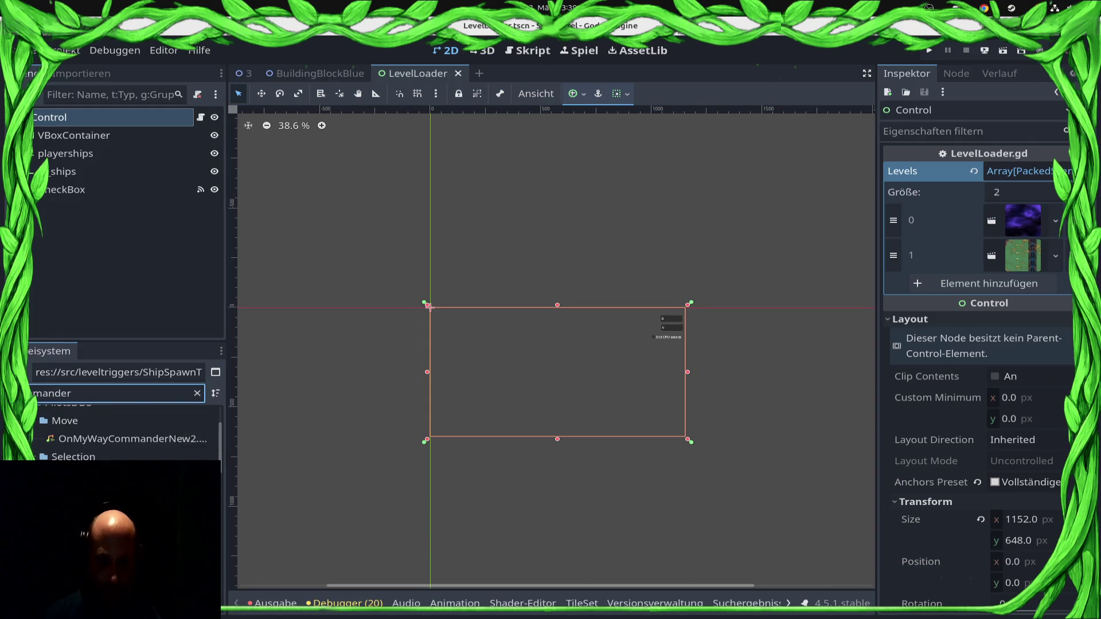
scroll(180, 423, down, 5)
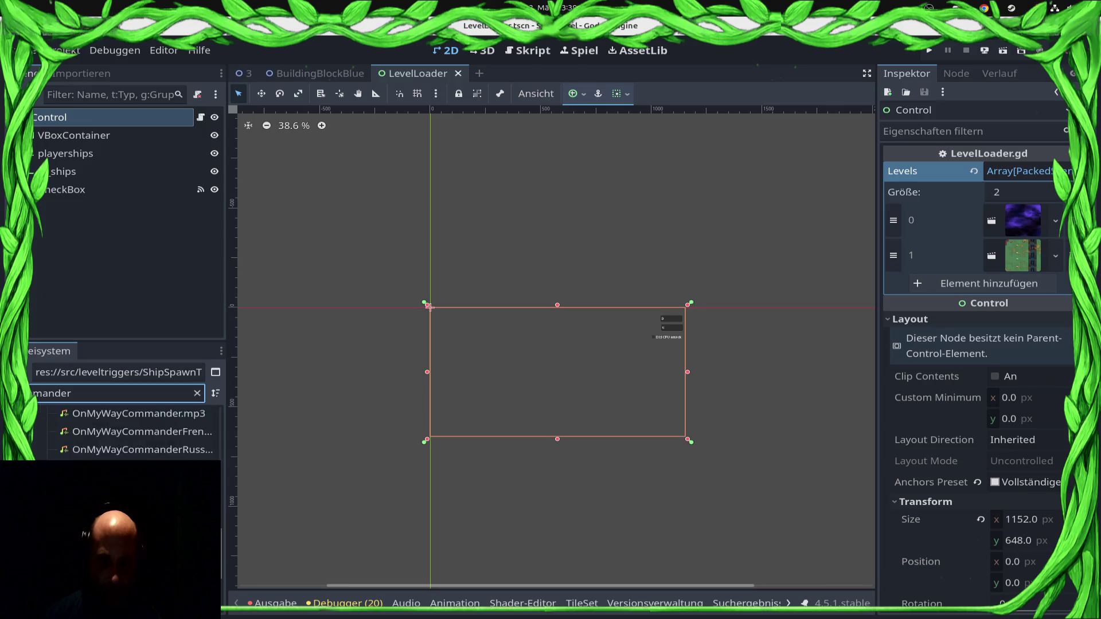
double_click(121, 491)
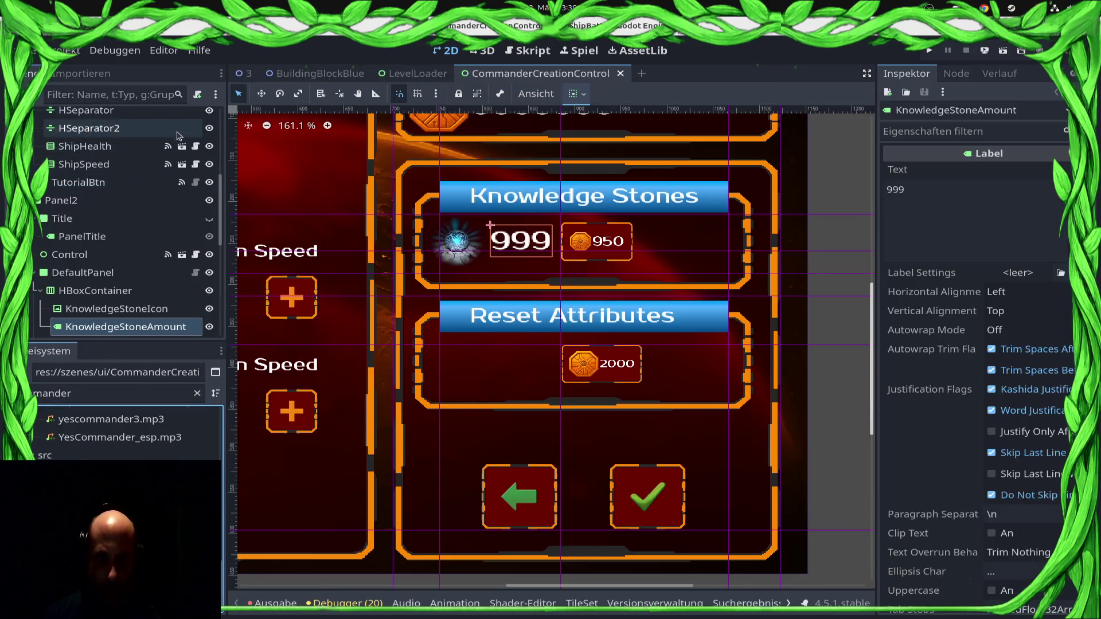
scroll(483, 310, up, 4)
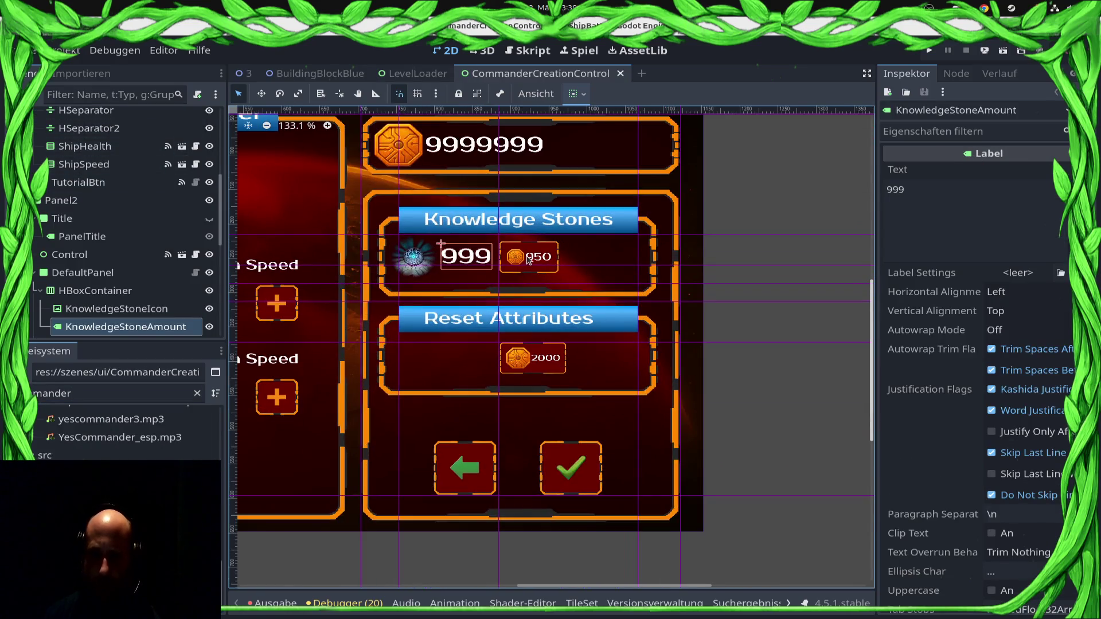
click(528, 256)
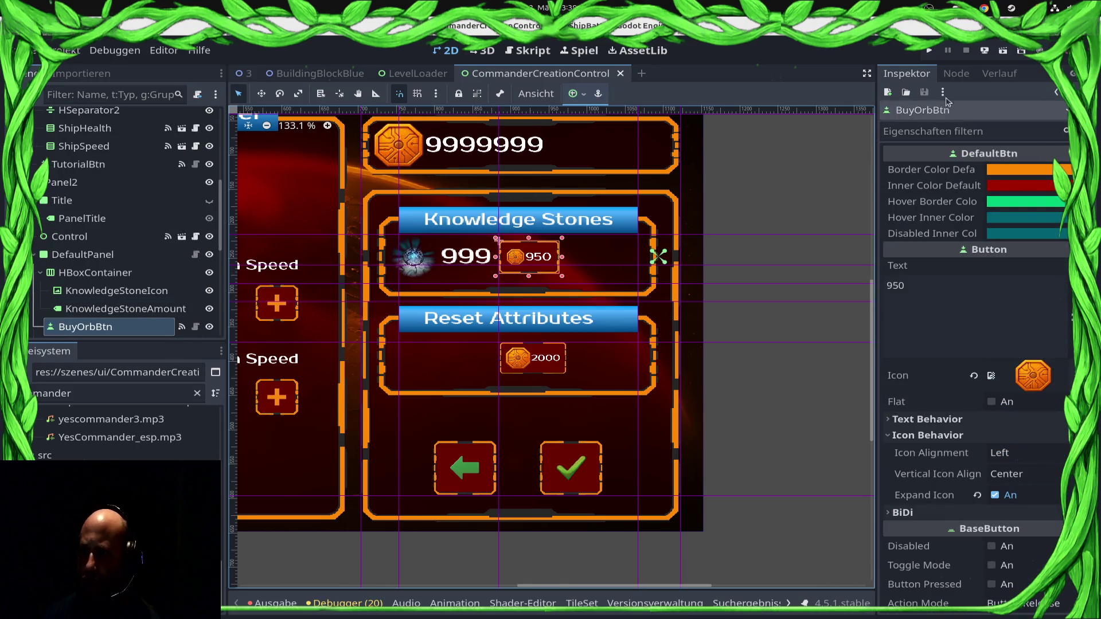
click(956, 74)
double_click(975, 210)
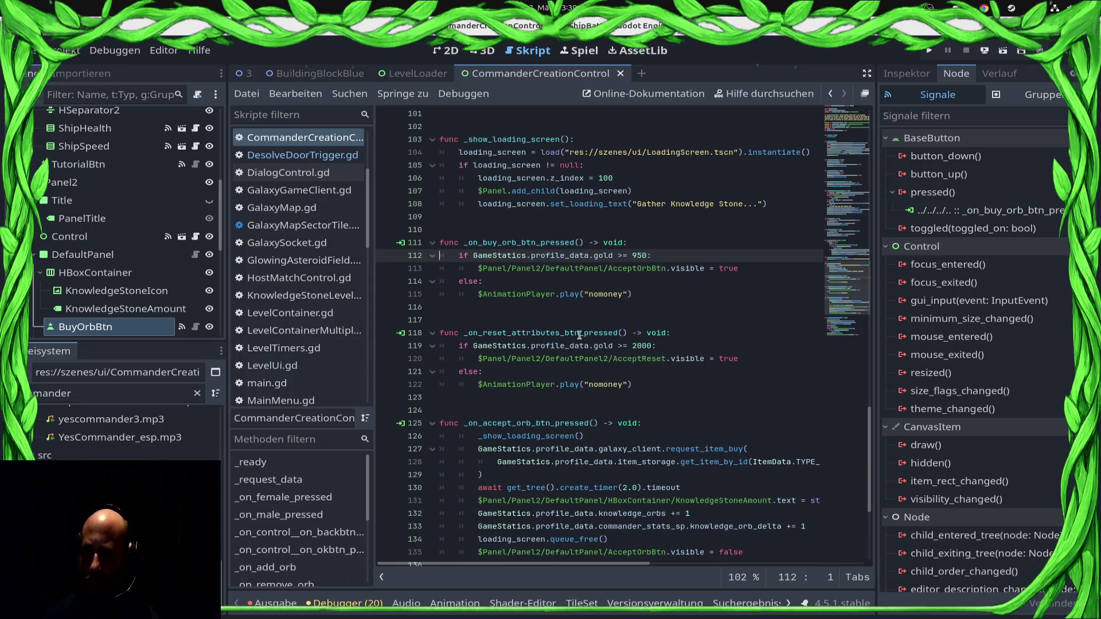
- Review the knowledge_orbs increment line, then reload the Nakama wallet page
scroll(722, 303, down, 5)
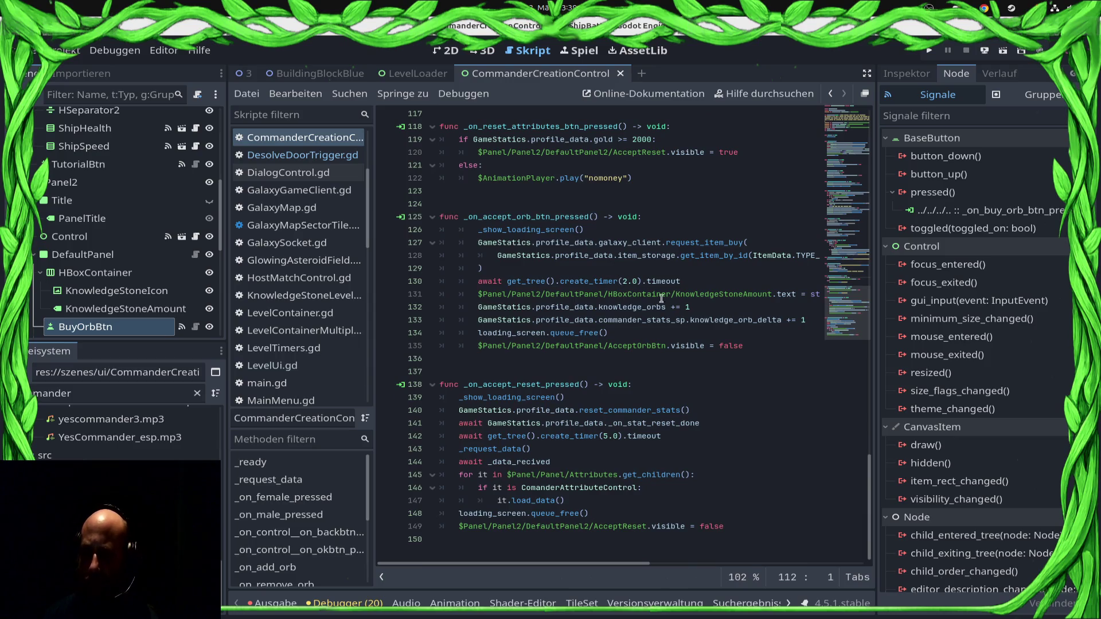
click(712, 307)
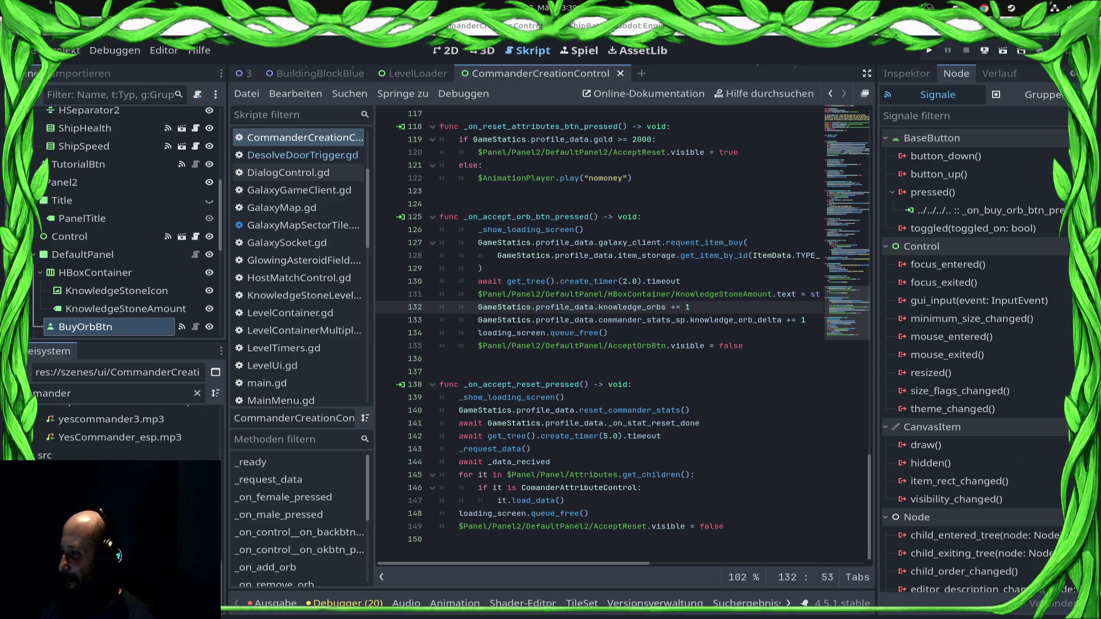
key(alt+Tab)
key(F5)
click(338, 154)
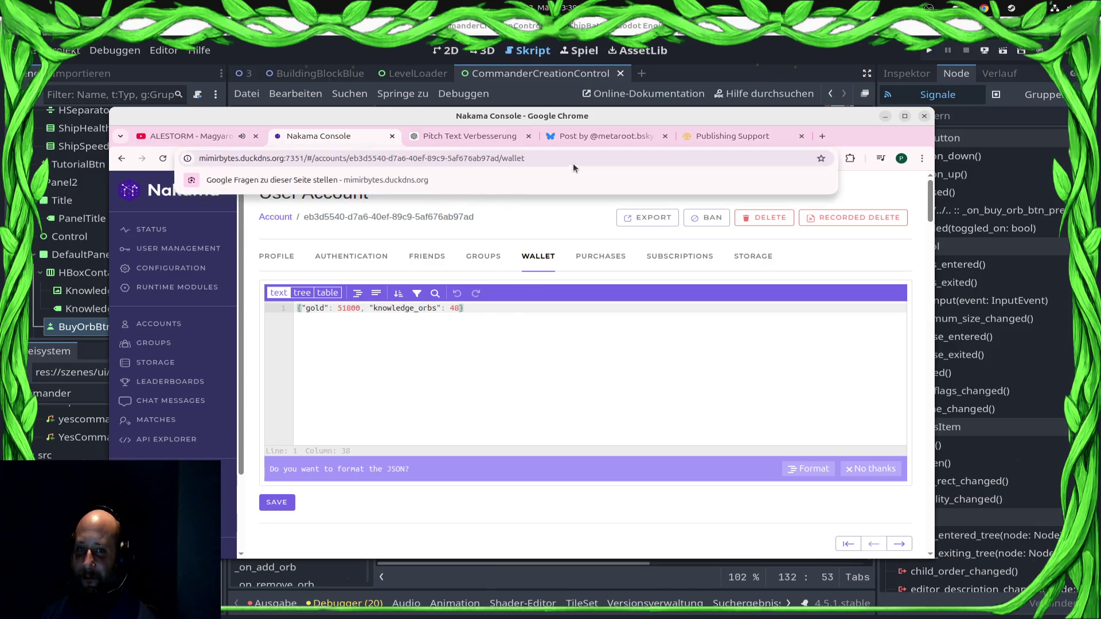
- Confirm the wallet shows 500 gold and 102 knowledge_orbs, then minimise the browser
click(558, 196)
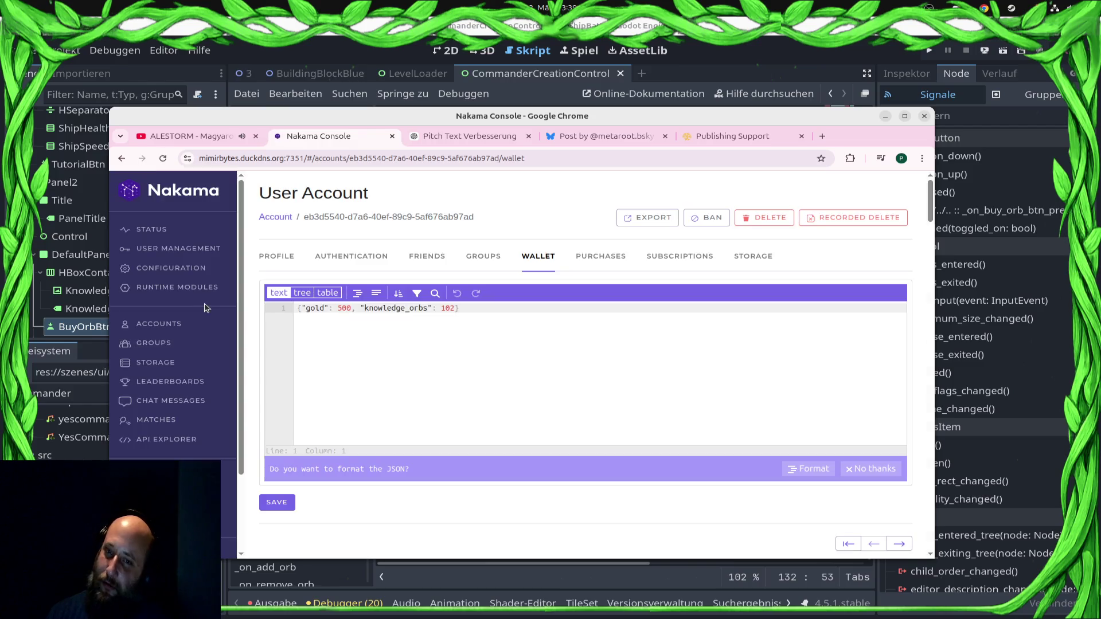
double_click(447, 310)
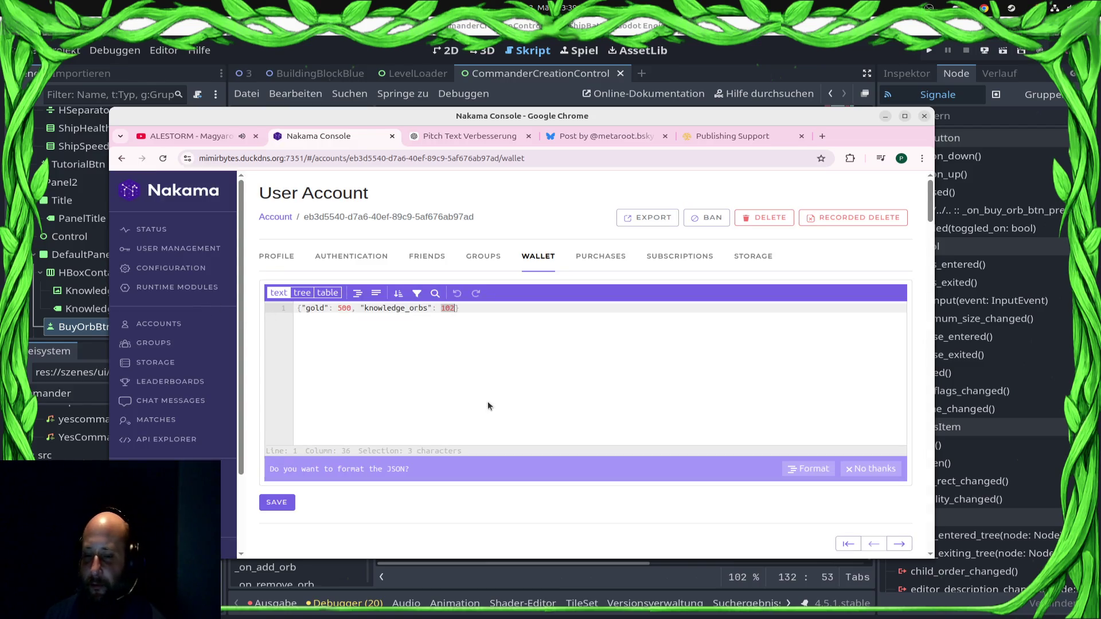
click(886, 117)
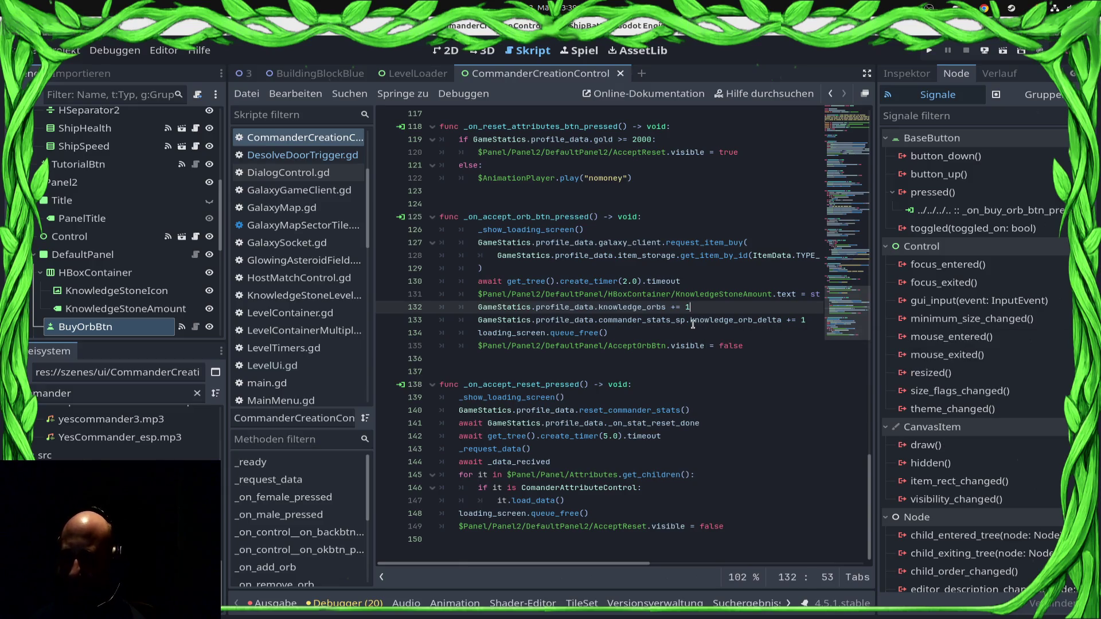
- Open a new line below the knowledge_orbs update in the accept-orb handler
scroll(637, 294, up, 2)
double_click(565, 217)
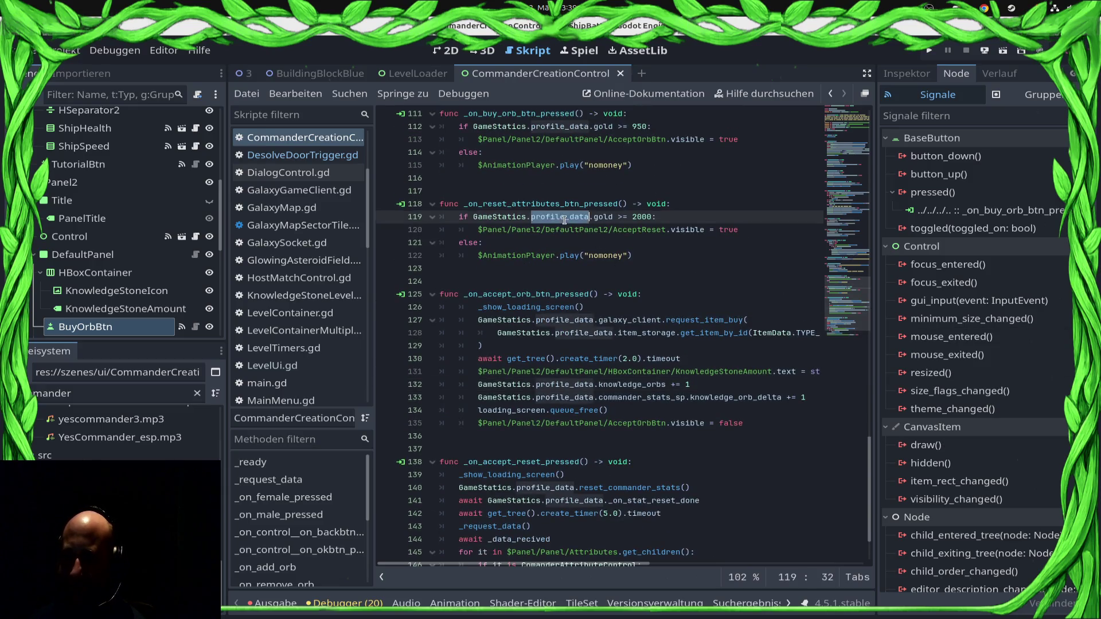
double_click(596, 218)
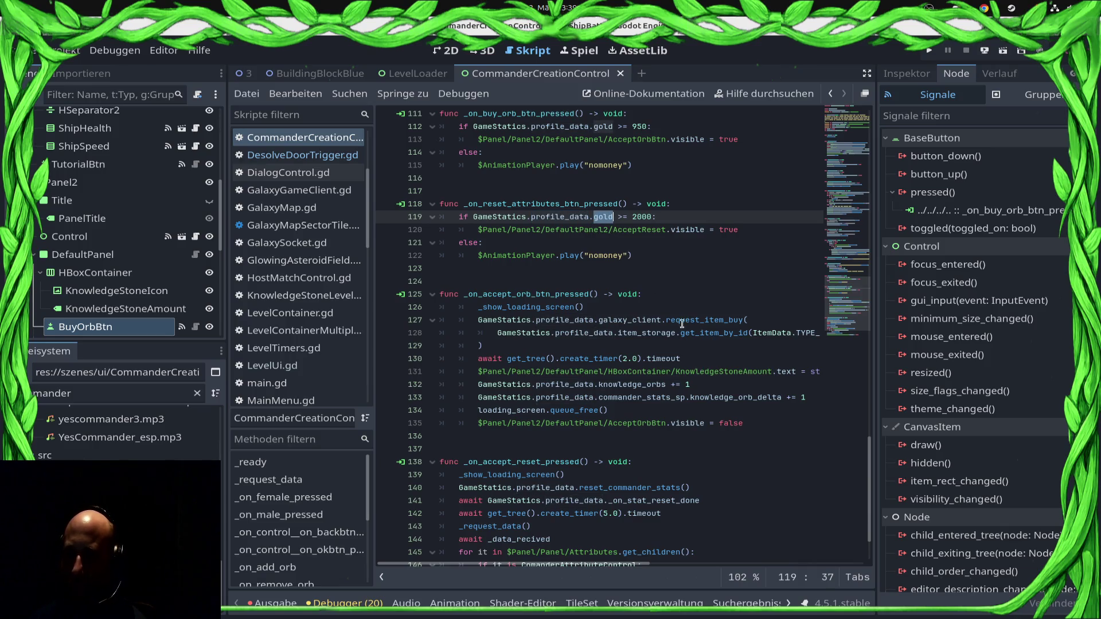
click(704, 385)
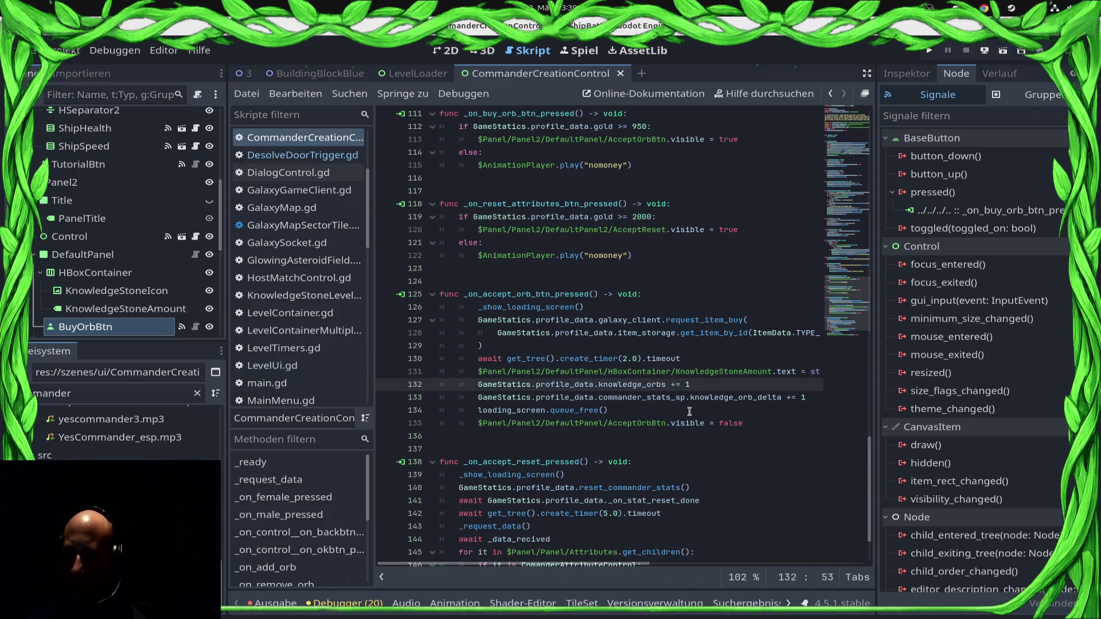
click(689, 411)
click(702, 397)
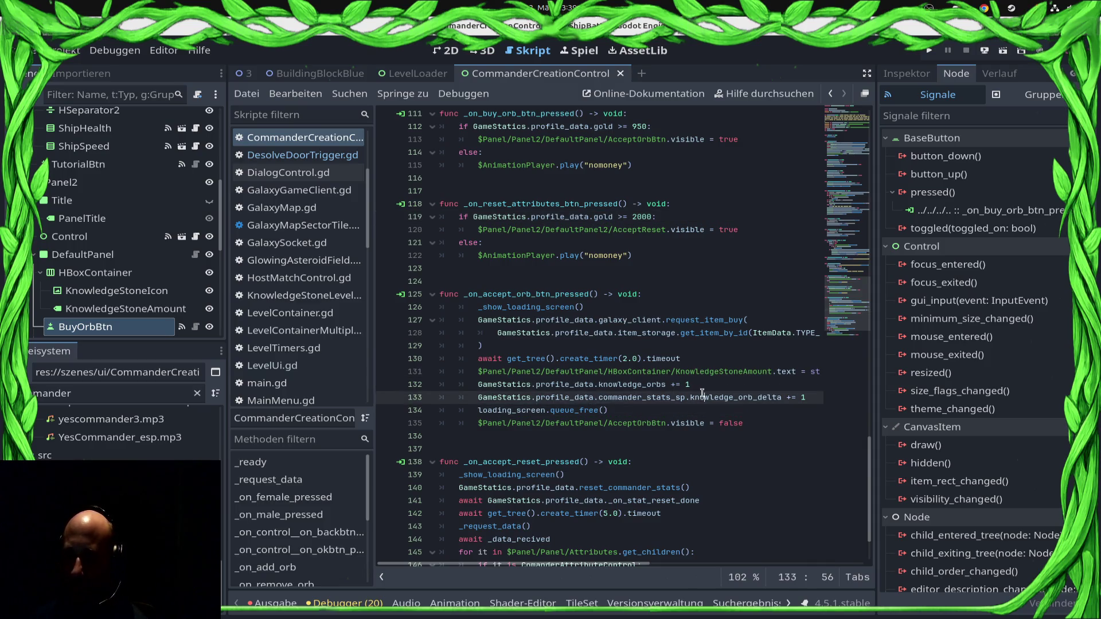
key(End)
key(Return)
text(GameStatics.)
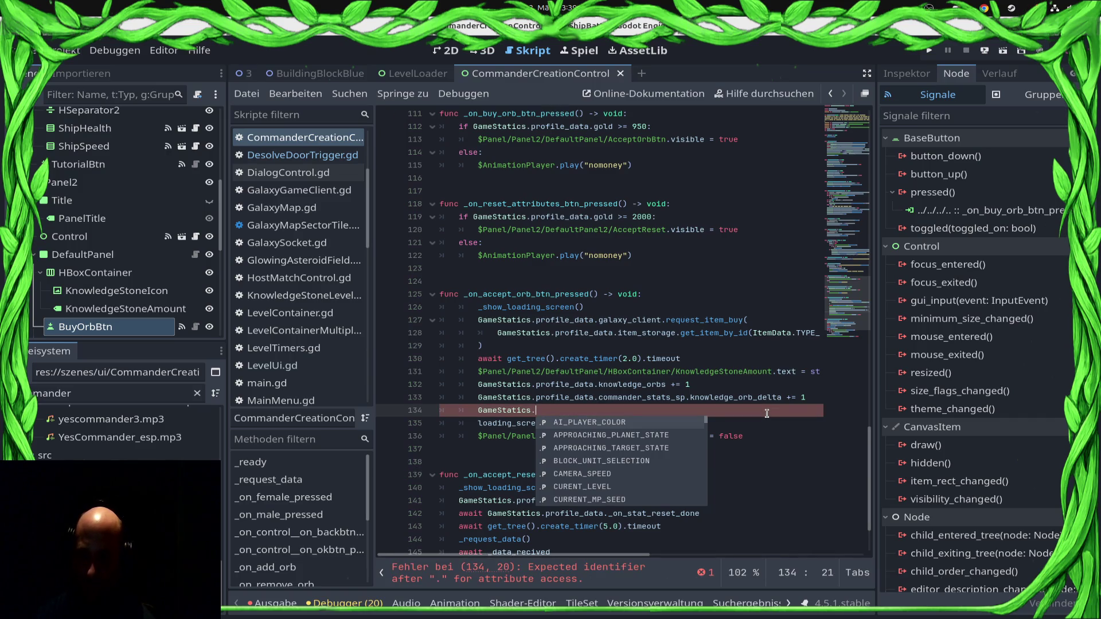
text(nak)
key(BackSpace)
key(BackSpace)
key(BackSpace)
text(profile_data-.)
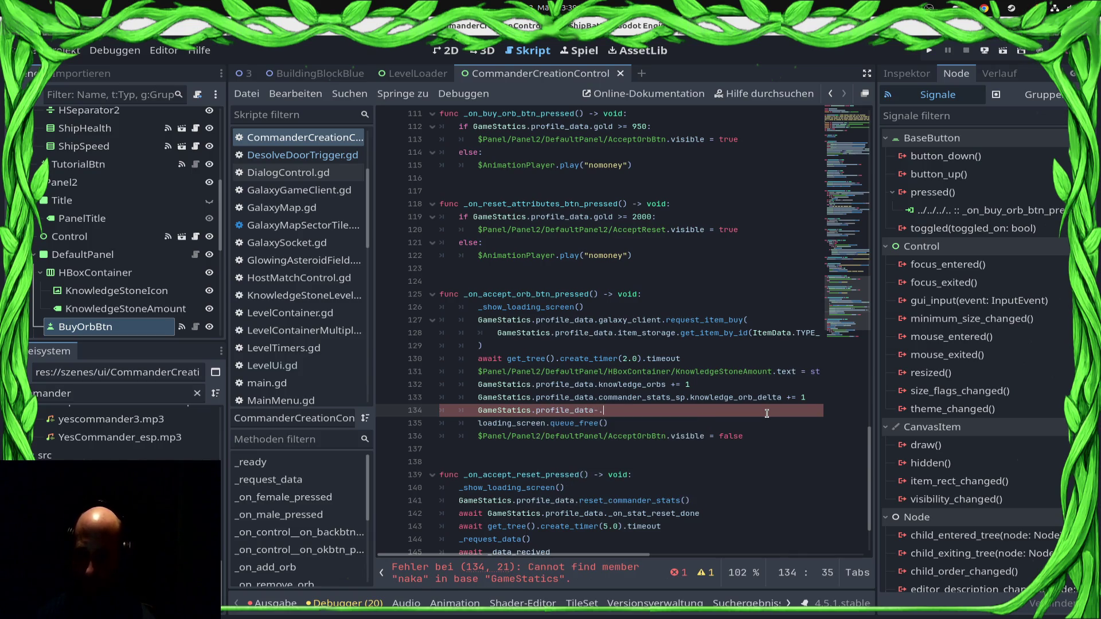
- Copy the request_data_from_nakama and await lines from _request_data
scroll(703, 220, up, 13)
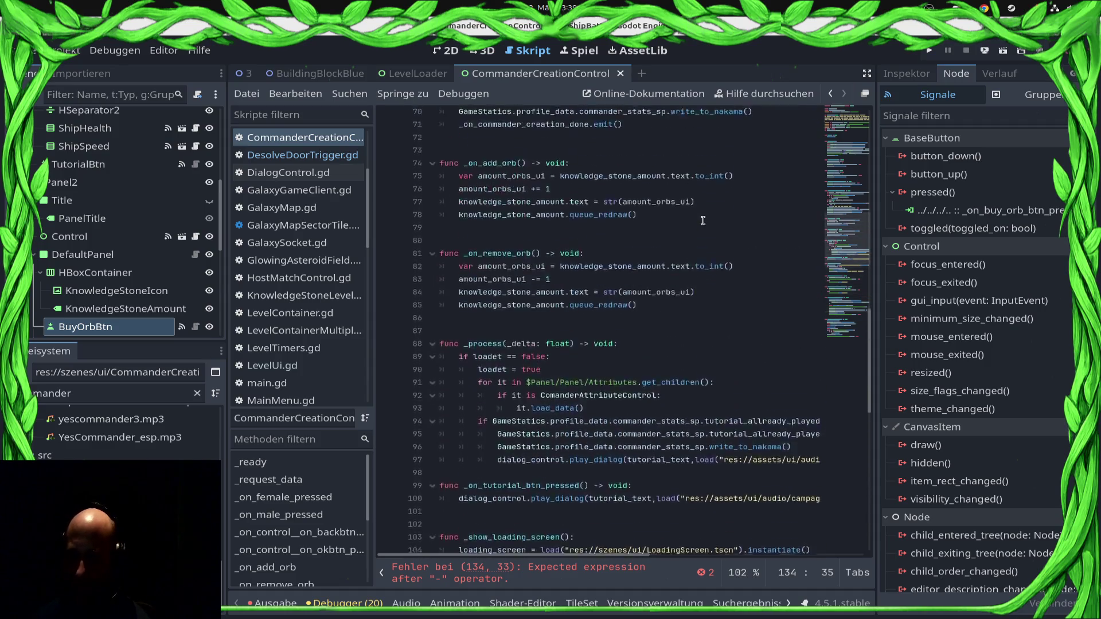
scroll(703, 220, up, 19)
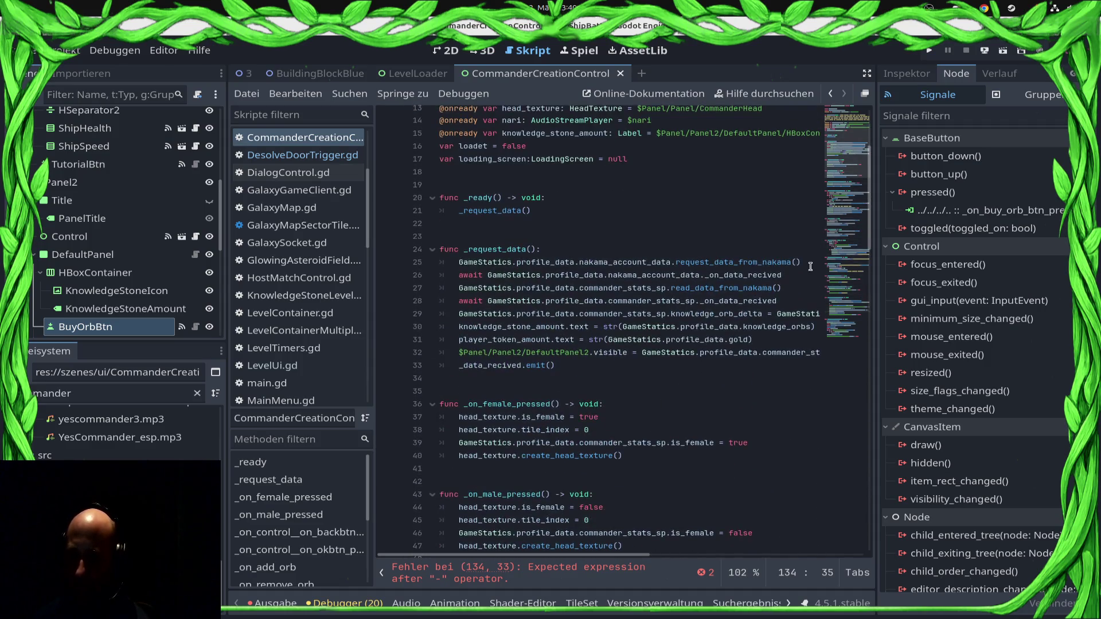
mouse_move(782, 288)
mouse_down()
mouse_move(441, 301)
mouse_move(439, 275)
mouse_up()
click(624, 276)
mouse_move(790, 283)
mouse_down()
mouse_move(407, 291)
mouse_move(801, 277)
mouse_move(402, 255)
mouse_move(404, 268)
mouse_up()
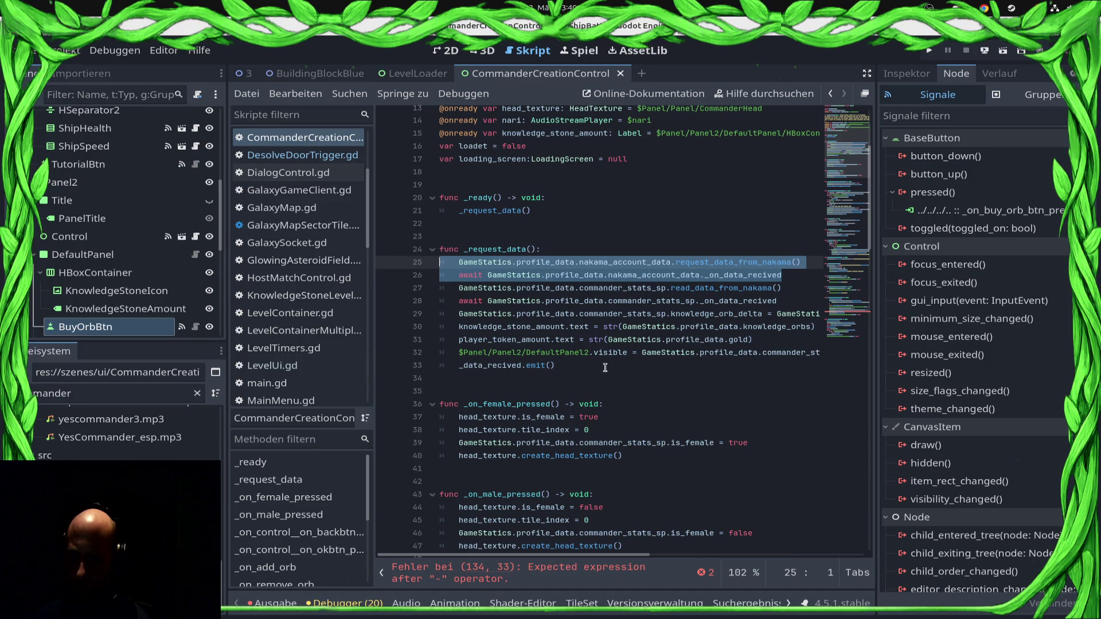
scroll(605, 367, down, 20)
scroll(559, 422, down, 5)
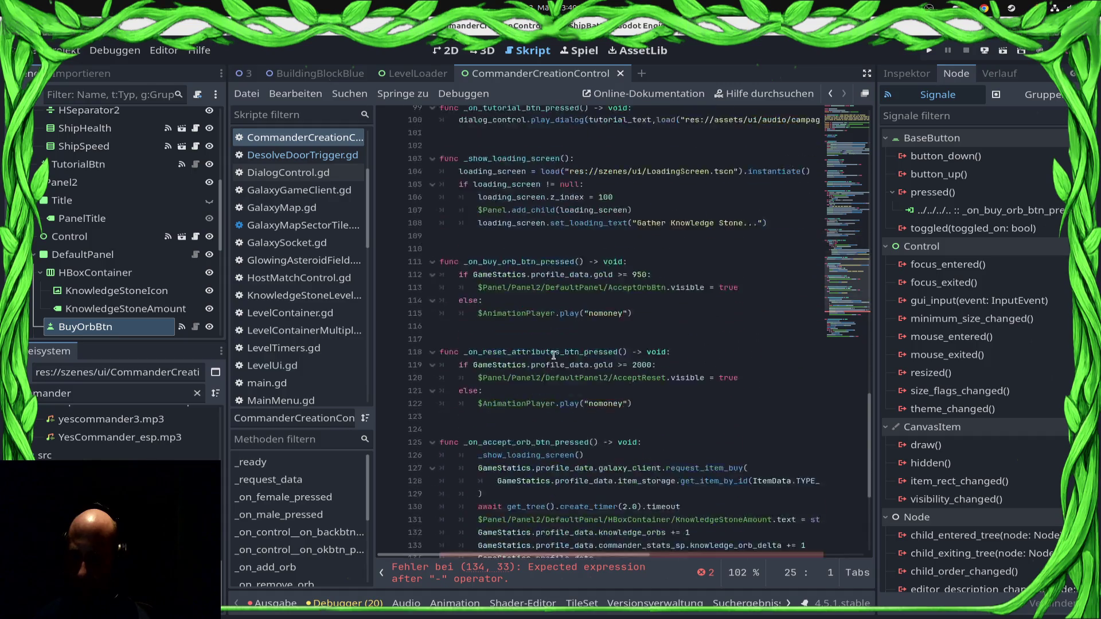
scroll(555, 361, down, 6)
- Paste the Nakama request lines over the broken profile_data line, fix indentation, and save
drag(614, 322, 476, 319)
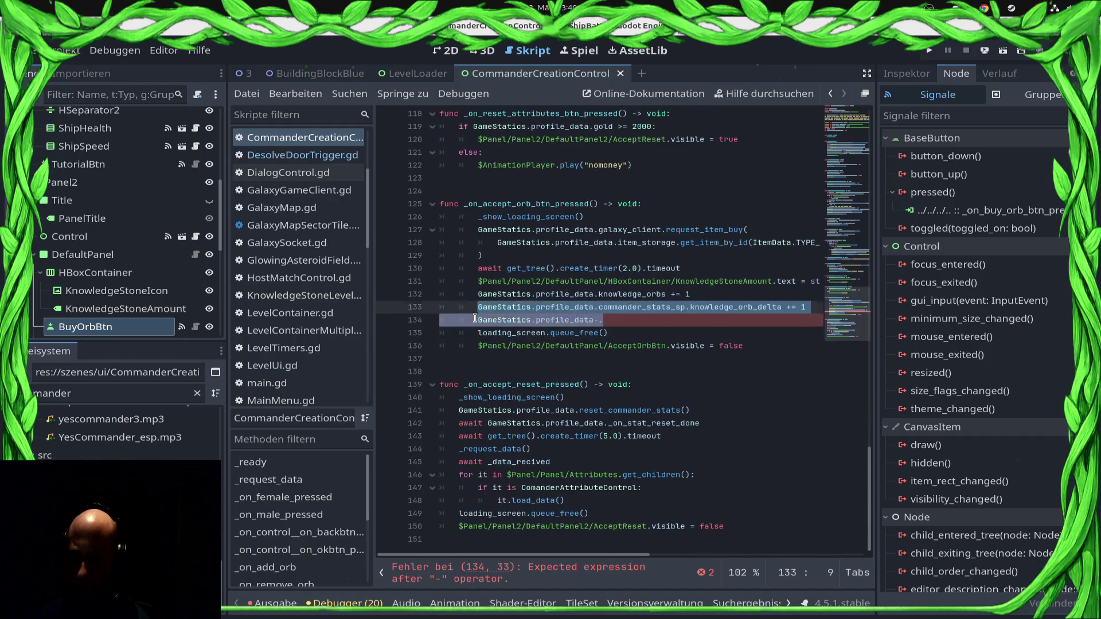
key(ctrl+v)
click(493, 320)
key(BackSpace)
key(Down)
key(Home)
key(Tab)
key(Tab)
key(ctrl+s)
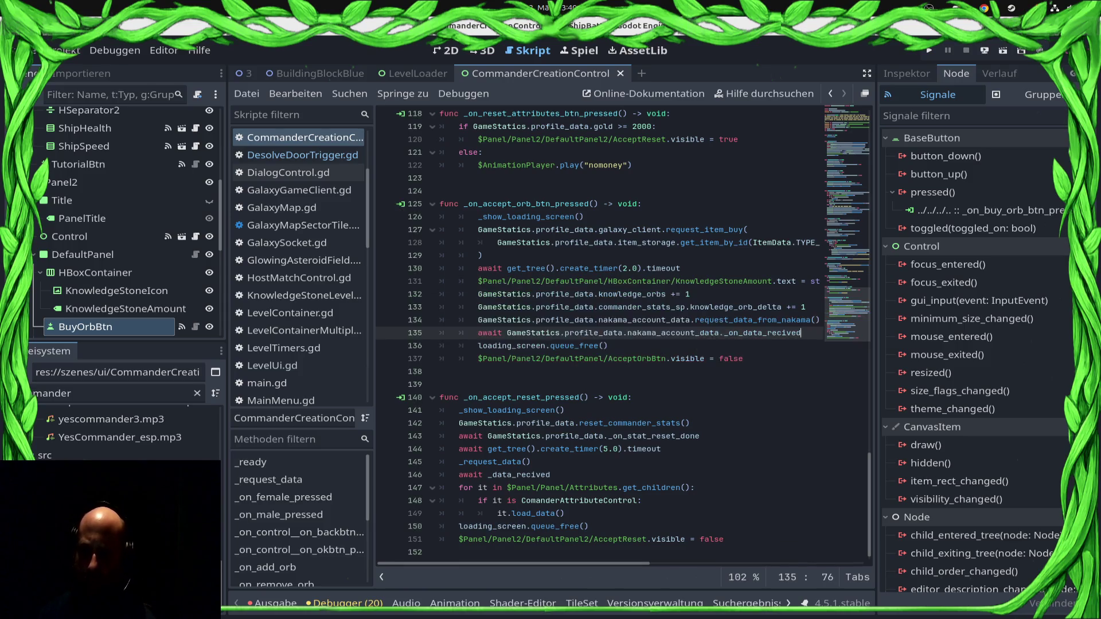
- Add an empty line after the await and copy the gold display line from _request_data
key(End)
key(Return)
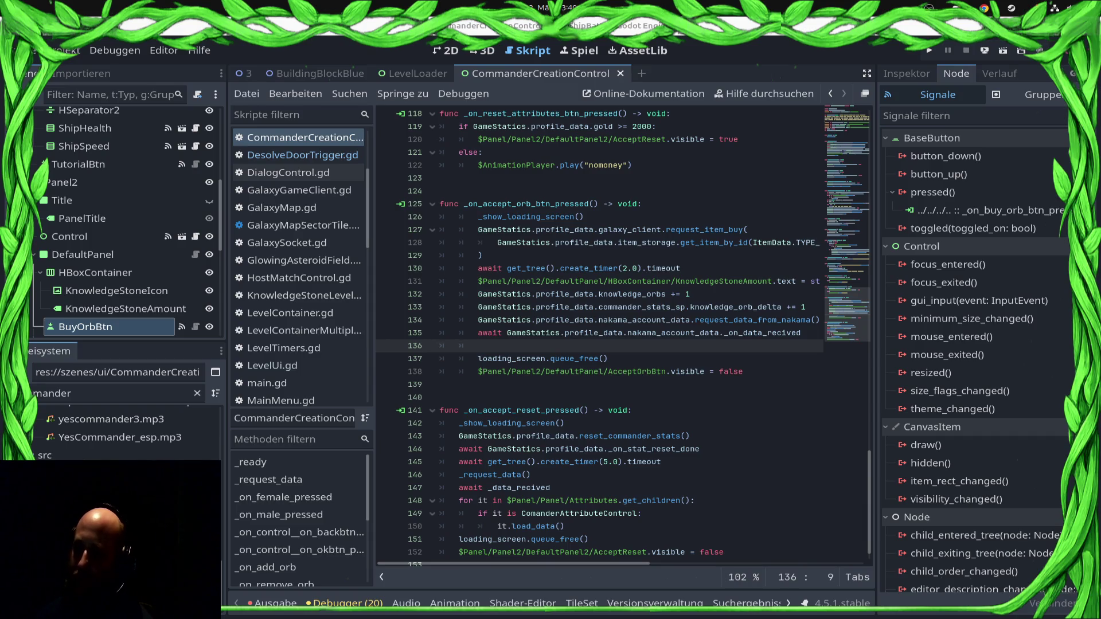
click(601, 347)
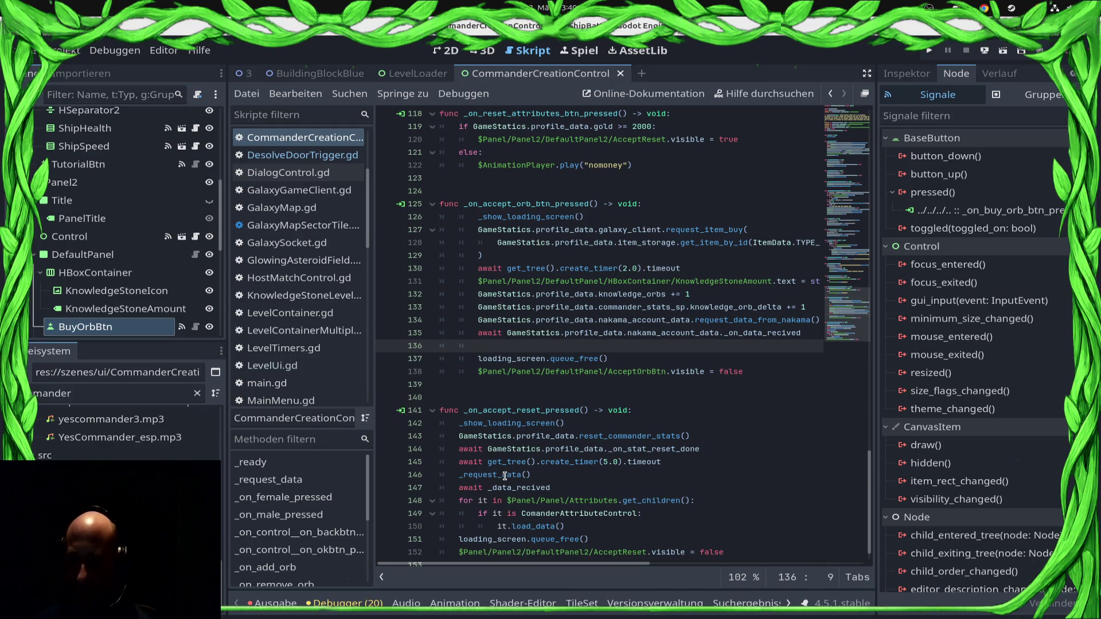
scroll(563, 450, up, 2)
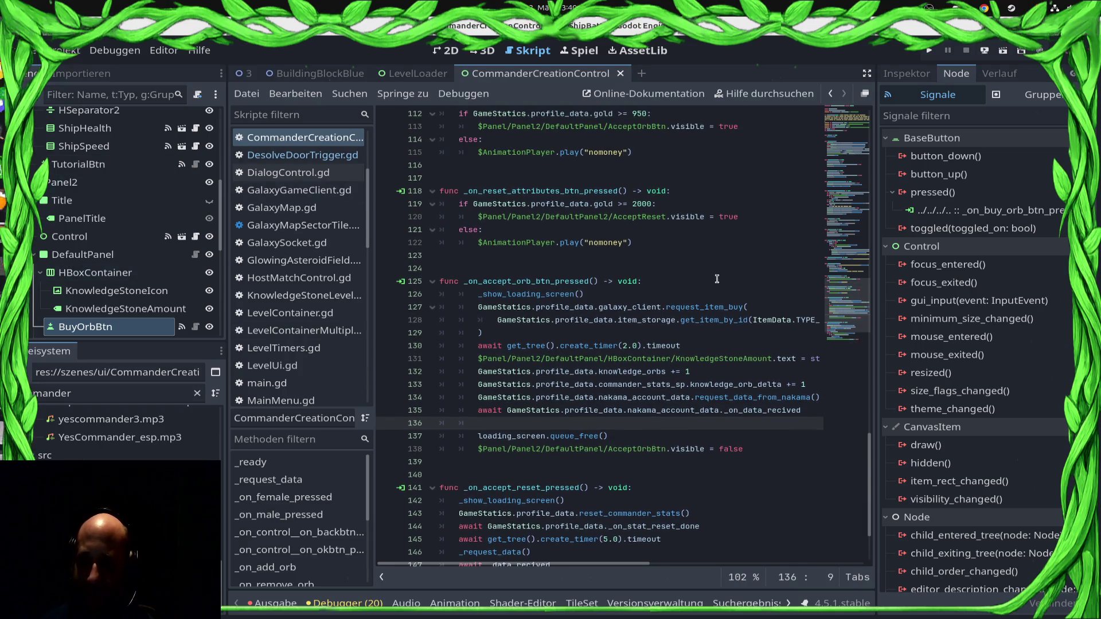
scroll(657, 297, up, 9)
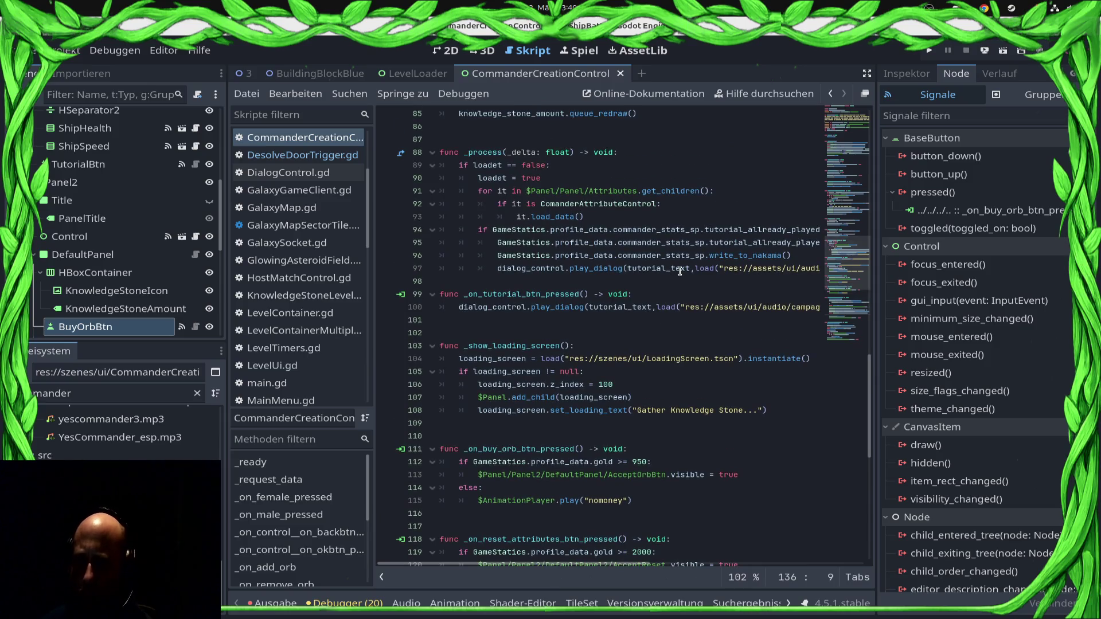
scroll(680, 271, up, 12)
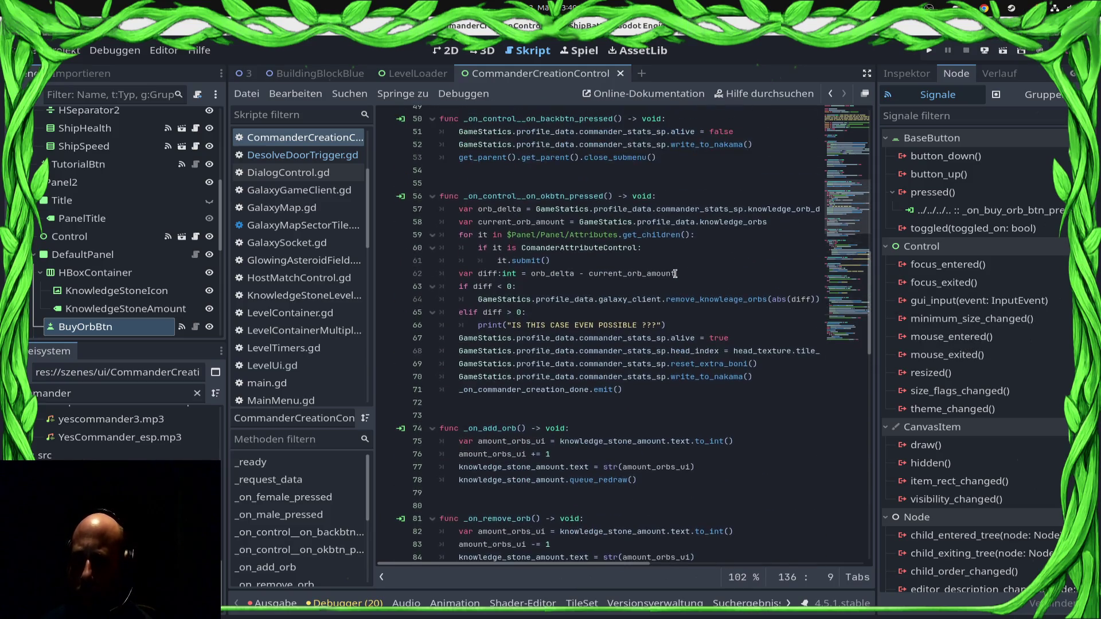
scroll(675, 274, up, 10)
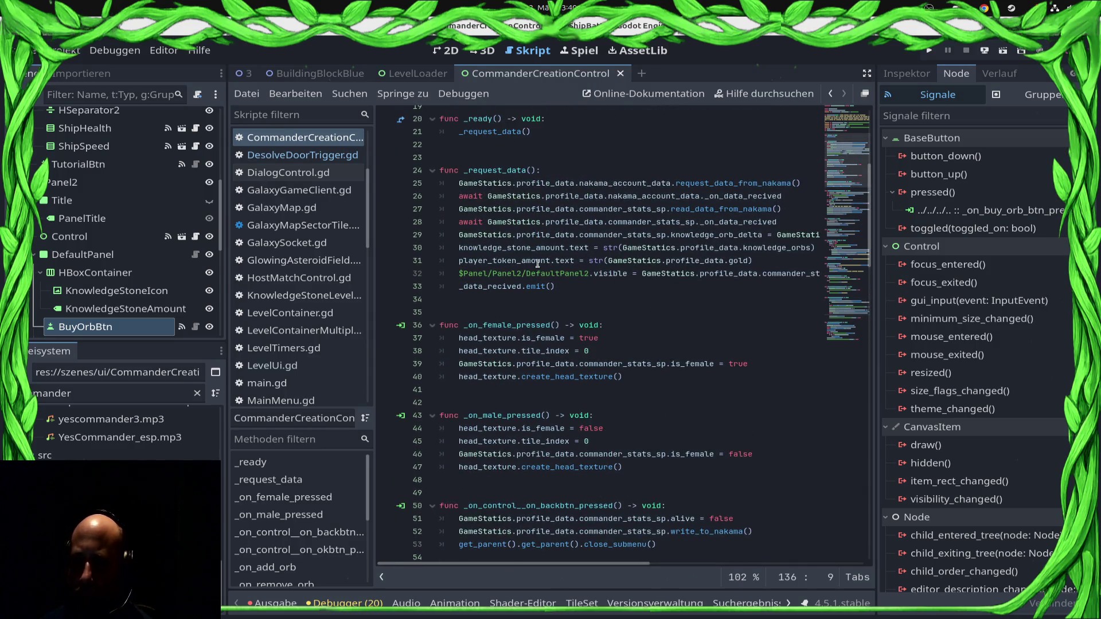
click(463, 263)
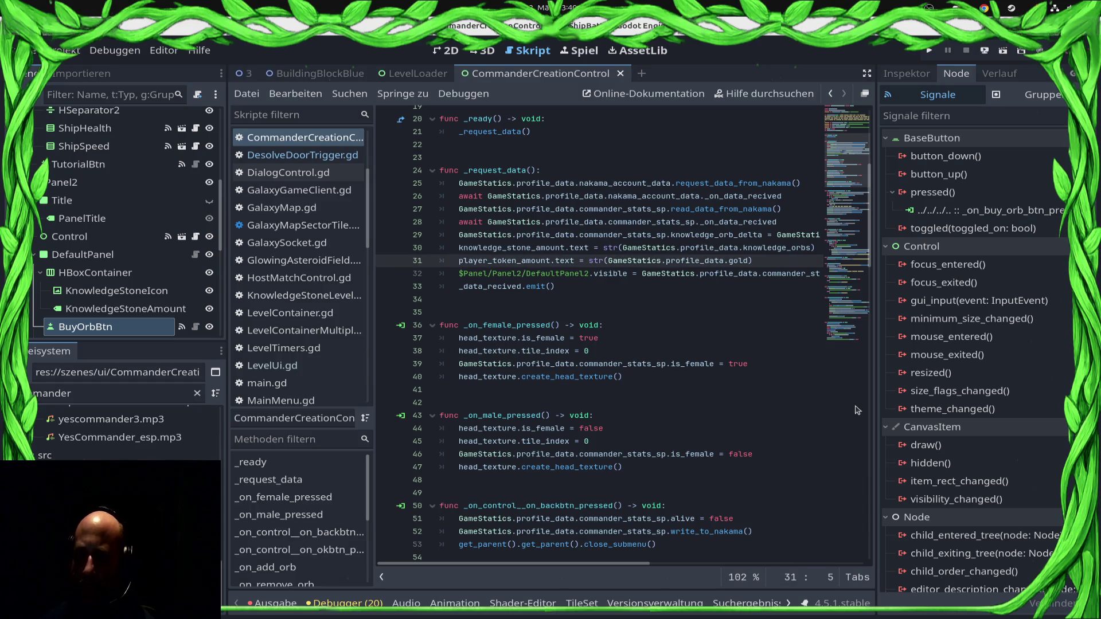
key(shift+End)
key(ctrl+c)
- Paste the player_token_amount.text update onto line 136, save, and run the game
key(Page_Down)
key(Page_Down)
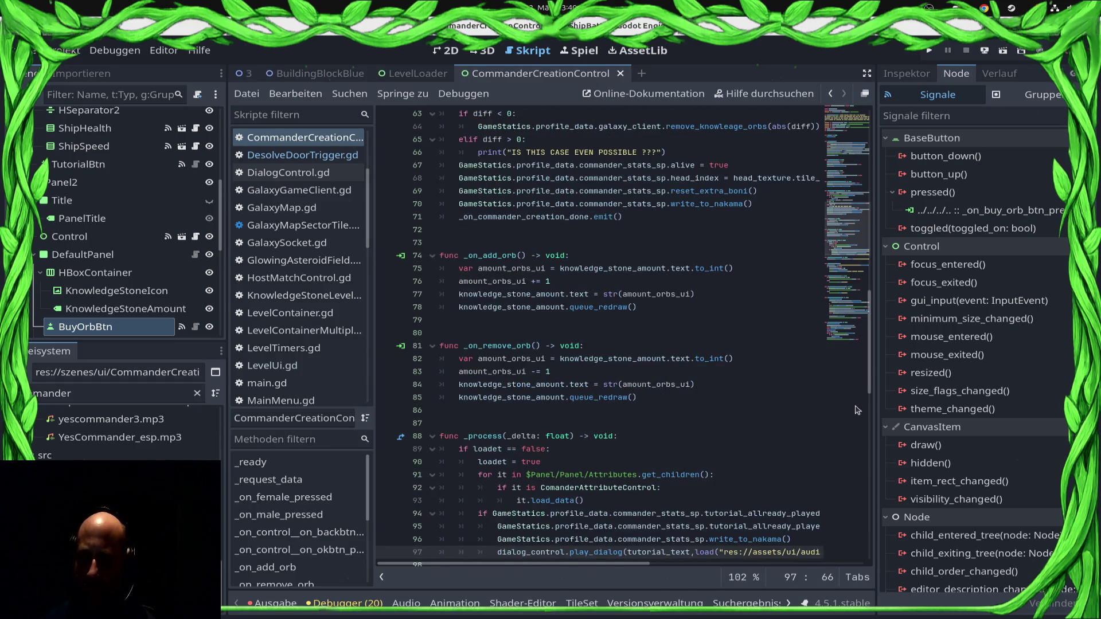
key(Page_Down)
key(Up)
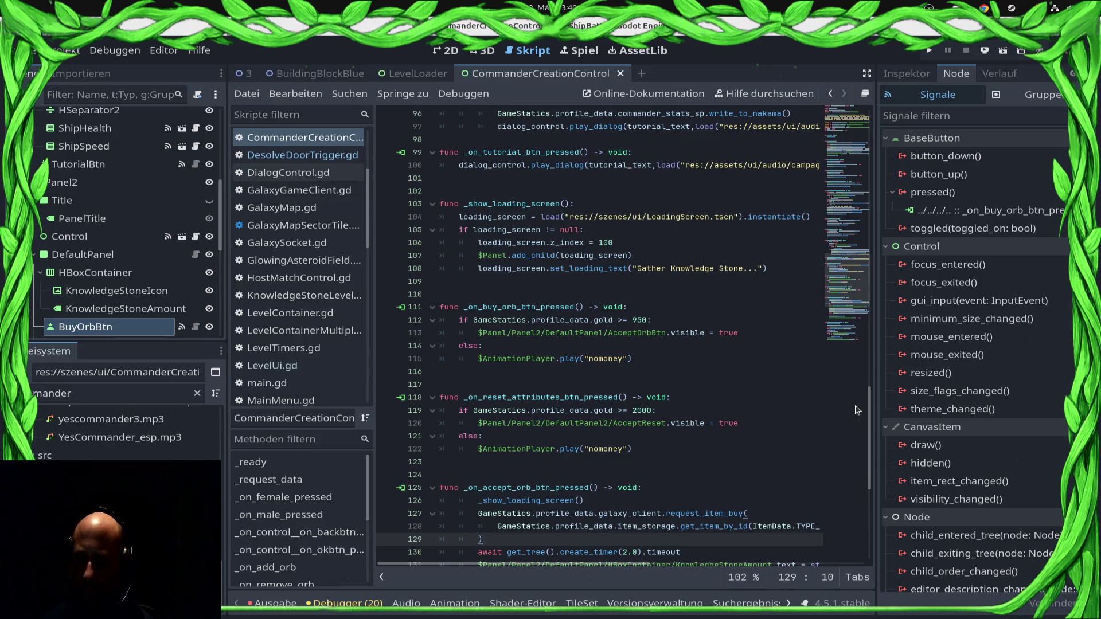
key(Down)
key(Down)
key(Down)
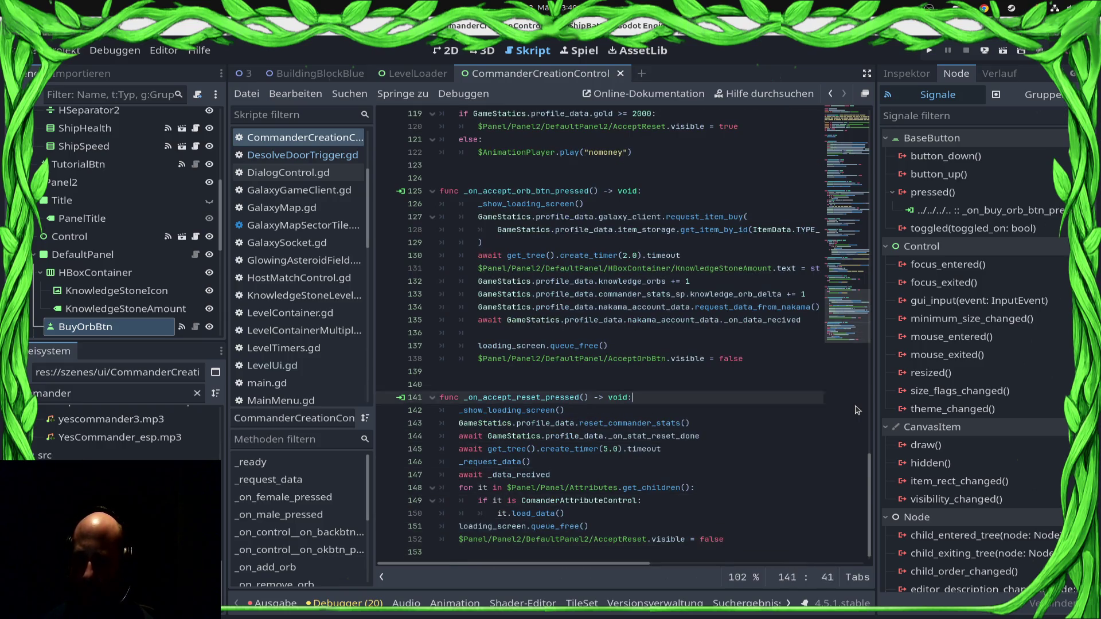
key(Down)
key(Down)
key(ctrl+v)
key(ctrl+s)
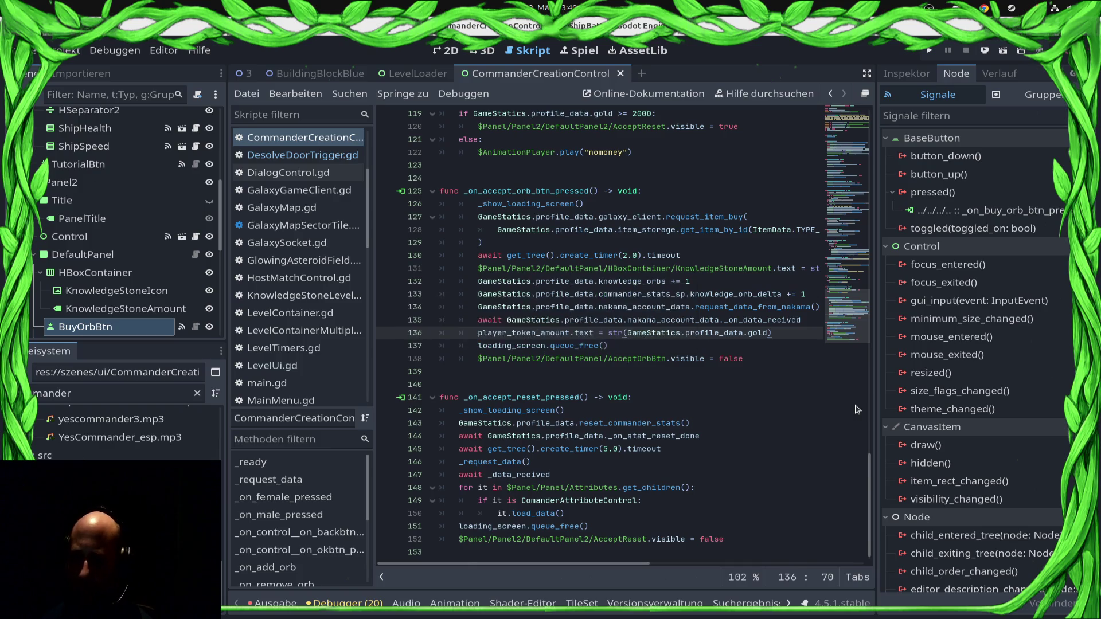
click(930, 51)
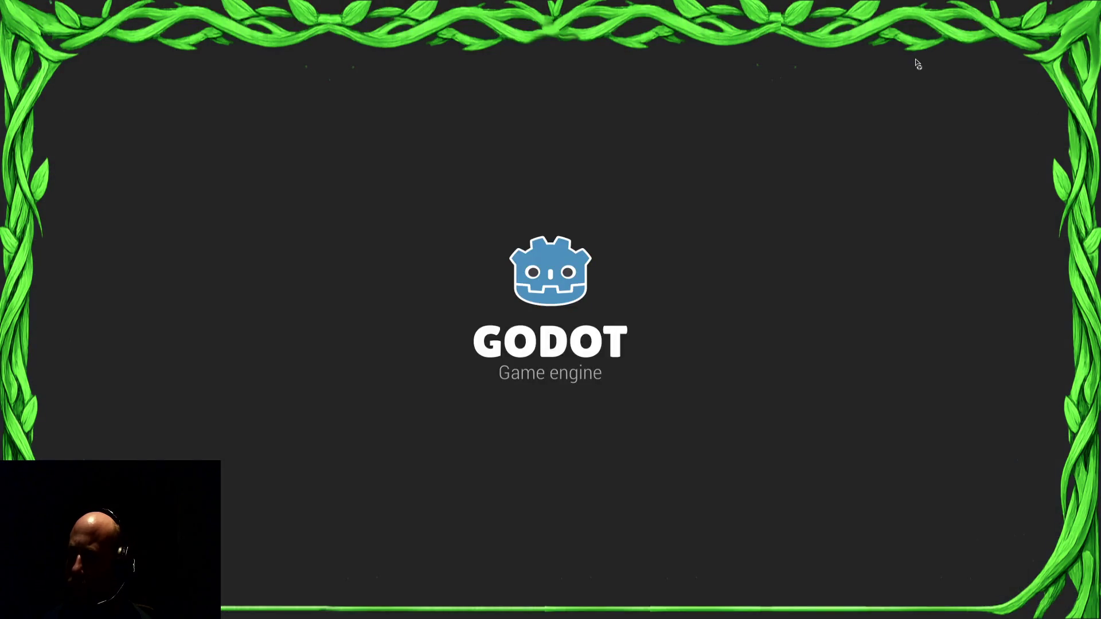
- Stop the game, clear the 'levelloader' run argument in Run Instances, and rerun it
key(super)
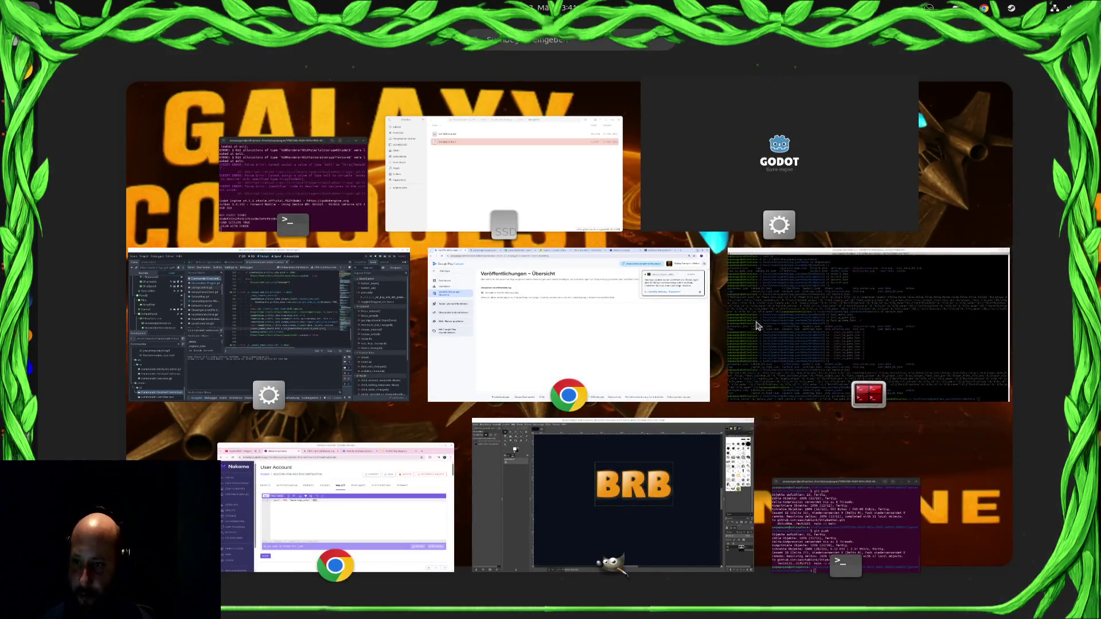
key(super)
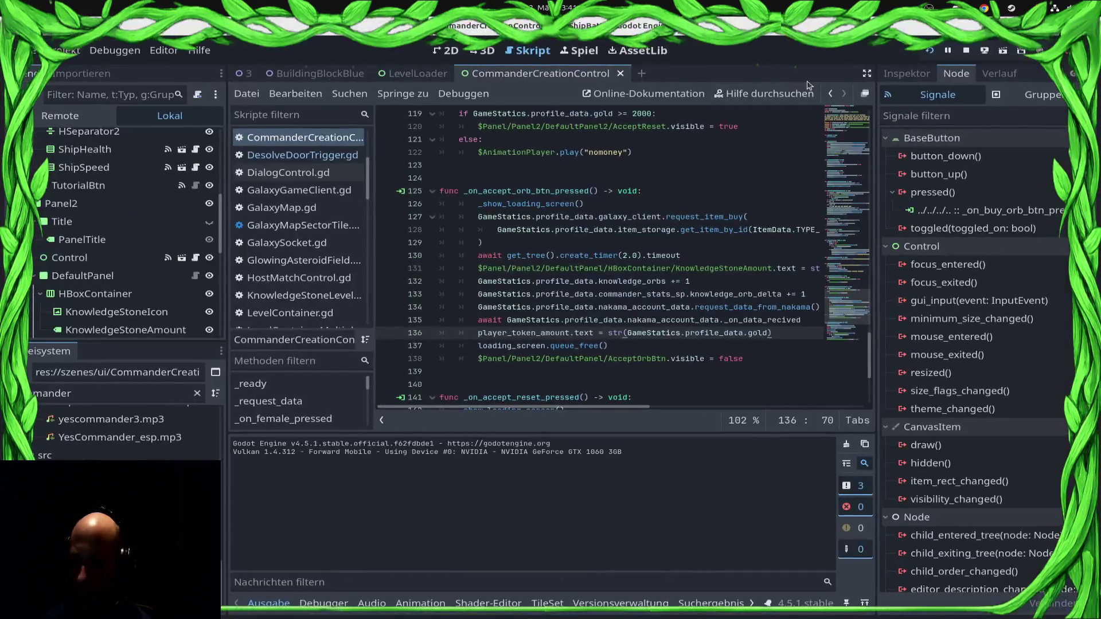
click(967, 52)
click(115, 50)
click(149, 266)
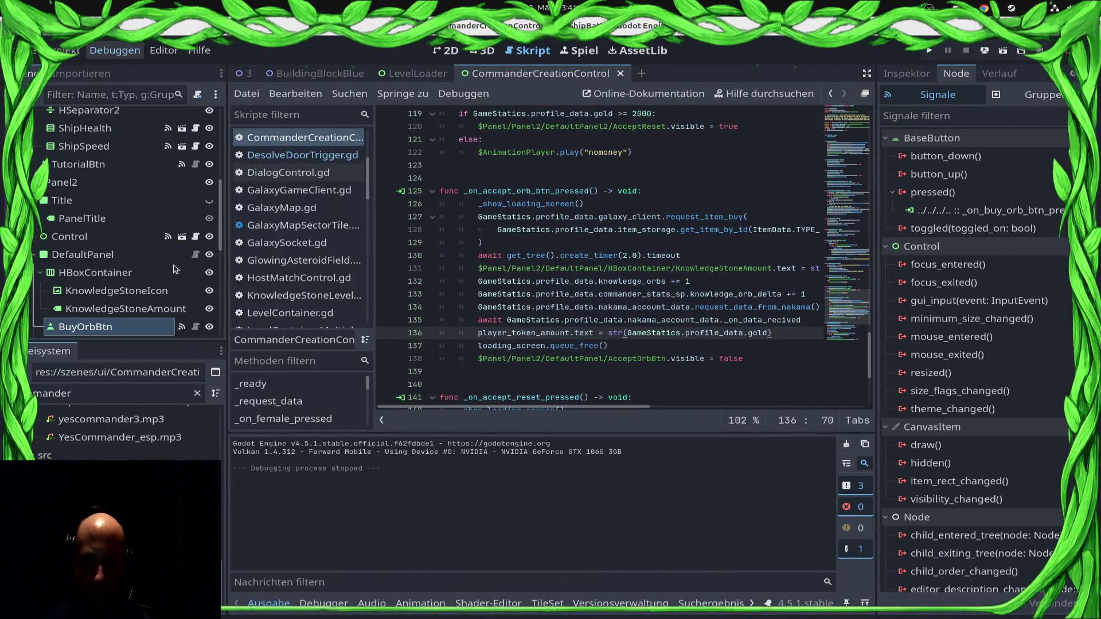
double_click(314, 189)
key(BackSpace)
click(549, 450)
key(F5)
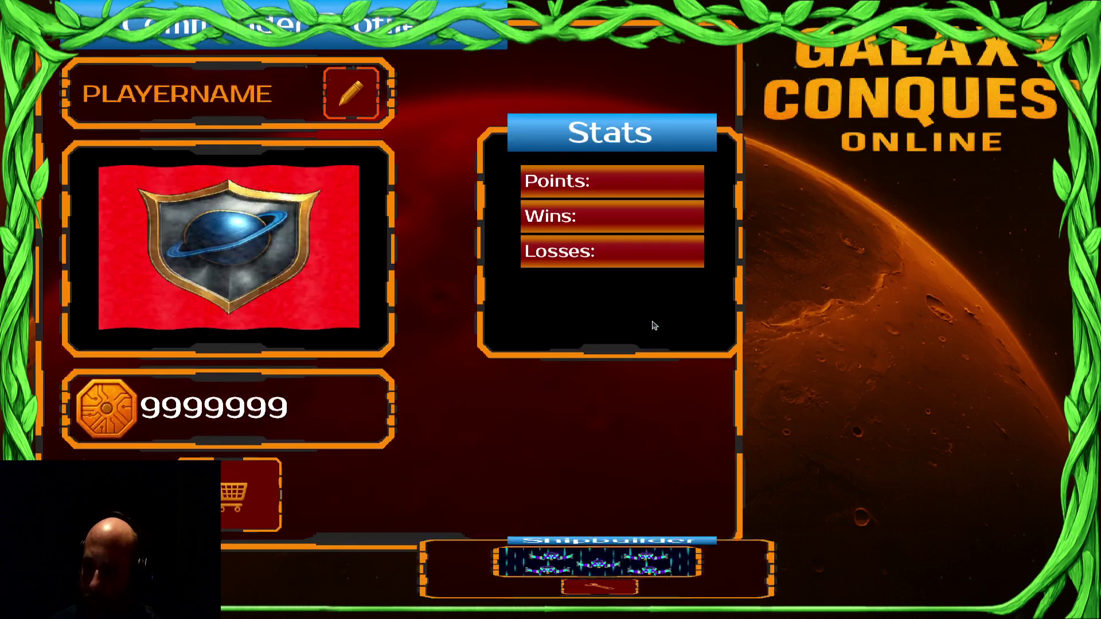
- Buy two Knowledge Stones at 950 gold each, return to the commander profile, and quit
click(860, 421)
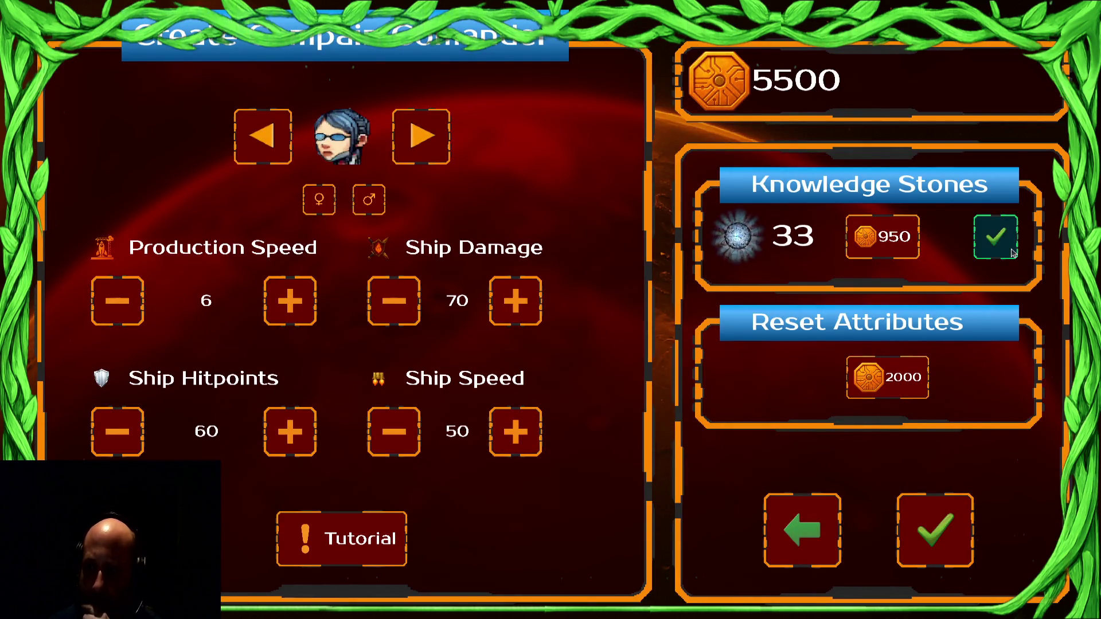
click(981, 240)
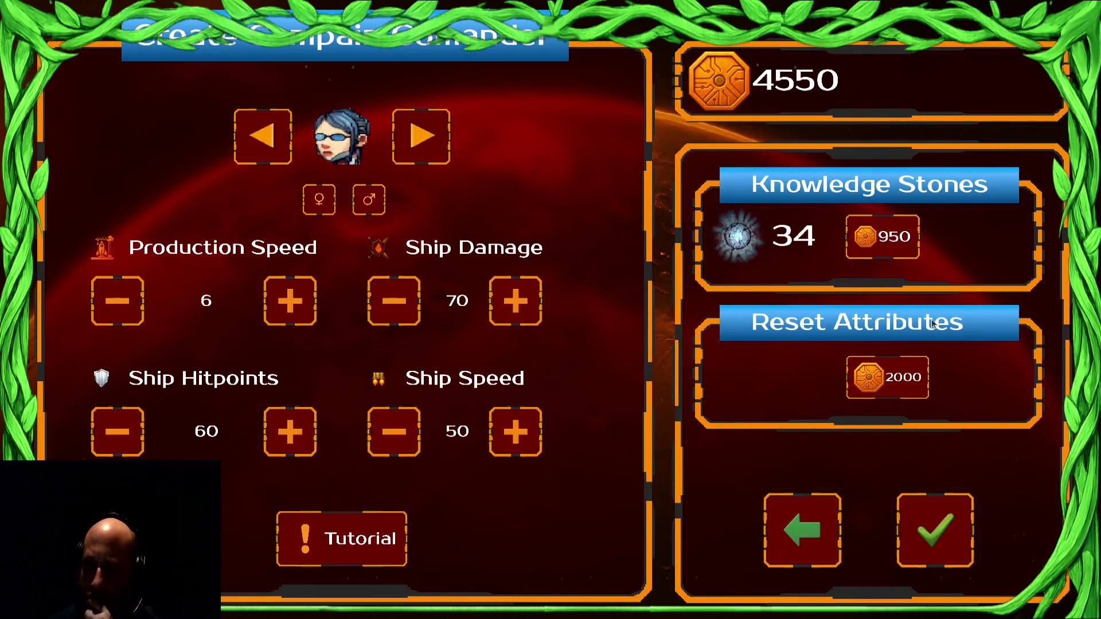
click(895, 249)
click(990, 246)
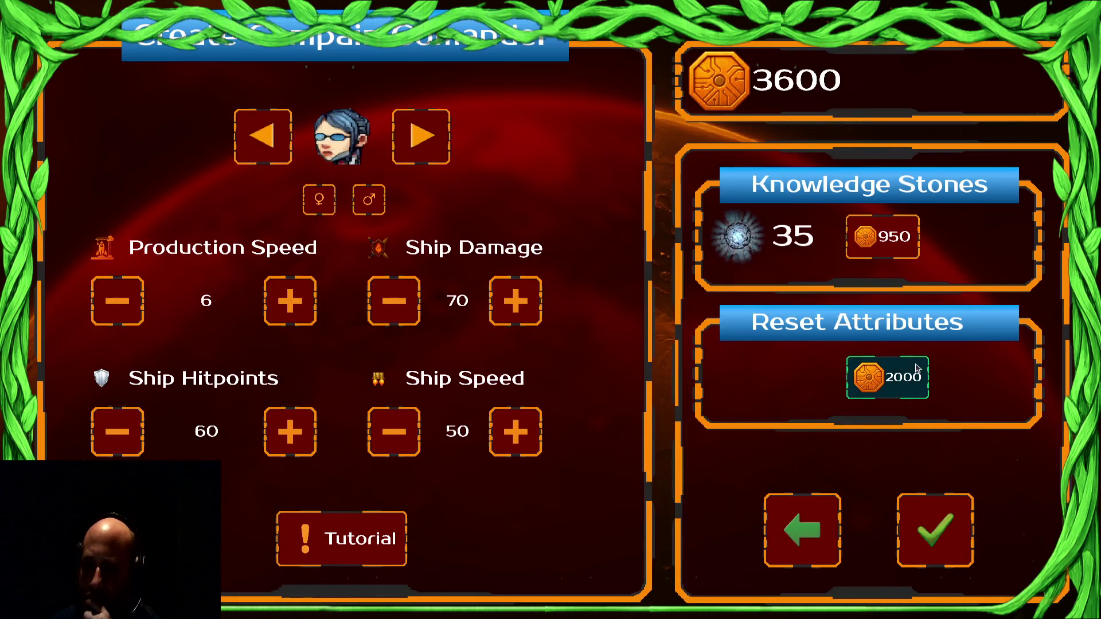
click(814, 505)
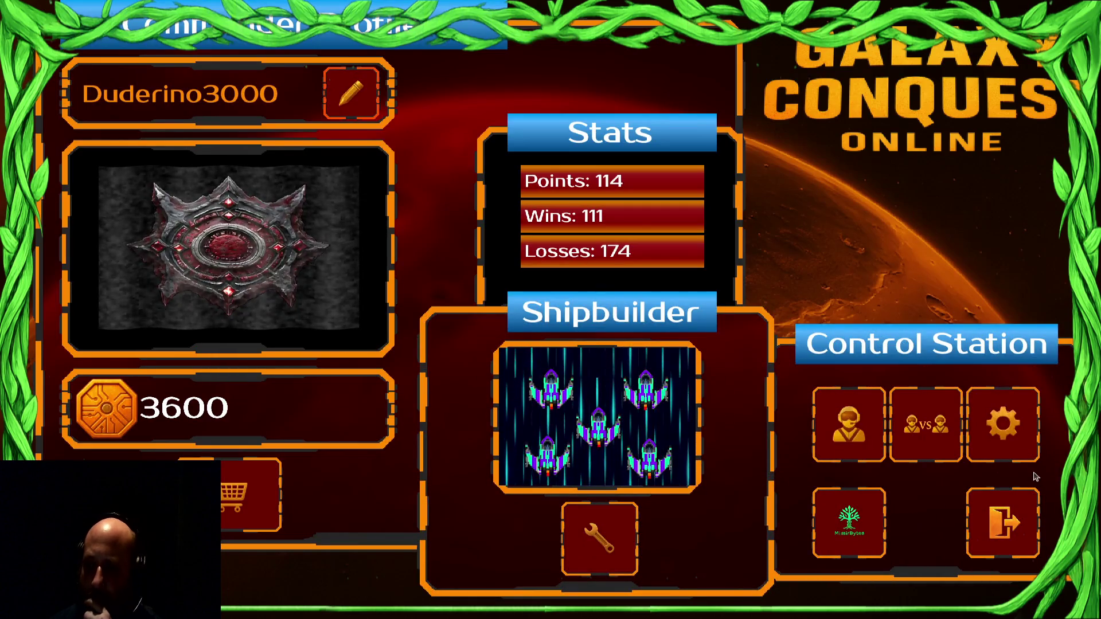
click(883, 522)
click(66, 51)
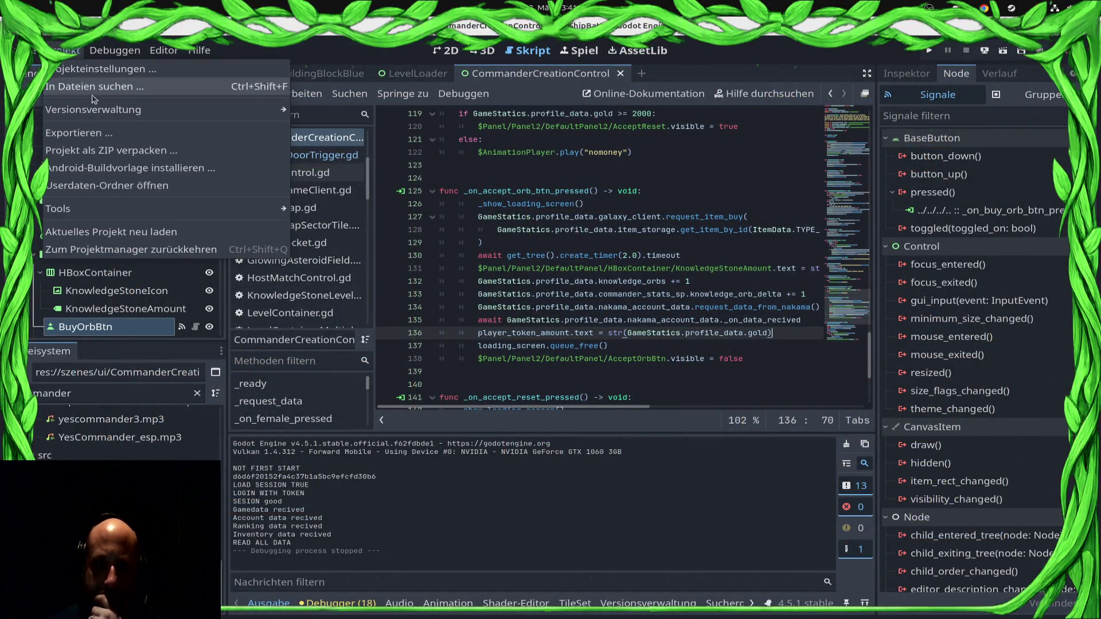
- Set the Android version code to 14 and export GalaxyConquestOnline.aab, overwriting the existing bundle
click(90, 132)
click(808, 291)
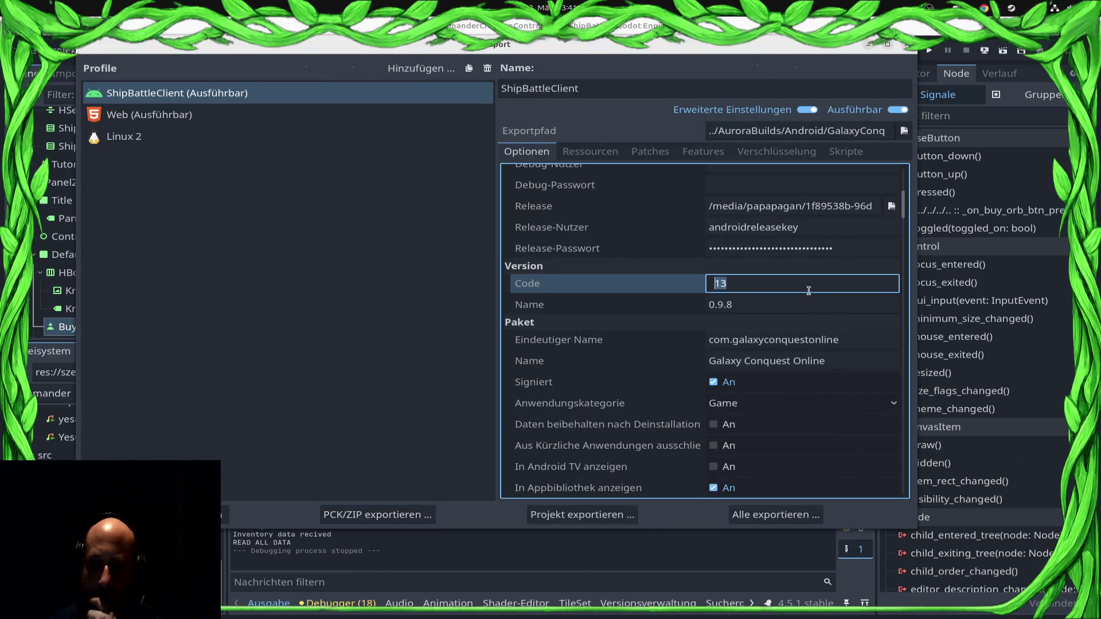
click(726, 283)
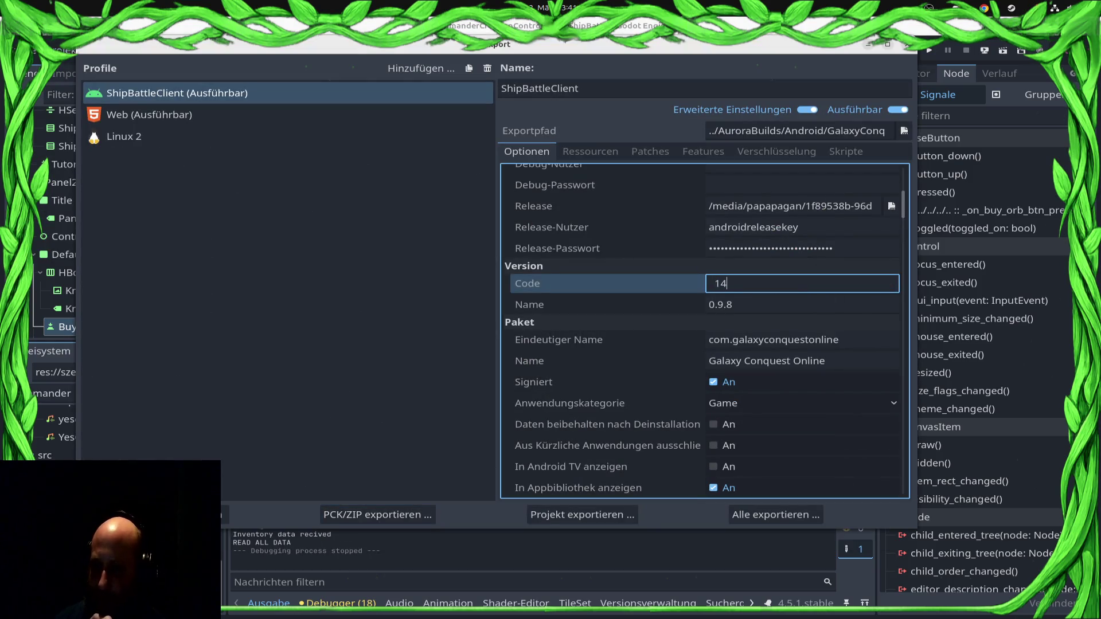
click(581, 515)
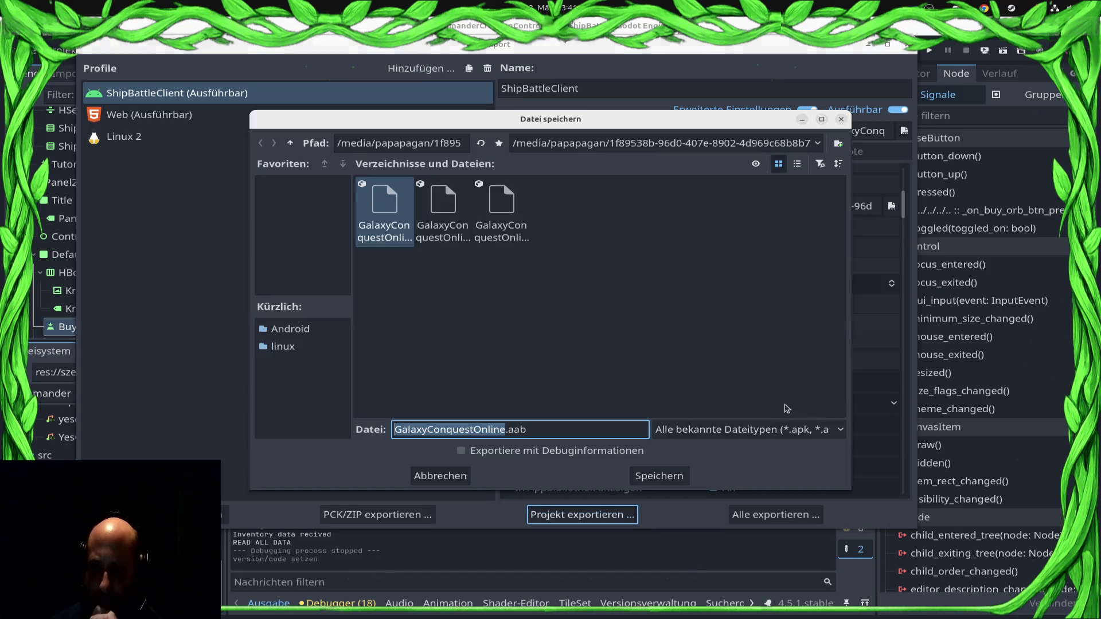
click(659, 476)
click(680, 330)
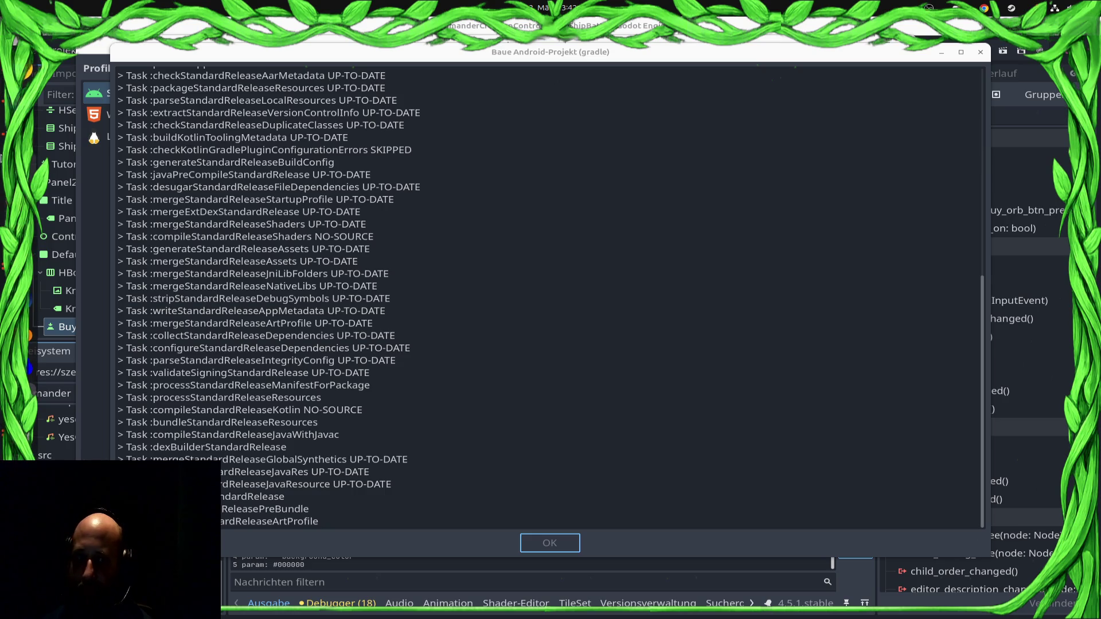
key(alt+Tab)
click(537, 341)
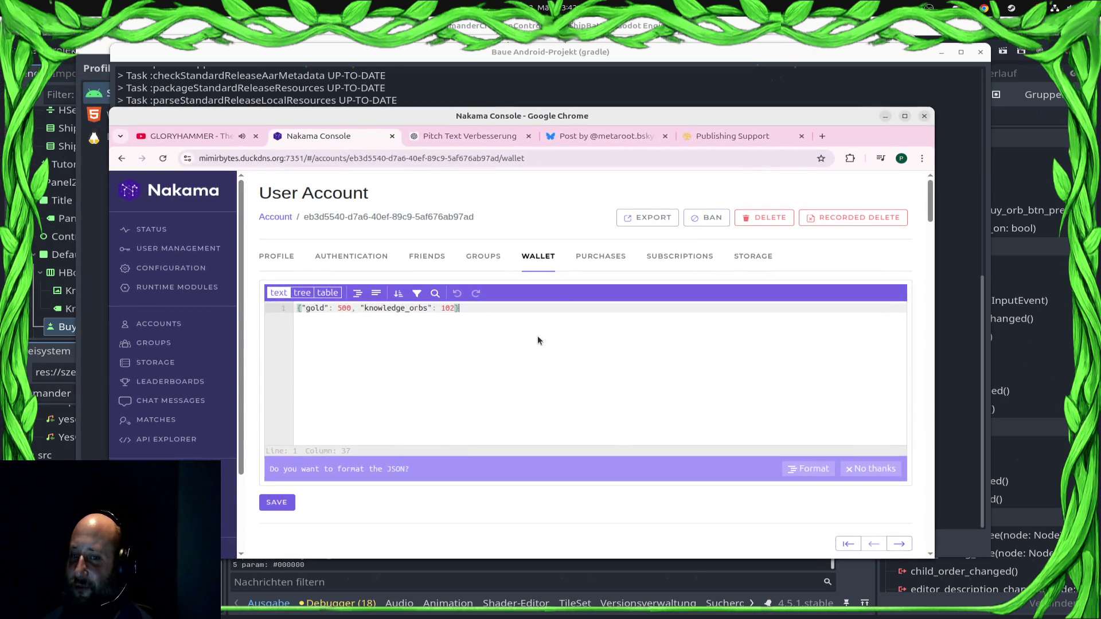
- Reload the Nakama wallet page to recheck 500 gold and 102 knowledge orbs
key(F5)
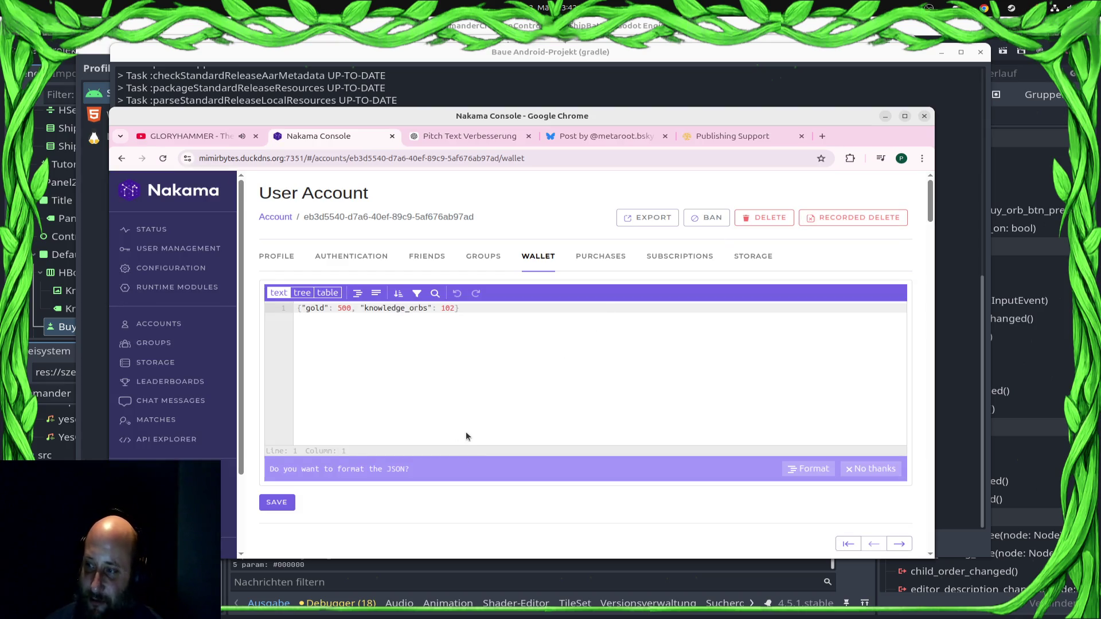
click(468, 407)
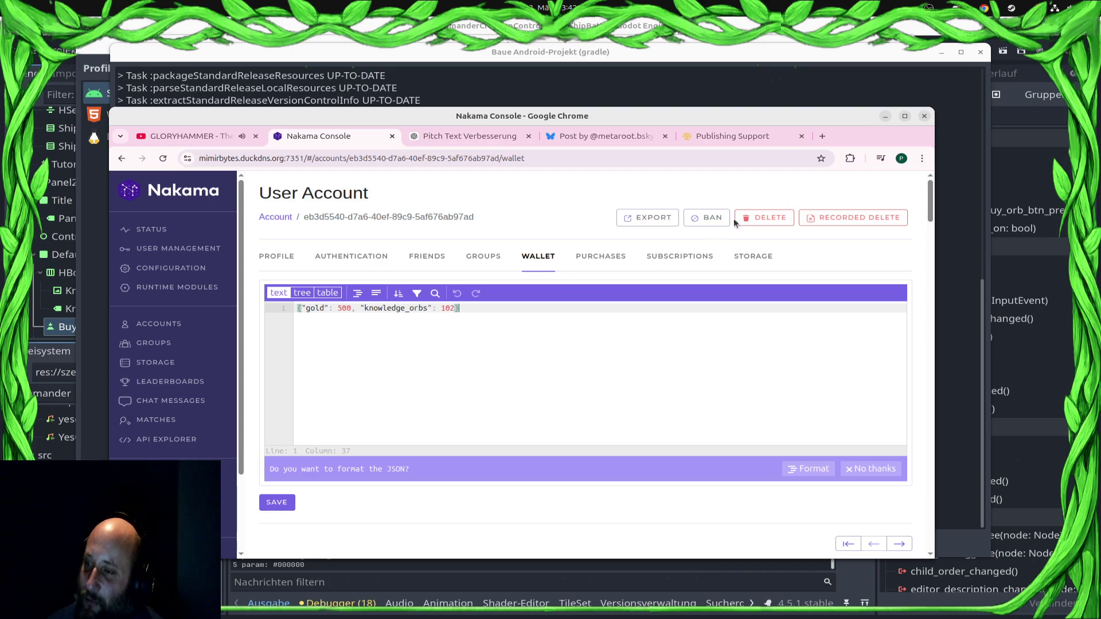
click(884, 116)
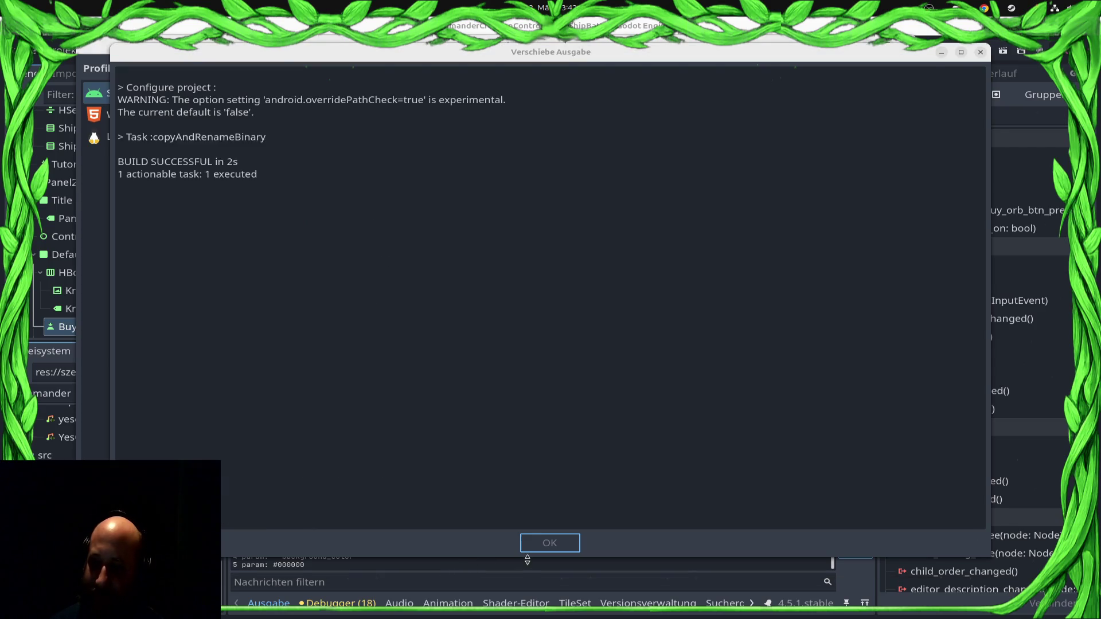
- Dismiss the finished build warnings and close Godot's Export window
click(542, 456)
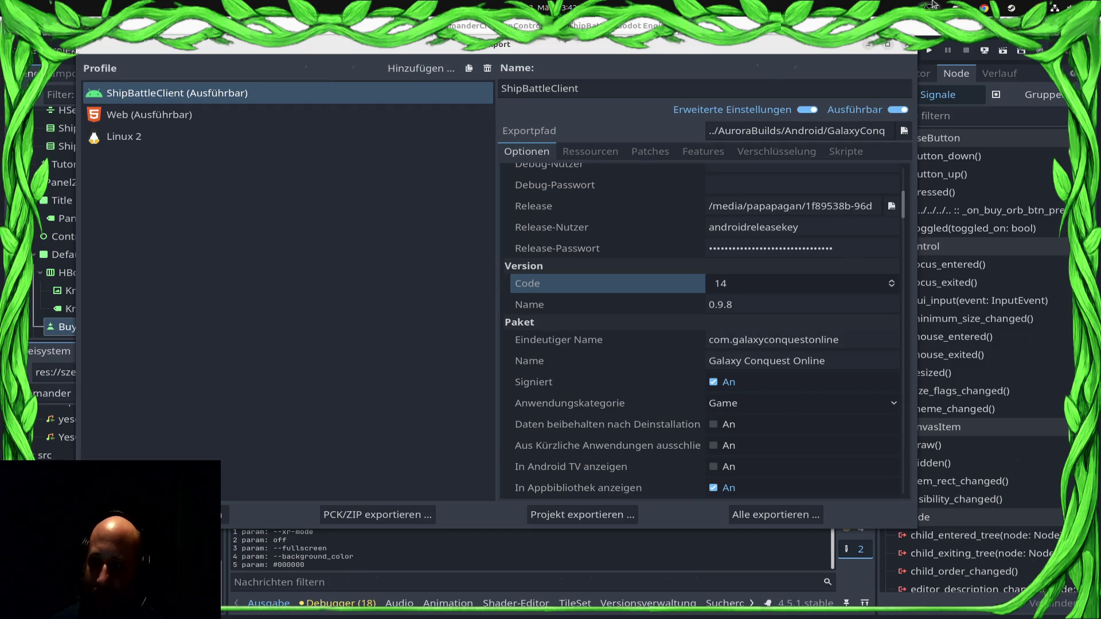
key(Escape)
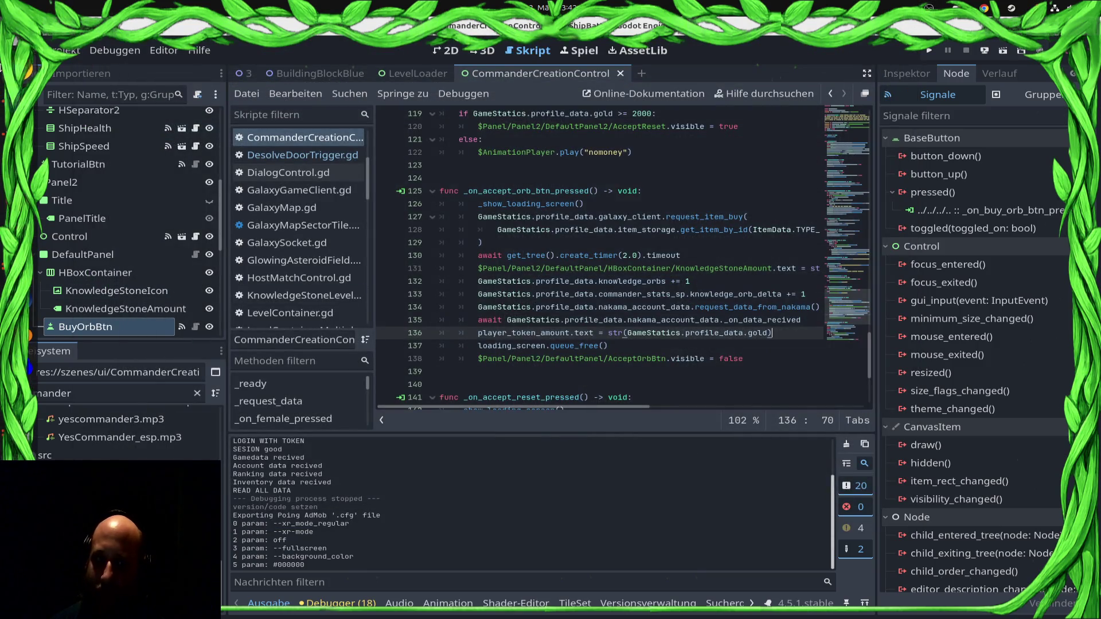
key(alt+Tab)
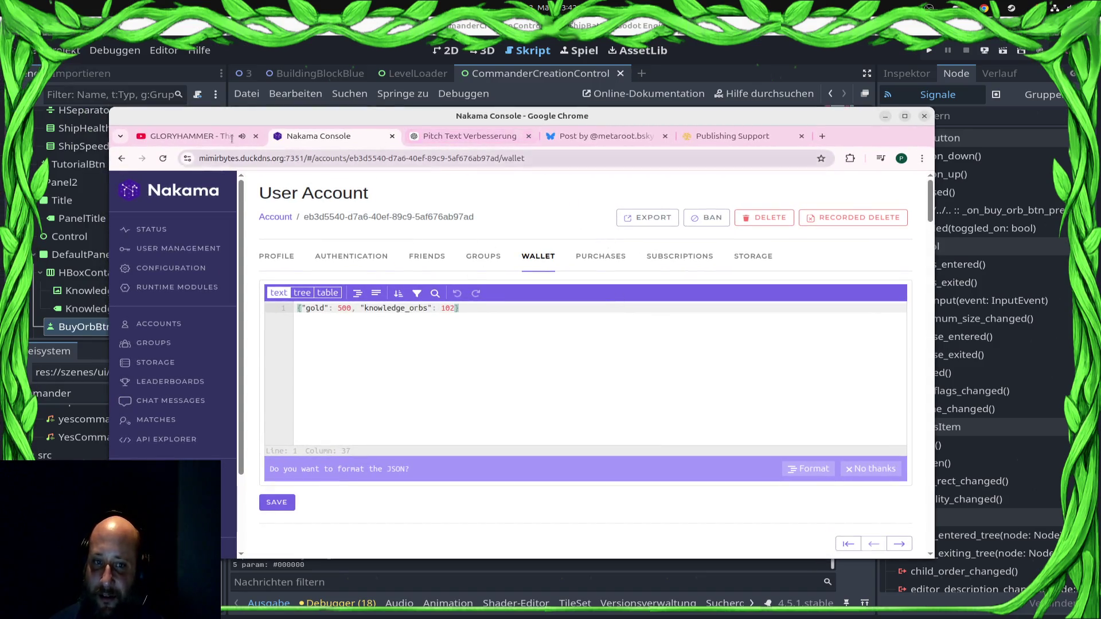
key(ctrl+F7)
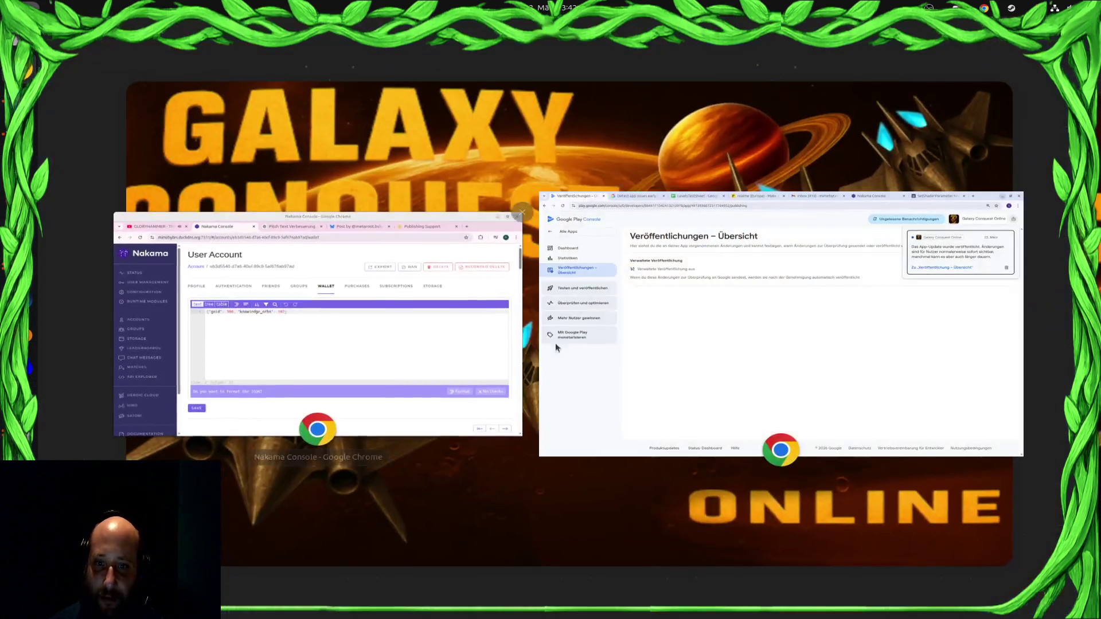
- Create a new BetaTest closed-test release and drag GalaxyConquestOnline.aab into App Bundles
click(711, 362)
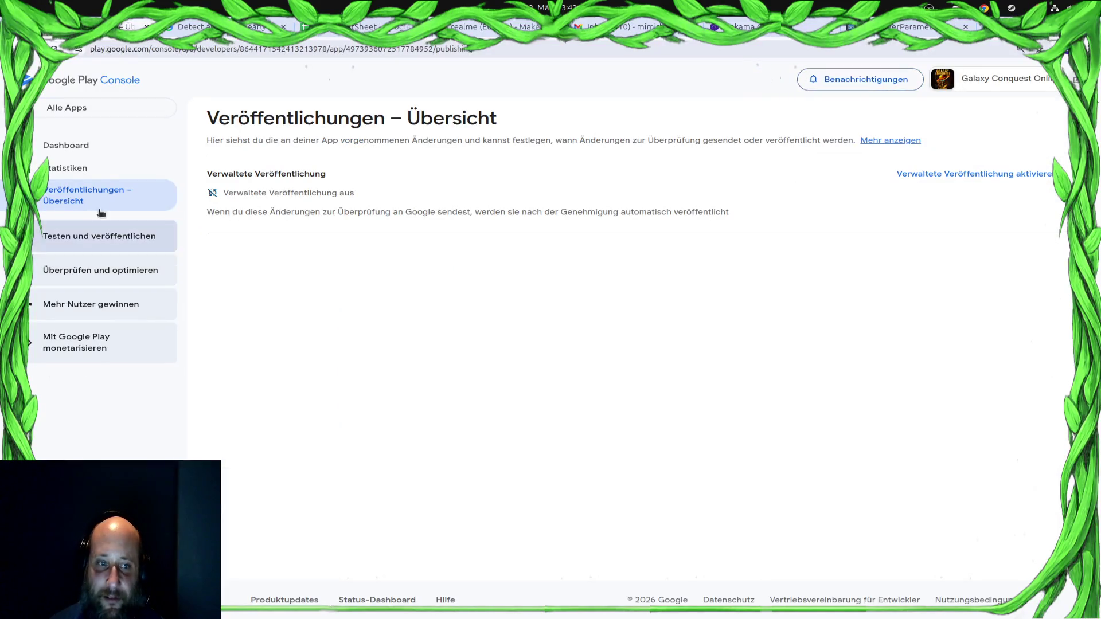
click(96, 232)
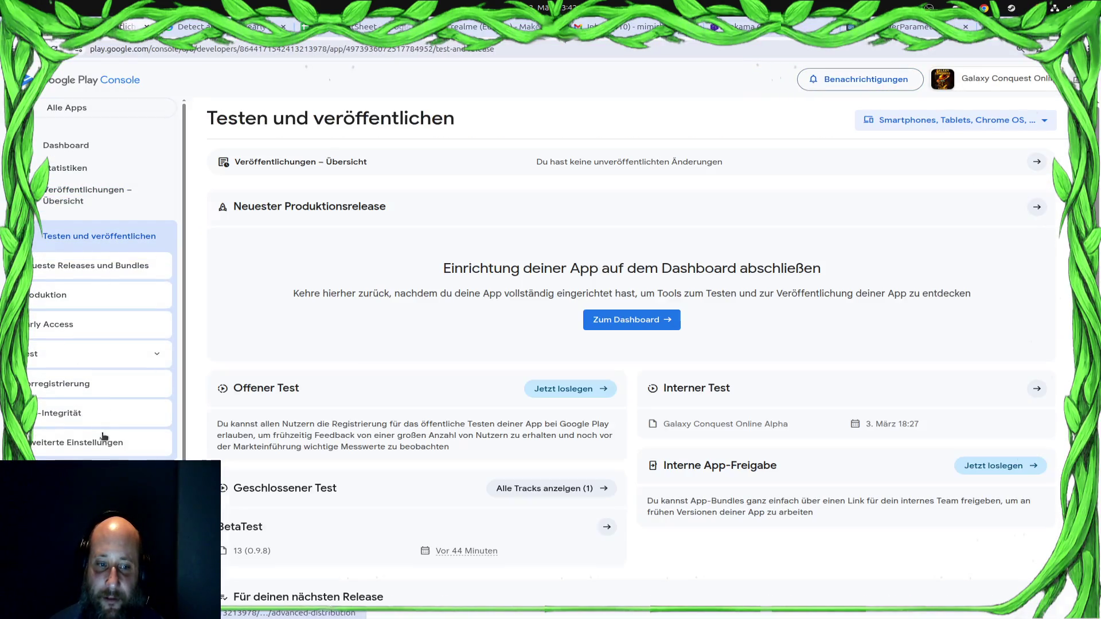
click(87, 363)
click(80, 407)
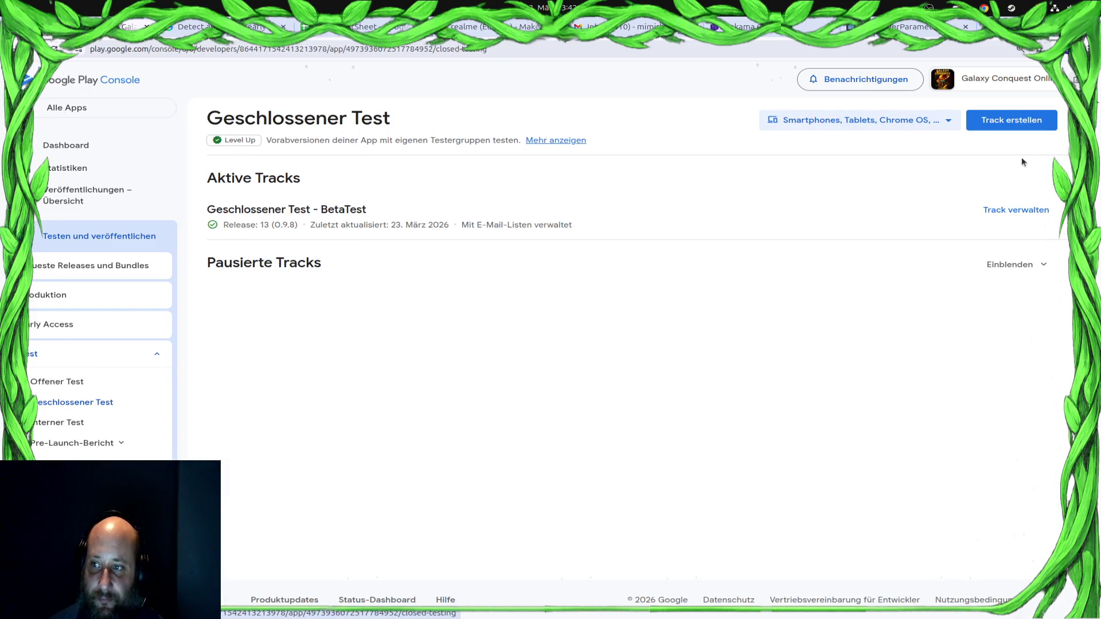
click(1009, 223)
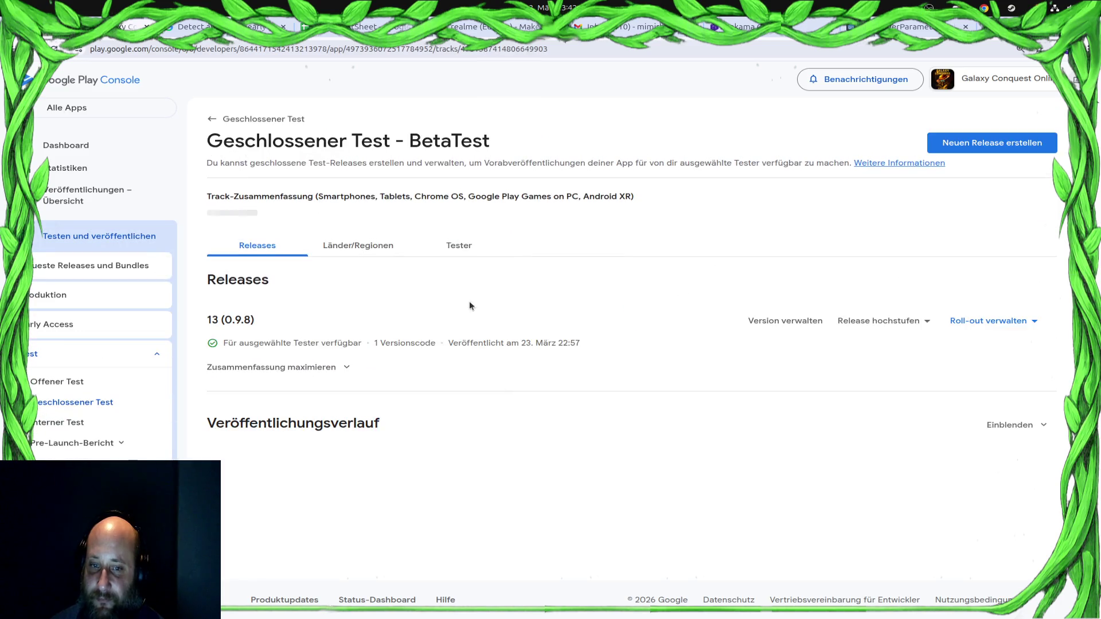
click(981, 142)
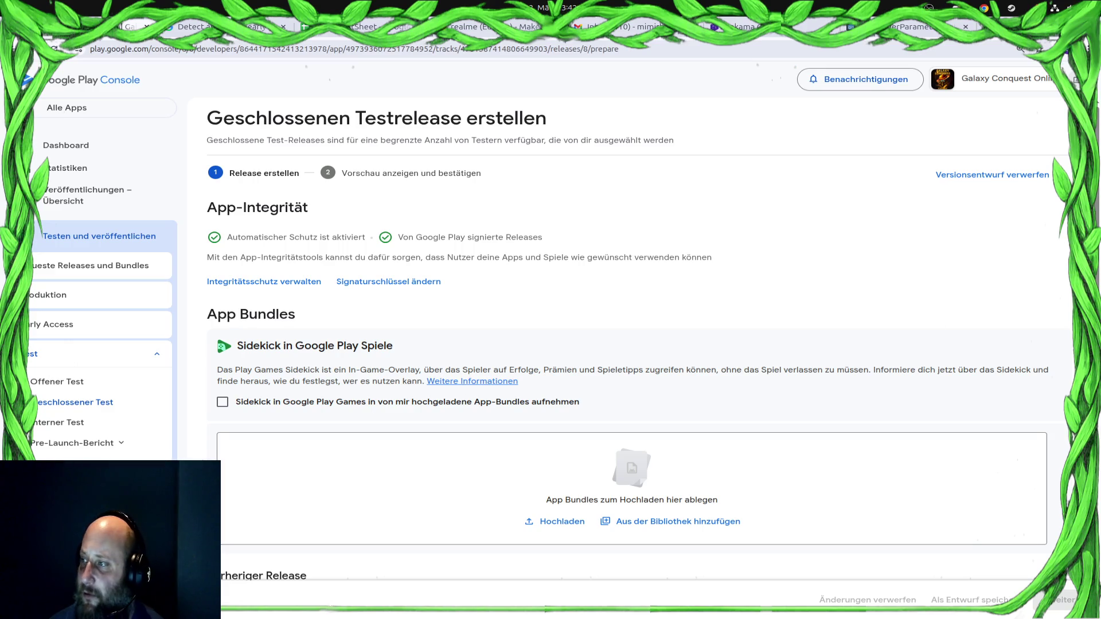
mouse_move(887, 379)
mouse_down()
mouse_move(612, 430)
mouse_move(482, 482)
mouse_up()
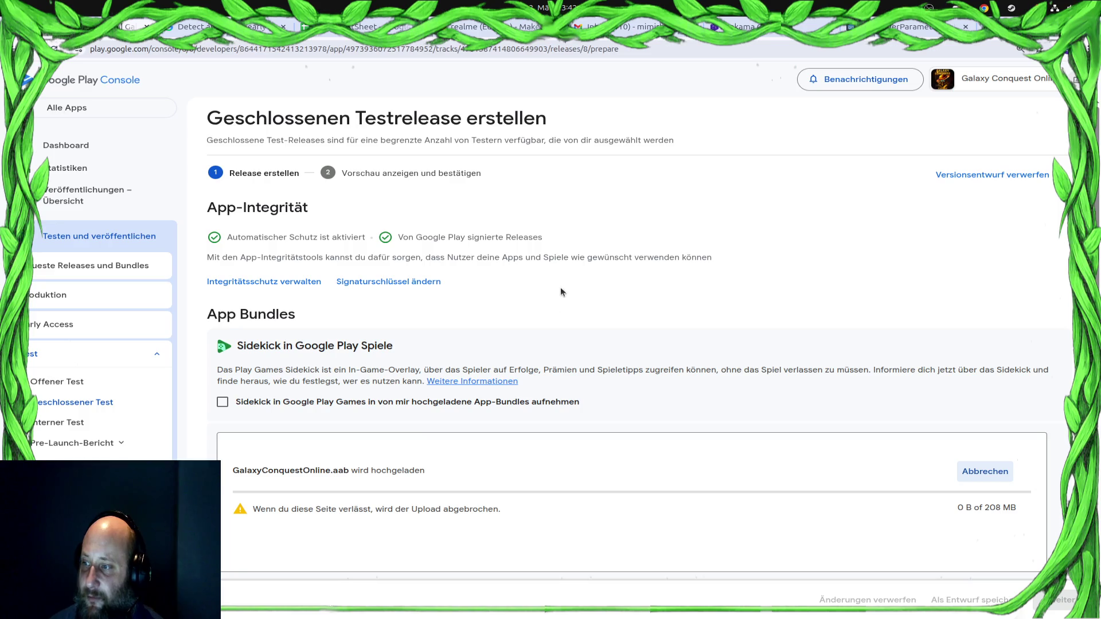
scroll(561, 286, down, 2)
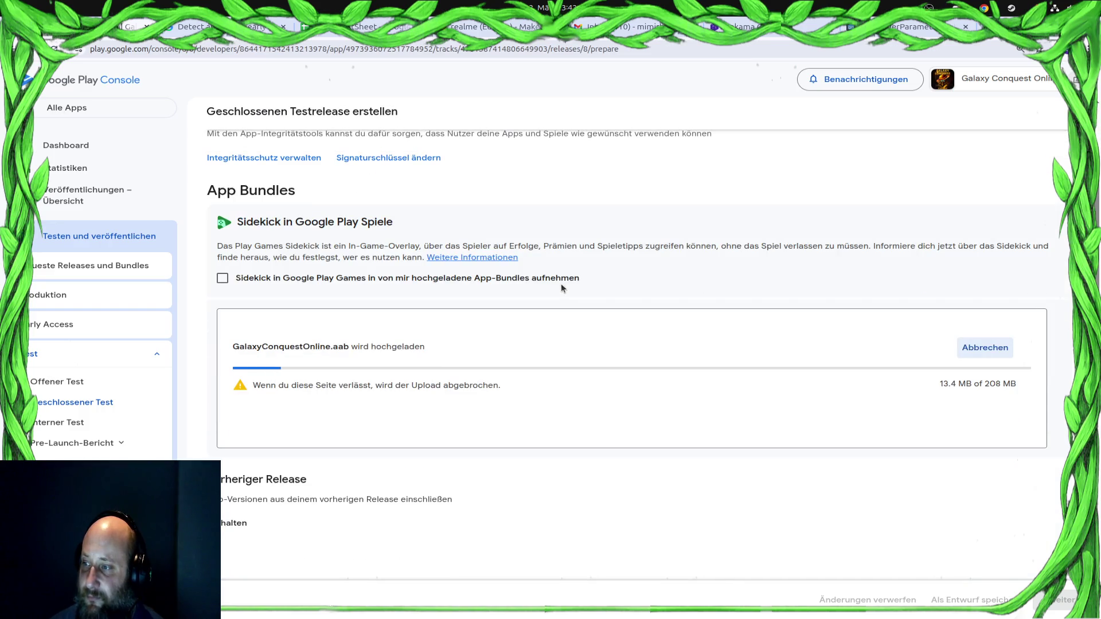
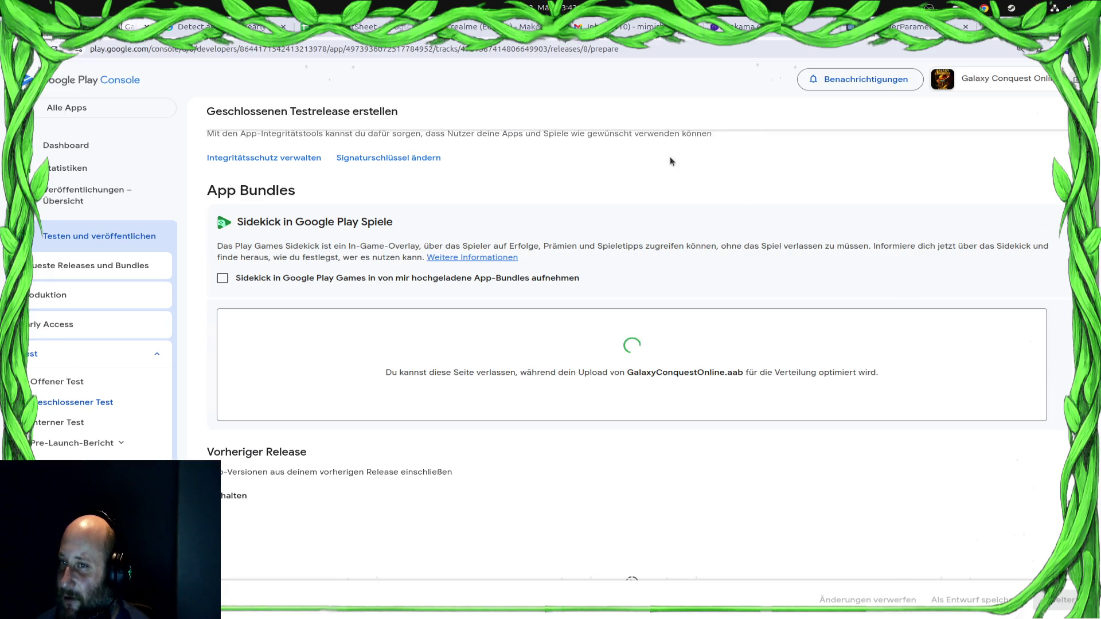
- Open the test player's command_profile storage object in the Nakama Console
click(734, 26)
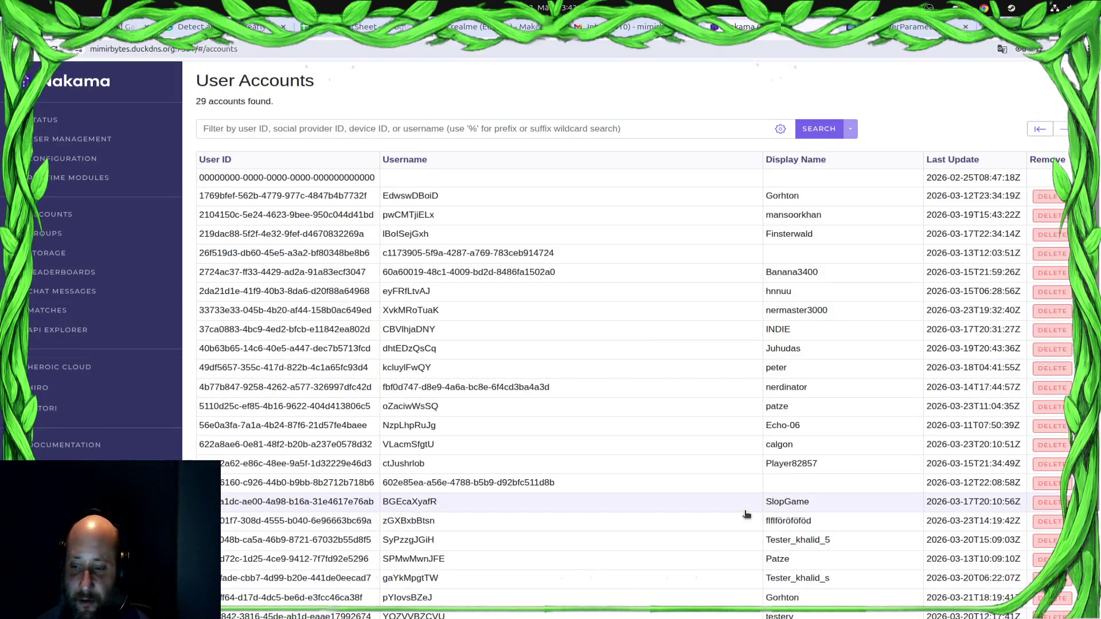
scroll(755, 573, down, 3)
click(754, 608)
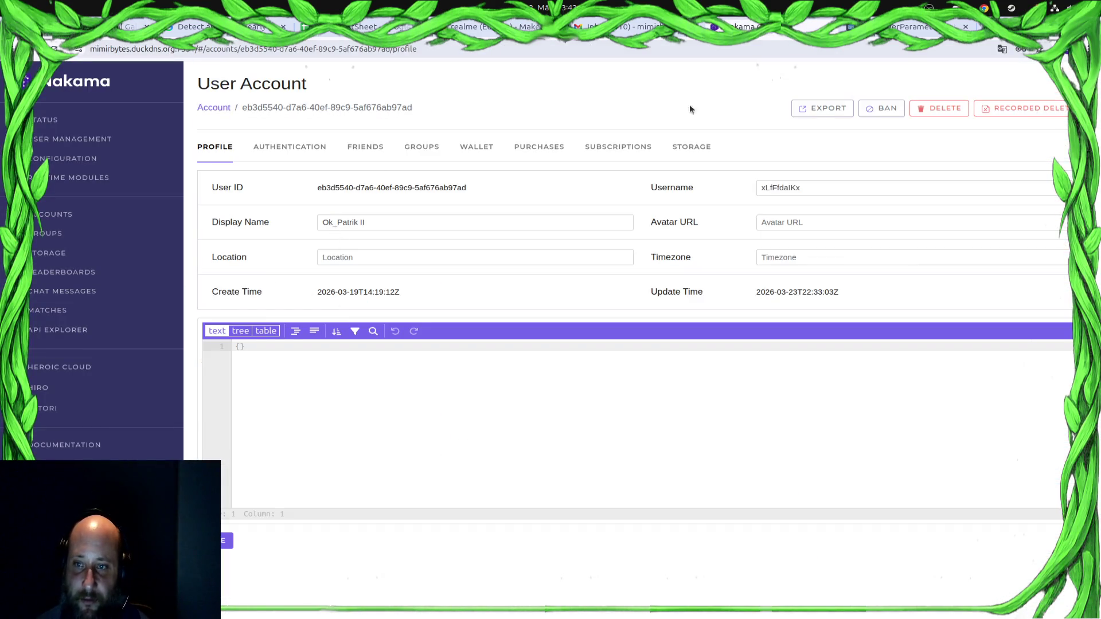
click(696, 149)
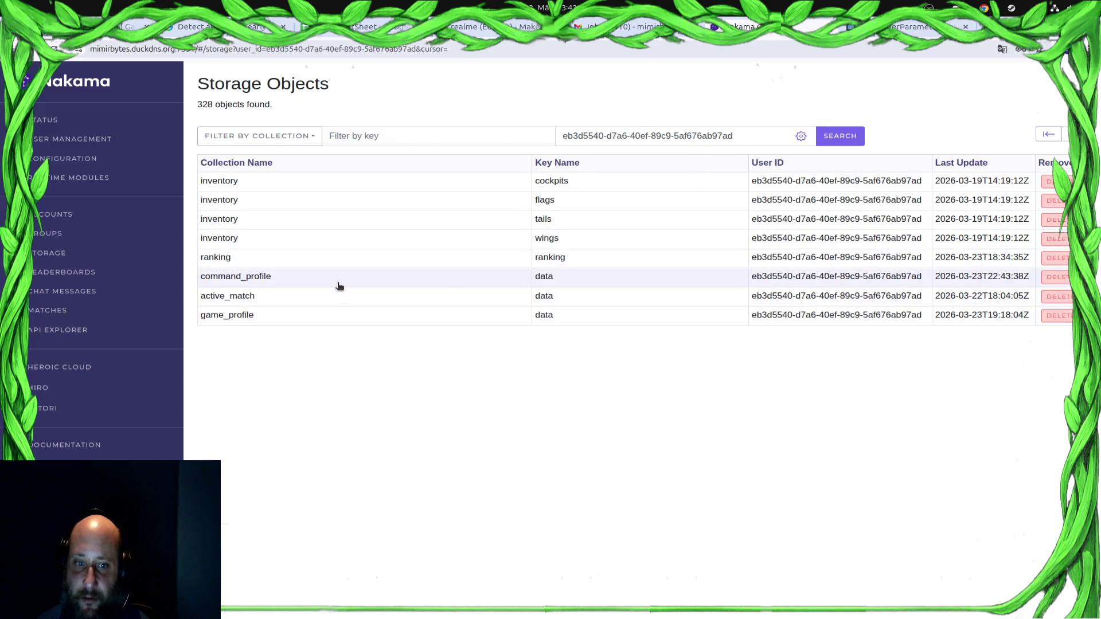
click(339, 280)
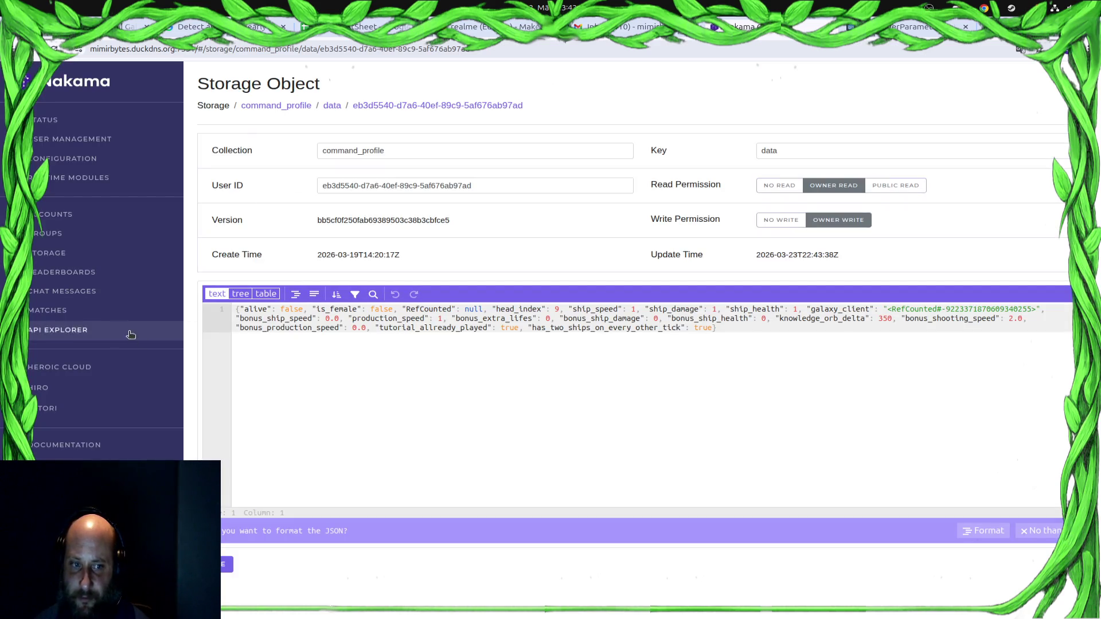
- Check the test player's wallet JSON: 500 gold and 102 knowledge orbs
click(68, 214)
scroll(668, 482, down, 3)
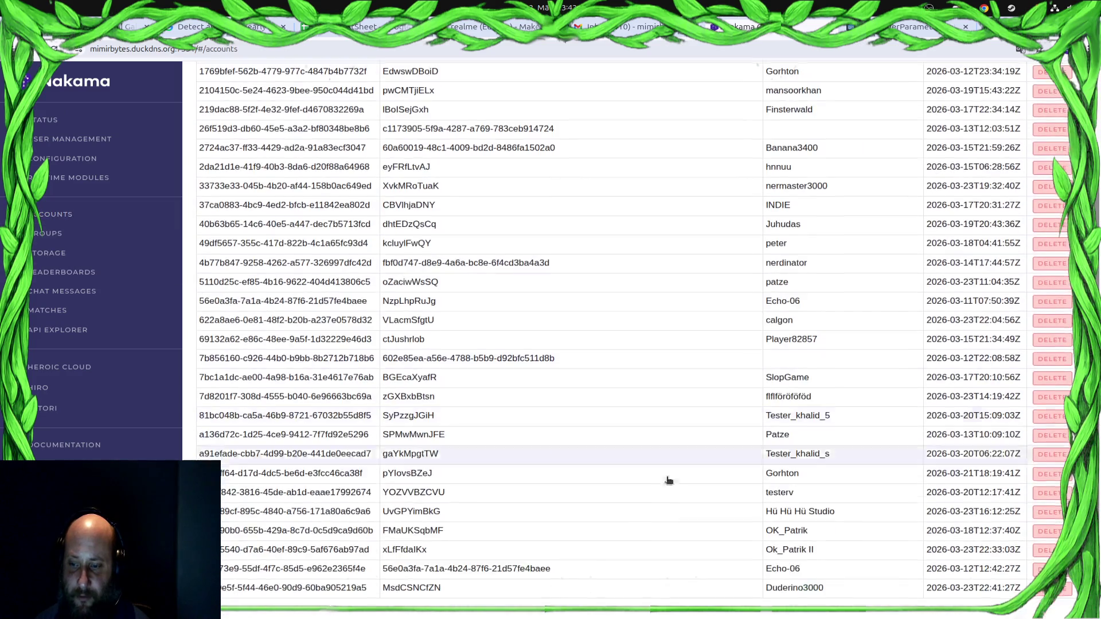
click(681, 557)
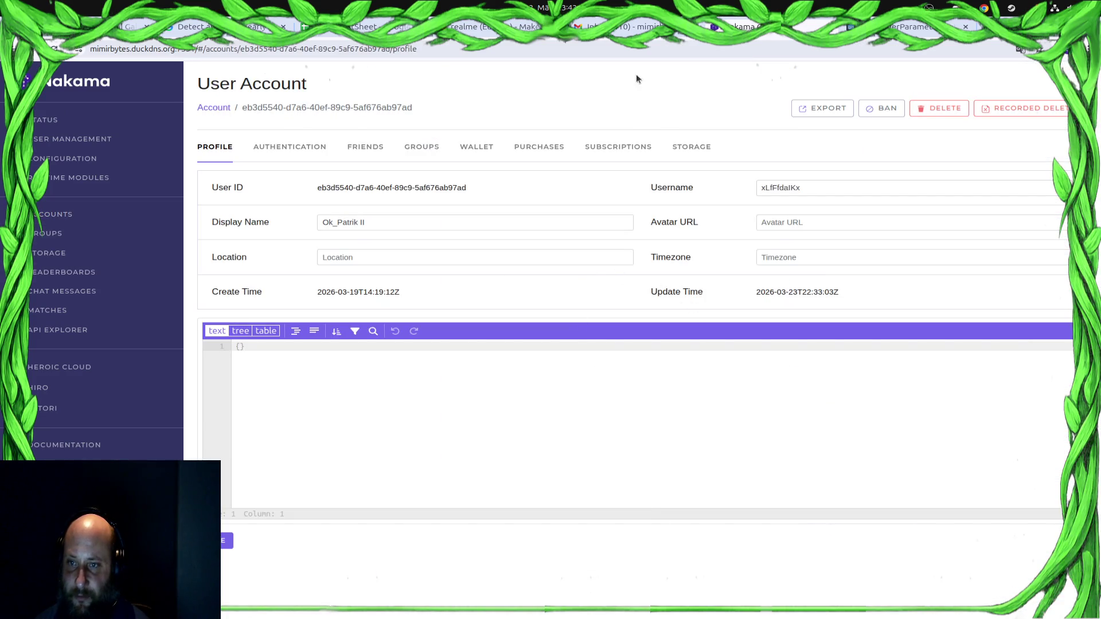
click(479, 147)
click(500, 304)
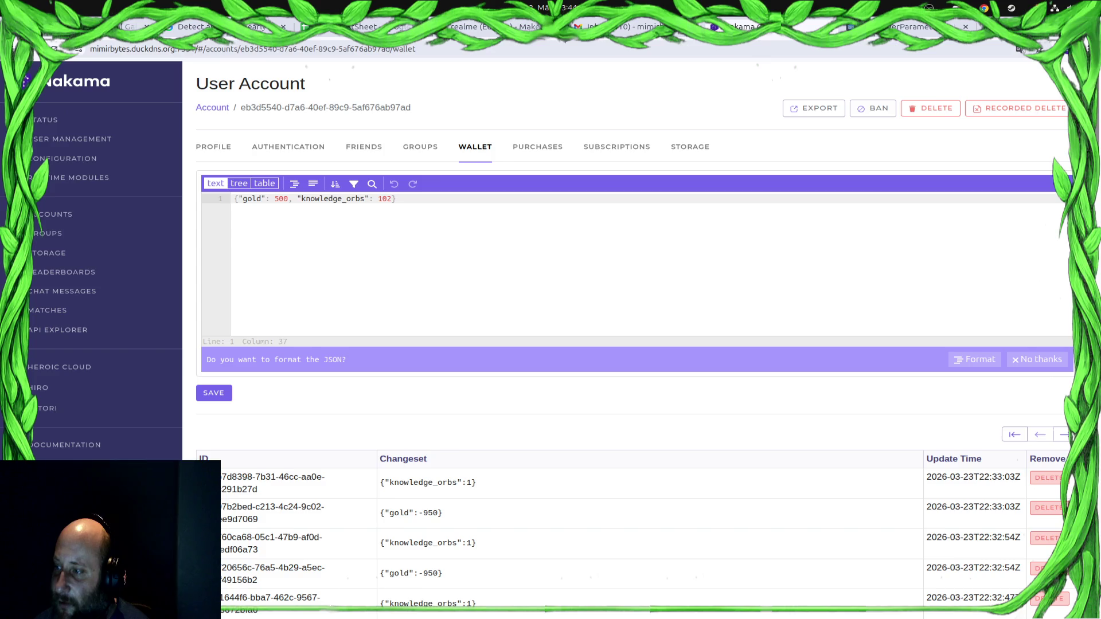
- Reopen the command_profile storage object and inspect its full JSON text
click(698, 146)
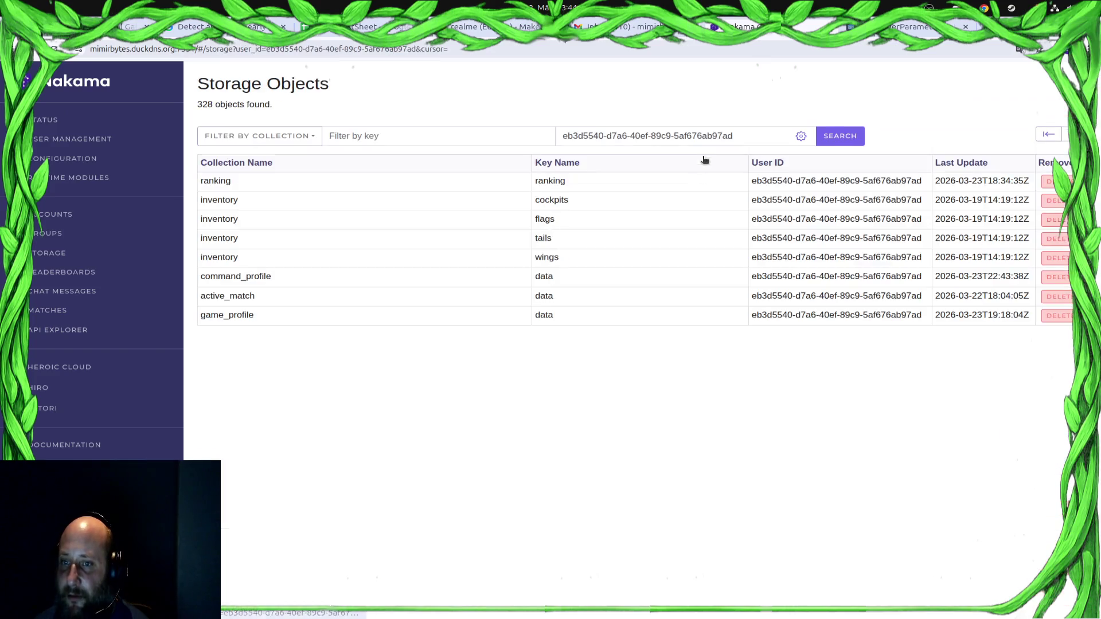
click(439, 276)
click(437, 391)
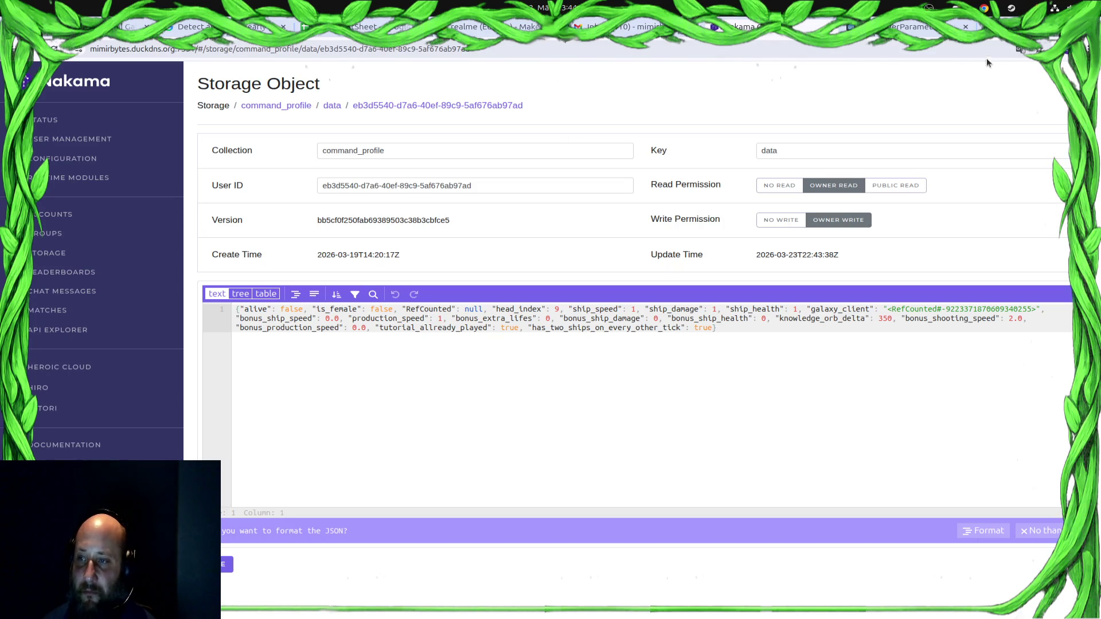
- Return to the Play Console release and continue to its review step
click(1052, 27)
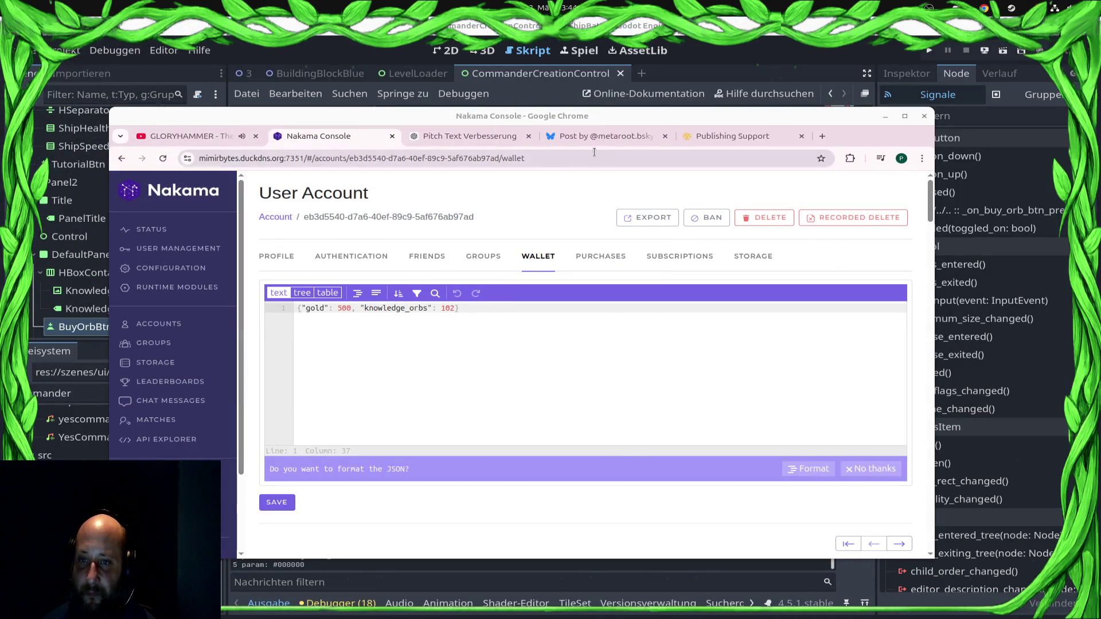
key(alt+Tab)
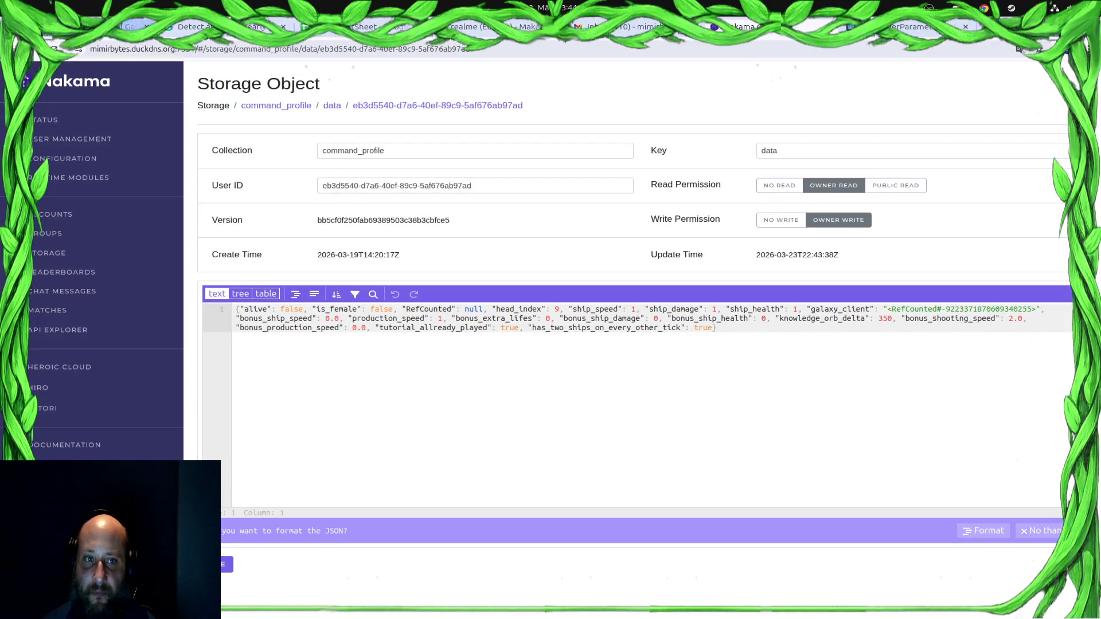
click(135, 26)
scroll(715, 458, down, 1)
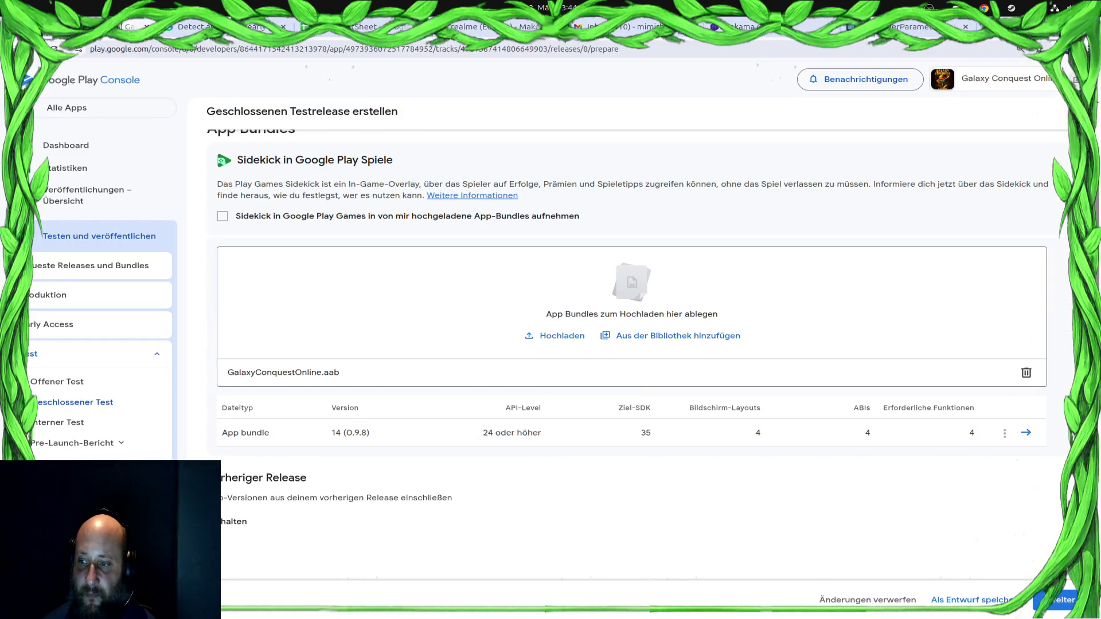
click(1060, 600)
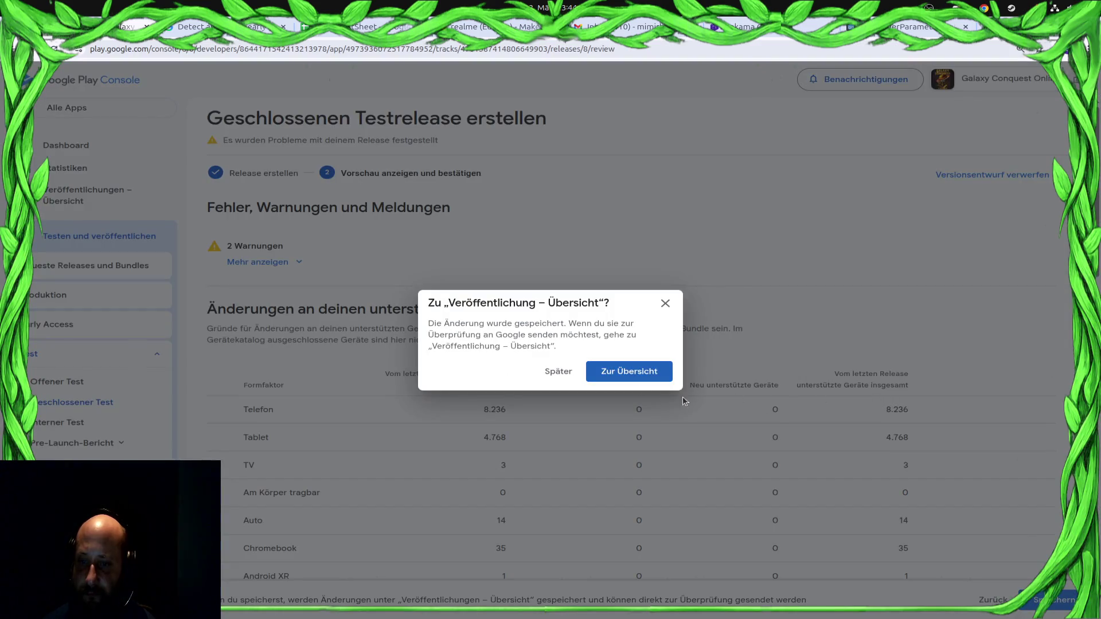
- Send the pending change for closed-test release 14 (0.9.8) to Google review and confirm
click(635, 378)
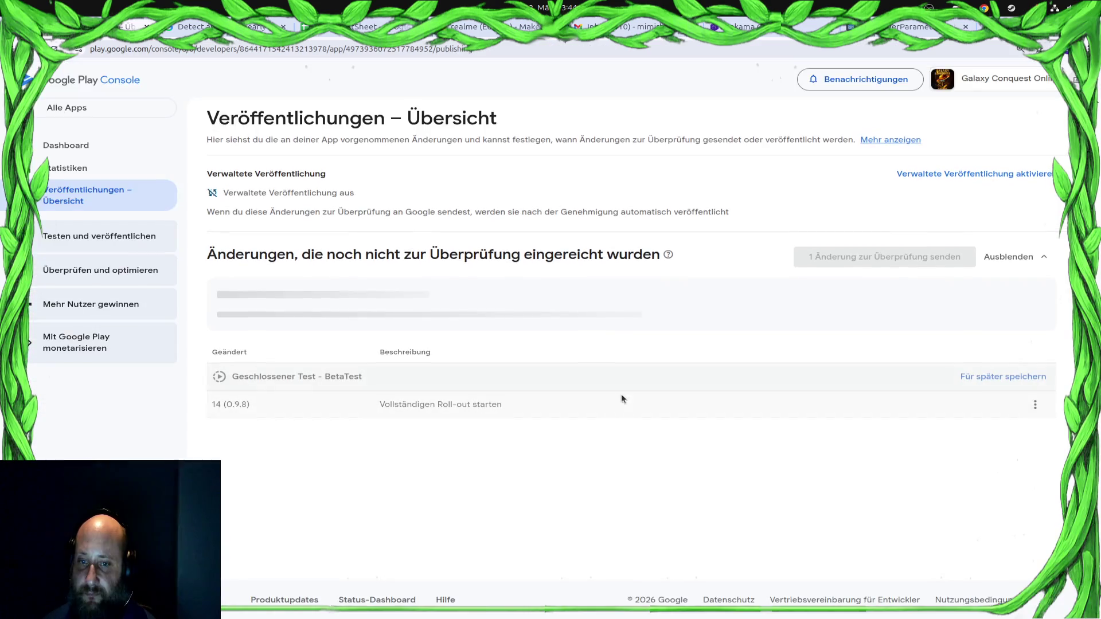
click(922, 259)
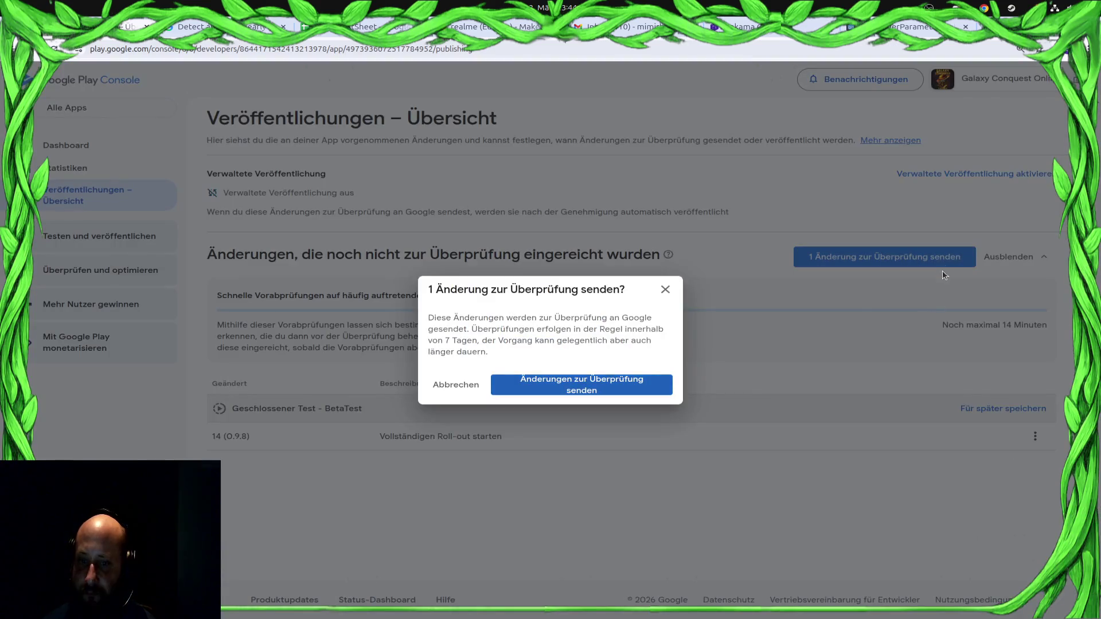
click(603, 381)
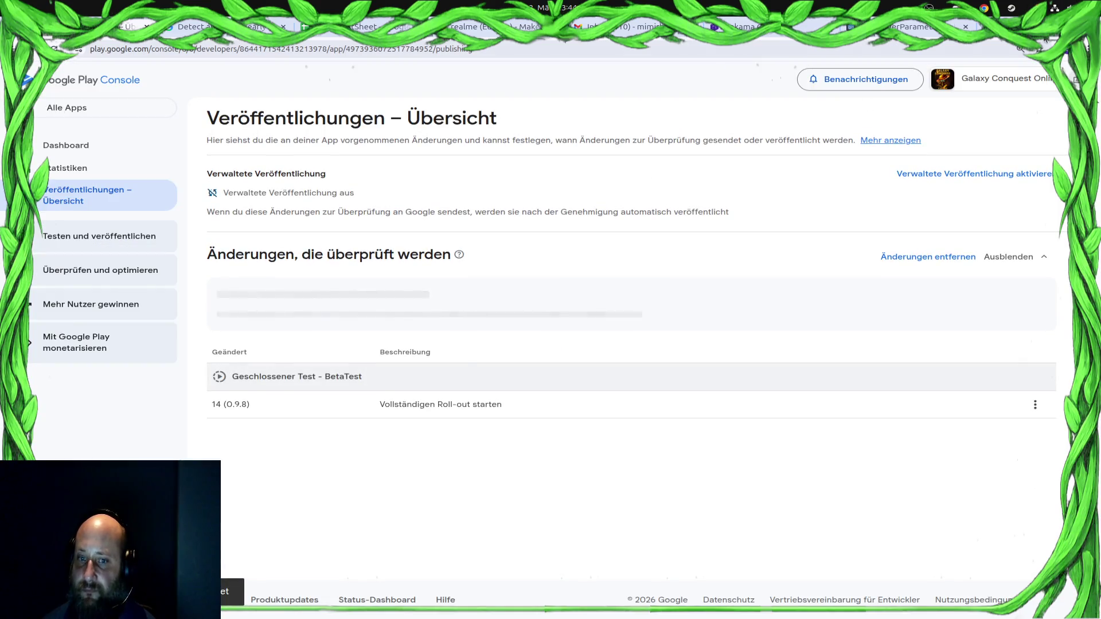
key(alt+Tab)
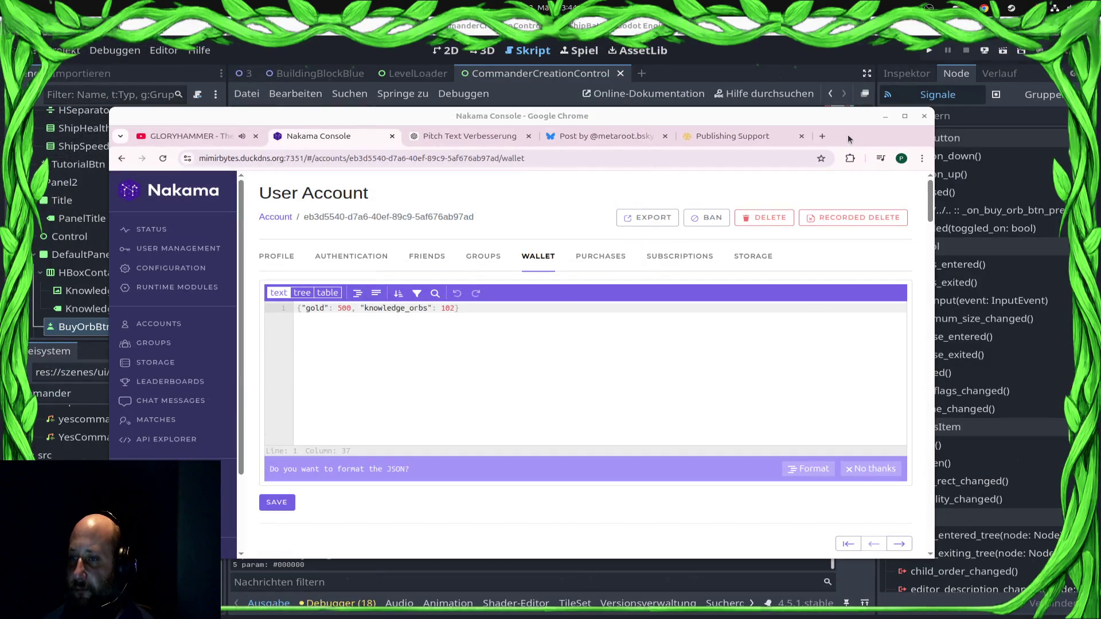
- Open level scene 3 in the 2D editor and zoom out on its layout
key(alt+Tab)
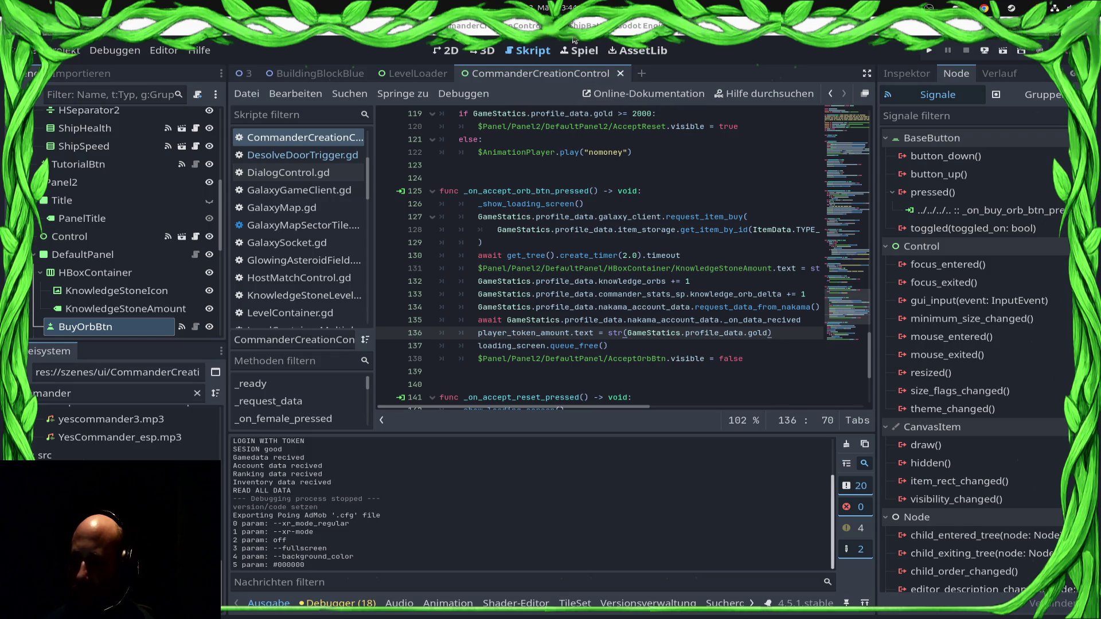
click(411, 73)
click(244, 73)
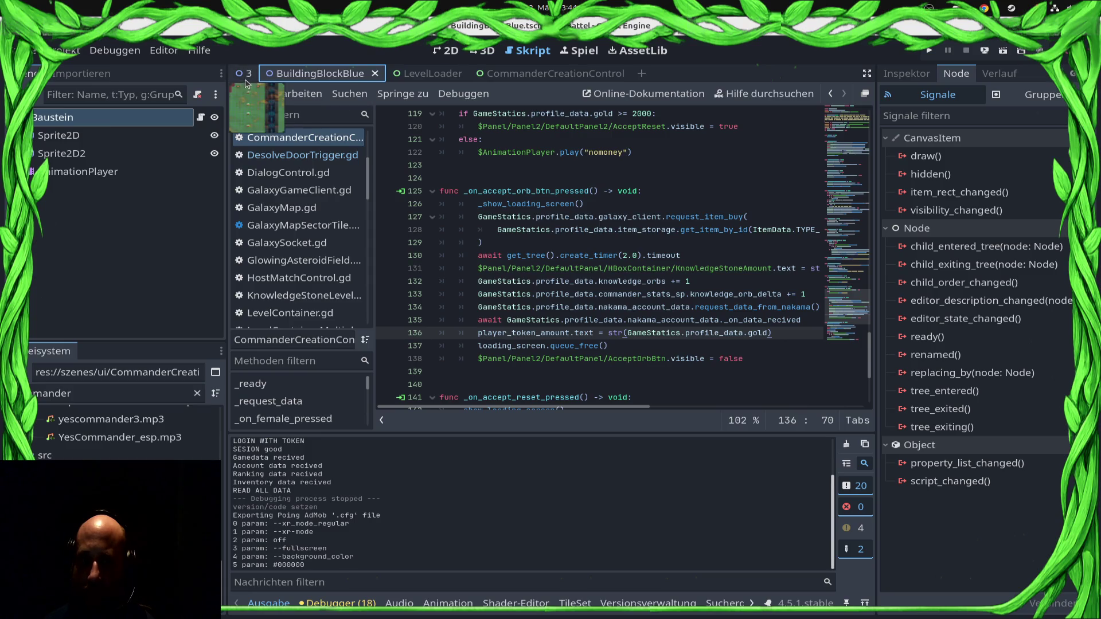
click(447, 56)
scroll(489, 374, up, 5)
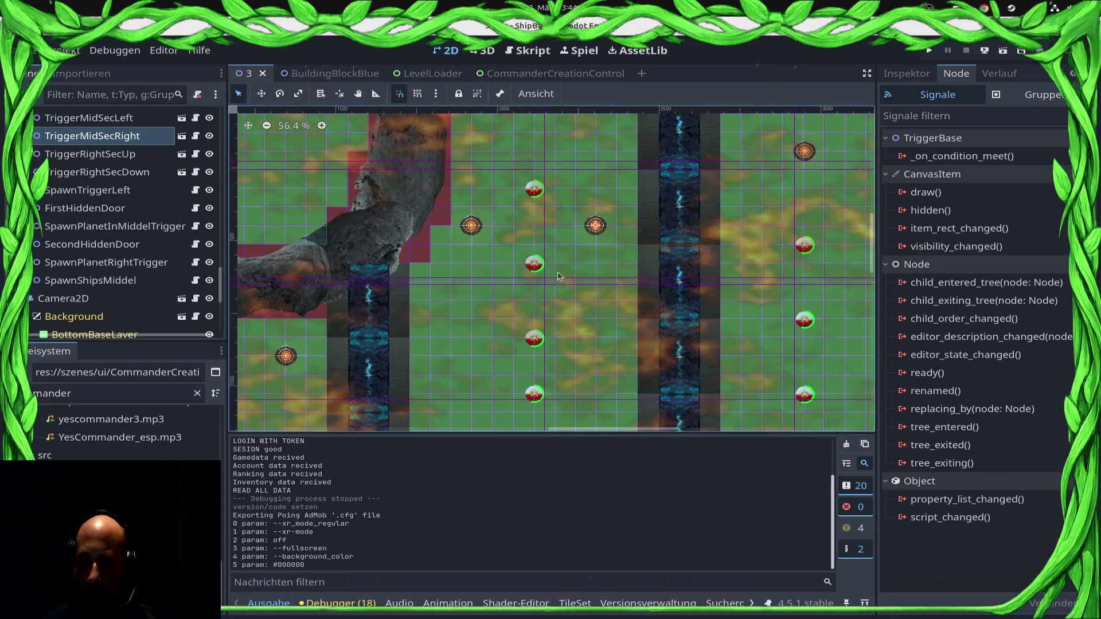
scroll(489, 374, down, 6)
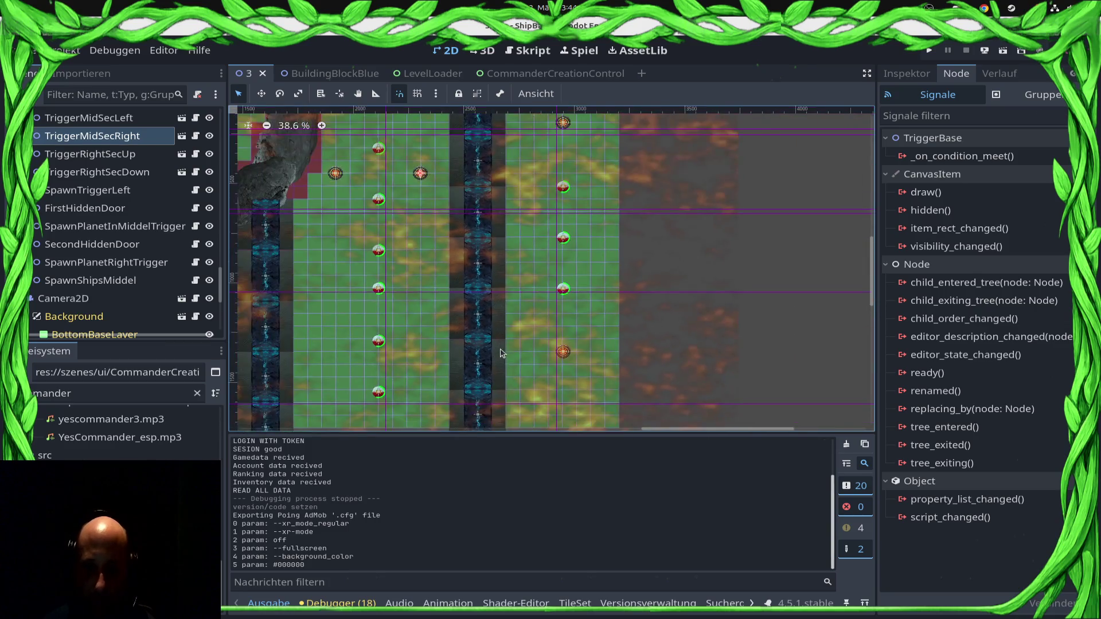
scroll(593, 311, down, 4)
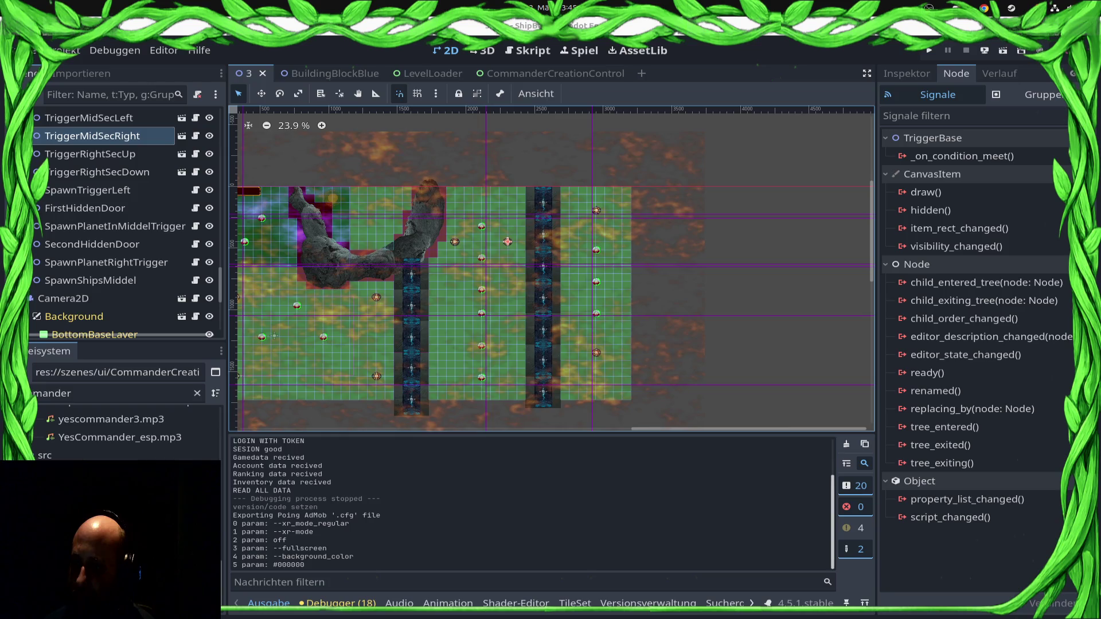
- Google 'budge' in a new Chrome tab to get its German translation
key(alt+Tab)
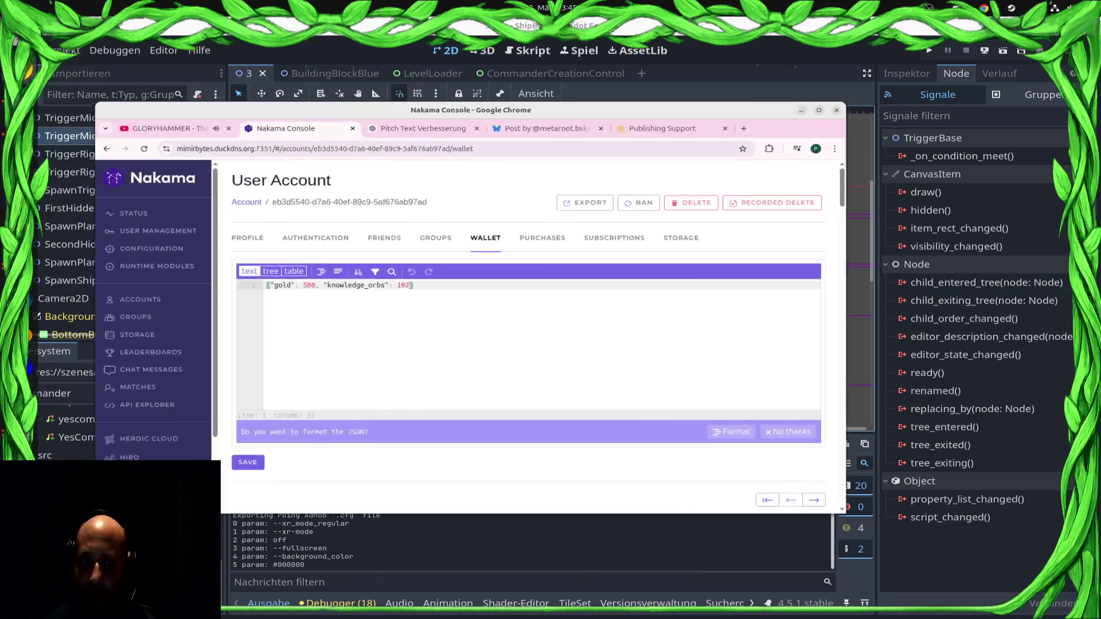
key(ctrl+t)
text(budge)
key(Return)
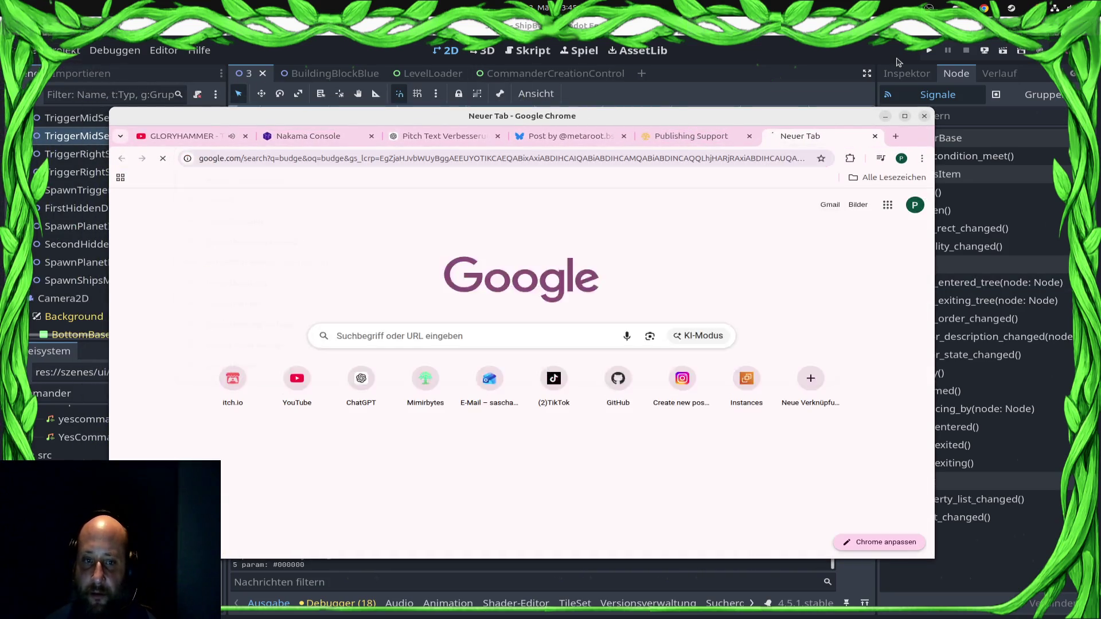
- Minimize Chrome so the Godot level scene shows again
click(886, 116)
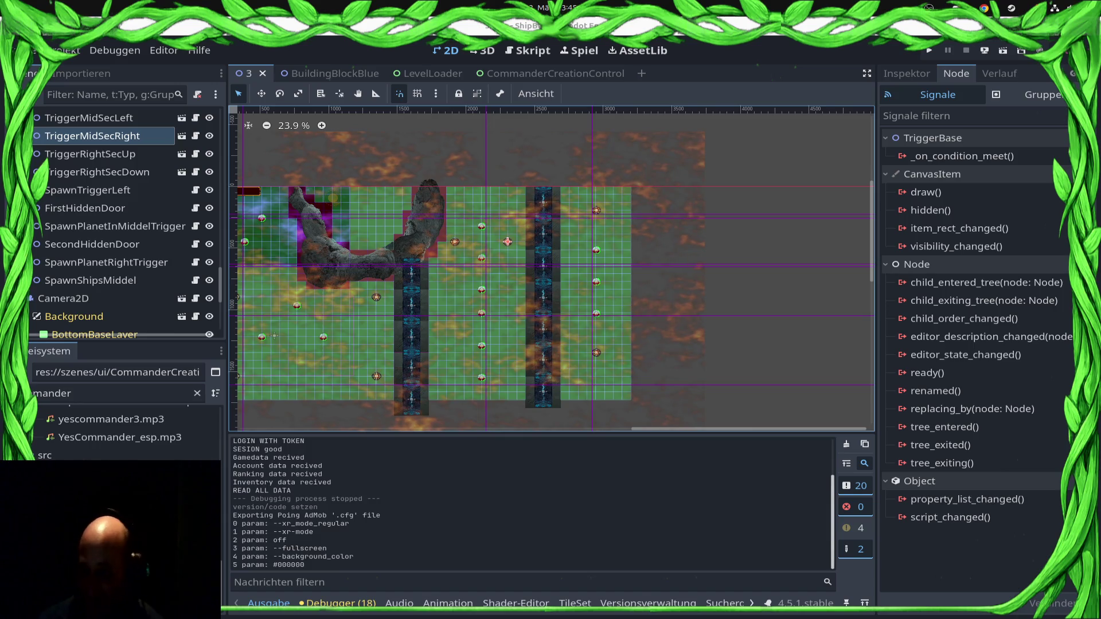
- Select the Asteroid13 sprite from the overlapping nodes list in the 2D viewport
scroll(610, 294, up, 1)
scroll(572, 164, up, 1)
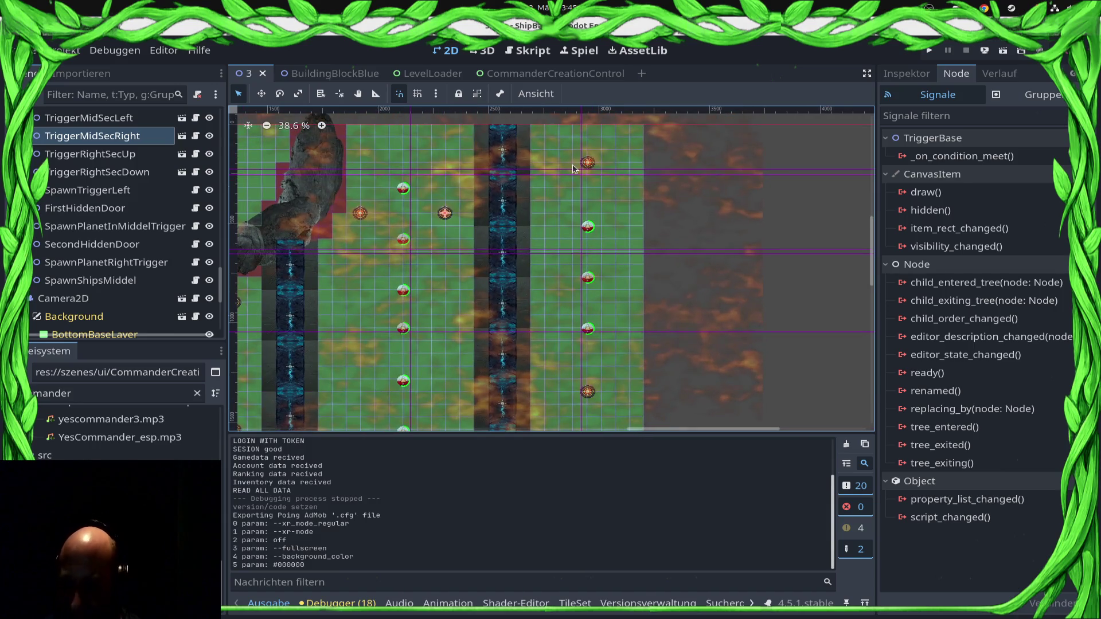
click(623, 197)
scroll(623, 197, up, 2)
scroll(625, 201, down, 3)
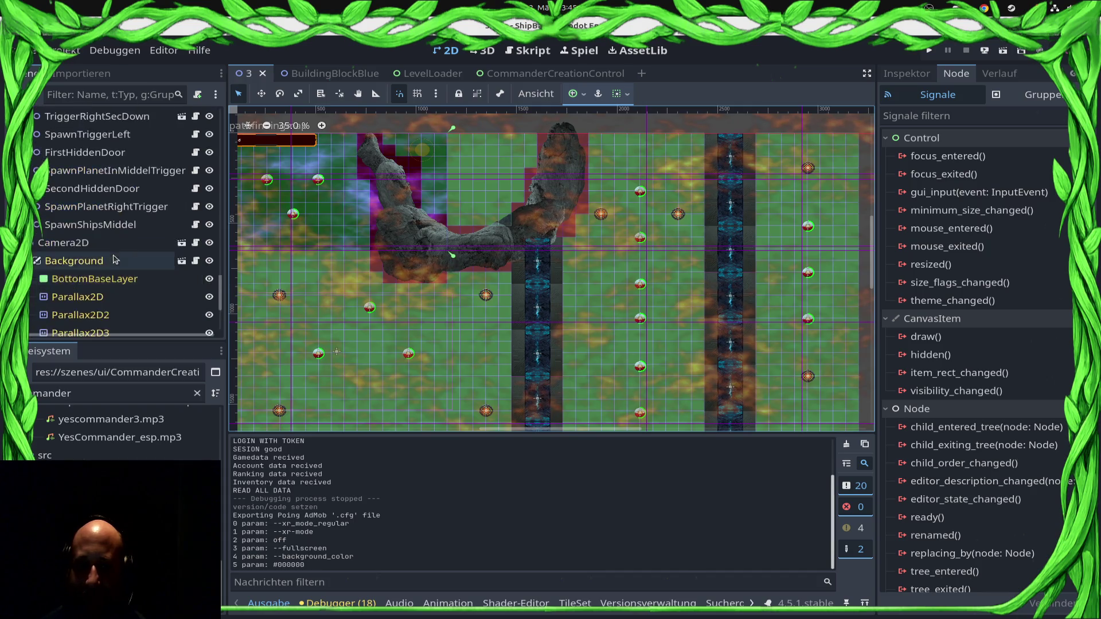
scroll(453, 243, up, 5)
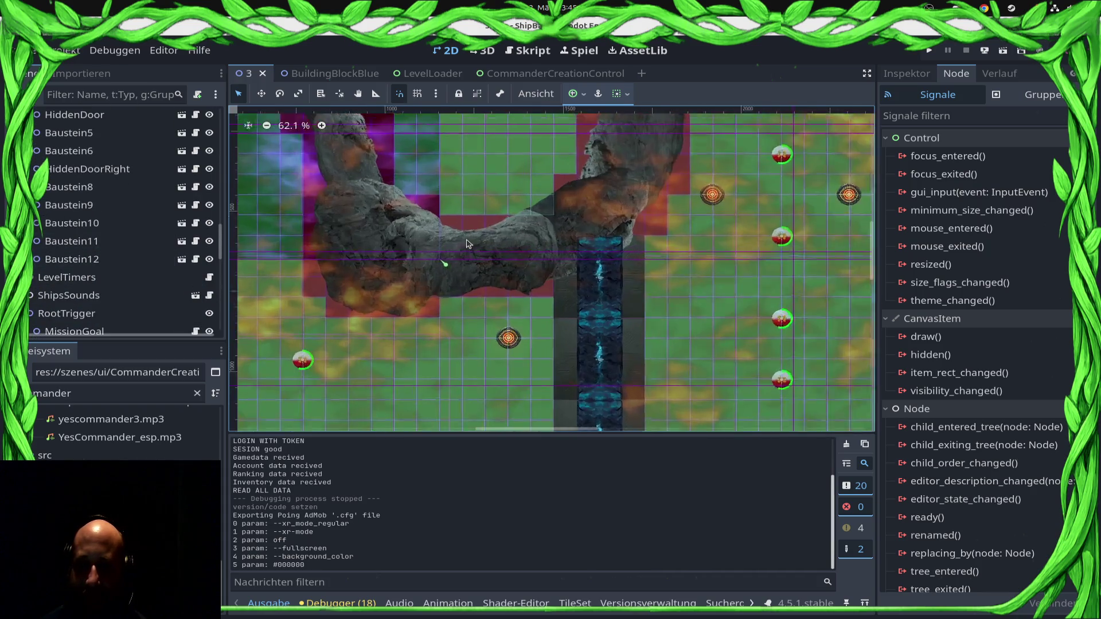
scroll(78, 210, up, 3)
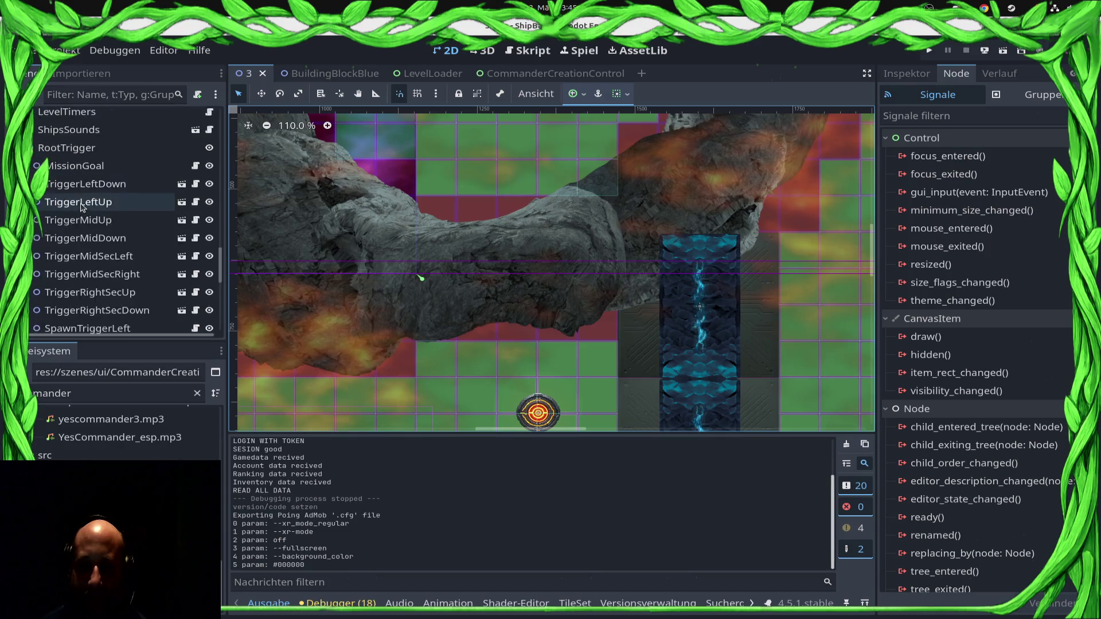
click(320, 93)
click(548, 280)
click(574, 286)
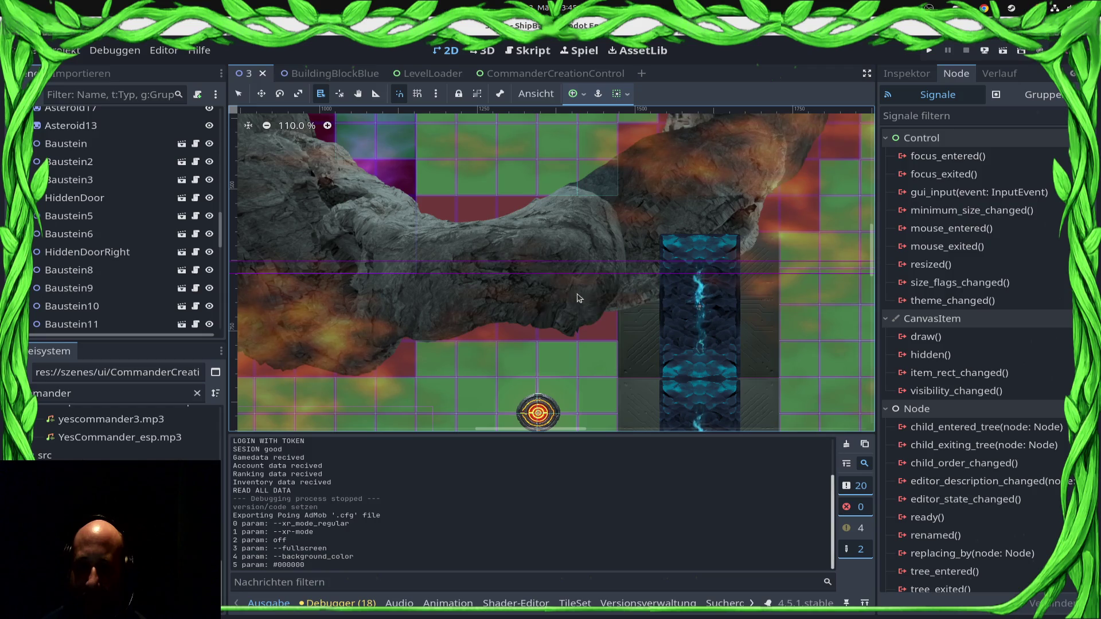
click(523, 264)
click(548, 290)
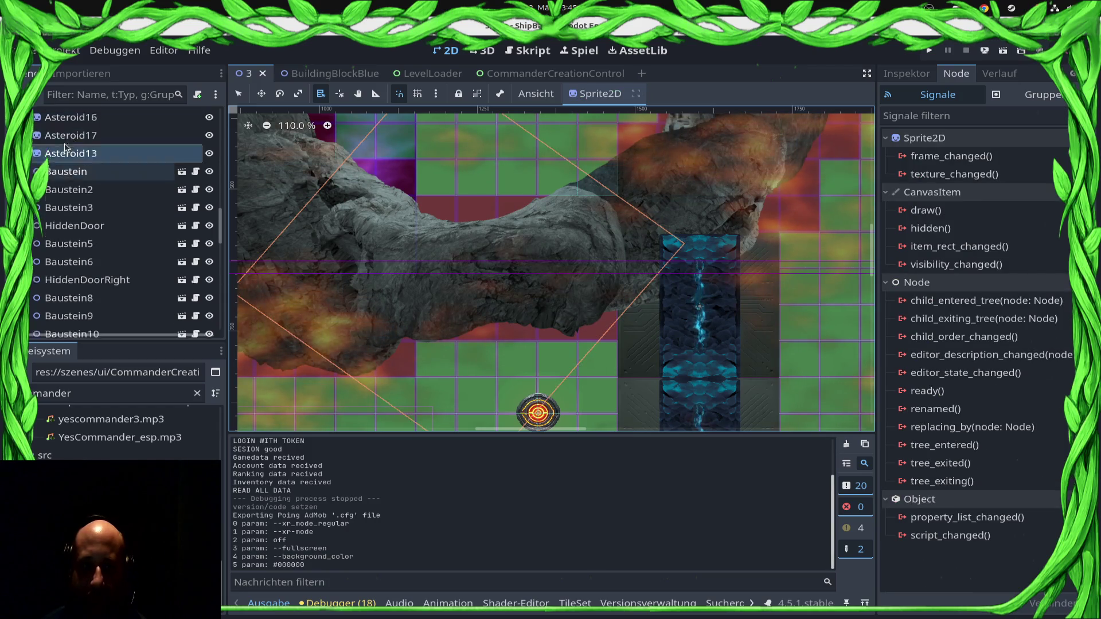
- Minimize the browser again and show Asteroid13's properties in the Inspector
key(alt+Tab)
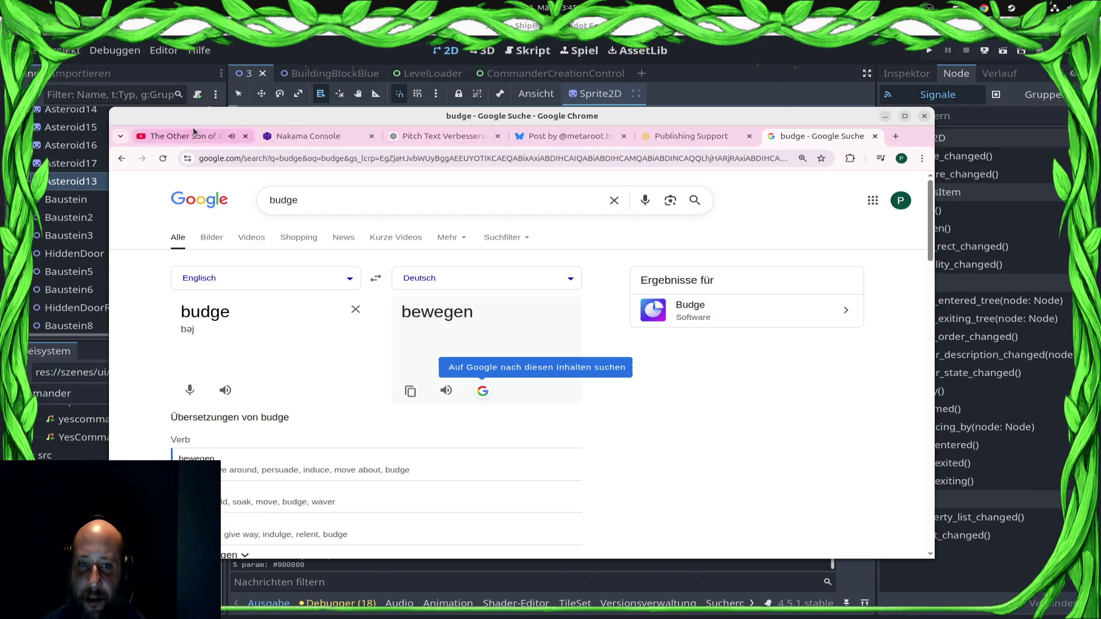
key(ctrl+1)
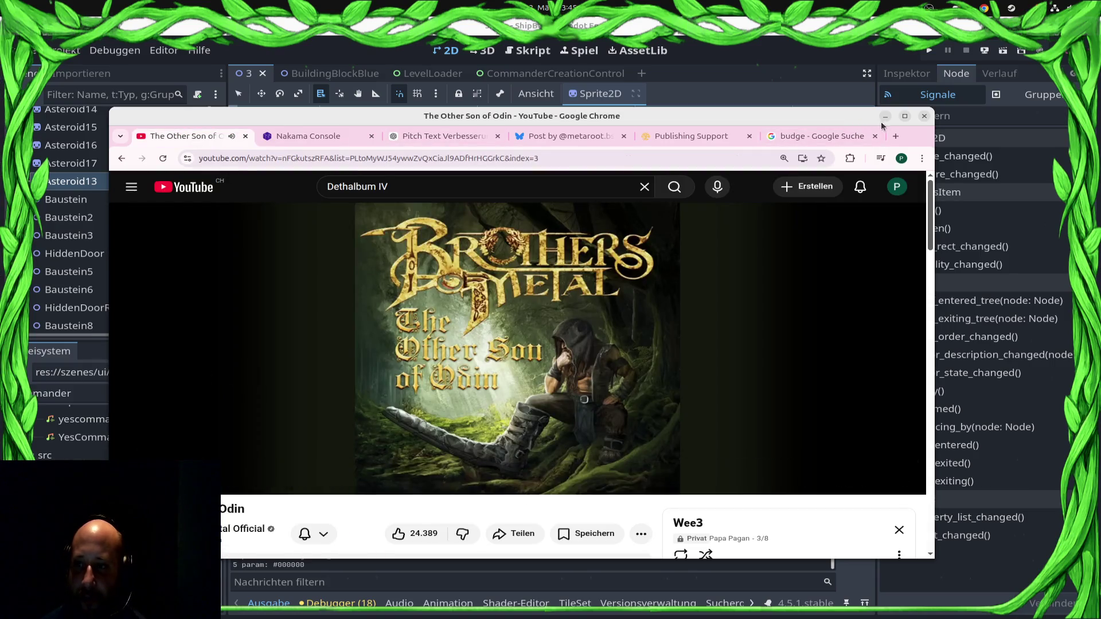
click(885, 116)
right_click(81, 183)
click(56, 183)
click(907, 74)
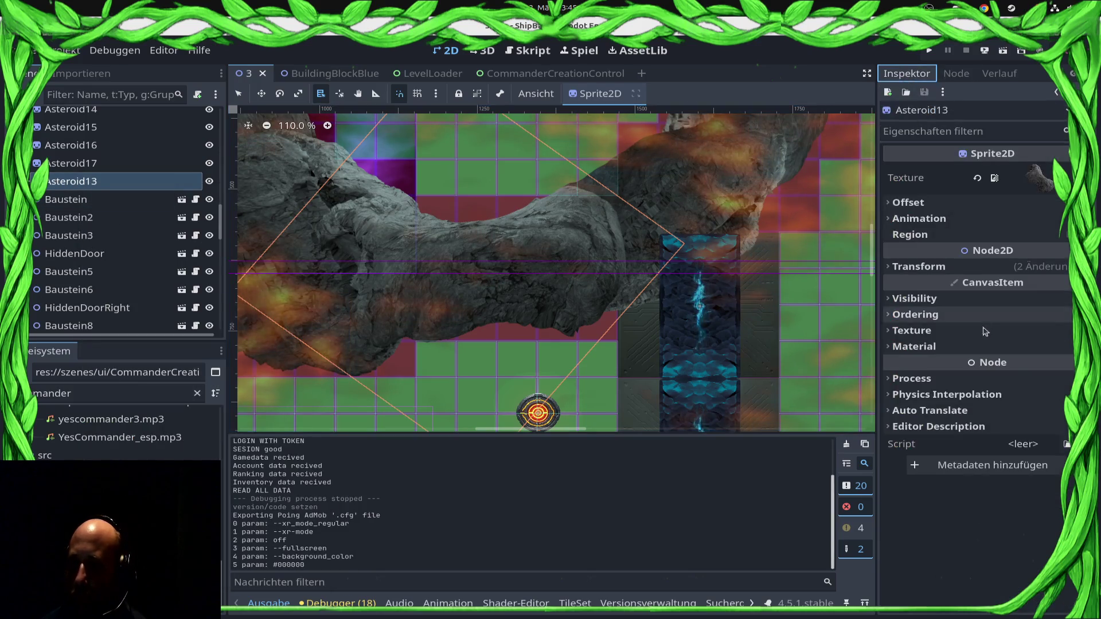
- Quick-load DesolveEffect as Asteroid13's material and clear the file filter
click(914, 346)
click(1067, 365)
text(Des)
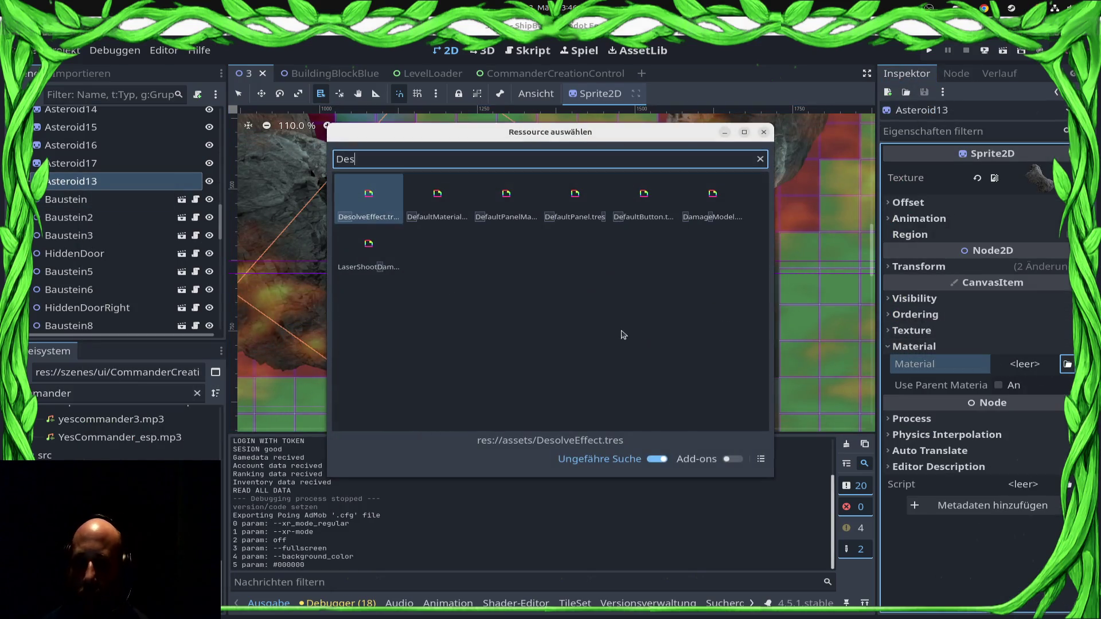
key(Return)
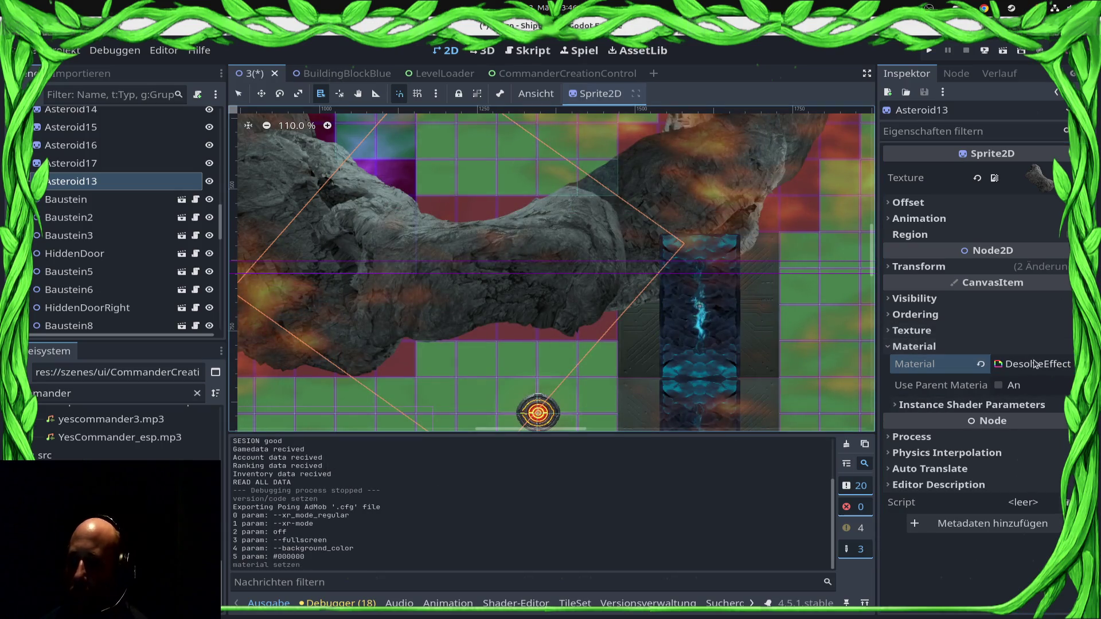
click(1032, 365)
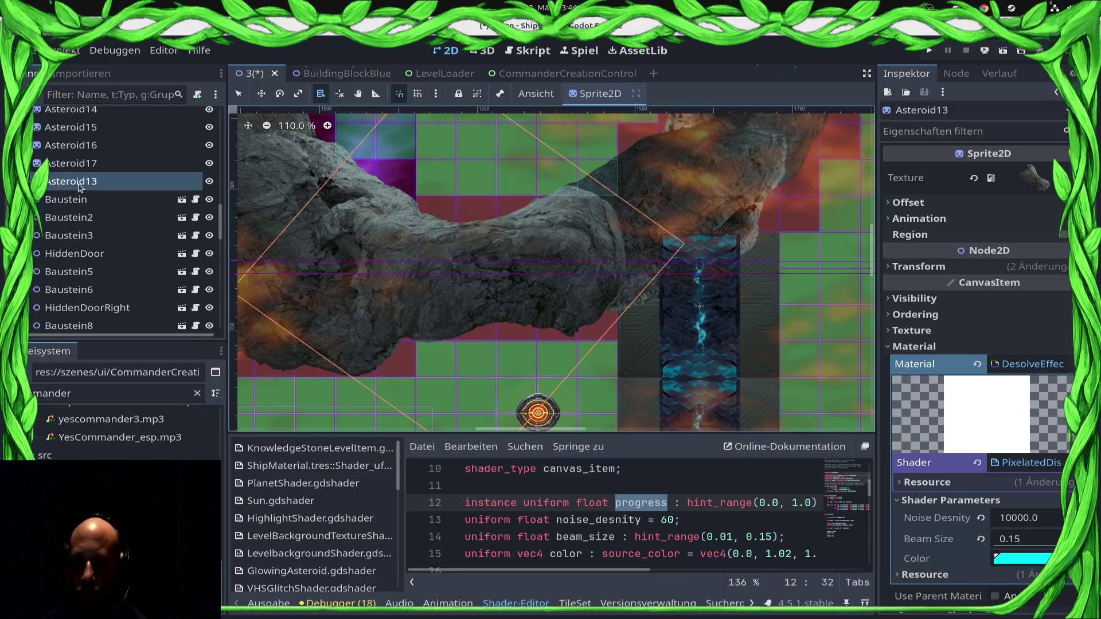
click(114, 394)
key(ctrl+a)
key(BackSpace)
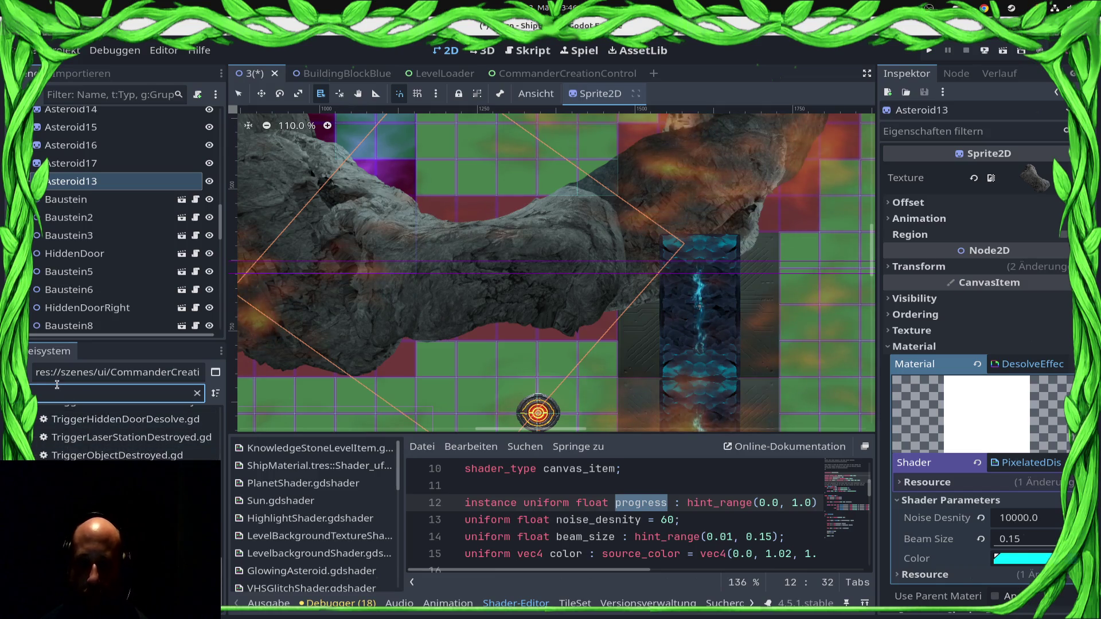
- Attach a new script to Asteroid13 saved as res://src/level/DesolvObject.gd
right_click(69, 189)
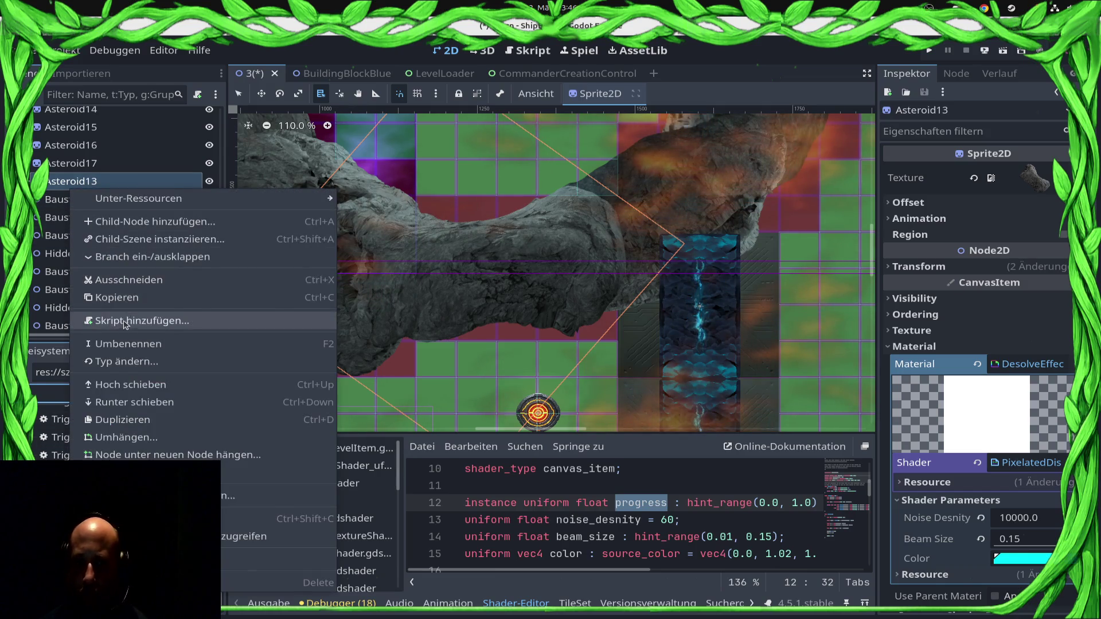
click(125, 322)
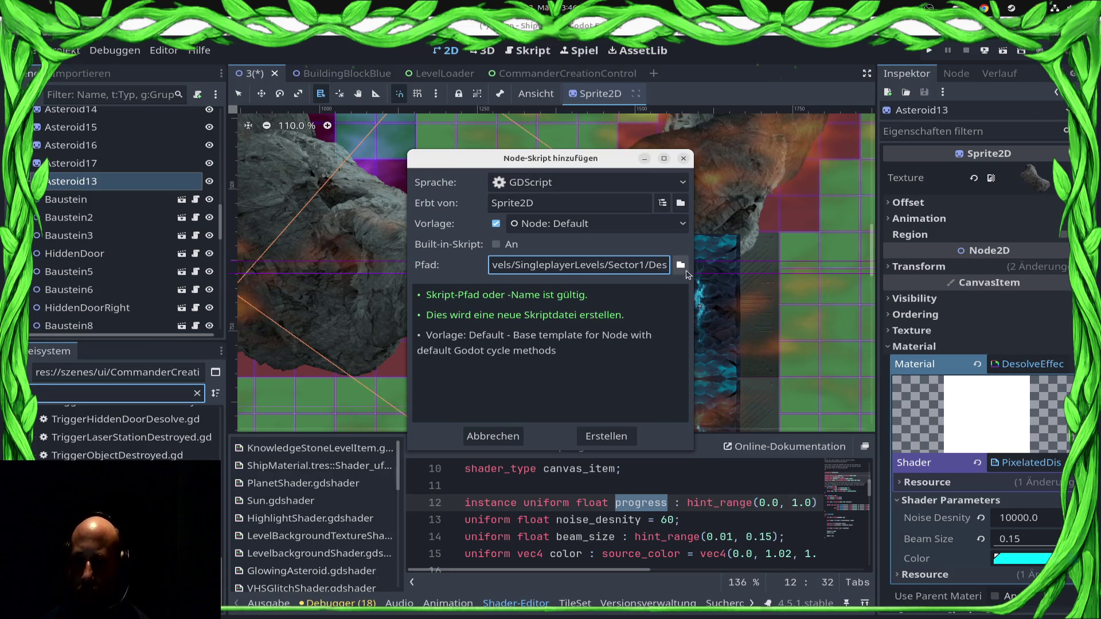
click(680, 265)
click(291, 143)
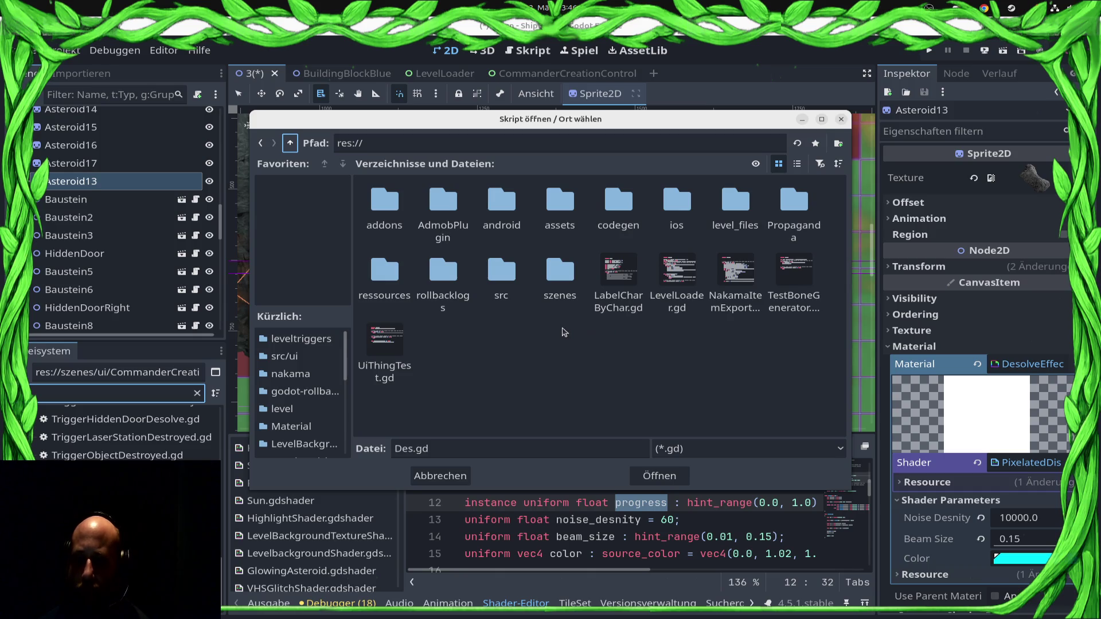
double_click(497, 269)
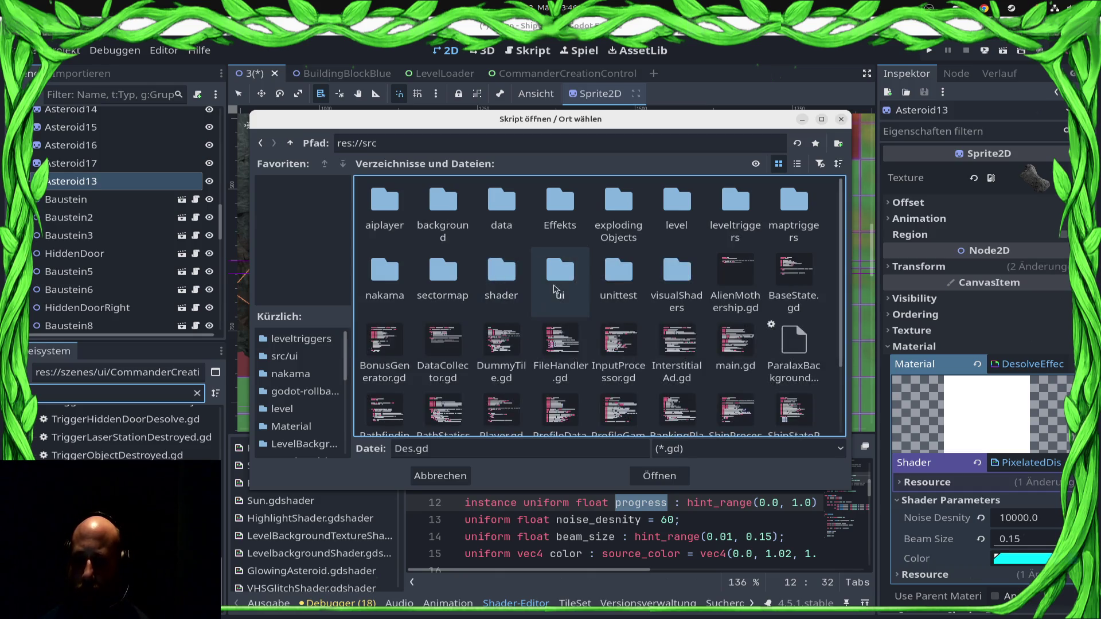
double_click(677, 202)
click(413, 449)
text(olv)
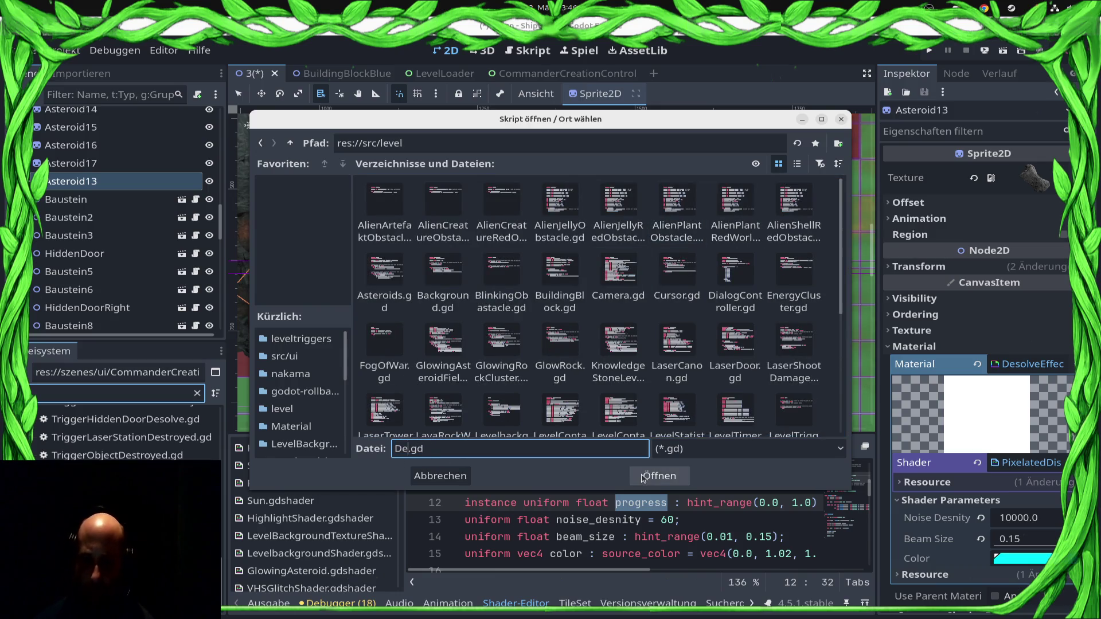
text(Object)
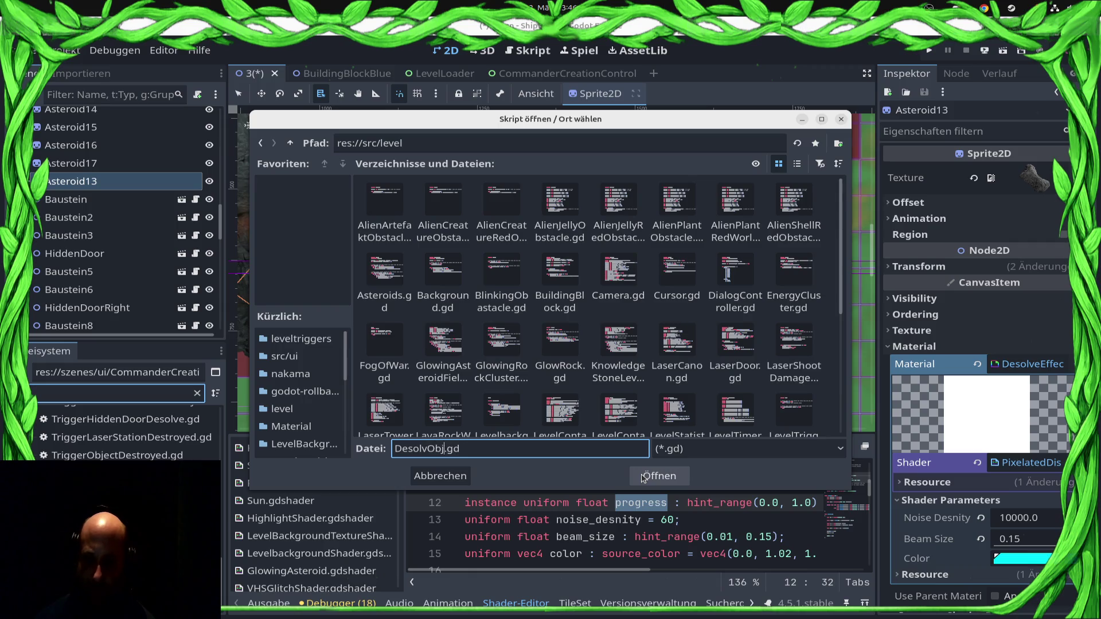
click(642, 477)
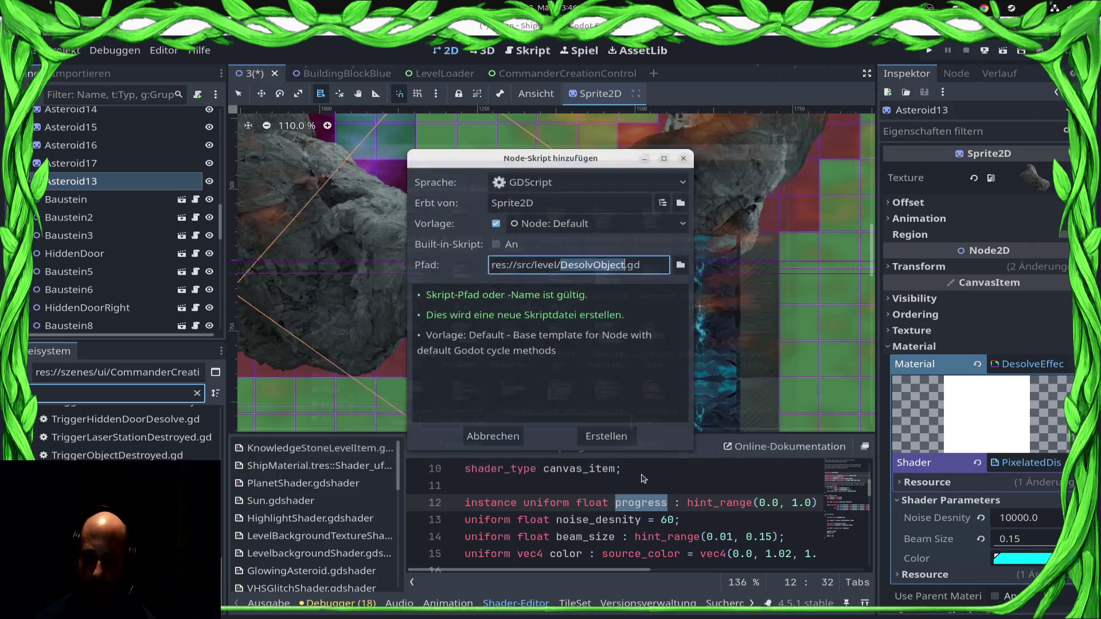
click(607, 436)
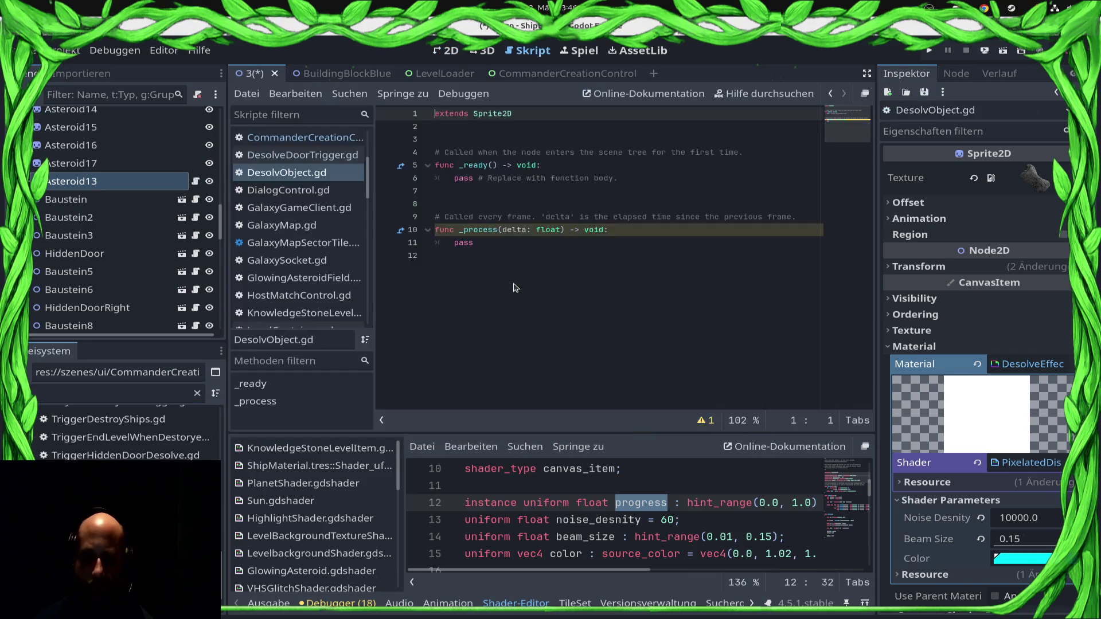
- Replace pass with set_instance_shader_parameter("progress", ...) in the script
drag(401, 256, 397, 155)
click(510, 218)
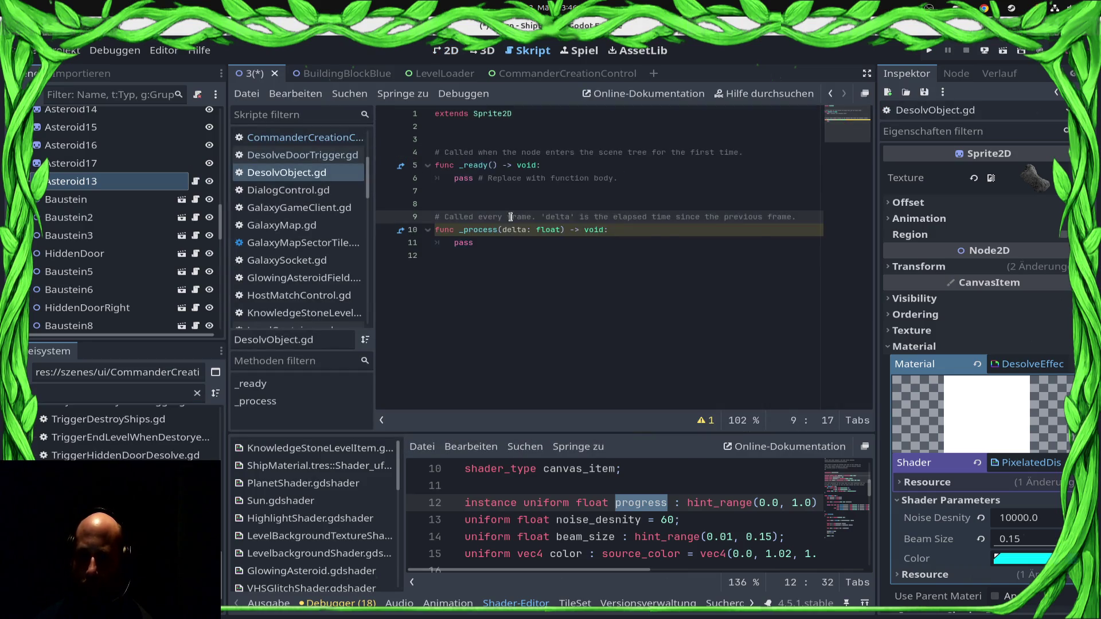
click(511, 241)
key(ctrl+shift+Left)
key(BackSpace)
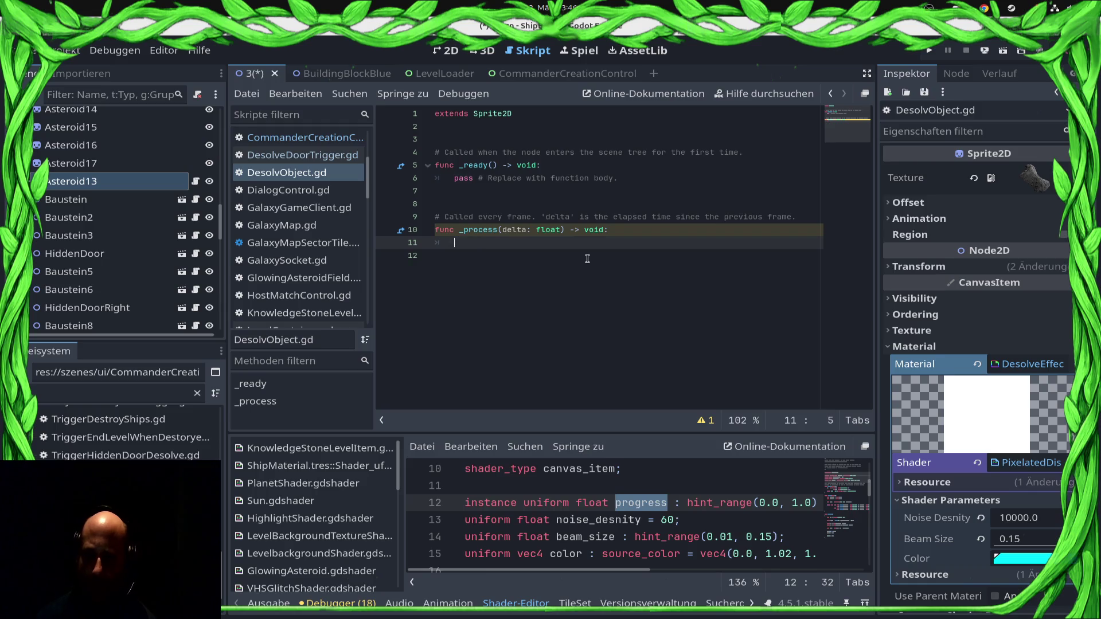
text(_)
key(Return)
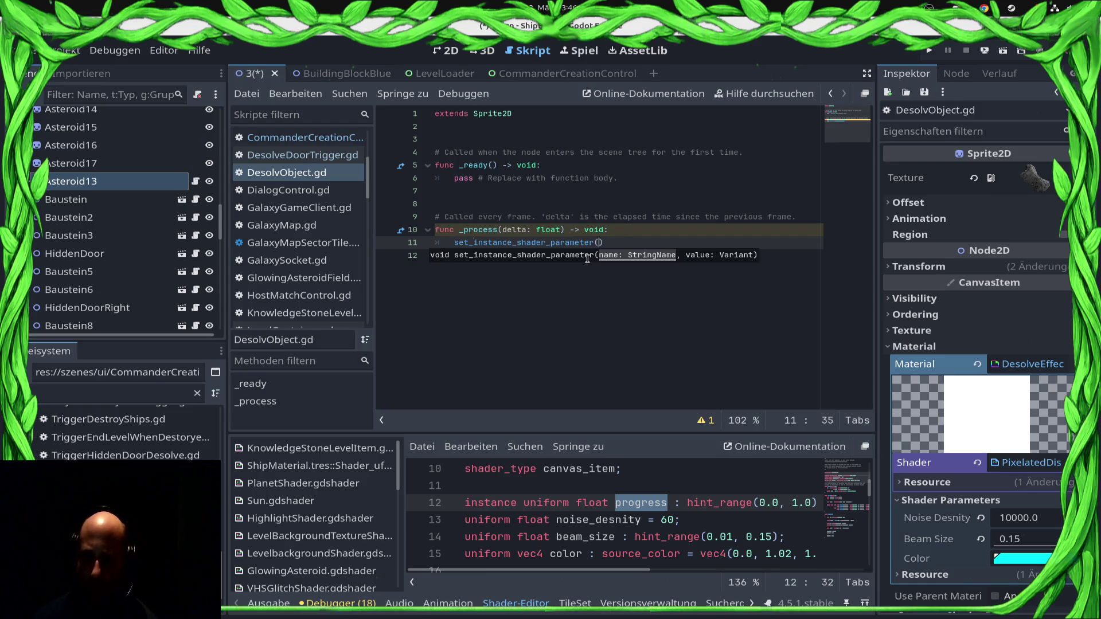
text(rogre)
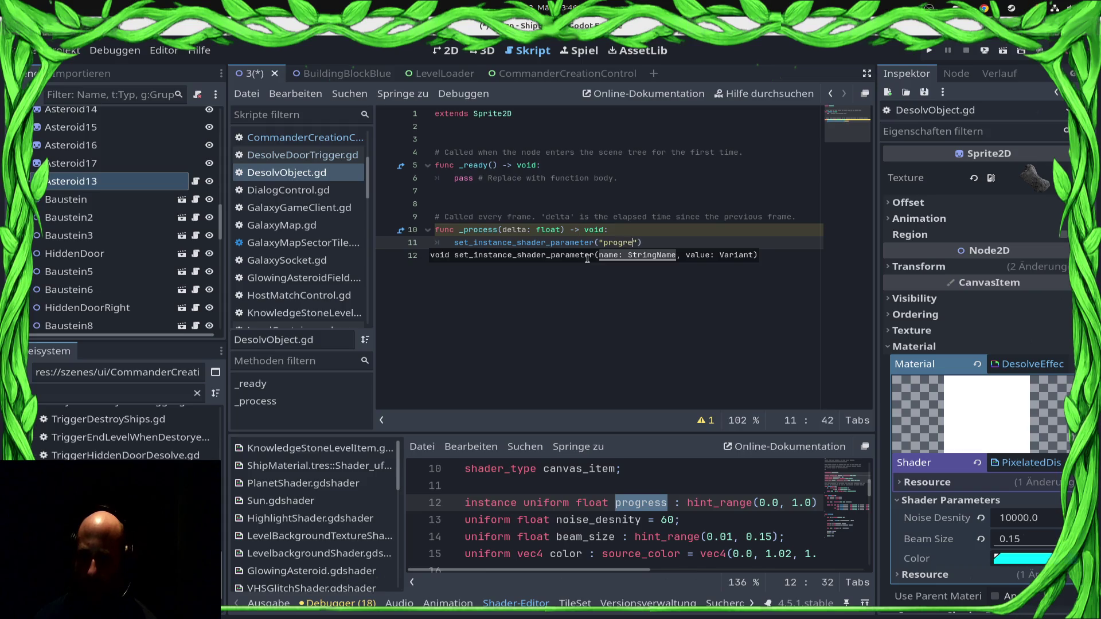
key(Up)
key(Up)
key(Up)
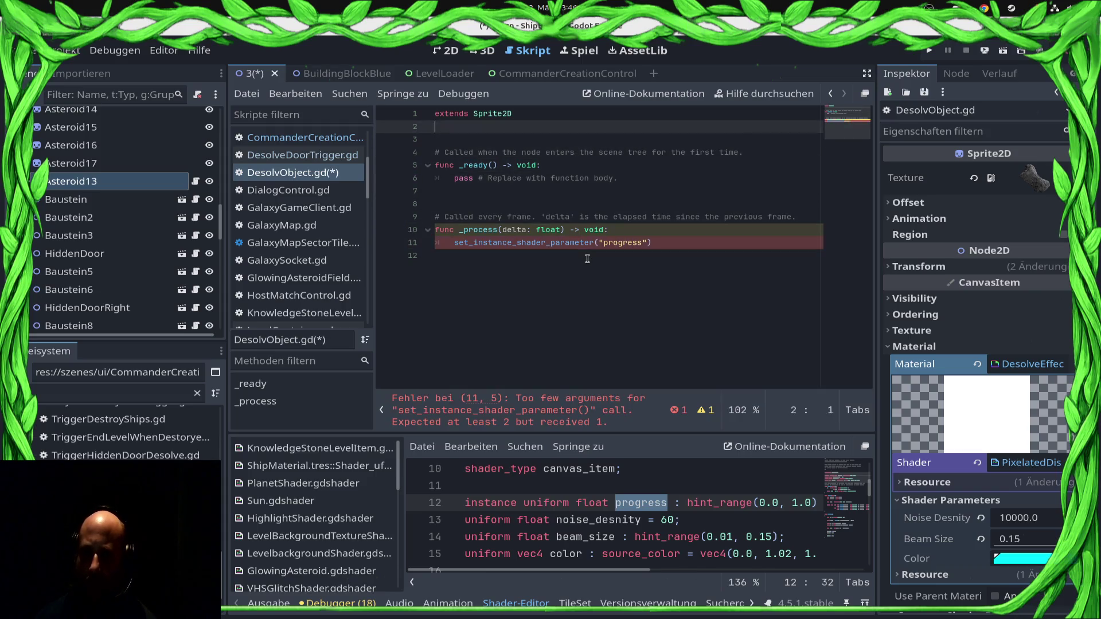
key(BackSpace)
key(BackSpace)
key(BackSpace)
text(var des)
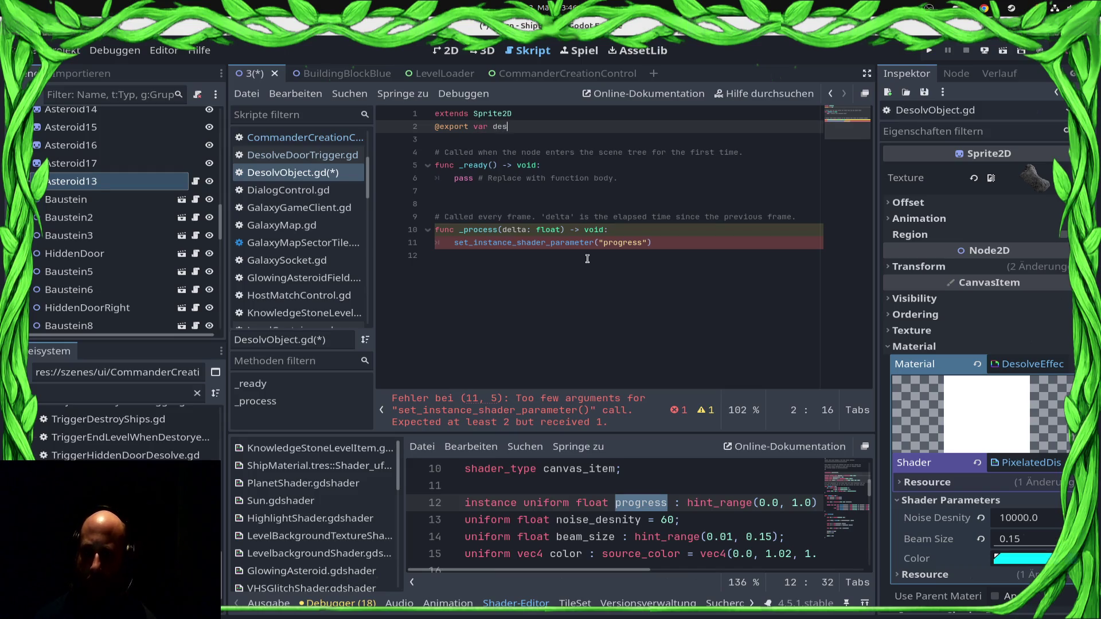
text(be)
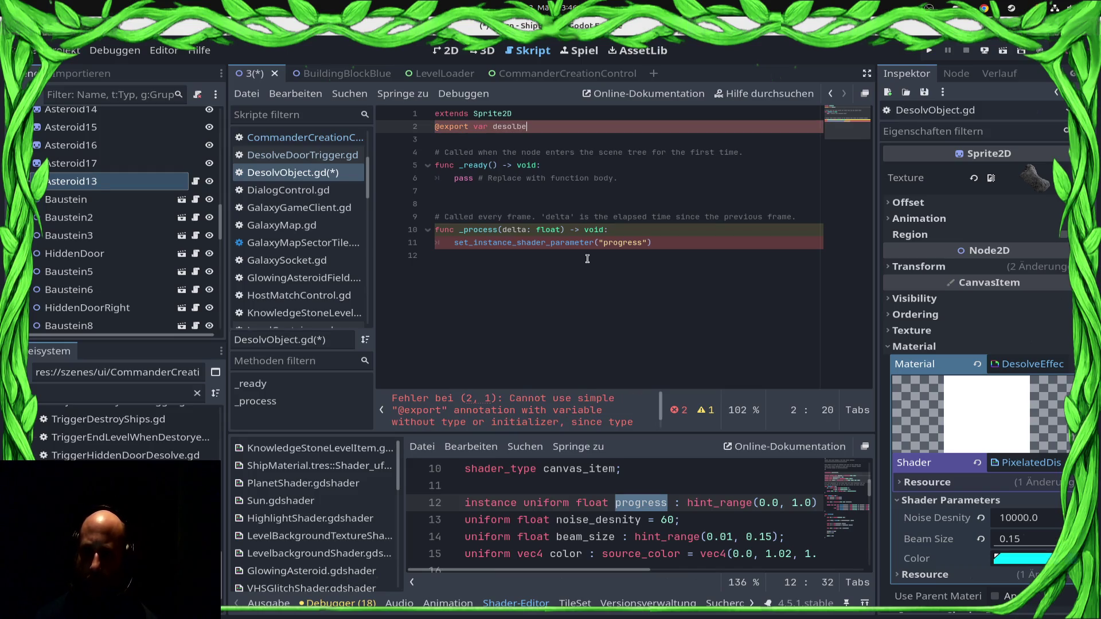
text(ress)
text( = 0.09)
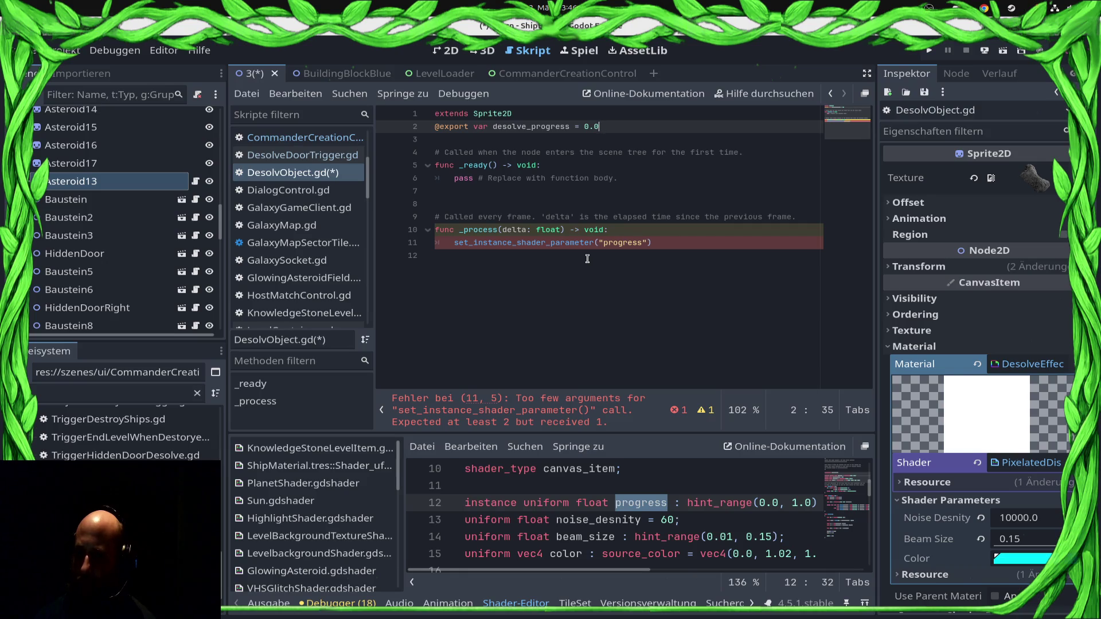
key(ctrl+s)
click(587, 259)
- Pass desolve_progress as the shader parameter's value and save the finished script
key(Left)
text(, d)
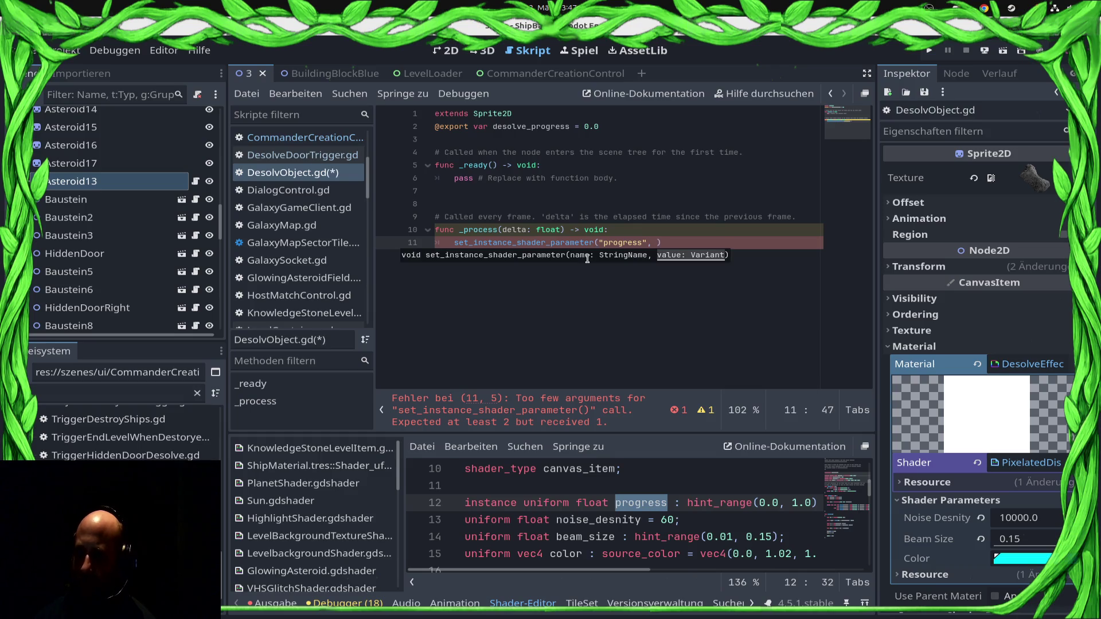
text(es)
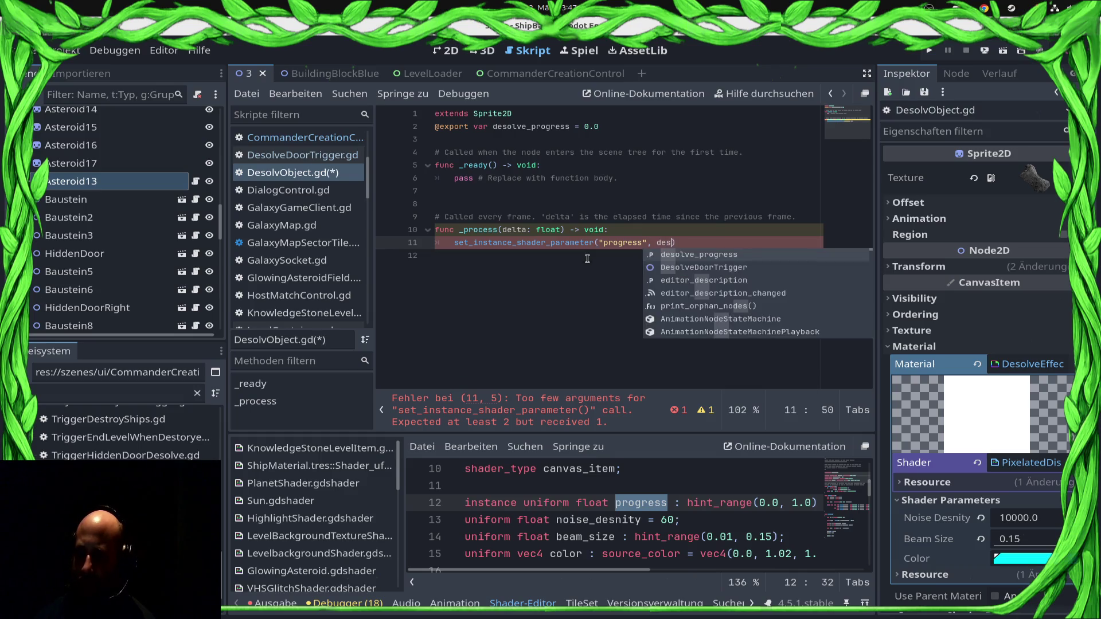
key(Return)
key(ctrl+s)
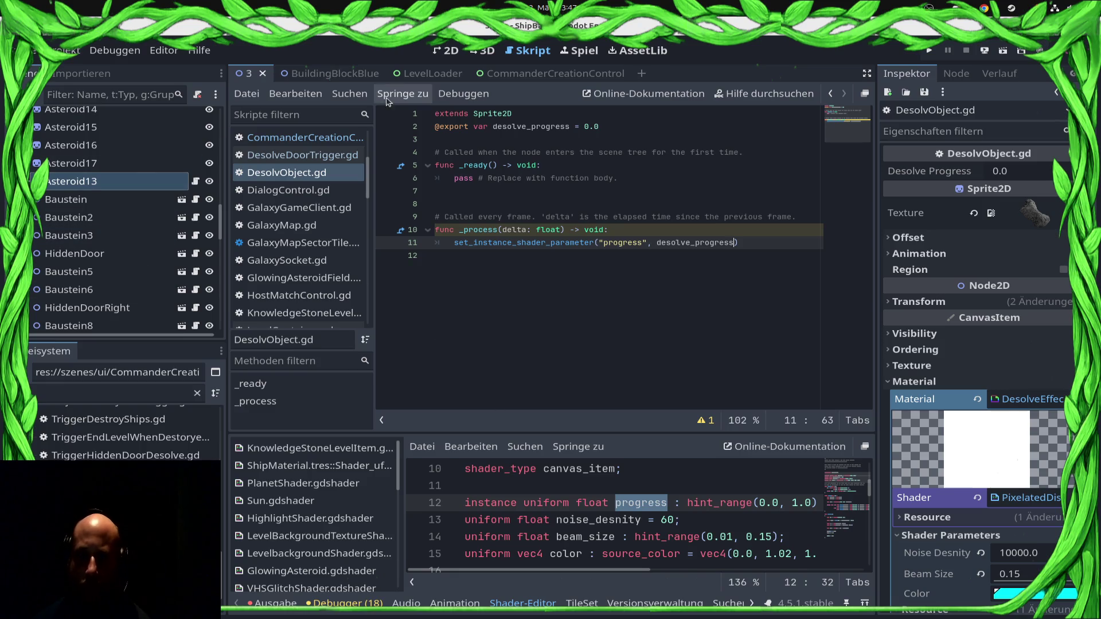
click(321, 74)
- Undo an accidental duplicate and inspect the AnimationPlayer's desolve animation and desolve_progress track
key(ctrl+d)
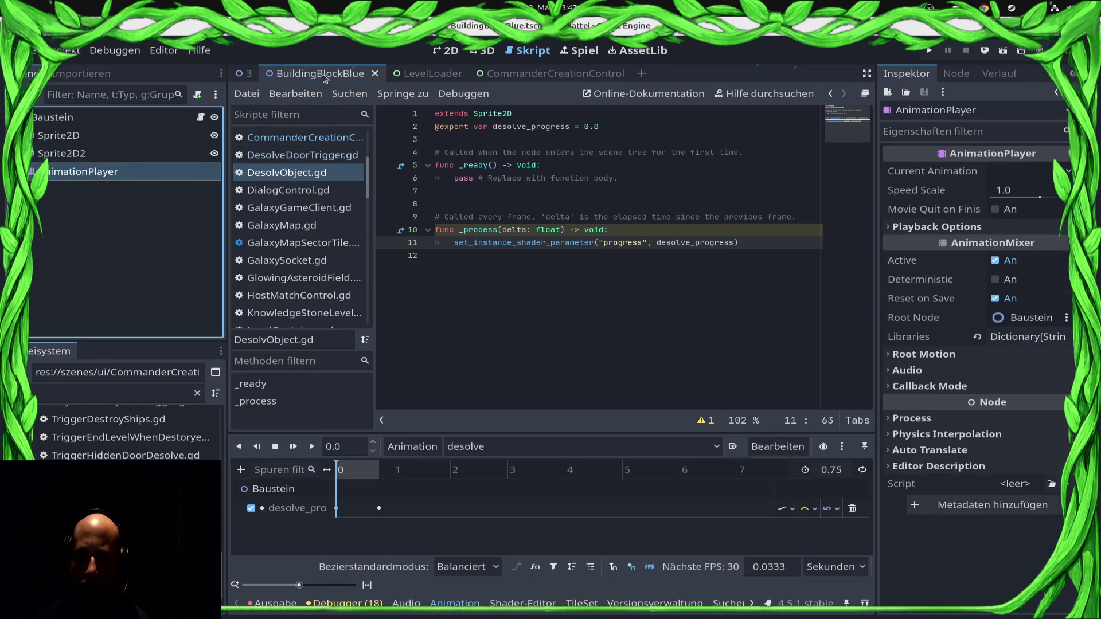
key(ctrl+z)
click(144, 172)
click(243, 73)
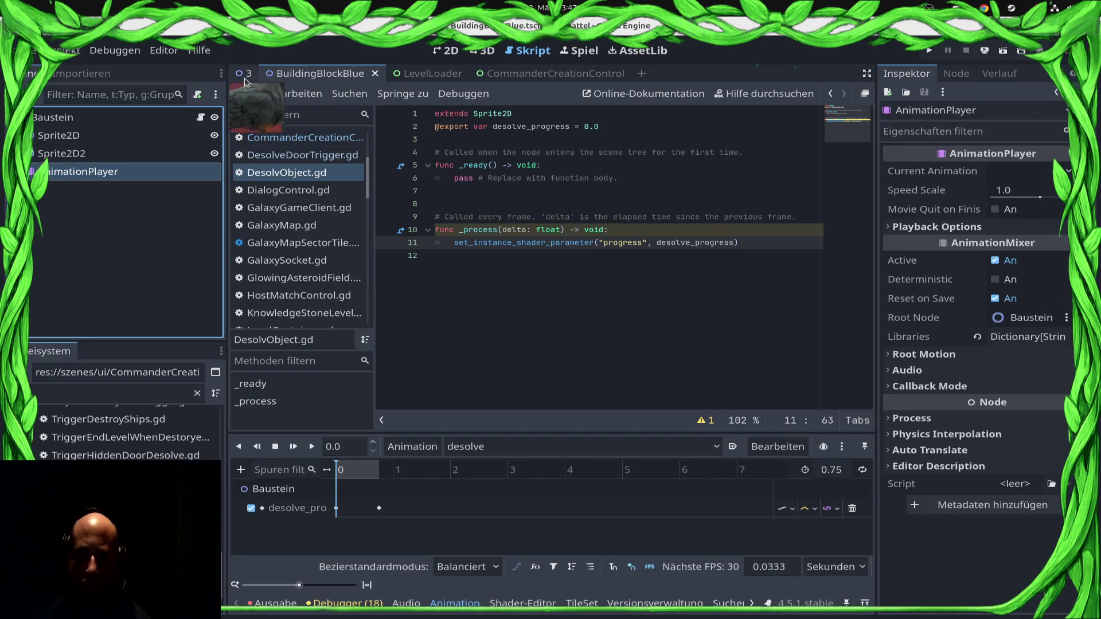
click(91, 337)
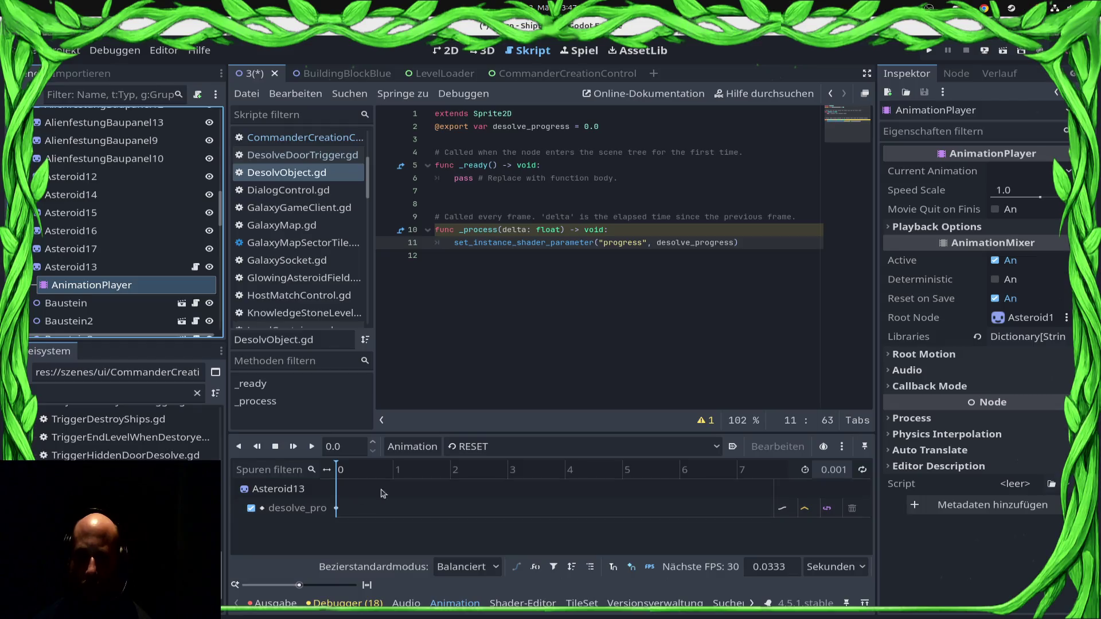
click(516, 447)
click(491, 484)
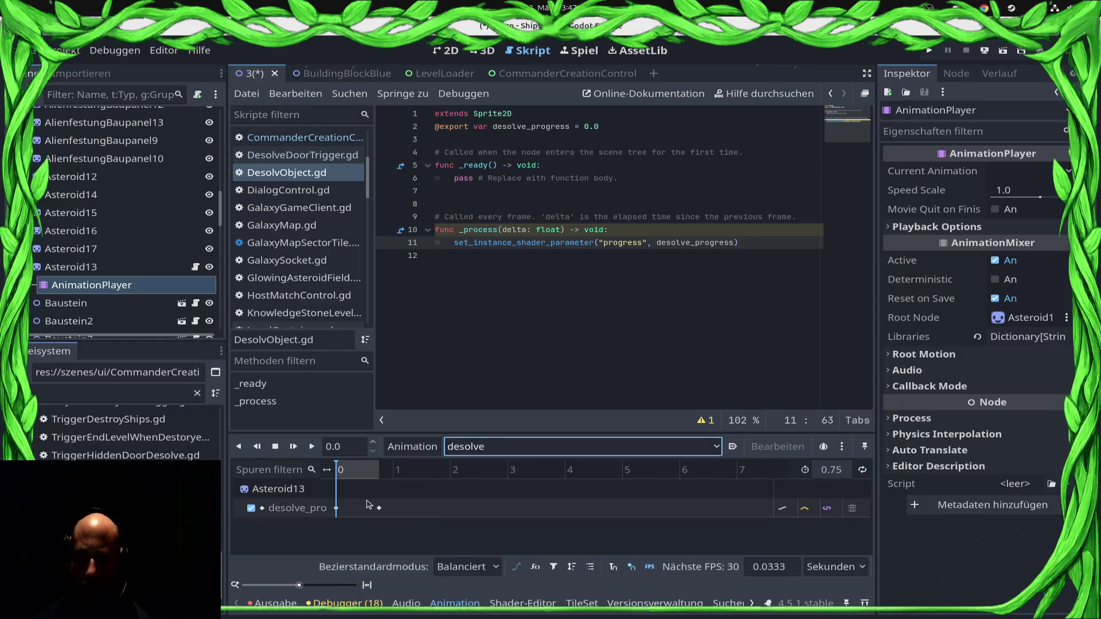
click(319, 514)
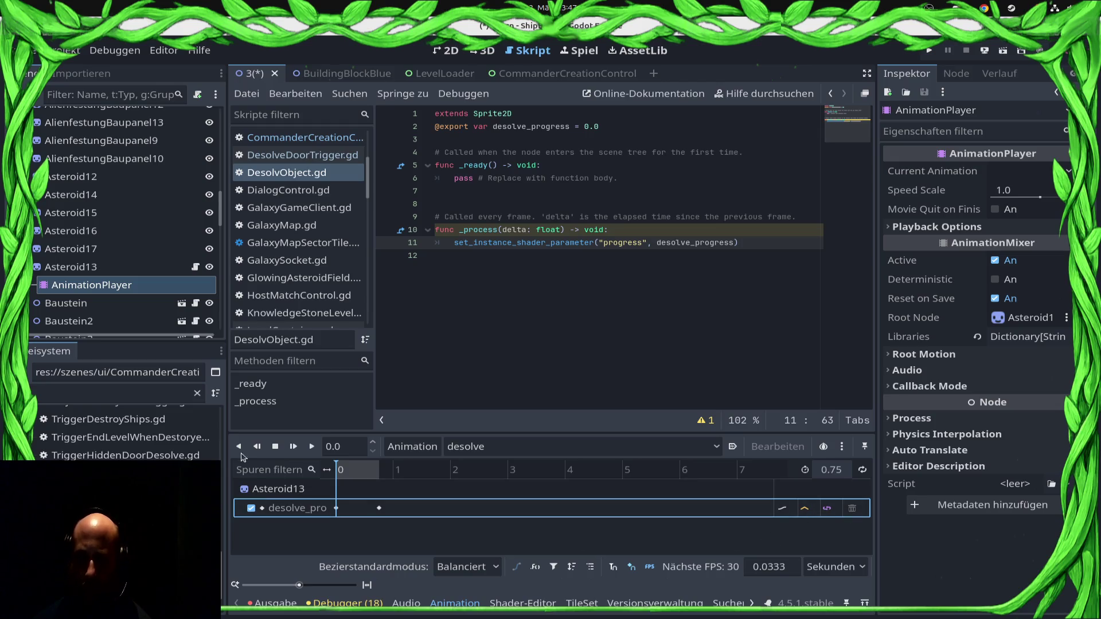
click(254, 474)
click(287, 502)
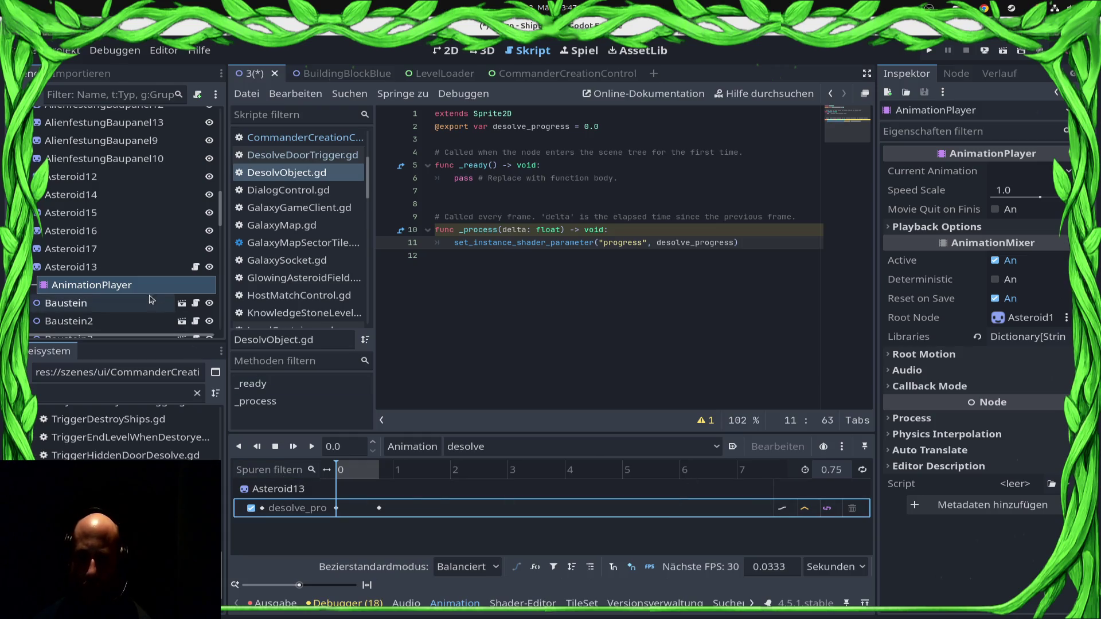
- Delete the AnimationPlayer under Asteroid13 and confirm the deletion
right_click(142, 285)
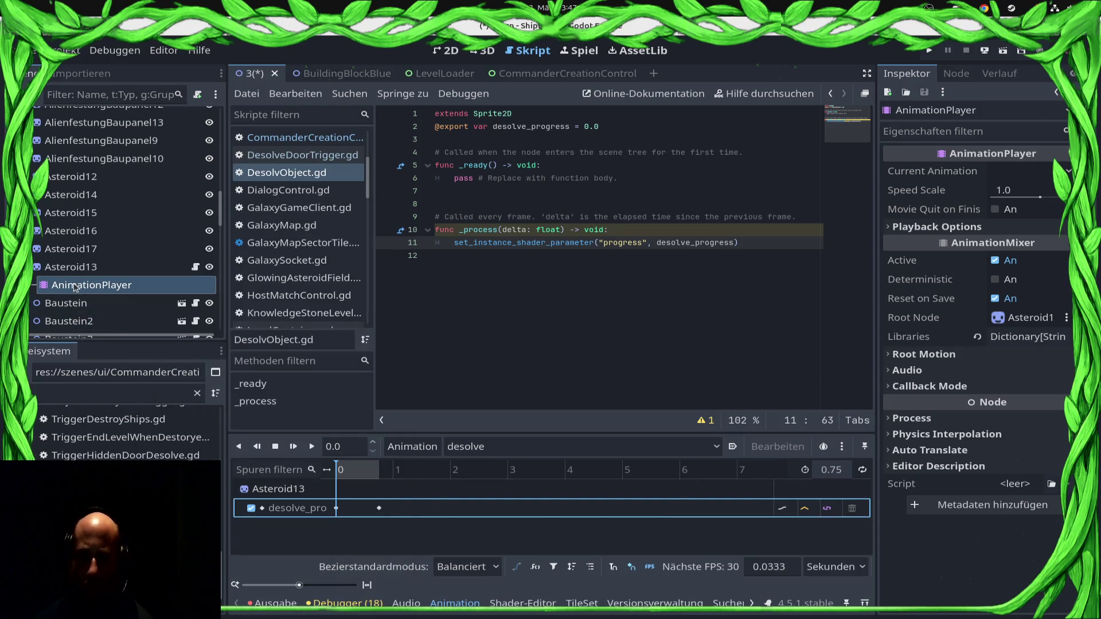
click(74, 285)
click(91, 289)
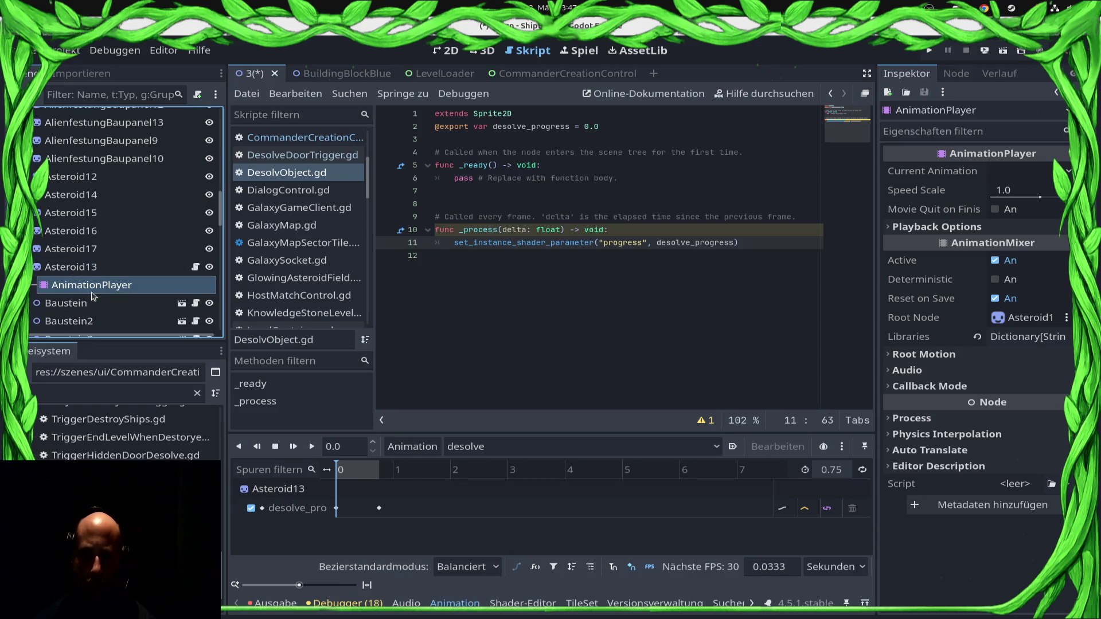
key(Delete)
key(Return)
right_click(100, 267)
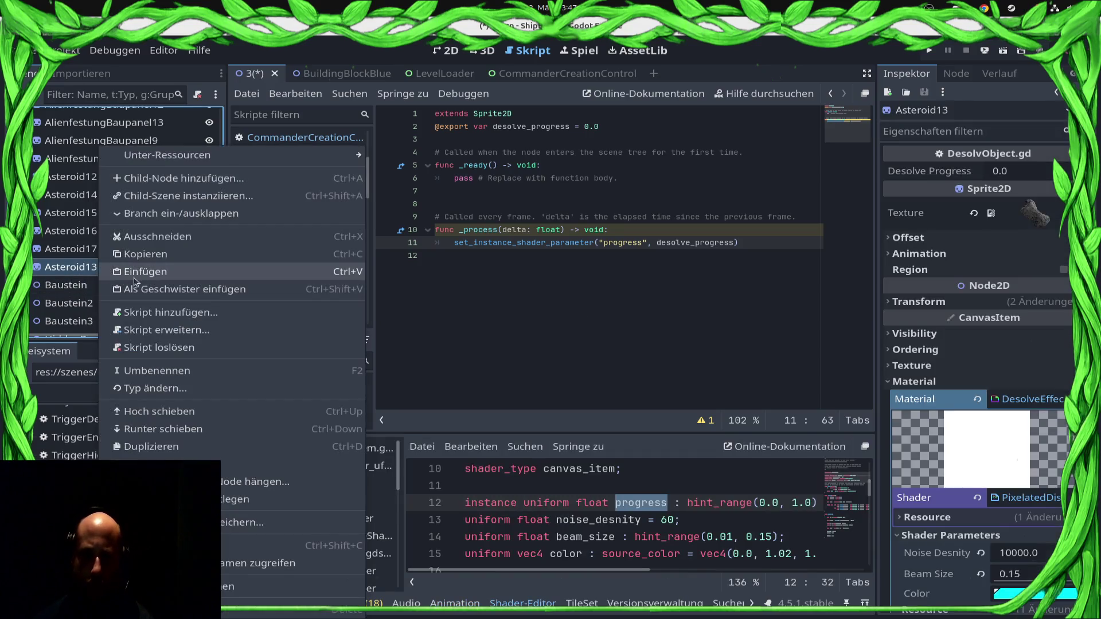
- Add an AnimationPlayer child node to Asteroid13
click(178, 179)
text(Ani)
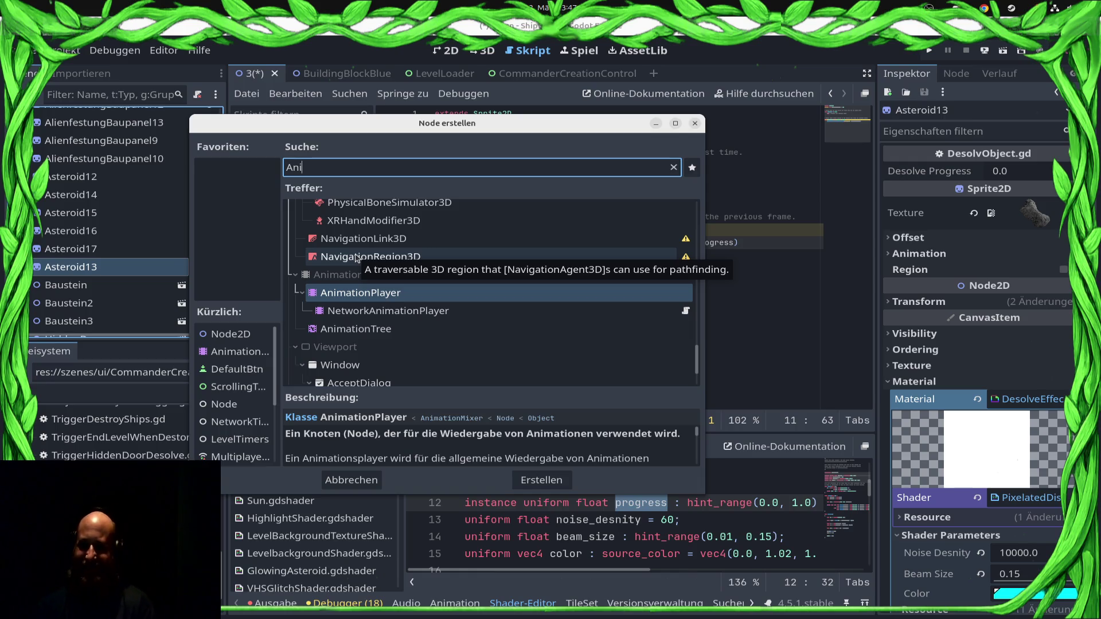
key(Return)
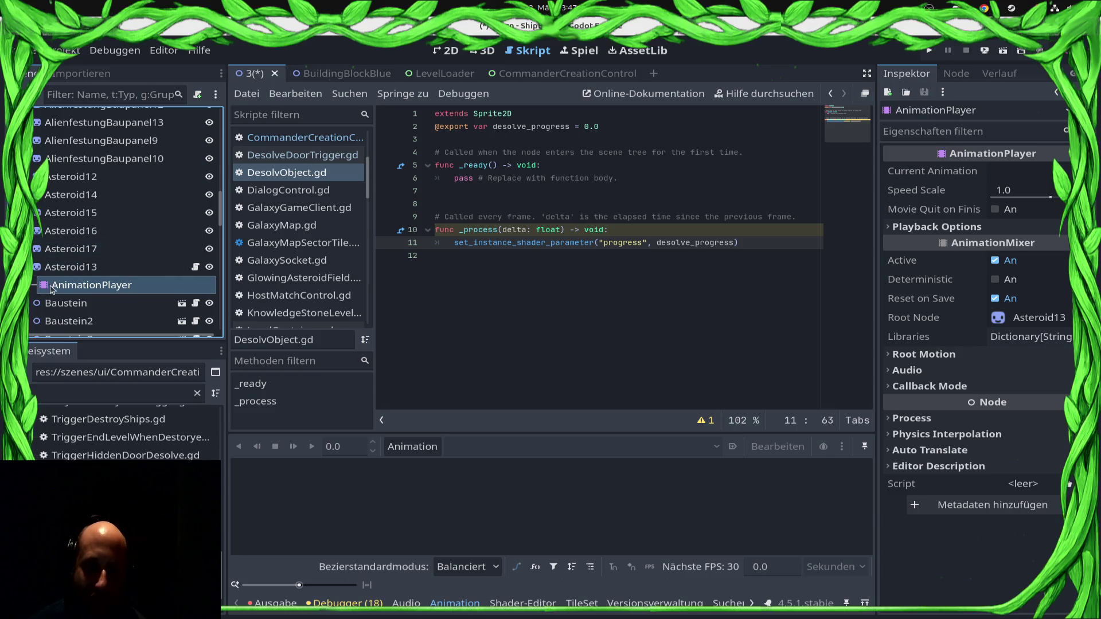
- Create a new animation named desolve on the AnimationPlayer
click(419, 452)
click(504, 468)
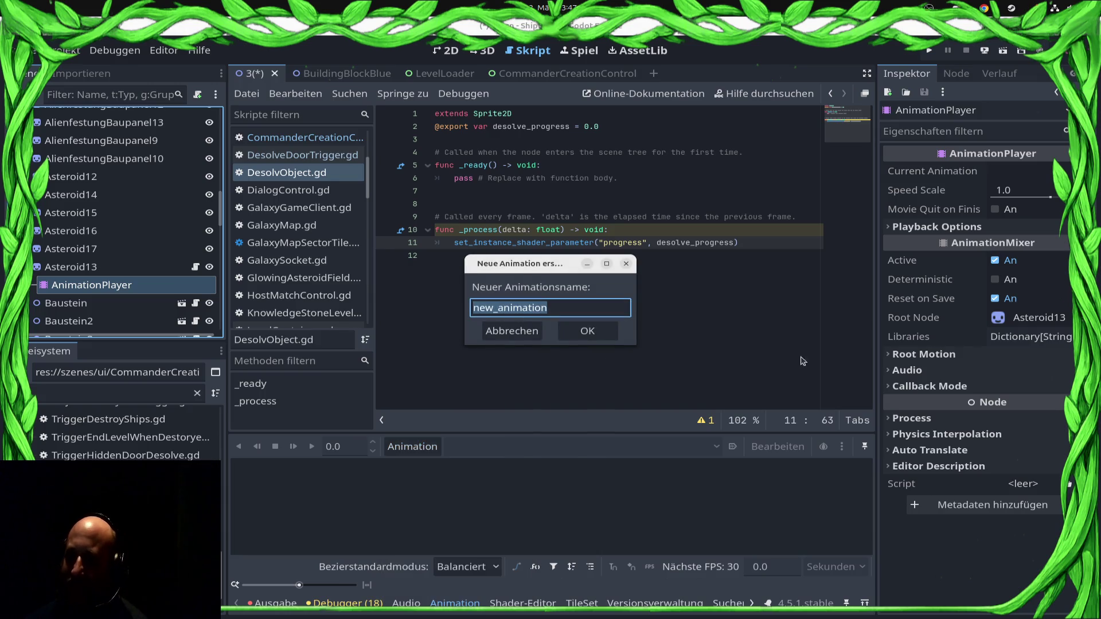
key(BackSpace)
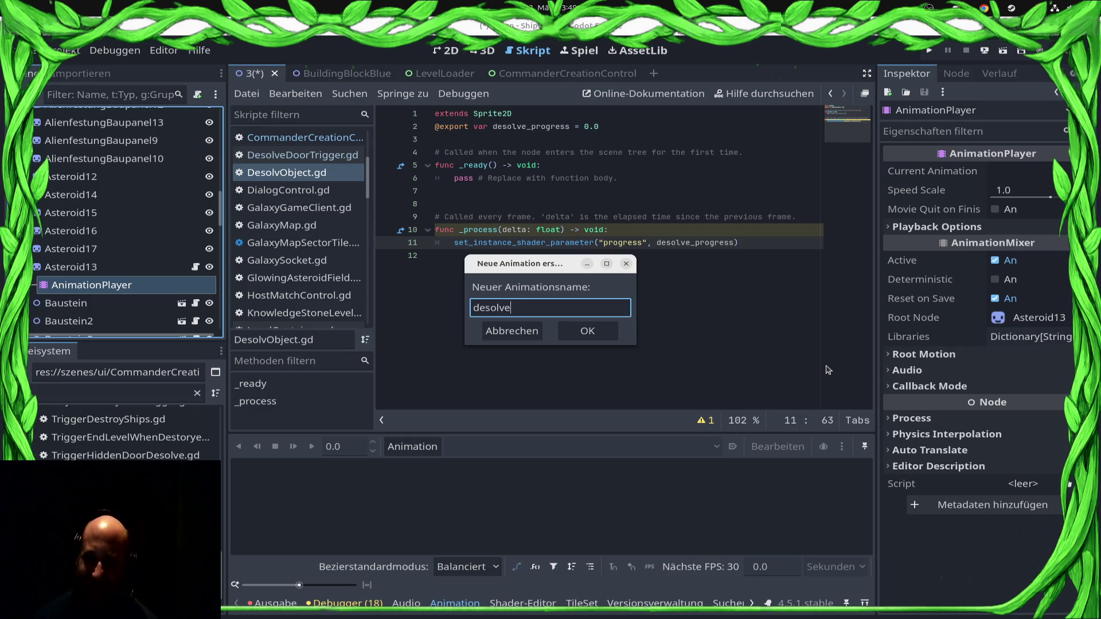
key(Return)
click(241, 470)
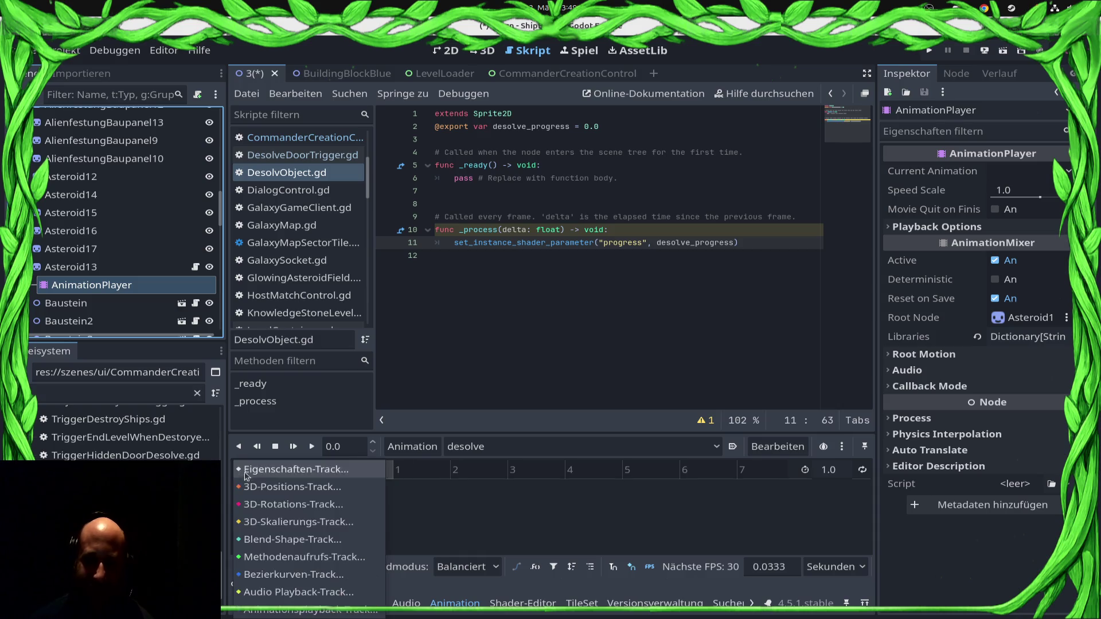
- Add an Asteroid13 desolve_progress property track, key it at 0, and set length 0.75
click(270, 466)
scroll(574, 246, down, 15)
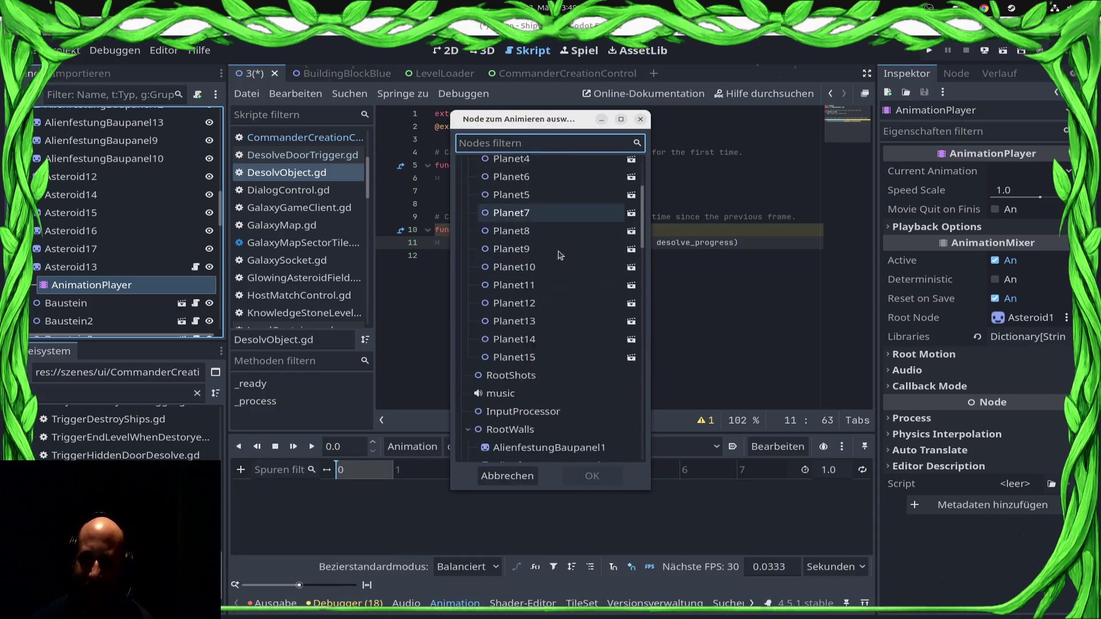
double_click(549, 263)
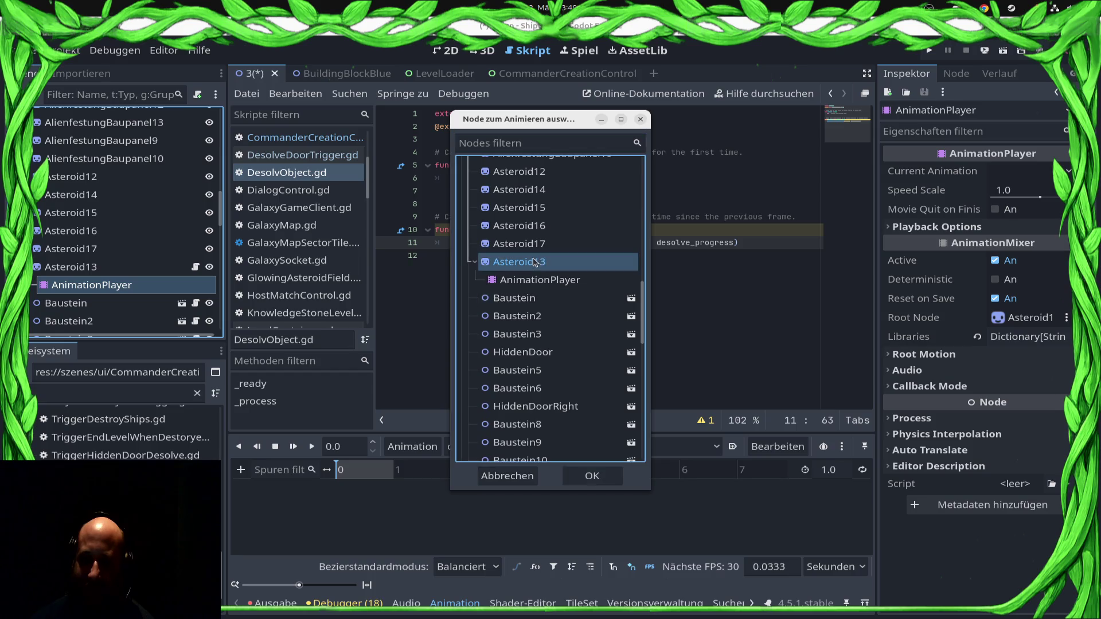
double_click(308, 217)
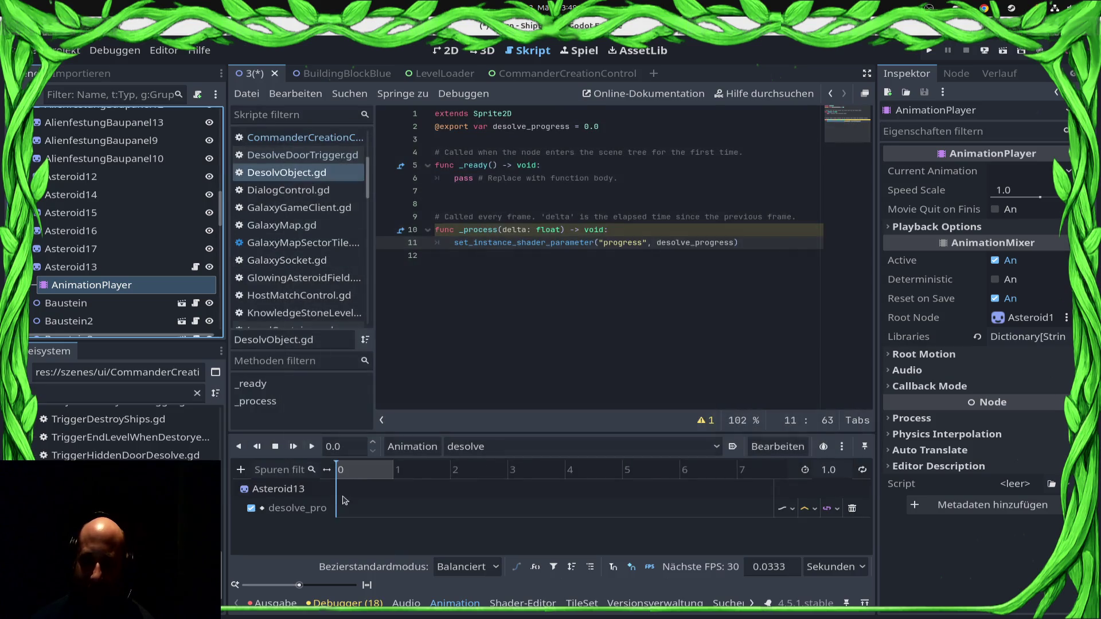
right_click(337, 507)
click(358, 515)
click(848, 475)
text(0.75)
key(Return)
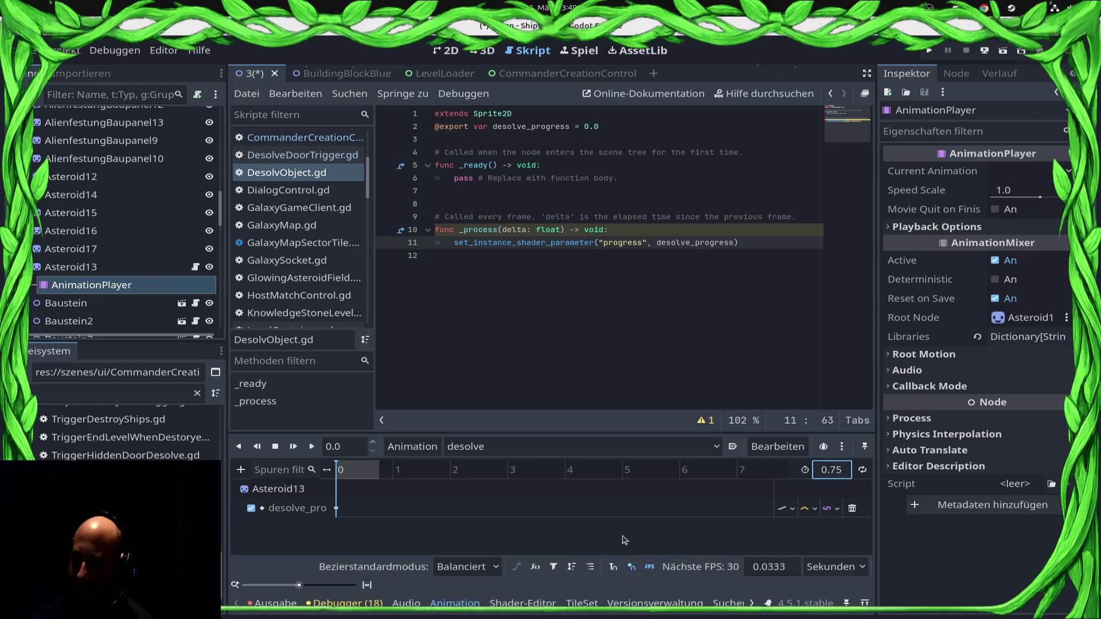
- Add a second key at 0.75 with value 1.0 and save the scene
right_click(372, 511)
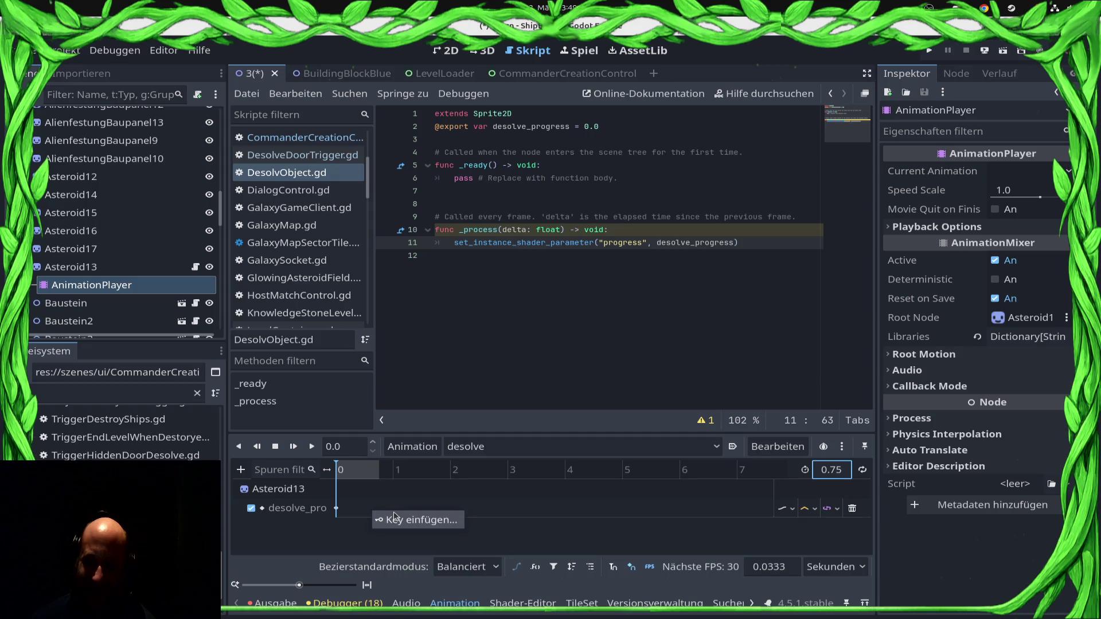
click(393, 517)
click(374, 508)
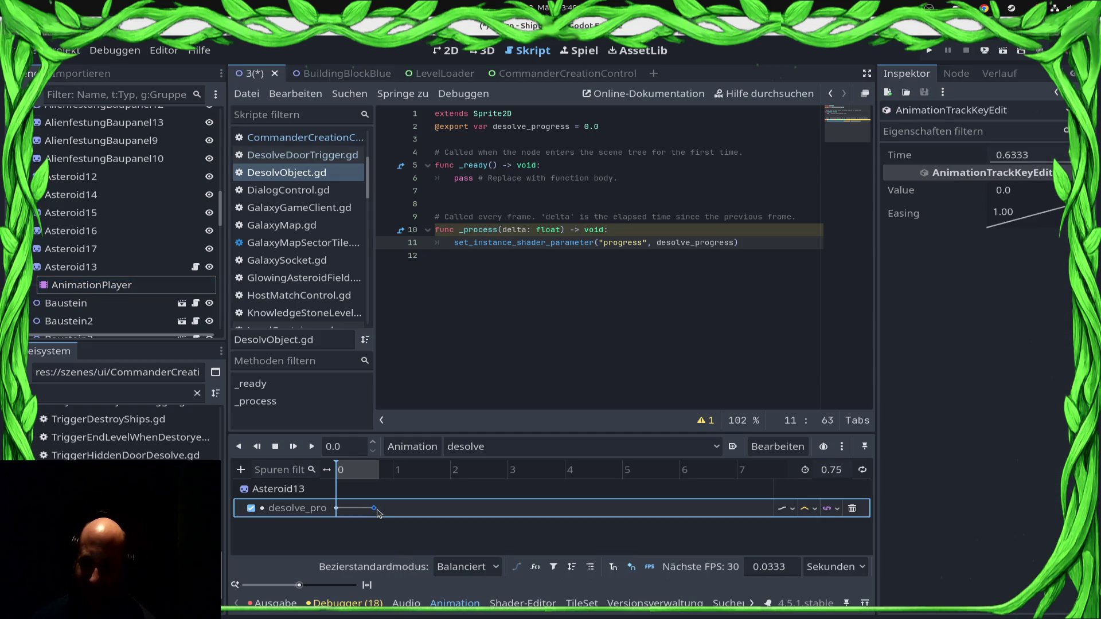
click(1027, 157)
text(0.75)
key(Return)
click(1035, 191)
text(1.0)
key(ctrl+s)
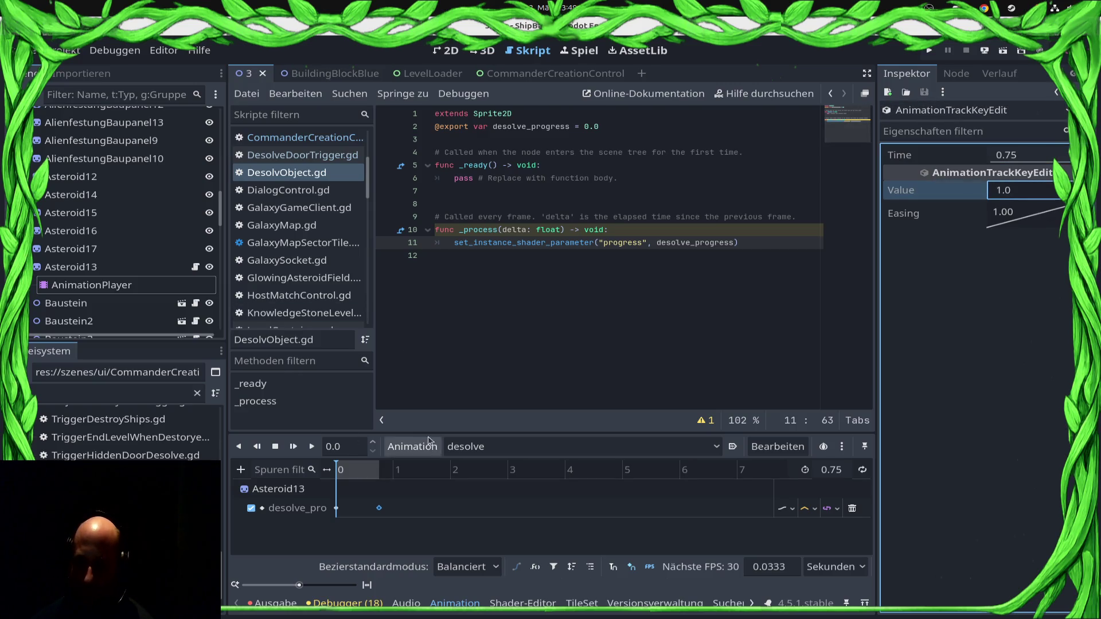
click(450, 50)
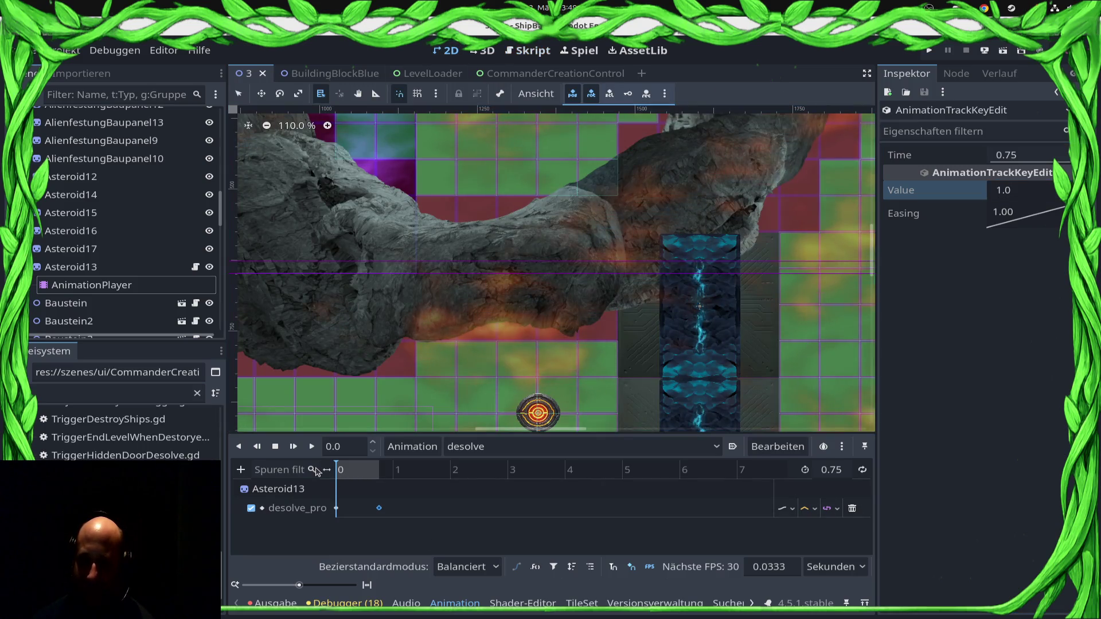
- In DesolvObject.gd, rename the process parameter delta to _delta and save
click(195, 267)
click(759, 242)
click(500, 230)
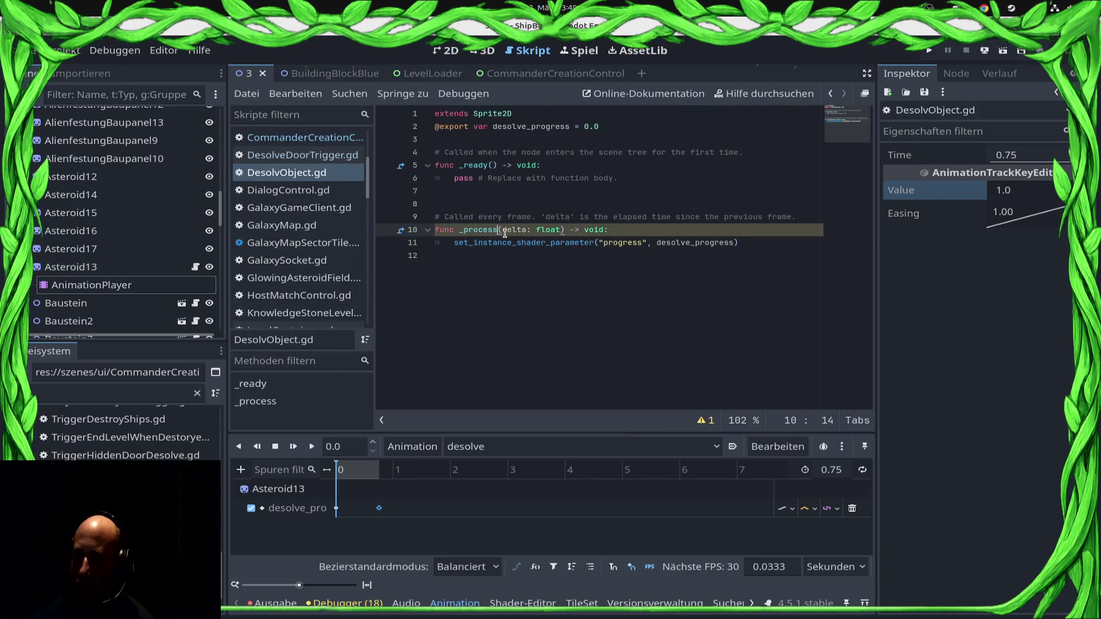
click(504, 232)
text(_)
key(ctrl+s)
- Add a desolve() function calling $AnimationPlayer.play("desolve") and save the script
click(761, 263)
click(702, 228)
click(583, 203)
key(Return)
key(Return)
key(Up)
key(Up)
text(f)
text(esolve():)
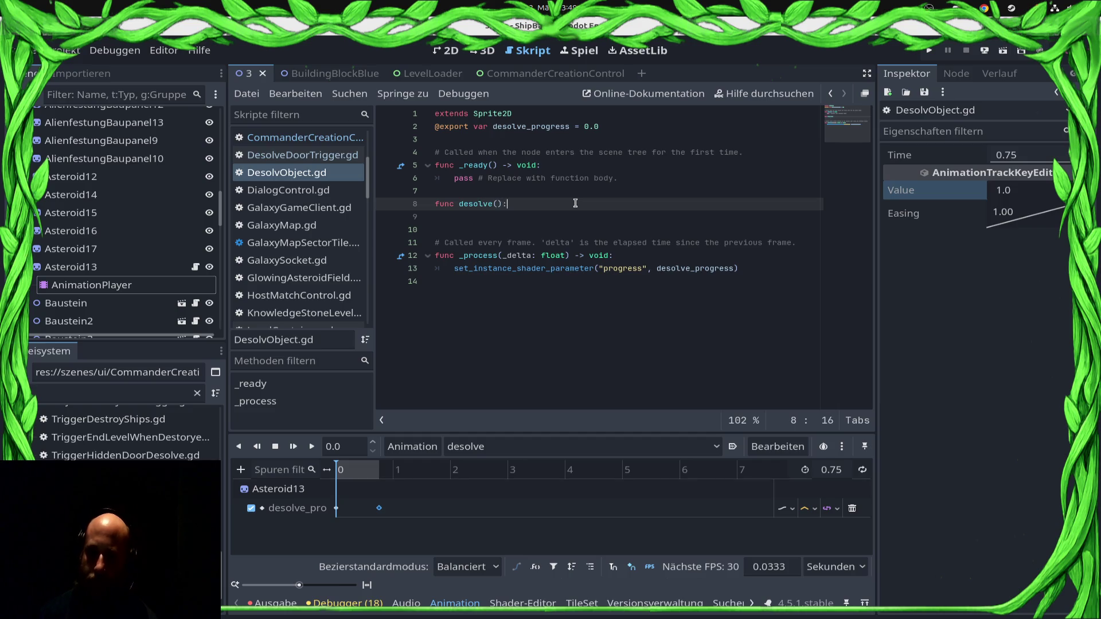
key(Return)
text($)
key(Return)
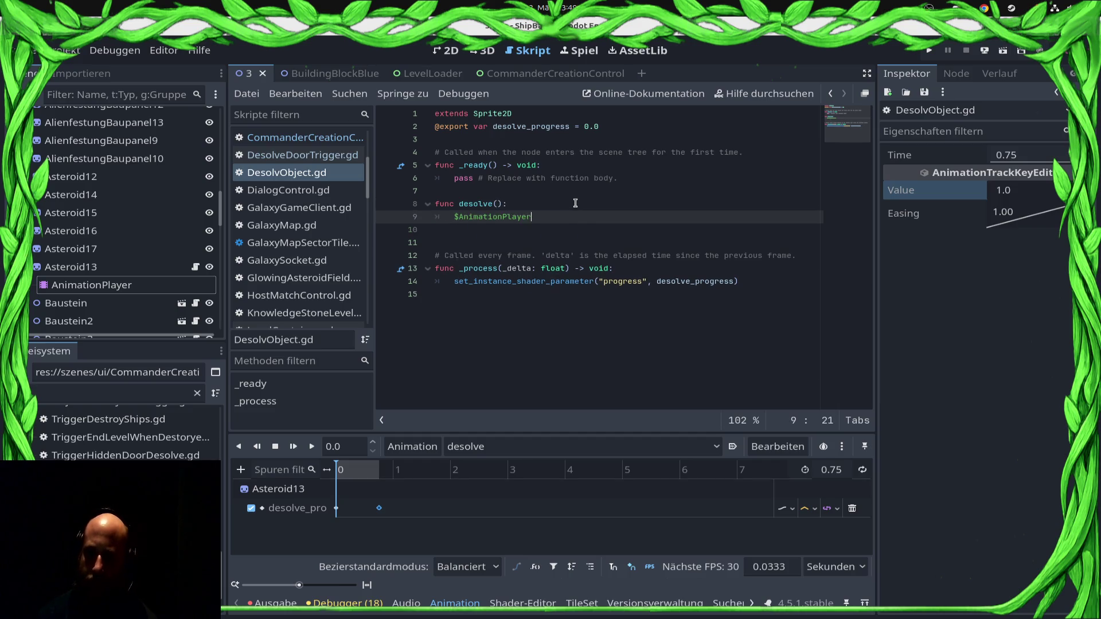
text(pla)
key(Return)
key(Return)
key(ctrl+s)
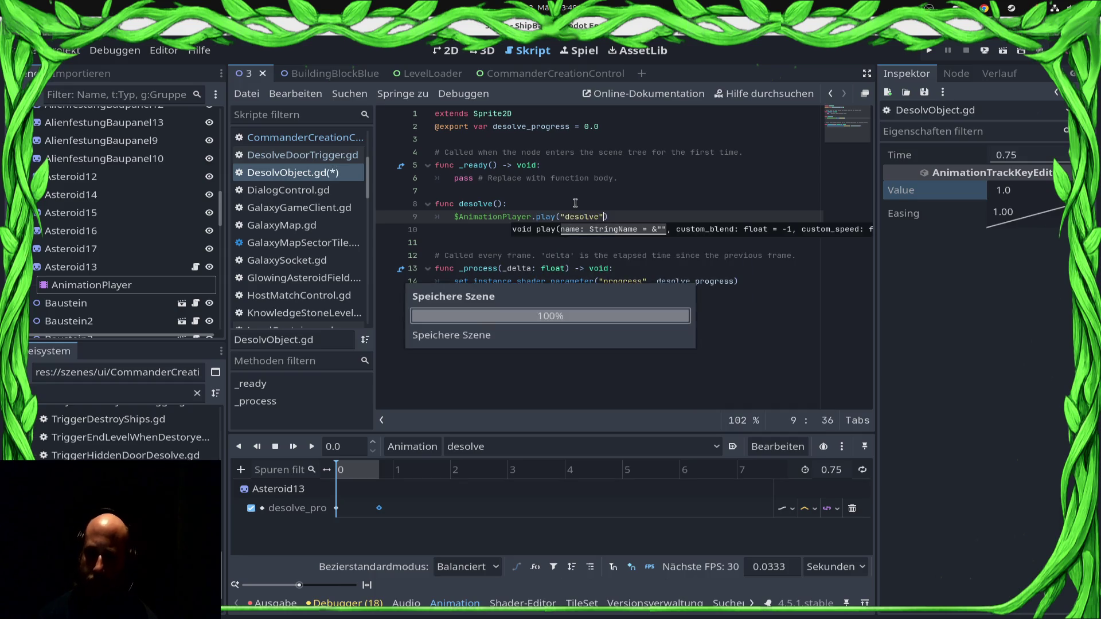
scroll(103, 251, down, 5)
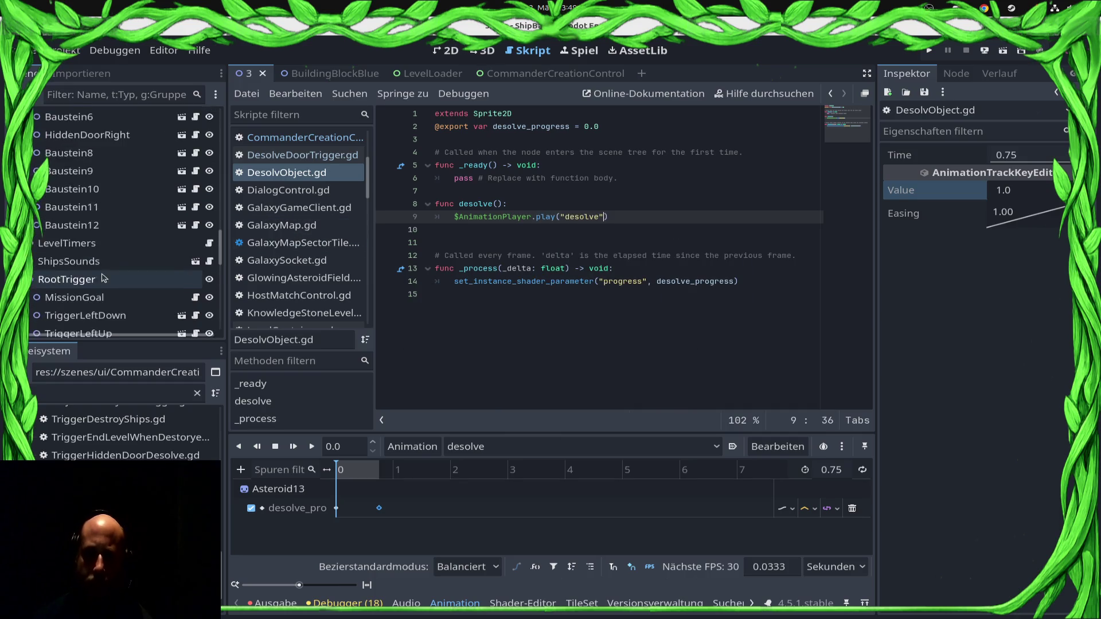
- In the Scene dock, rename Asteroid13 to HiddenDoor3 and save the scene
scroll(104, 251, up, 5)
double_click(68, 211)
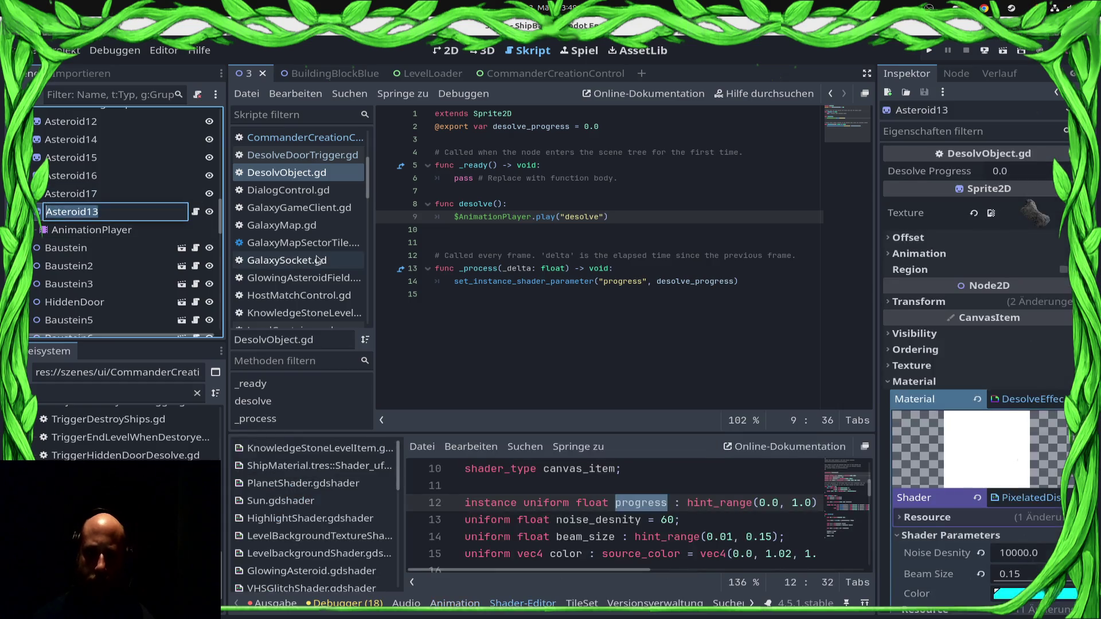
text(Hidden)
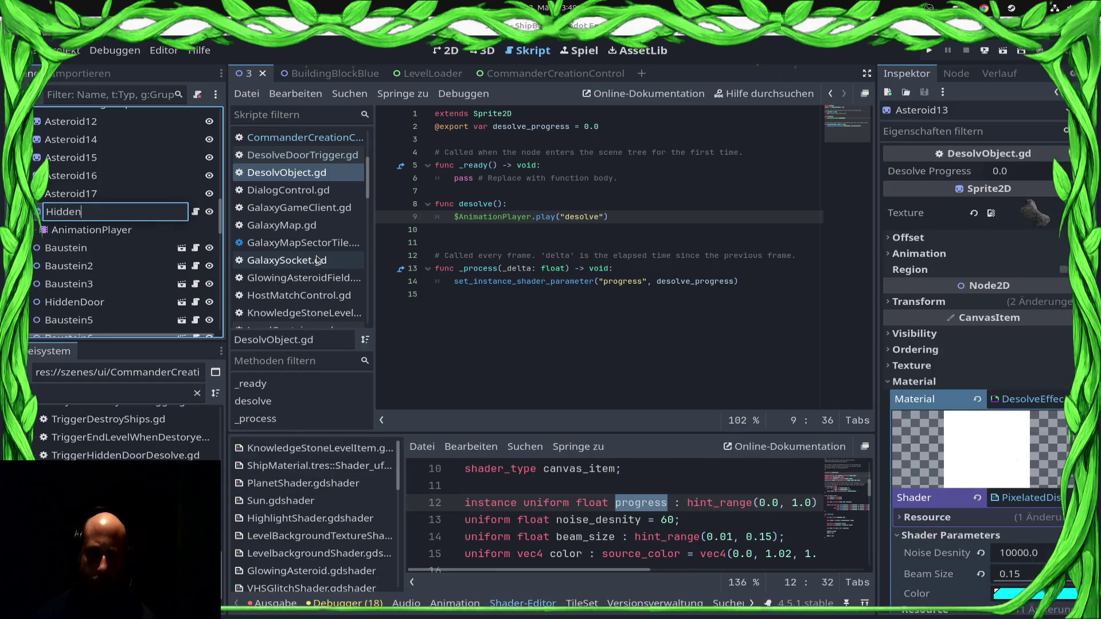
text(3)
key(Return)
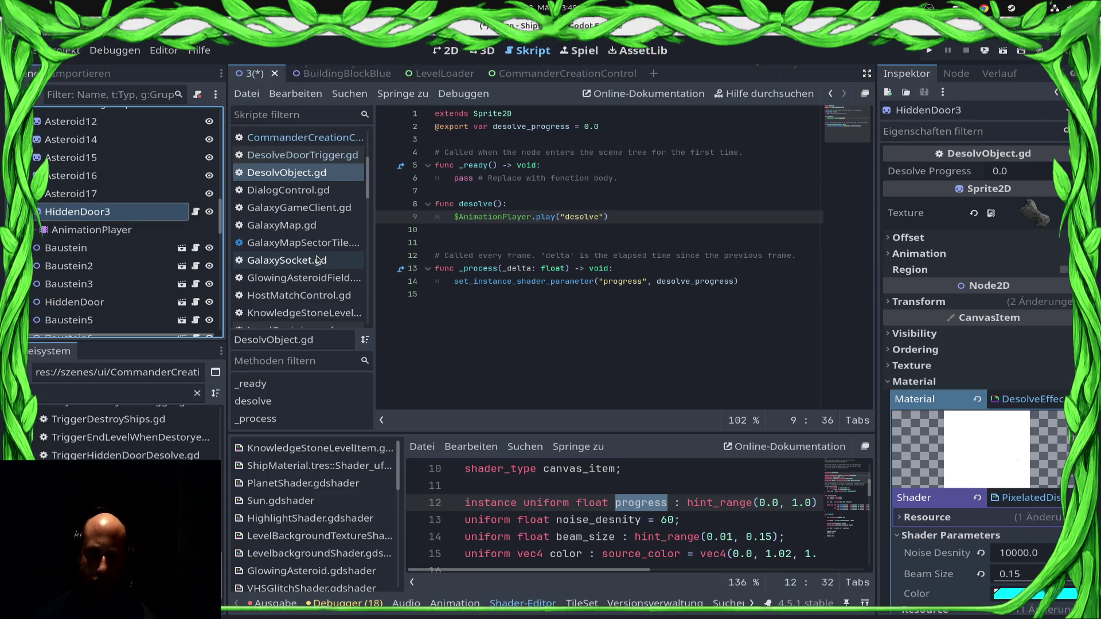
key(ctrl+s)
scroll(154, 256, down, 15)
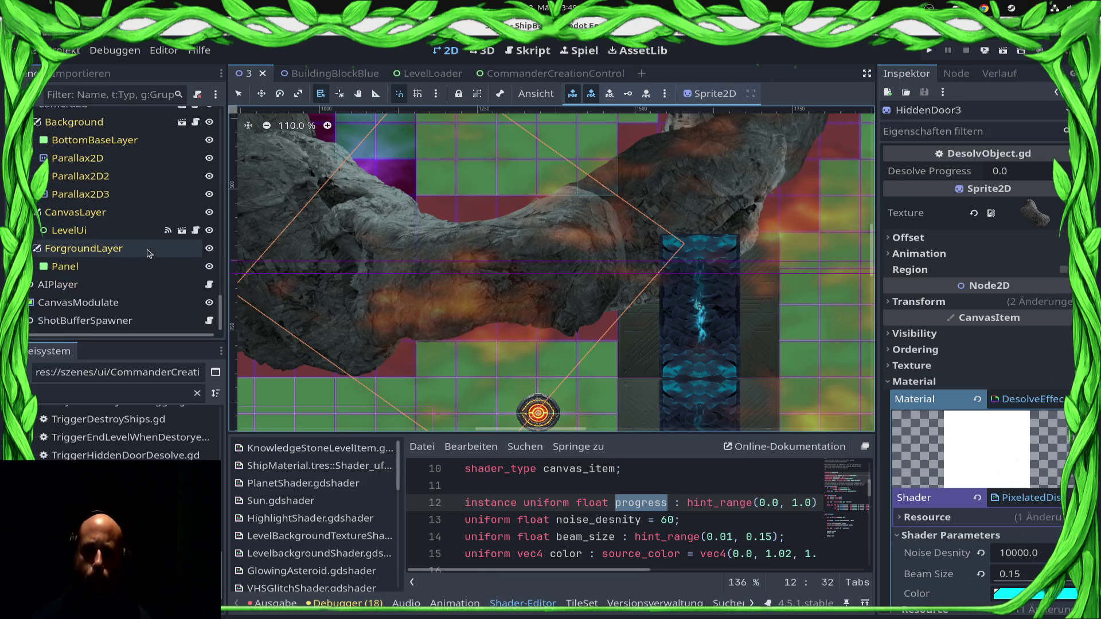
- Pan the level and select the TriggerRightSecDown trigger from the canvas
scroll(149, 256, up, 5)
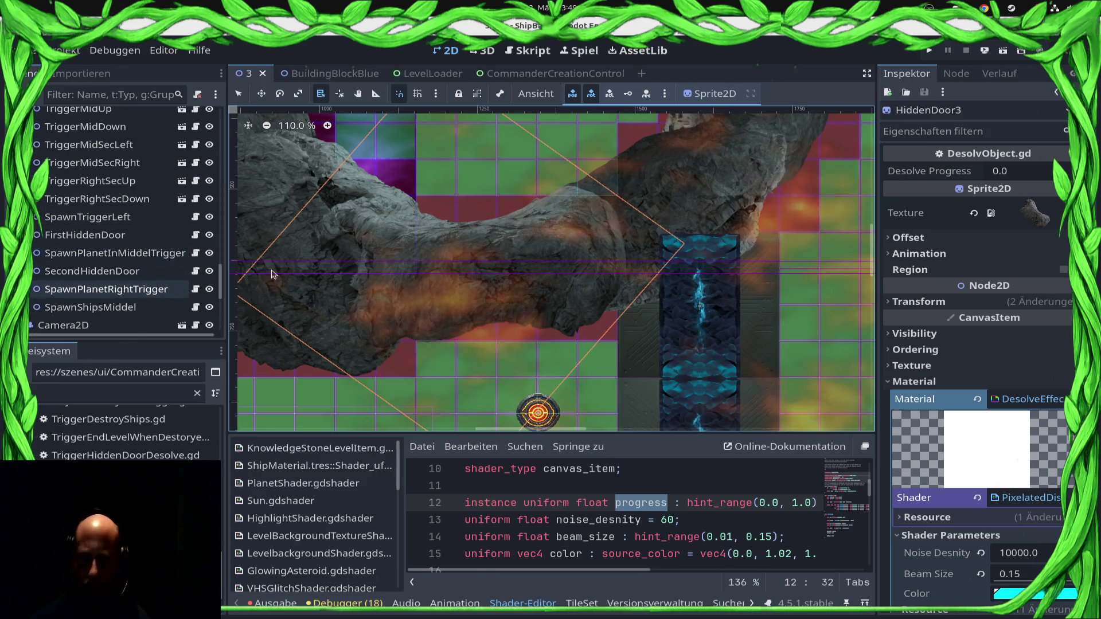
scroll(584, 232, down, 5)
scroll(584, 233, down, 4)
scroll(574, 270, right, 5)
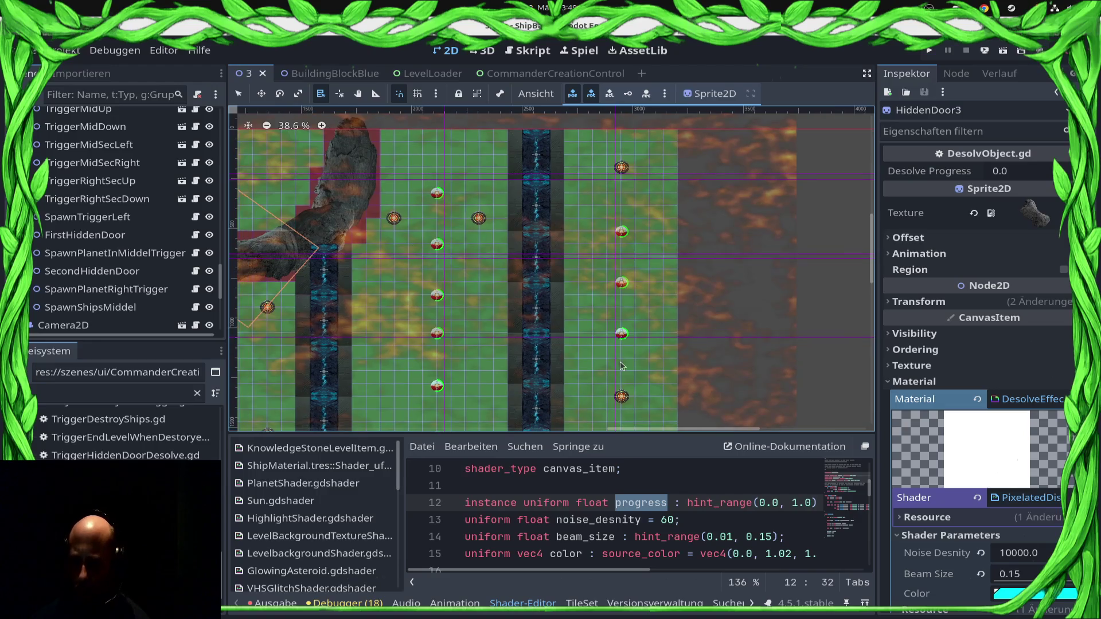
scroll(565, 308, down, 3)
scroll(559, 316, right, 3)
alt+right_click(553, 323)
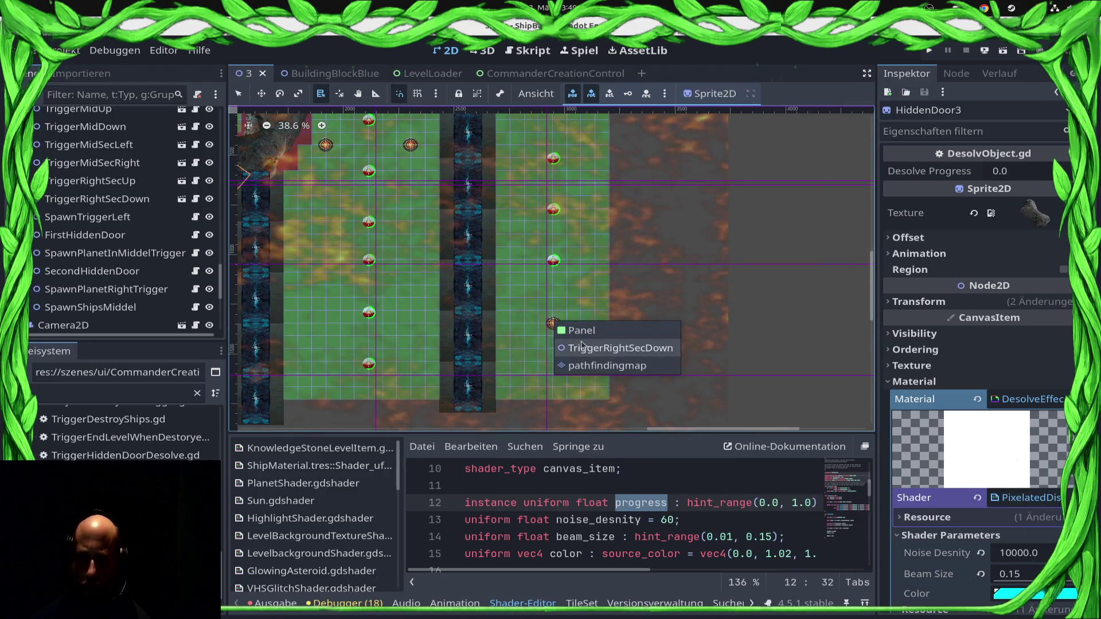
click(608, 346)
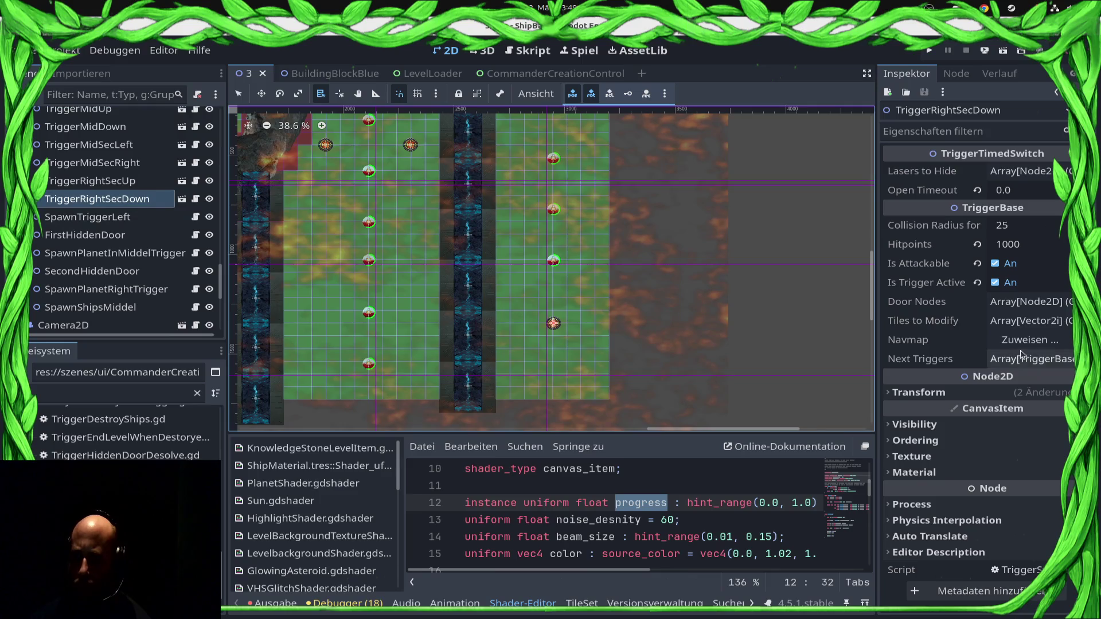
- Start adding a child node under RootTrigger
scroll(128, 202, up, 5)
click(119, 232)
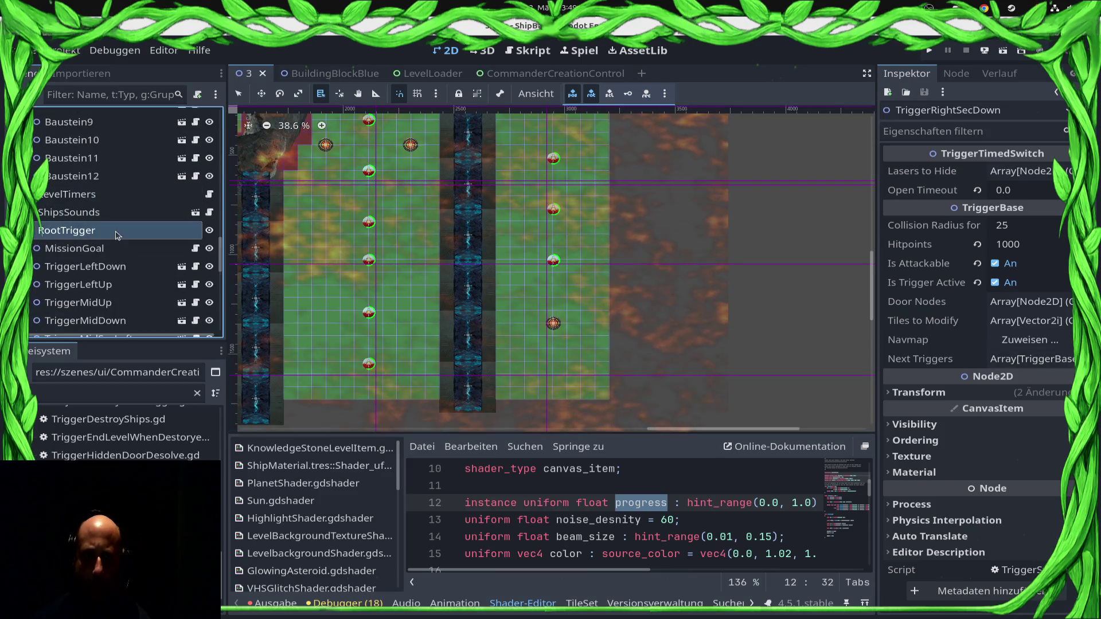
right_click(119, 232)
click(172, 211)
- Create a DesolveDoorTrigger node under RootTrigger
text(Def)
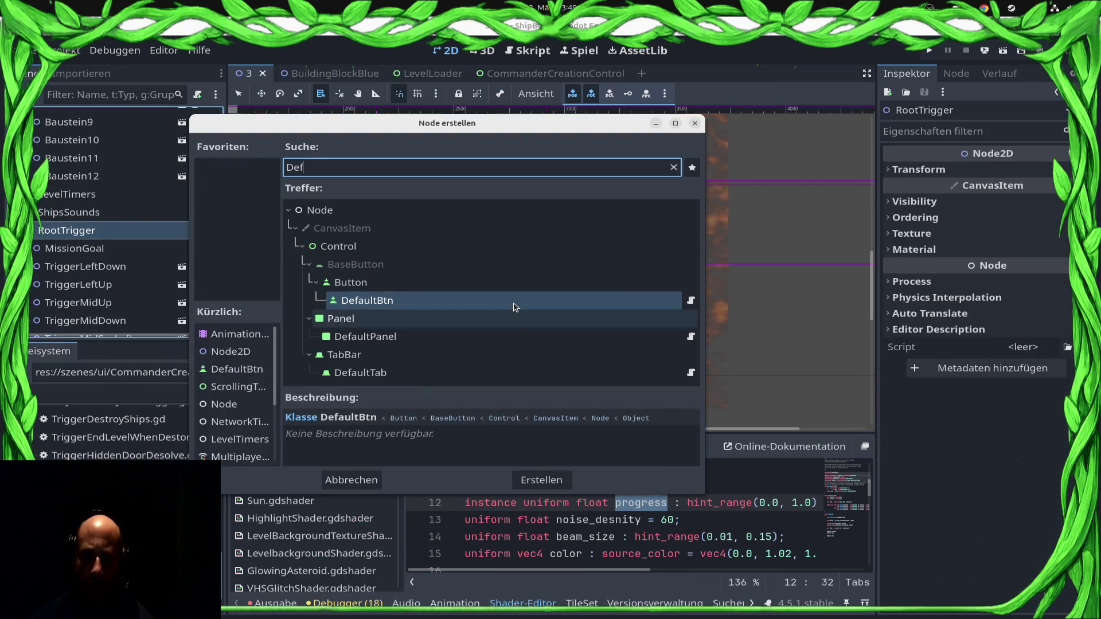
key(BackSpace)
text(s)
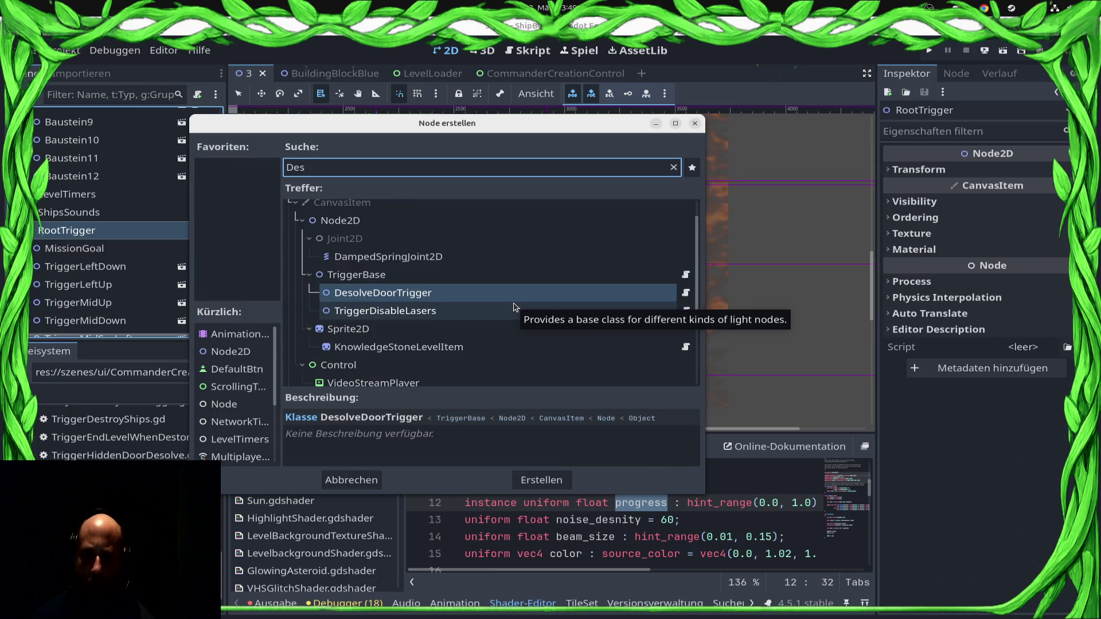
key(Return)
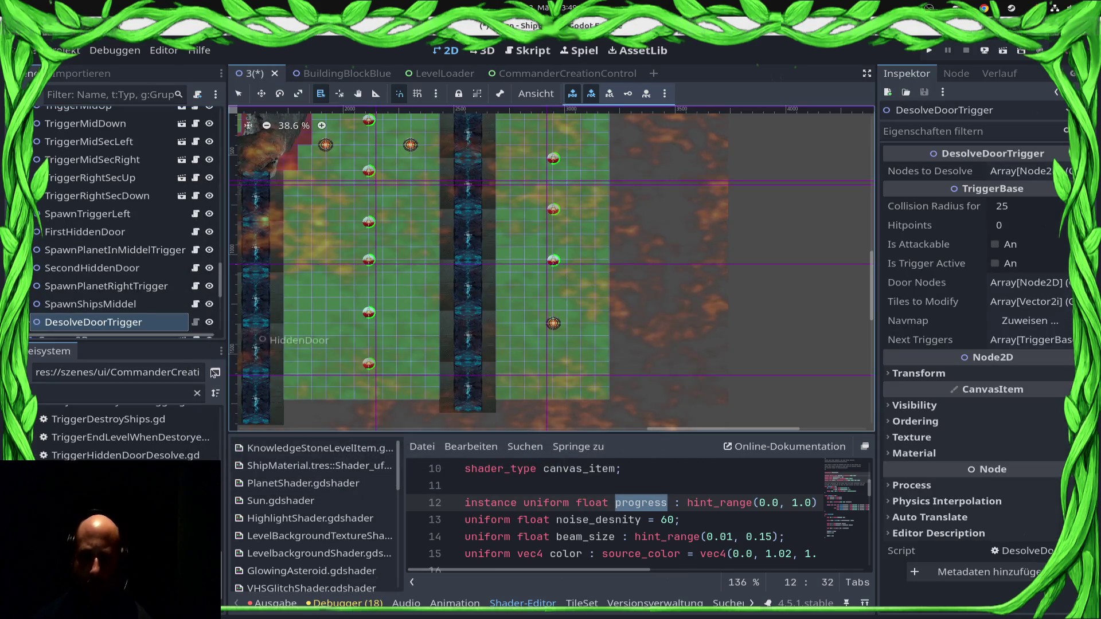
- Add HiddenDoor3 to DesolveDoorTrigger's Nodes to Desolve list and save the scene
click(1017, 172)
click(969, 213)
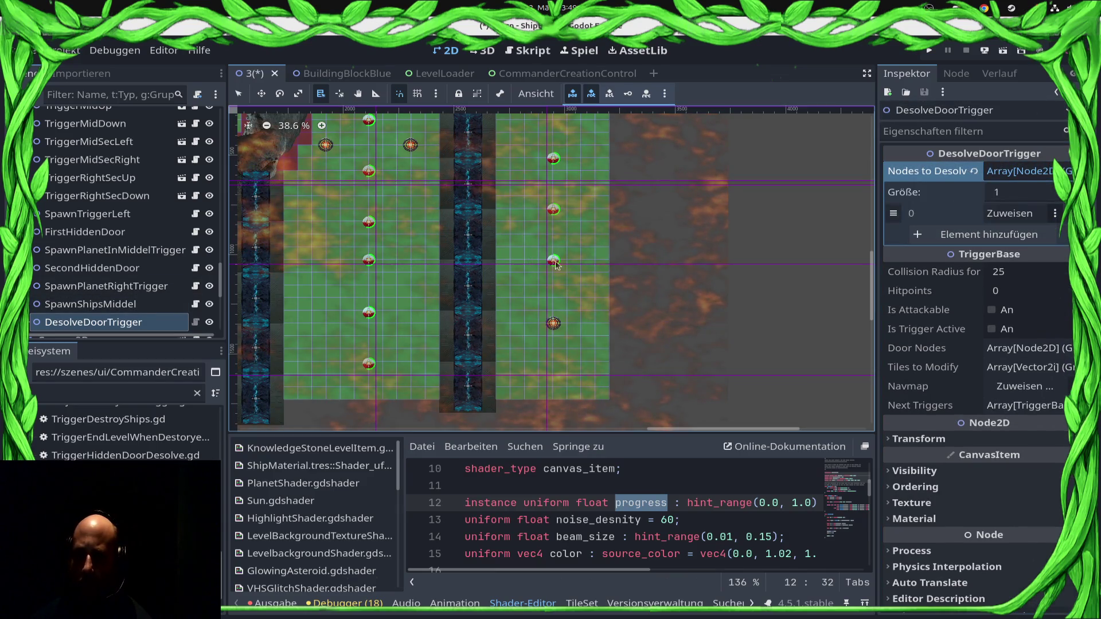
click(1014, 214)
scroll(538, 298, down, 5)
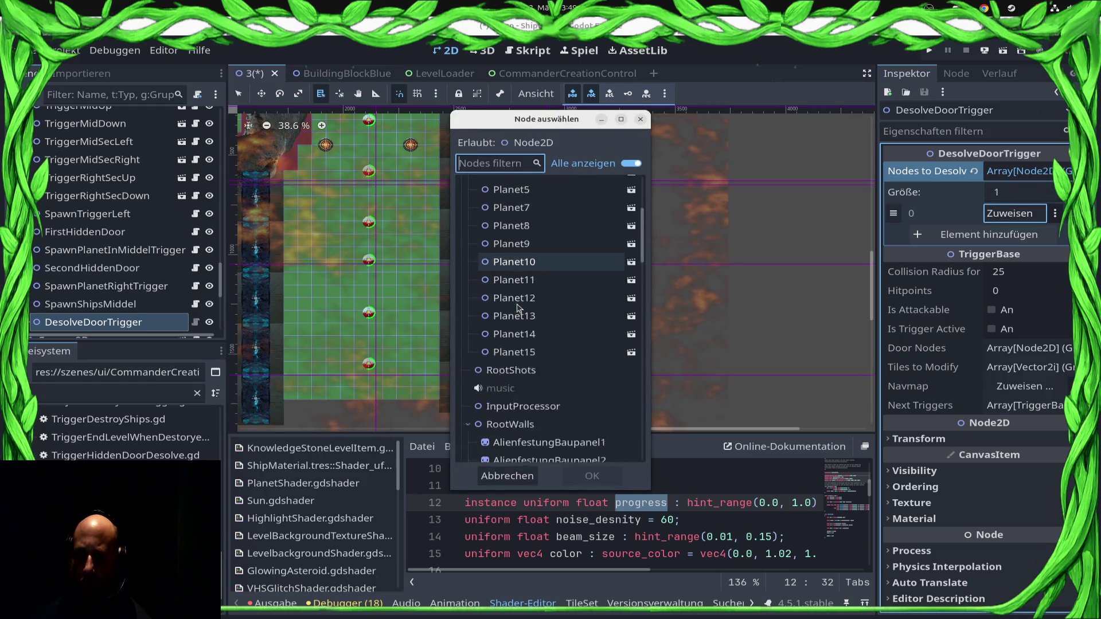
scroll(555, 283, down, 6)
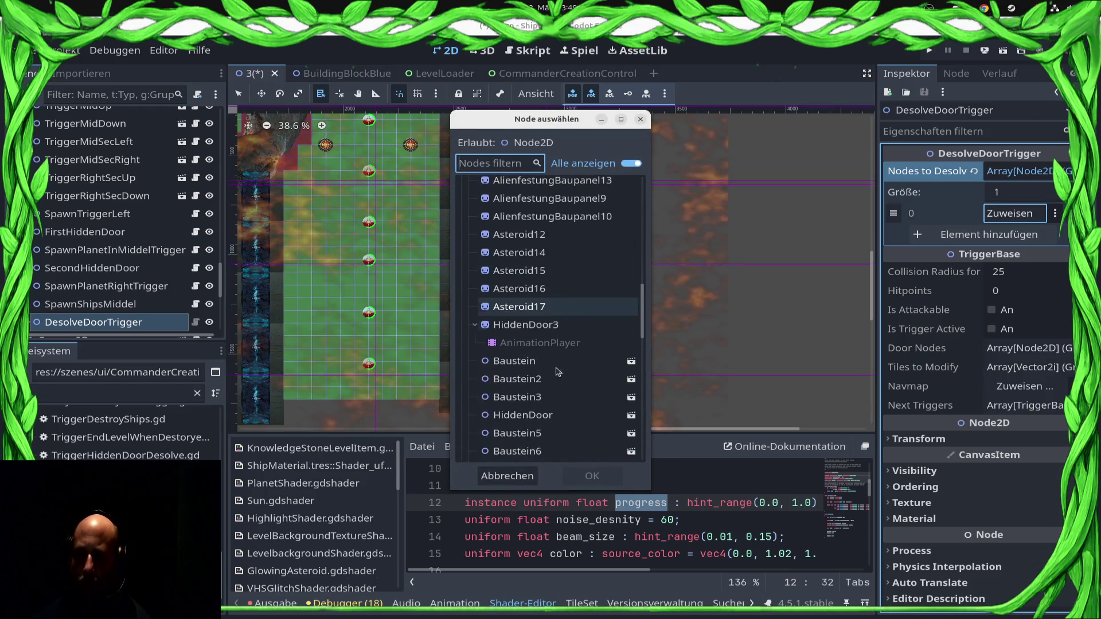
double_click(525, 325)
key(ctrl+s)
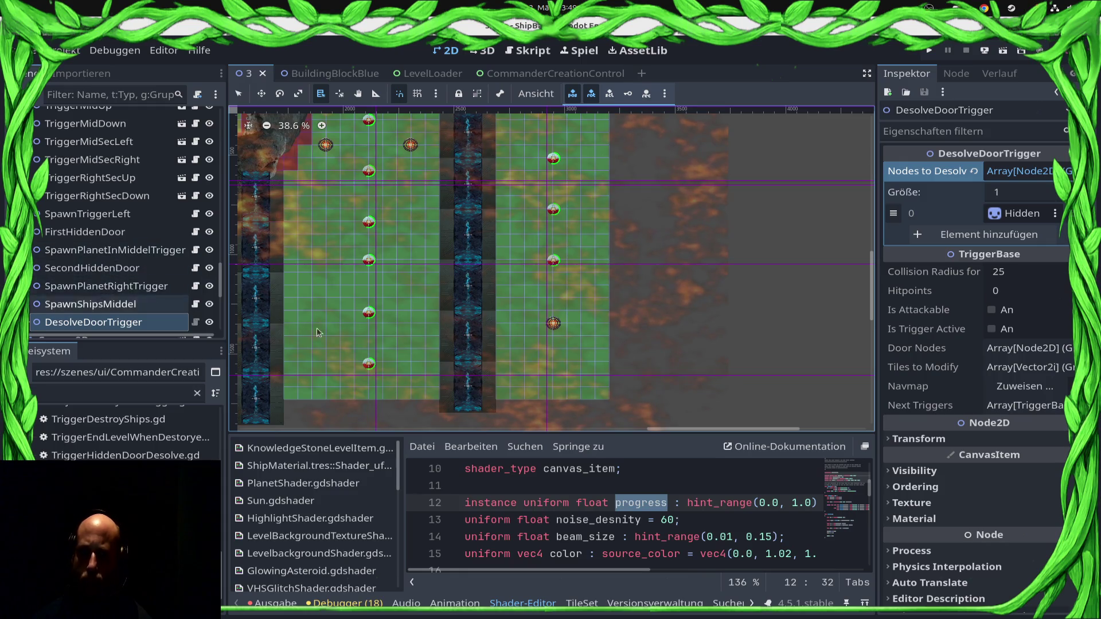
click(163, 199)
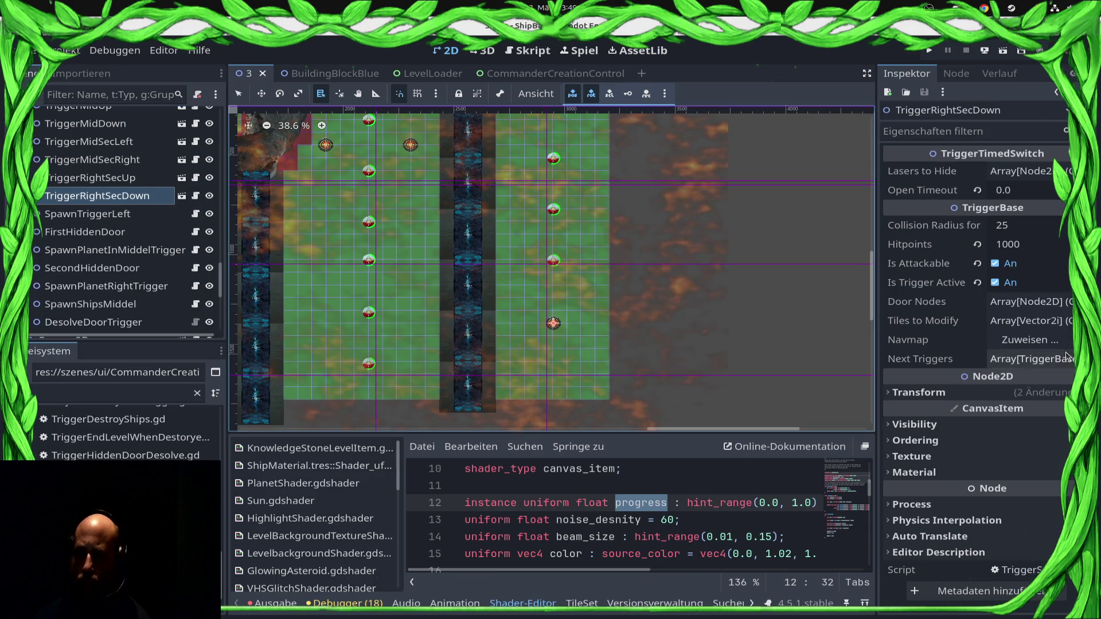
- Add DesolveDoorTrigger to TriggerRightSecDown's Next Triggers and save the scene
click(1034, 364)
scroll(129, 298, down, 1)
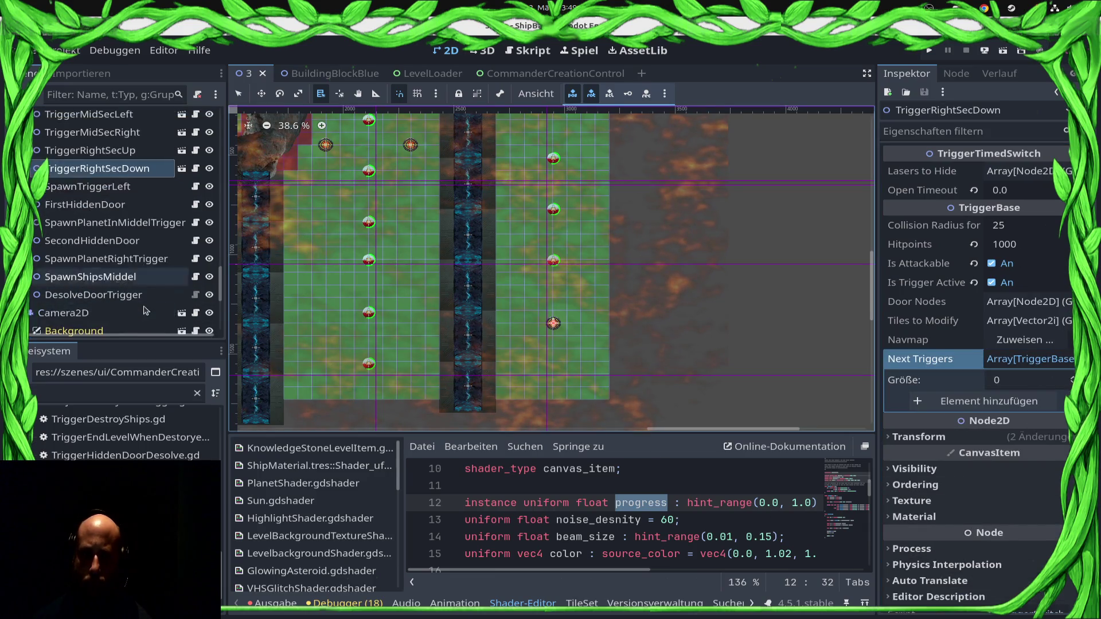
drag(129, 294, 989, 401)
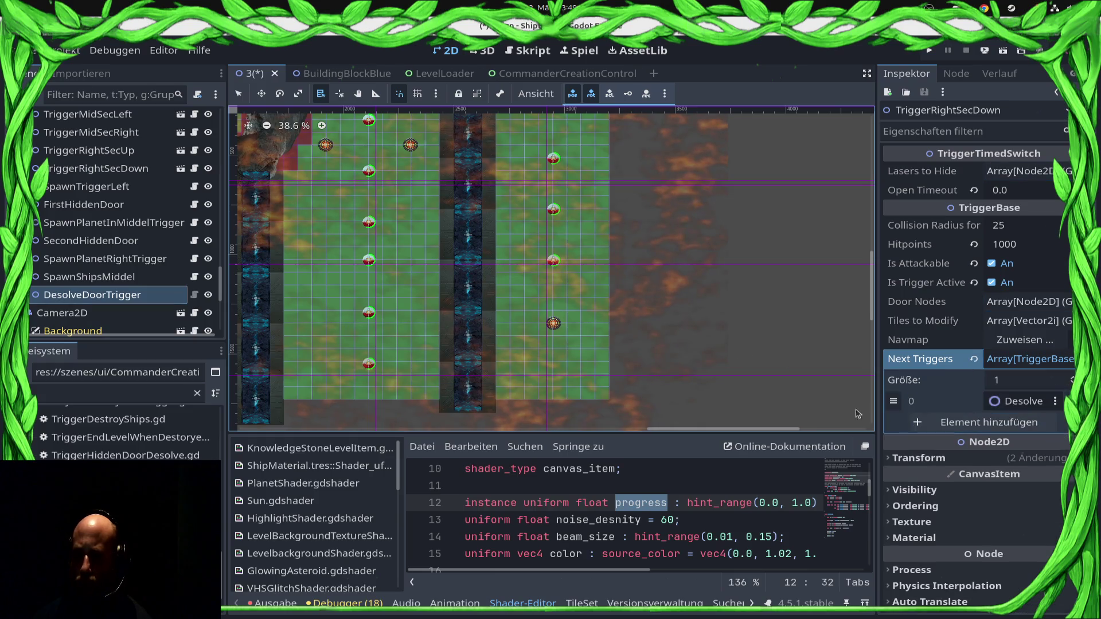
key(ctrl+s)
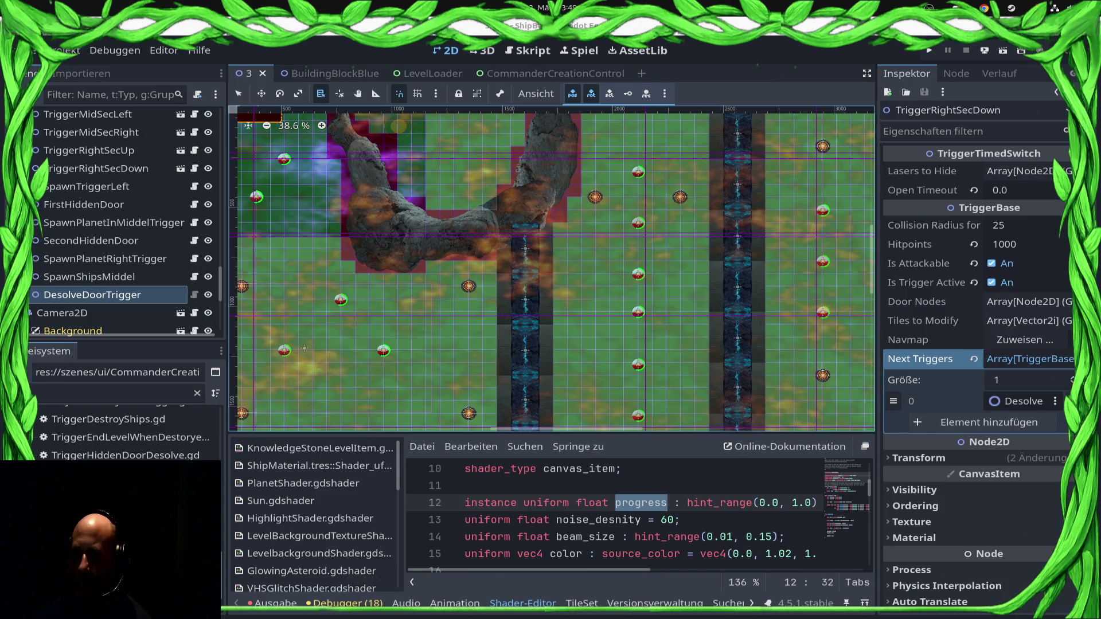
click(30, 69)
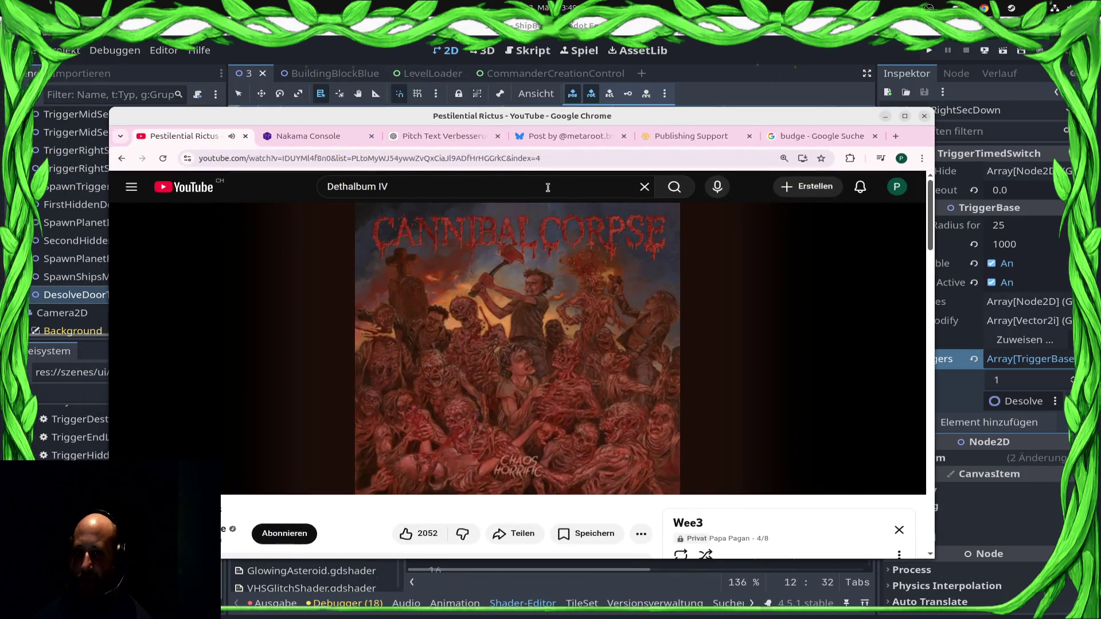
- Minimize the YouTube window, pan the level, and select the SpawnShipsMiddel trigger
click(885, 116)
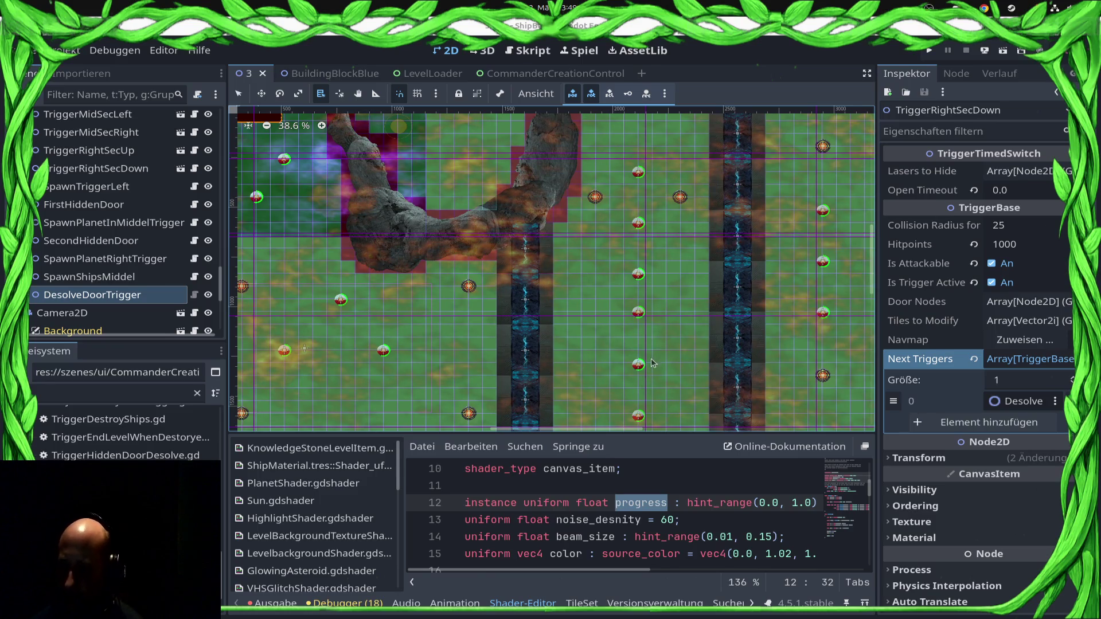
drag(724, 284, 593, 291)
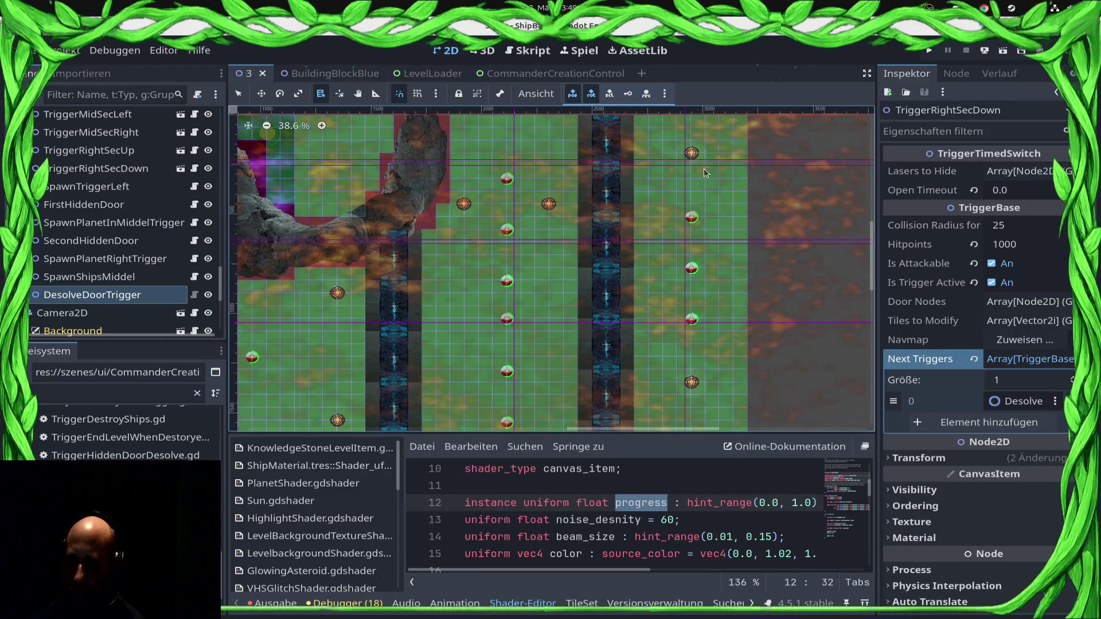
scroll(69, 243, down, 1)
click(110, 248)
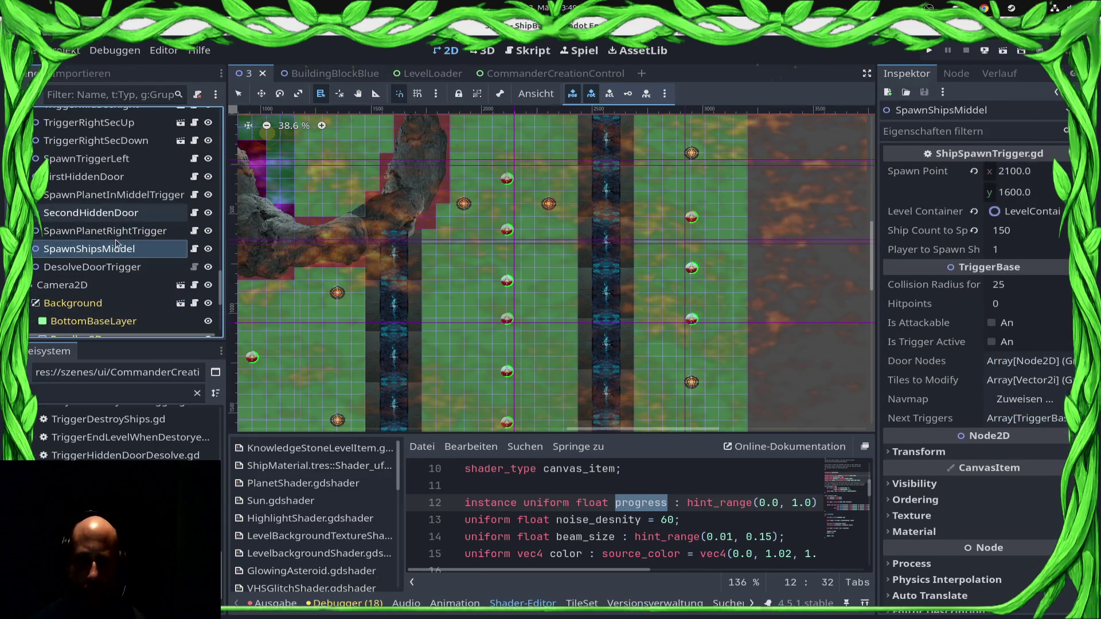
scroll(109, 230, up, 7)
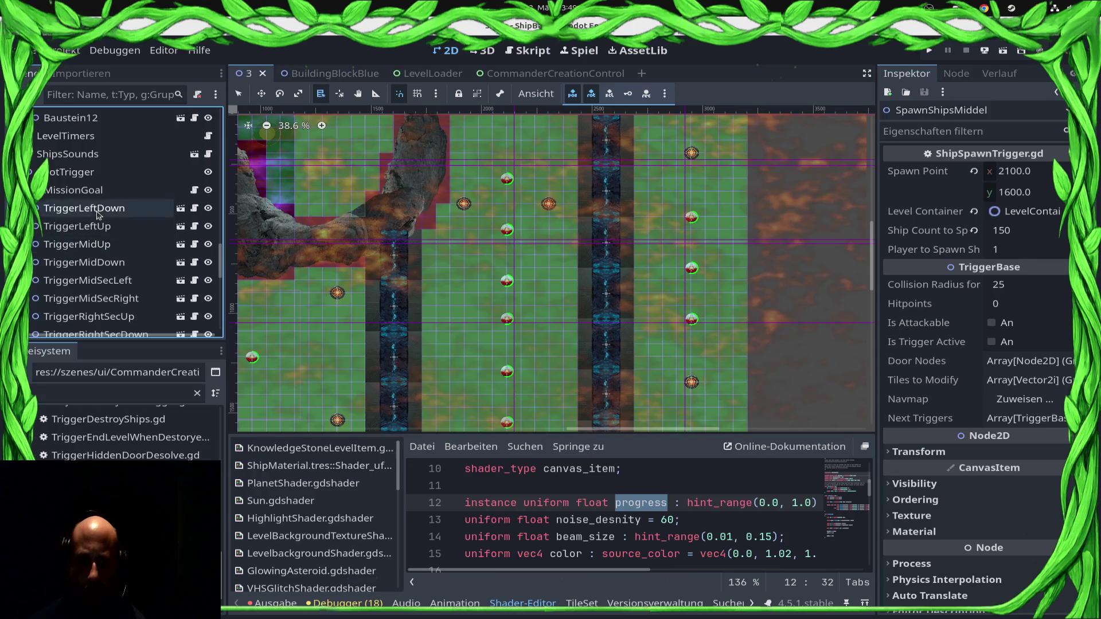
right_click(85, 173)
- Add a plain Node under RootTrigger after cancelling a Spawn search
click(149, 183)
text(Spawn)
key(Down)
key(Down)
key(Down)
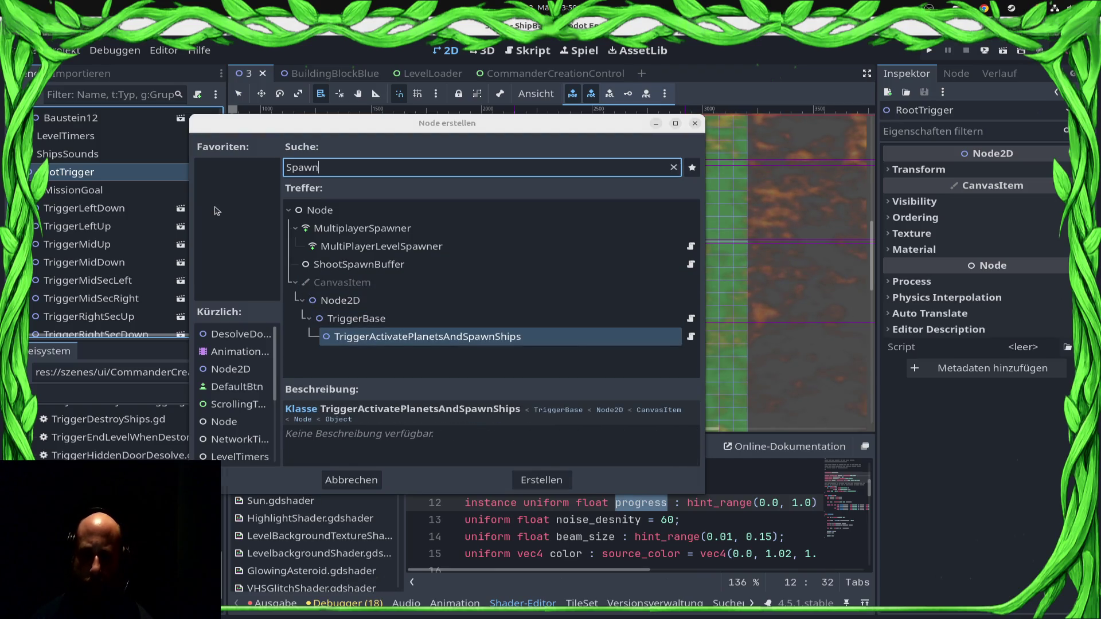
key(Escape)
right_click(172, 173)
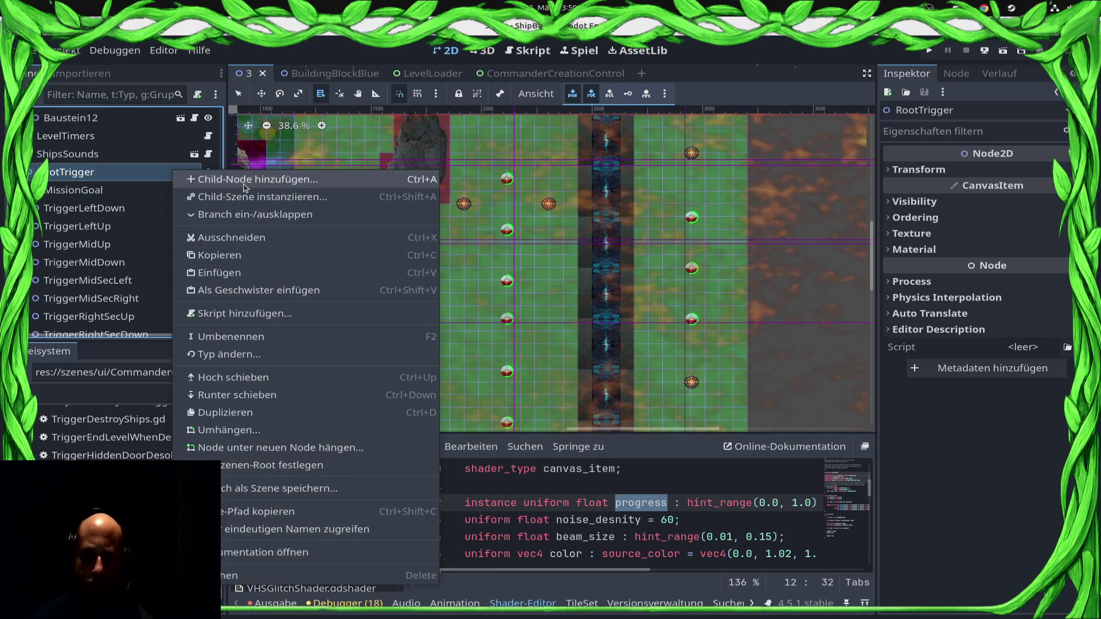
click(246, 187)
text(Node)
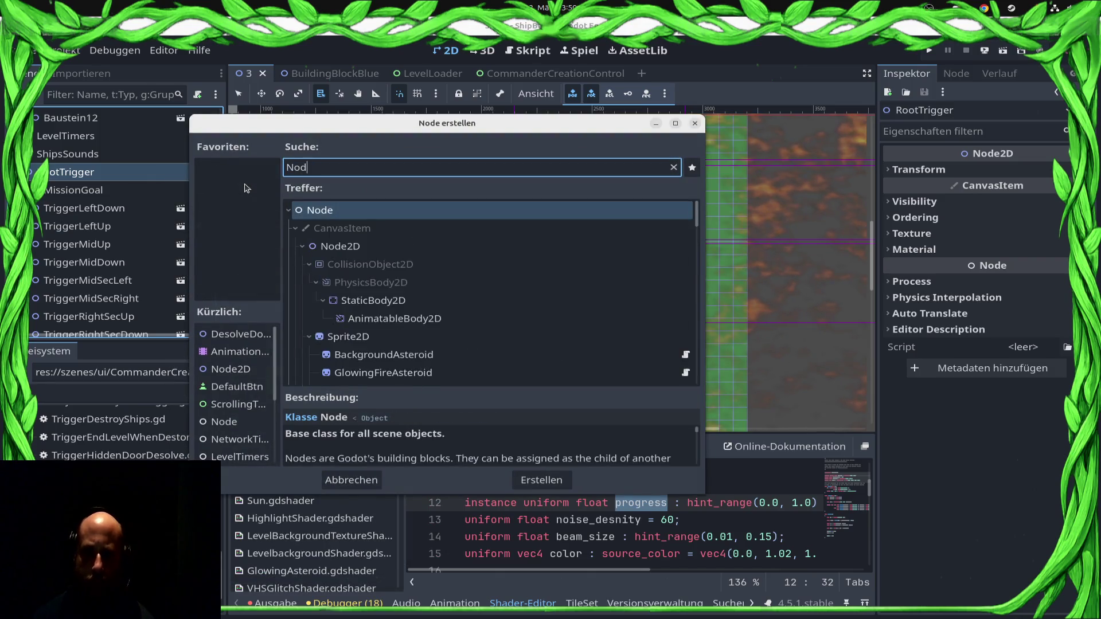
key(Return)
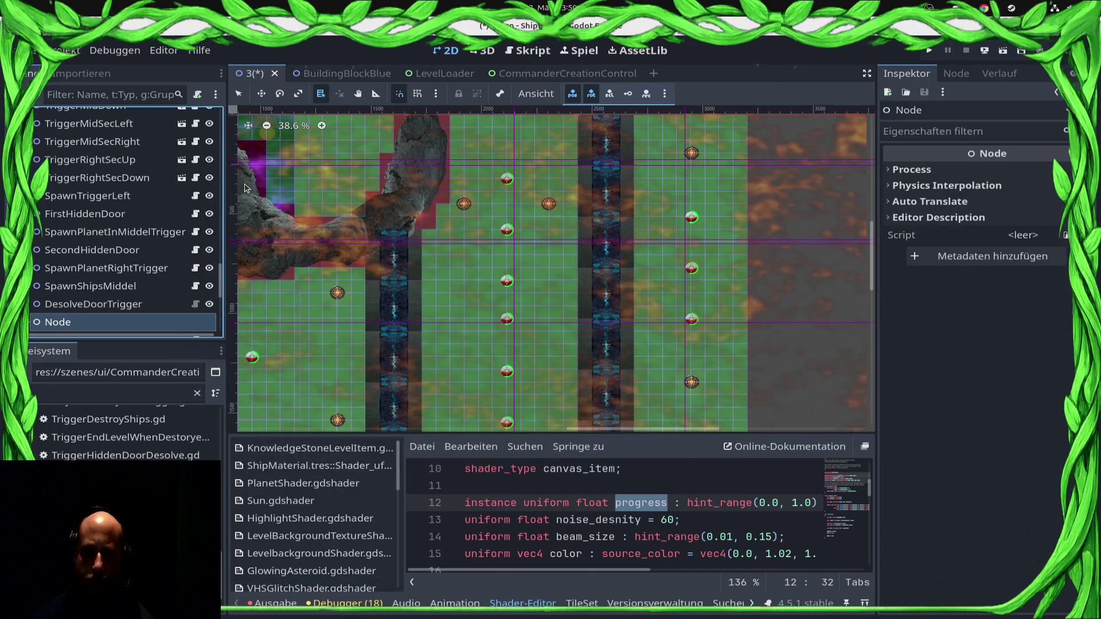
- Change the new node's type to Node2D and rename it SpawnRight
right_click(92, 325)
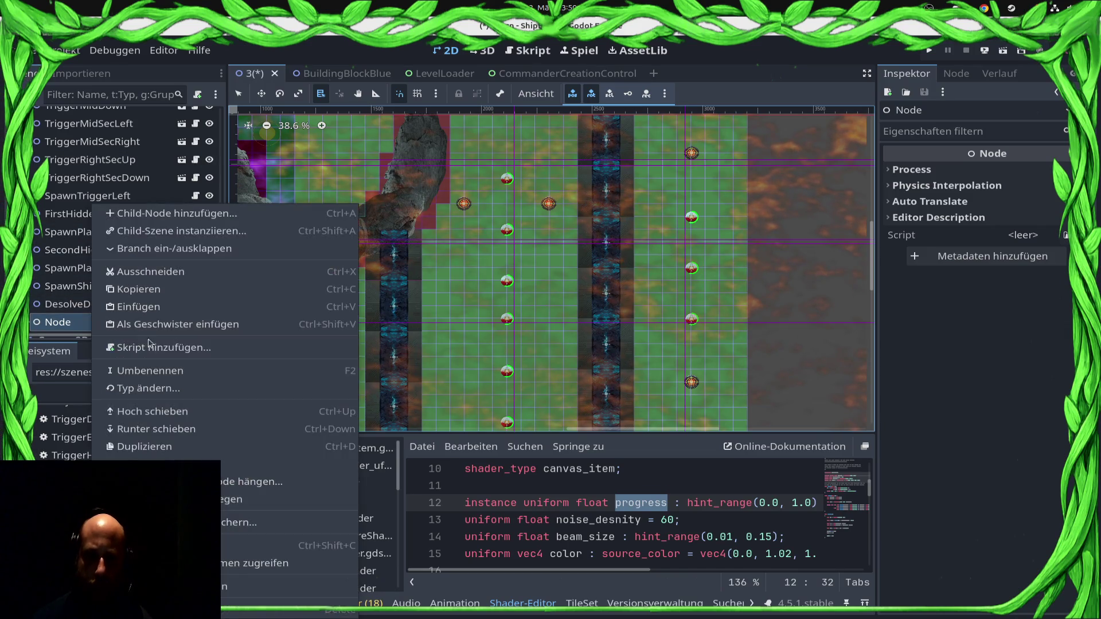
click(148, 388)
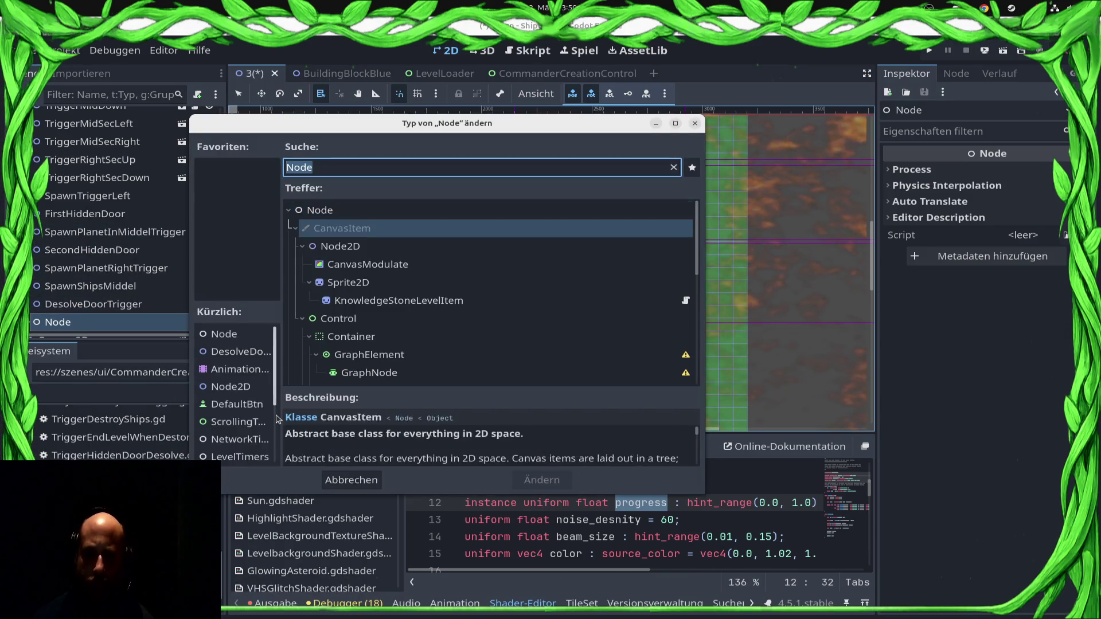
key(Down)
key(Return)
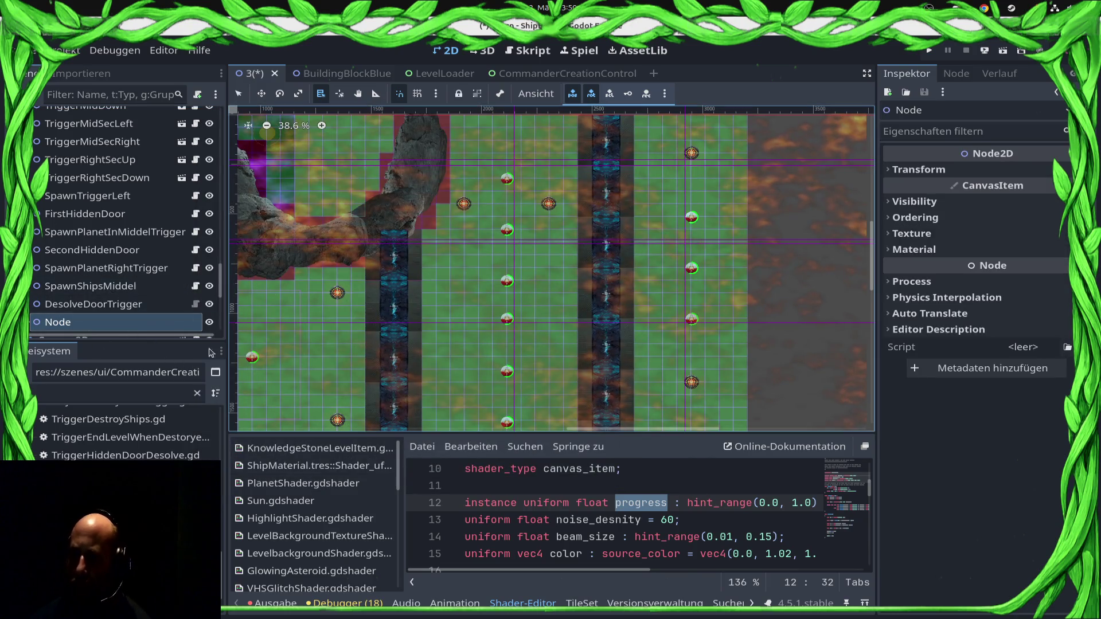
right_click(111, 325)
click(302, 368)
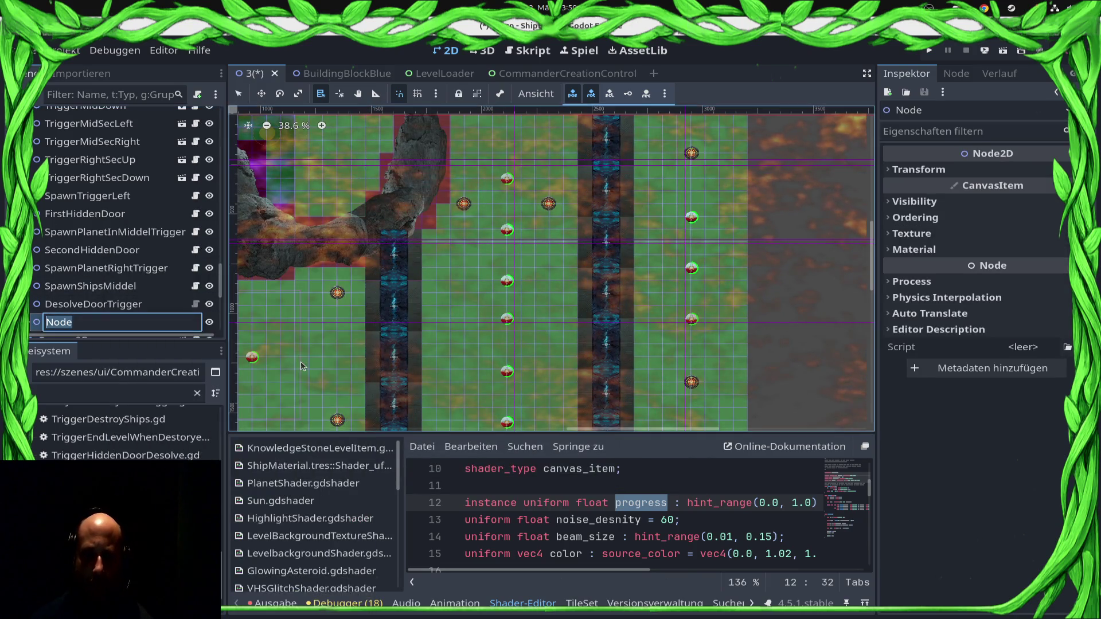
text(SpawnRight)
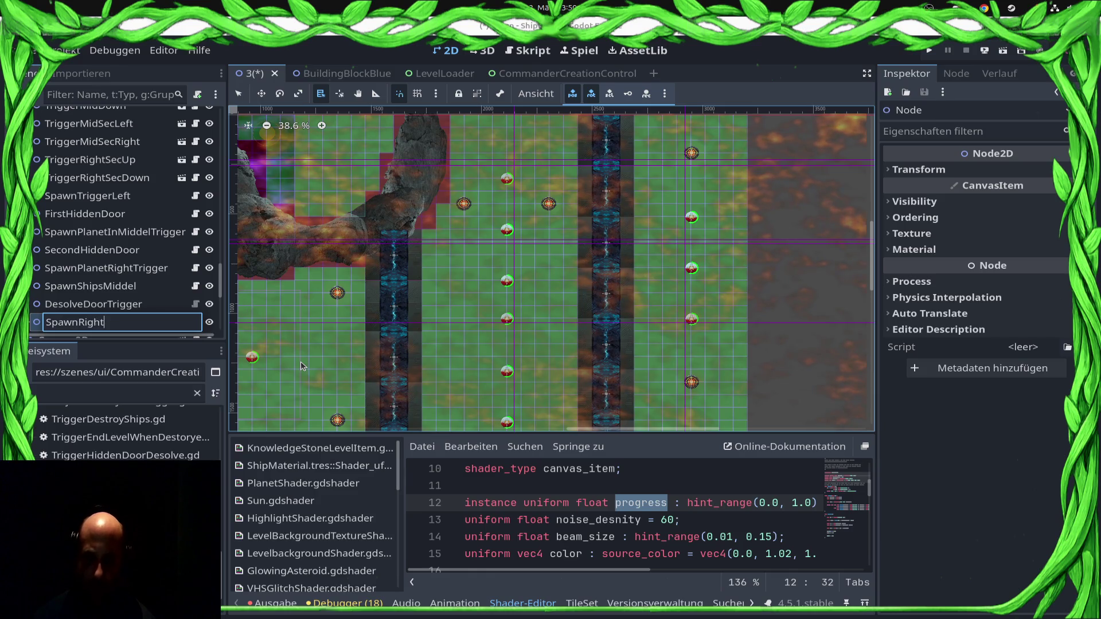
key(Return)
- Filter the FileSystem dock by 'Spawn'
click(115, 392)
text(gerPS)
key(ctrl+a)
text(Spawn)
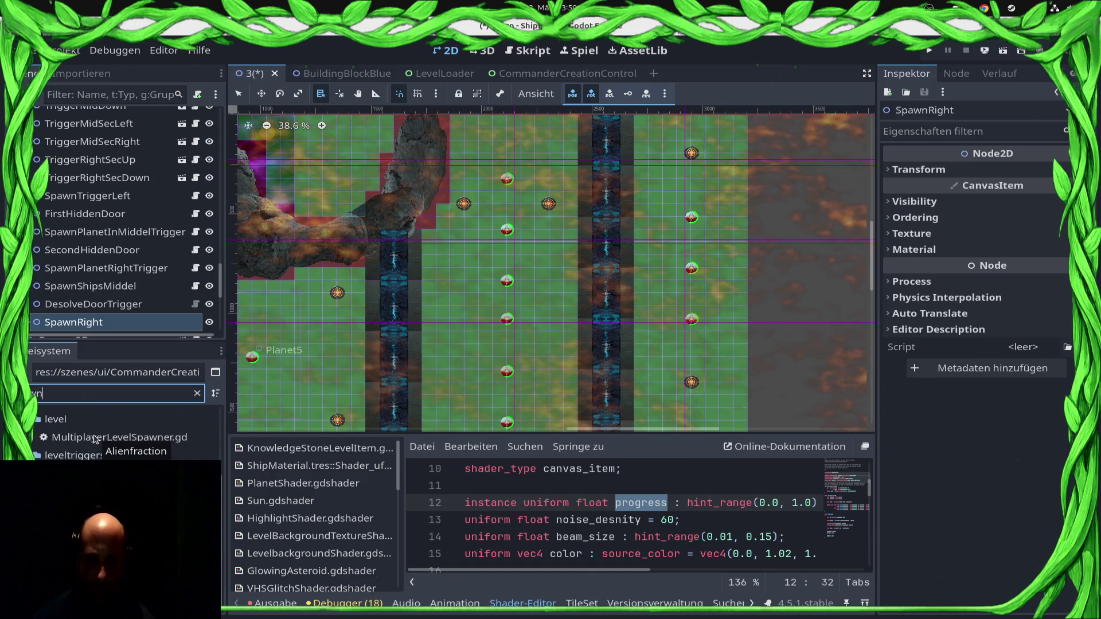
- Attach ShipSpawnTrigger.gd to SpawnRight, set its spawn point to 2910, 1600, and save
mouse_move(92, 472)
mouse_down()
mouse_move(123, 301)
mouse_move(115, 297)
mouse_up()
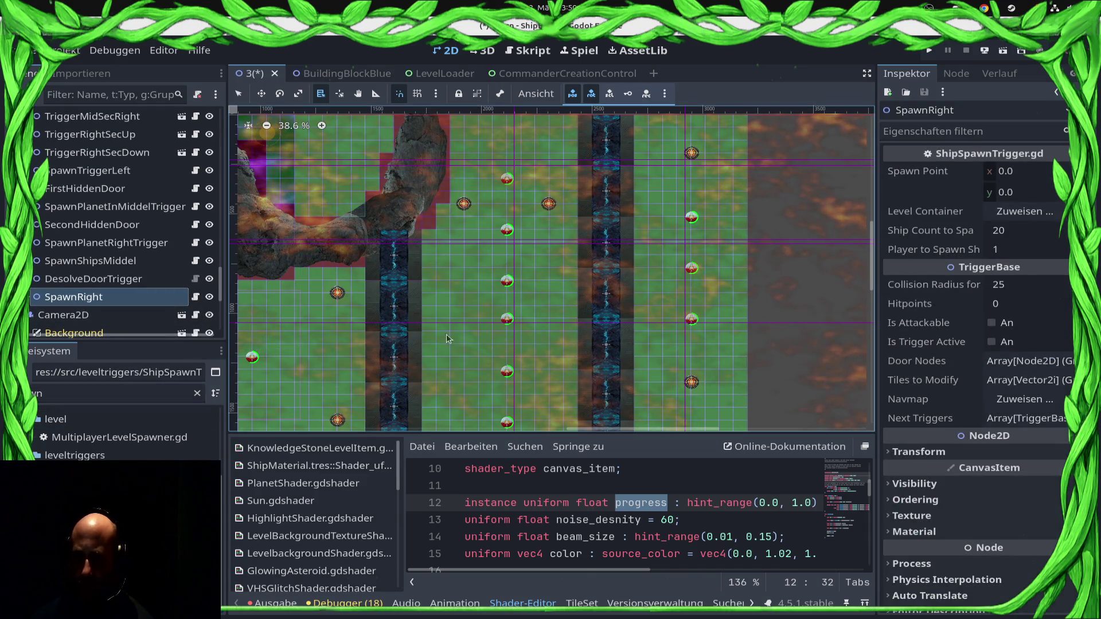
scroll(447, 338, down, 3)
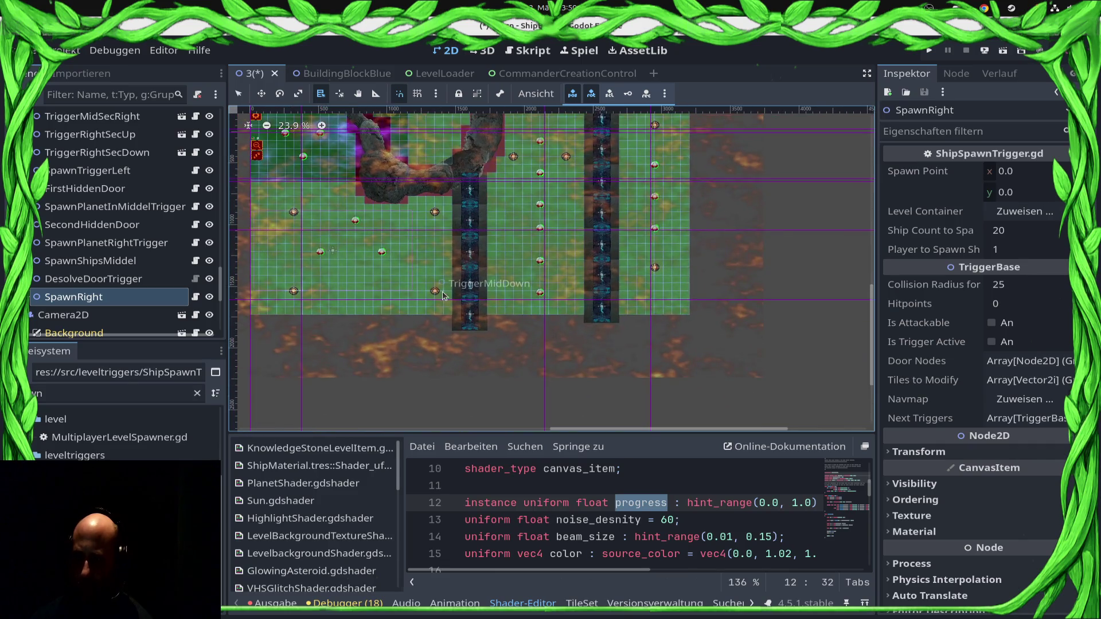
scroll(492, 293, up, 2)
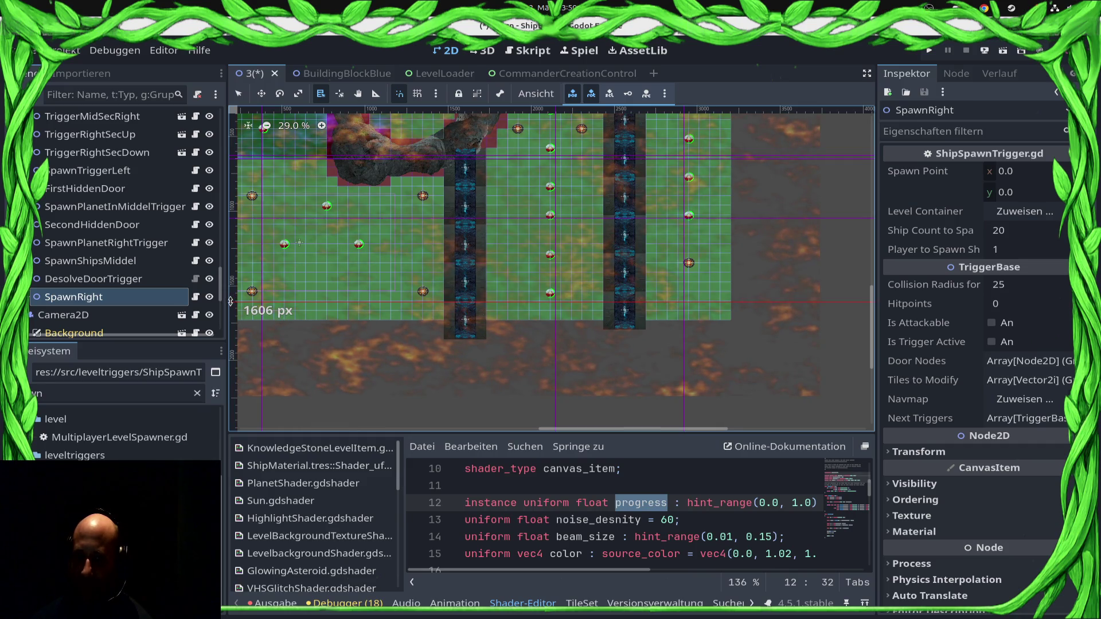
click(1015, 191)
text(0)
key(Return)
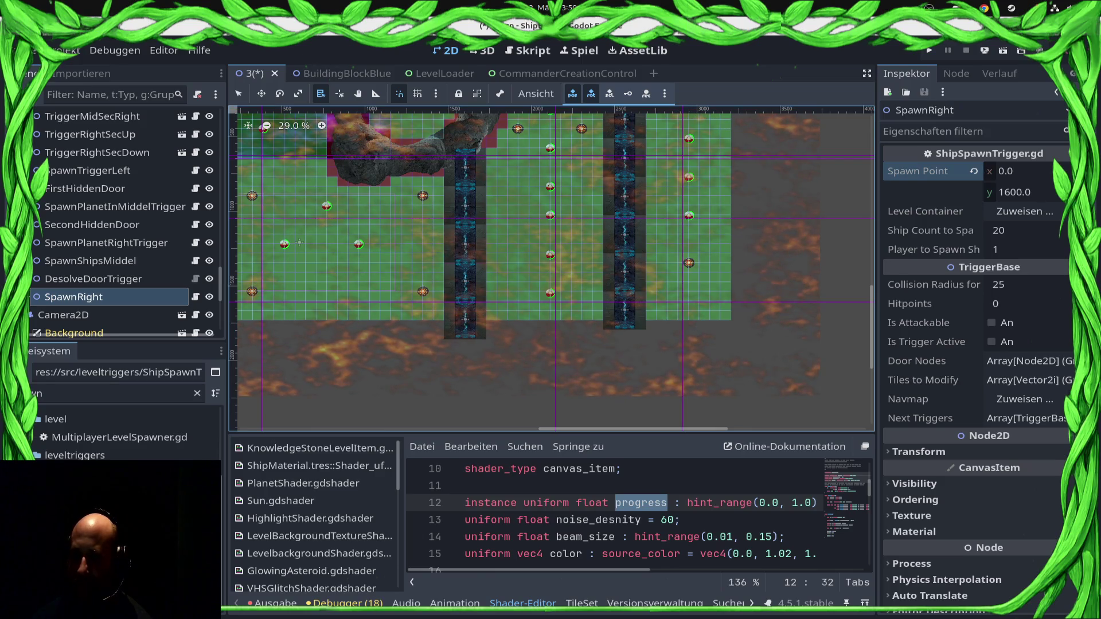
click(1048, 177)
text(2910)
key(Return)
key(ctrl+s)
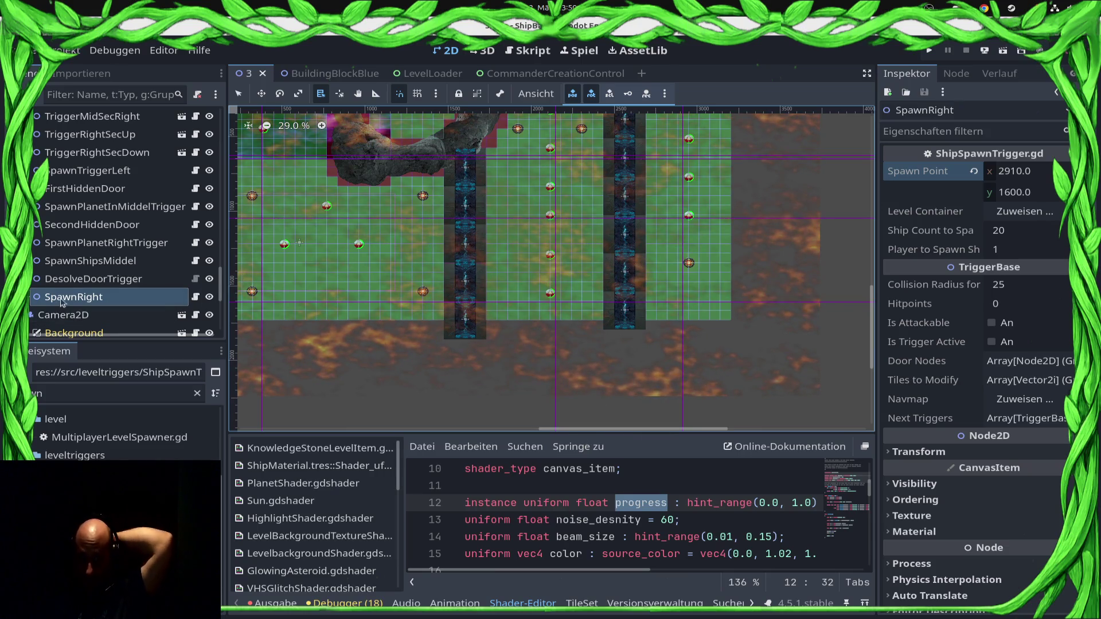
- Review DesolveDoorTrigger and SpawnRight, then switch to the Nakama Console wallet page
click(86, 284)
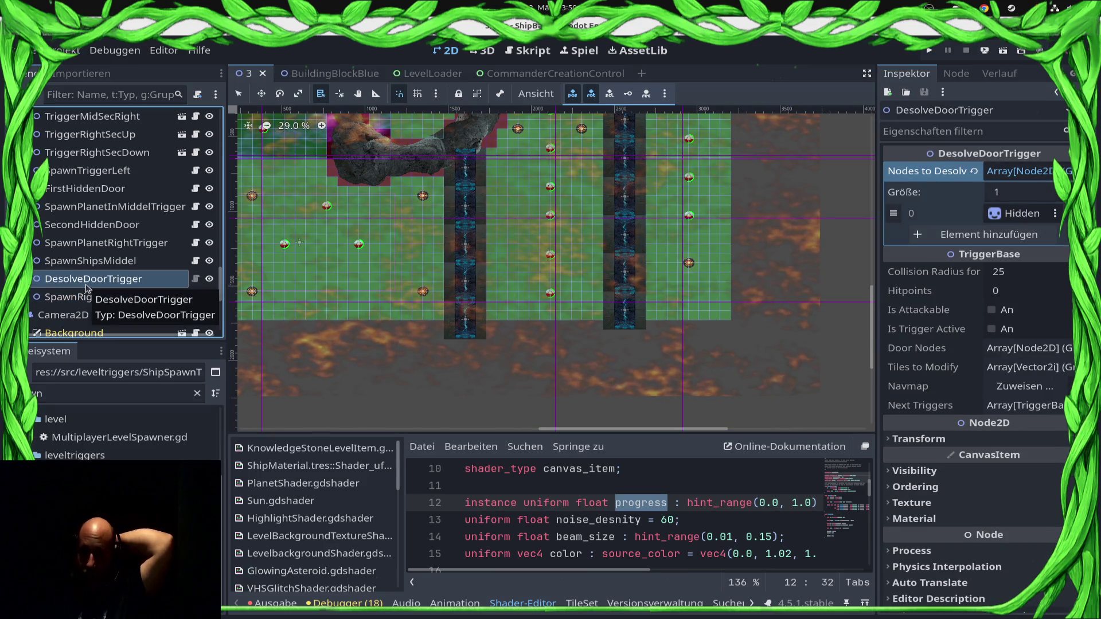
click(88, 295)
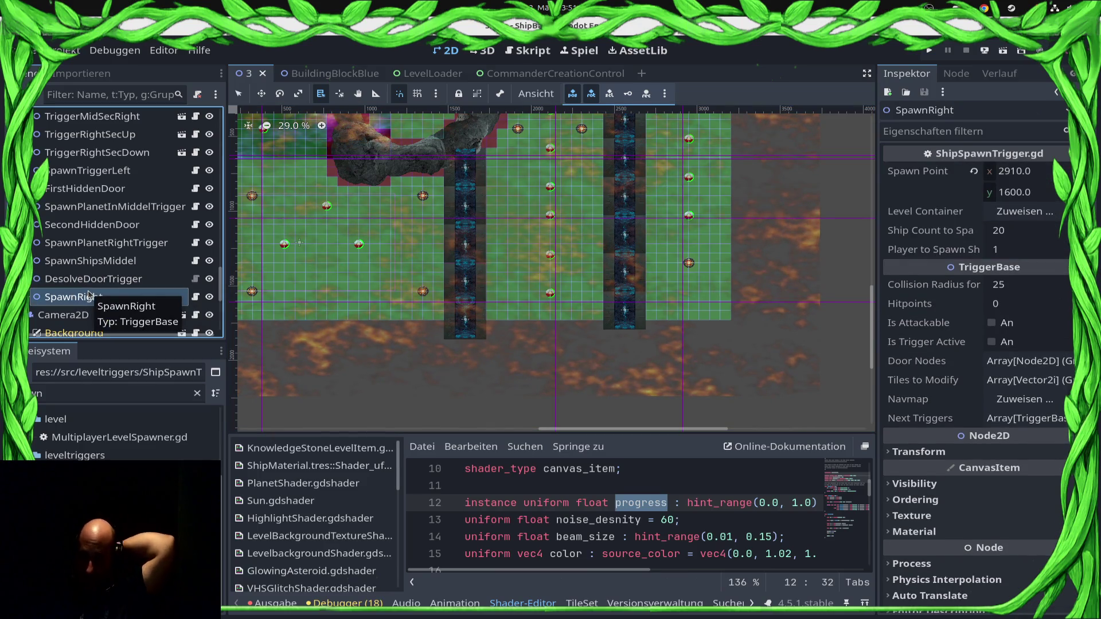
click(89, 279)
click(97, 296)
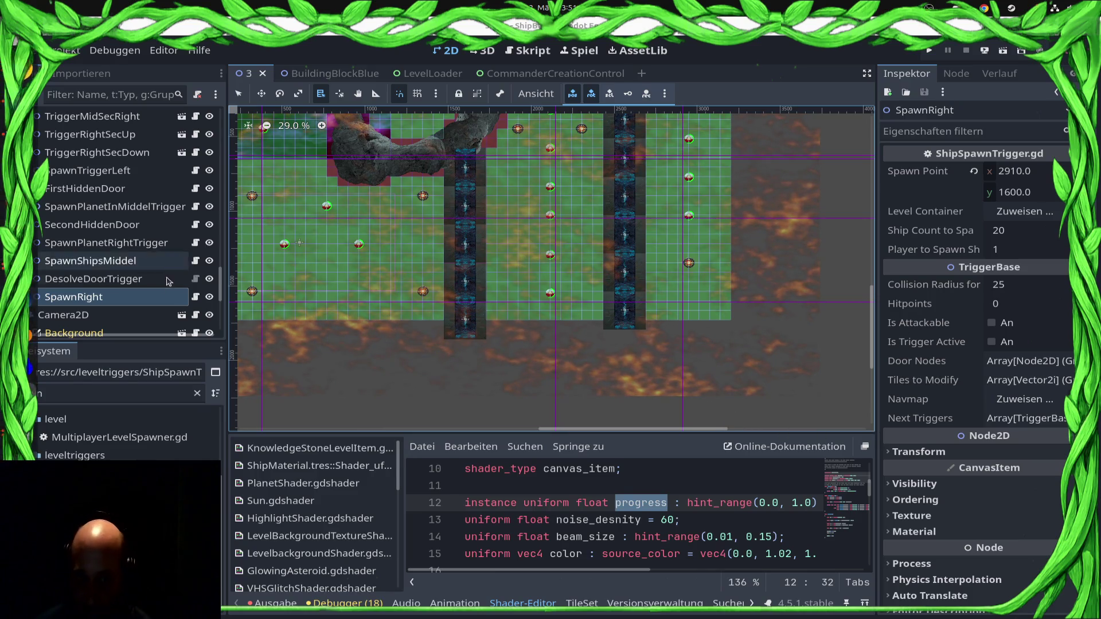
scroll(129, 262, up, 1)
scroll(129, 262, down, 2)
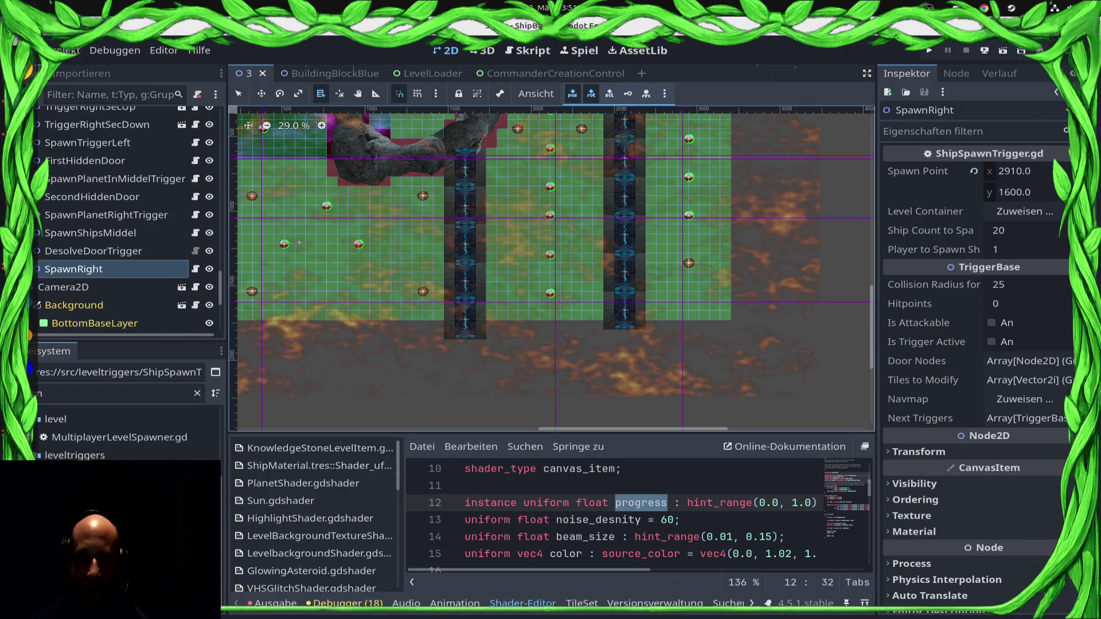
key(alt+Tab)
click(313, 135)
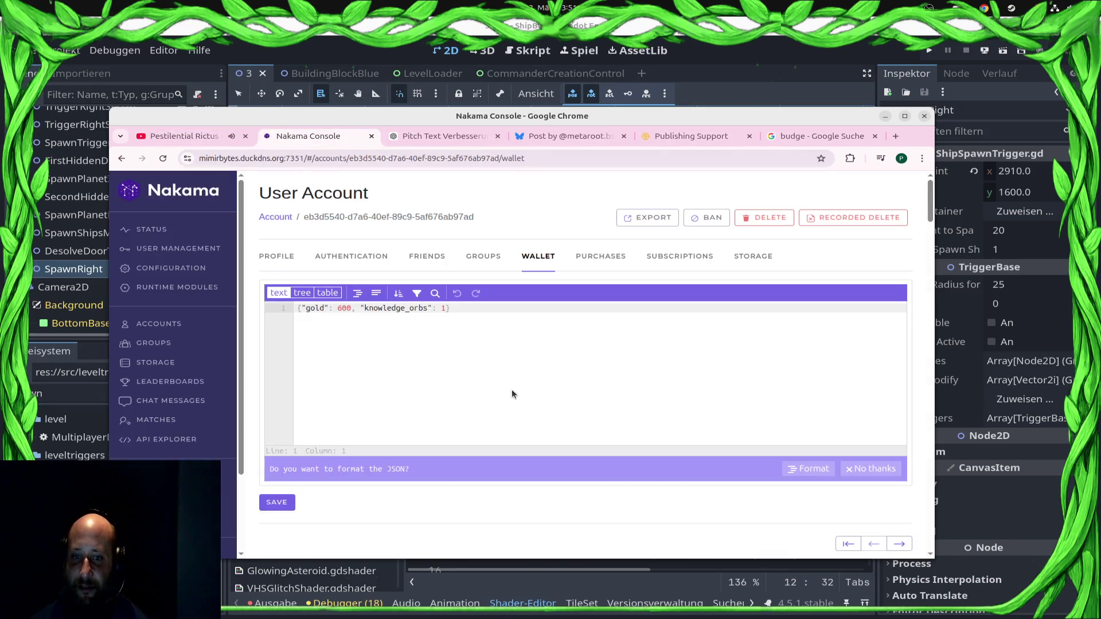
- From the wallet page, open the player's command_profile data storage object
click(433, 299)
click(465, 368)
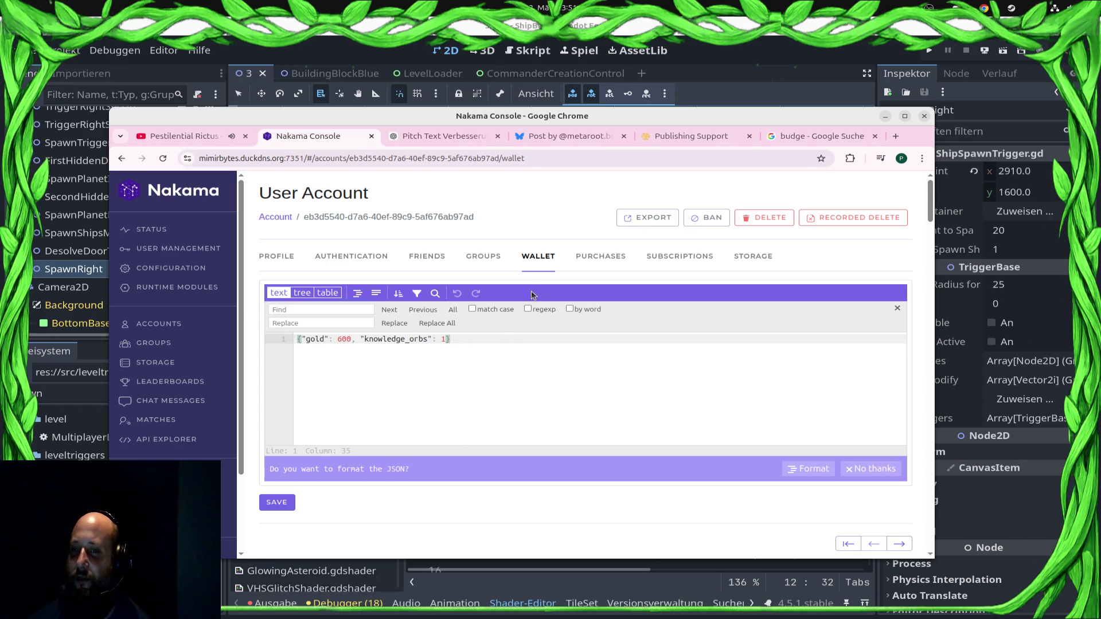
click(753, 256)
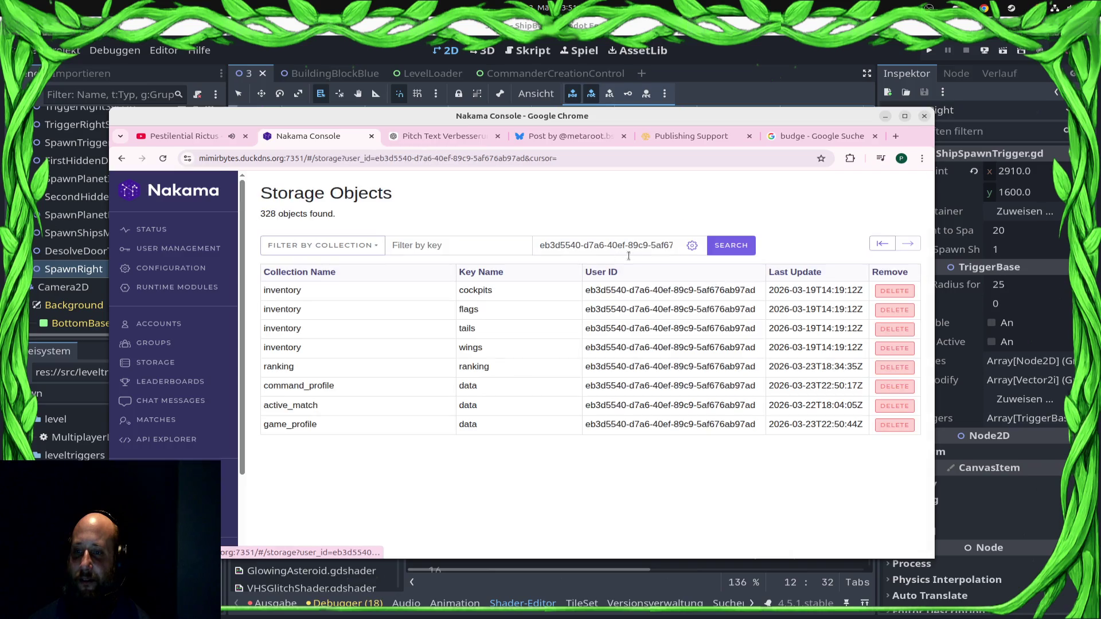
click(447, 386)
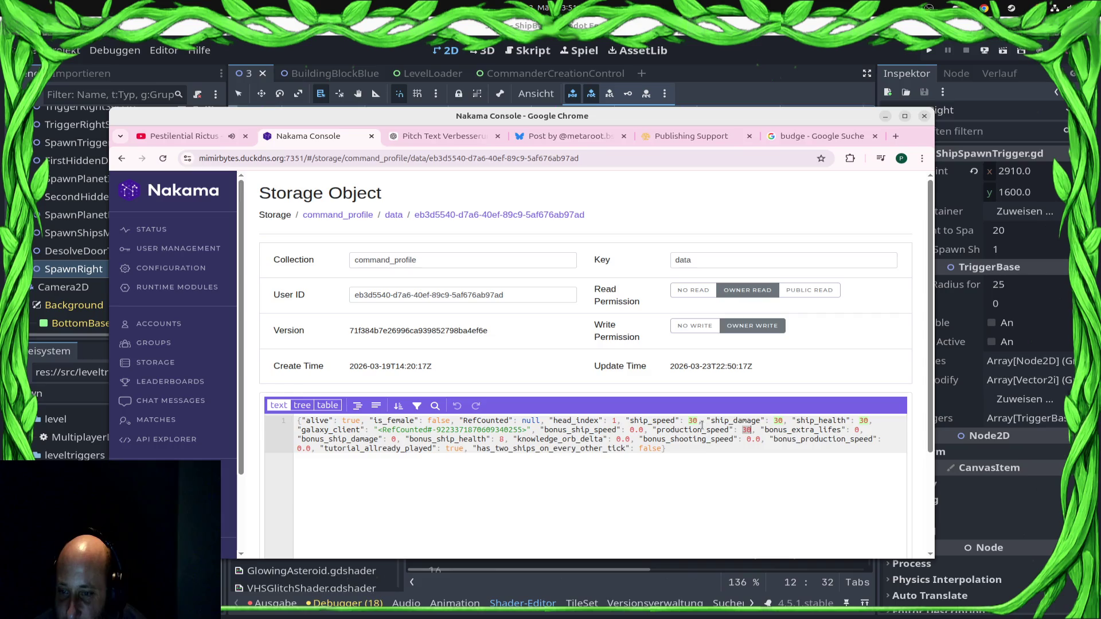
- Reload the command_profile page, then minimize Chrome to return to Godot
click(762, 471)
key(F5)
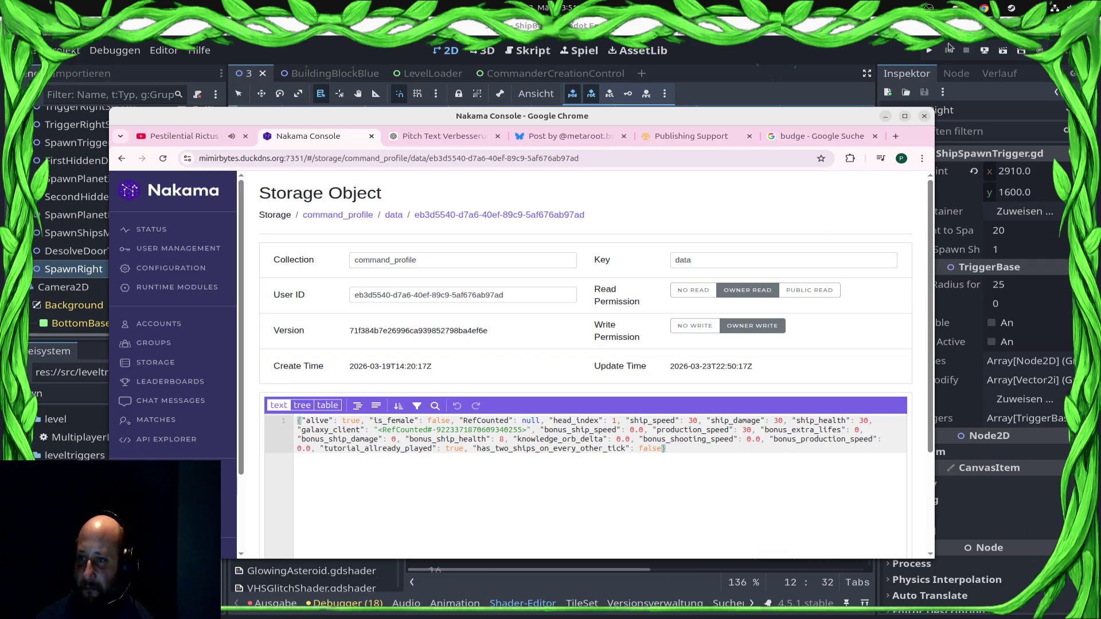
click(885, 116)
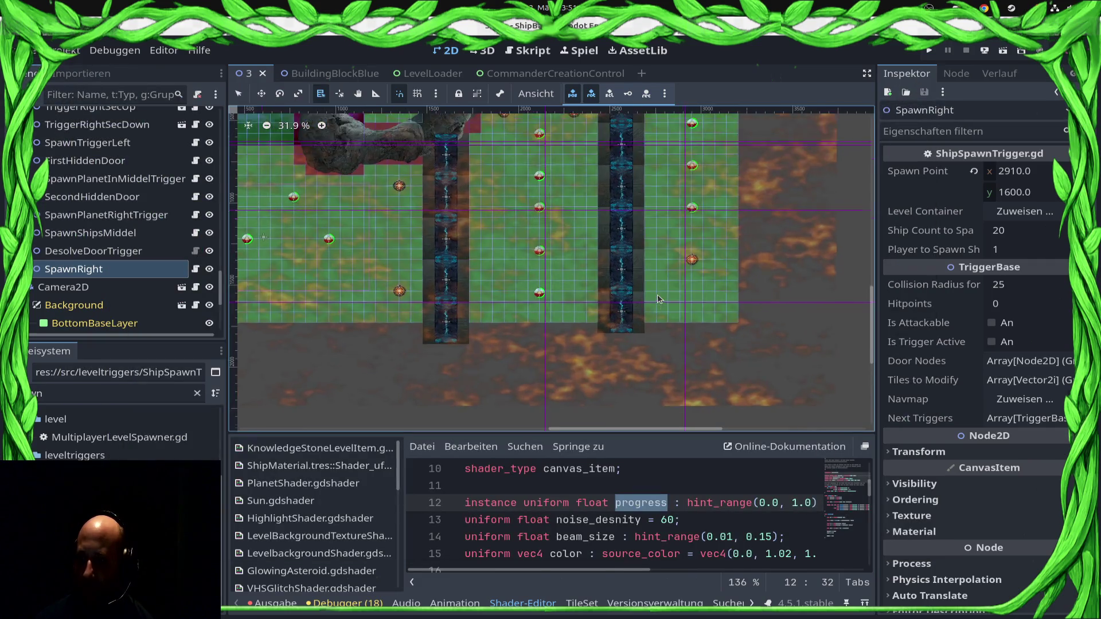
- Select the TriggerRightSecUp trigger from the top-right marker on the canvas
scroll(619, 354, up, 3)
scroll(745, 298, up, 3)
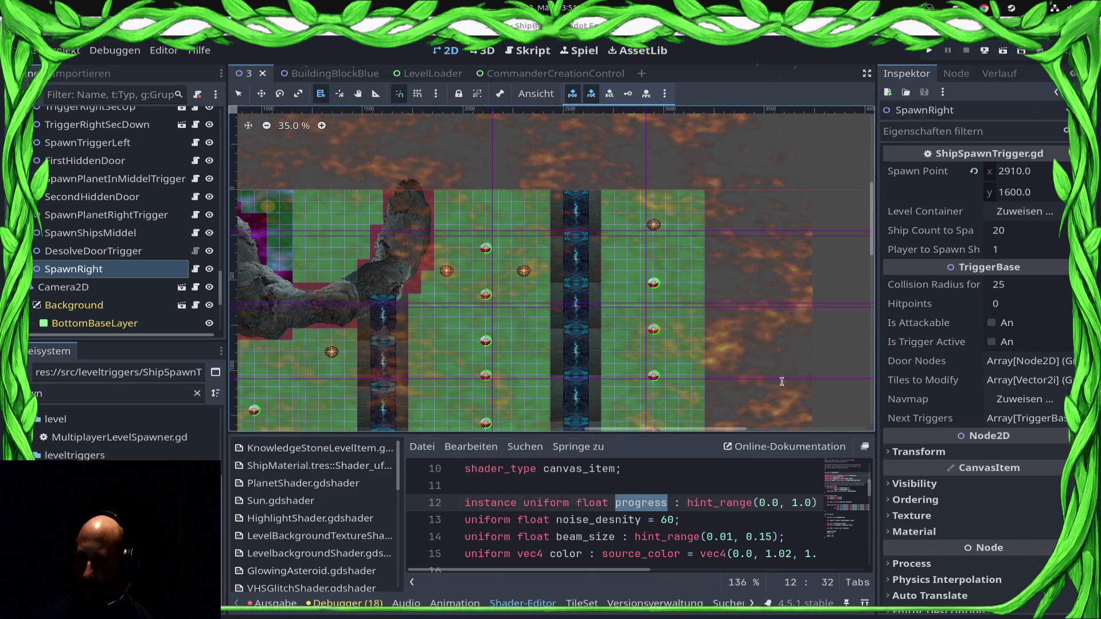
scroll(729, 341, up, 3)
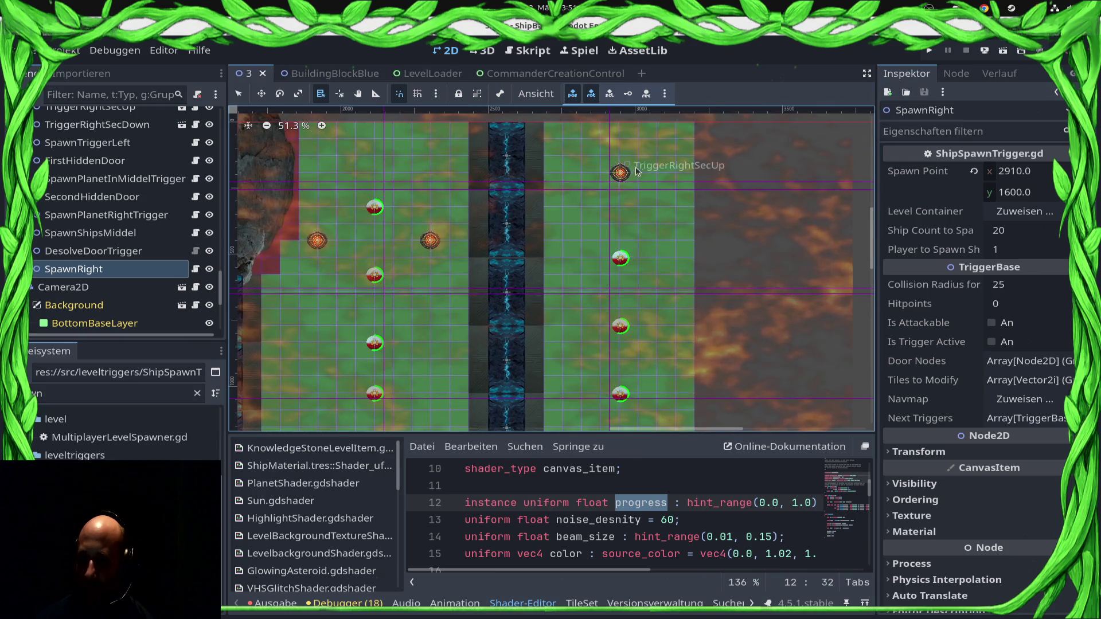
alt+right_click(626, 175)
click(682, 199)
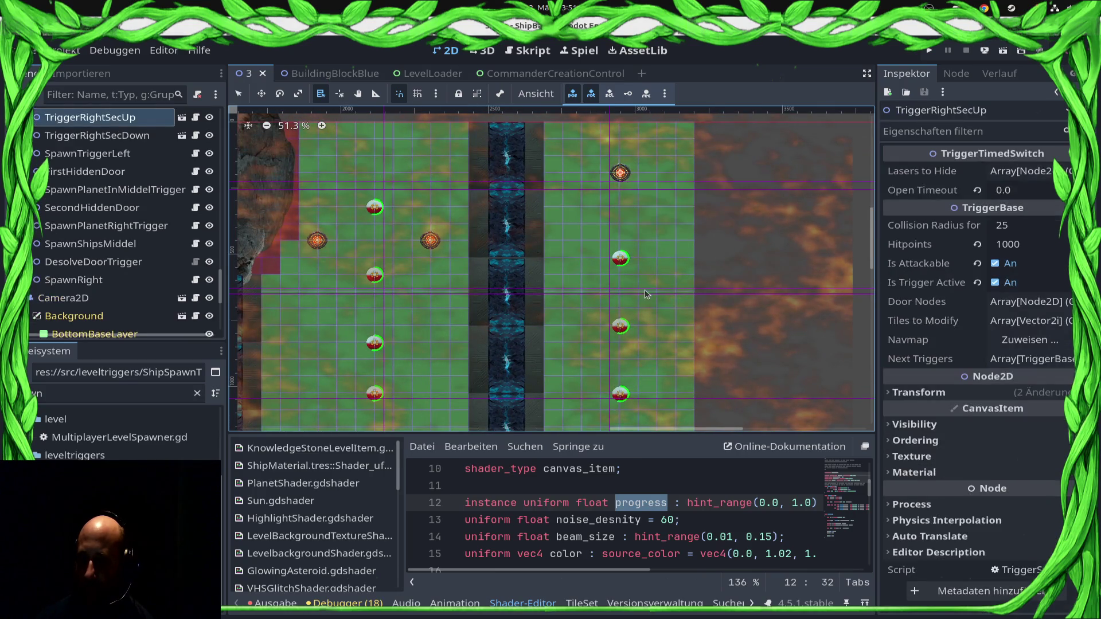
- Add DesolveDoorTrigger to TriggerRightSecUp's Next Triggers, save, and open the commit panel
scroll(373, 250, down, 1)
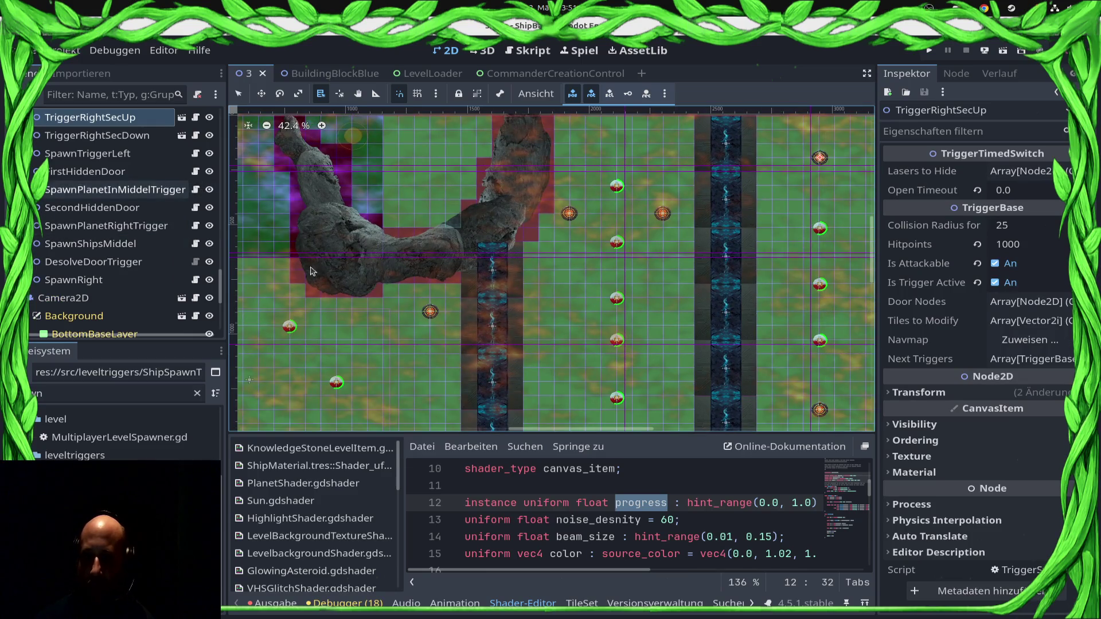
scroll(125, 277, down, 3)
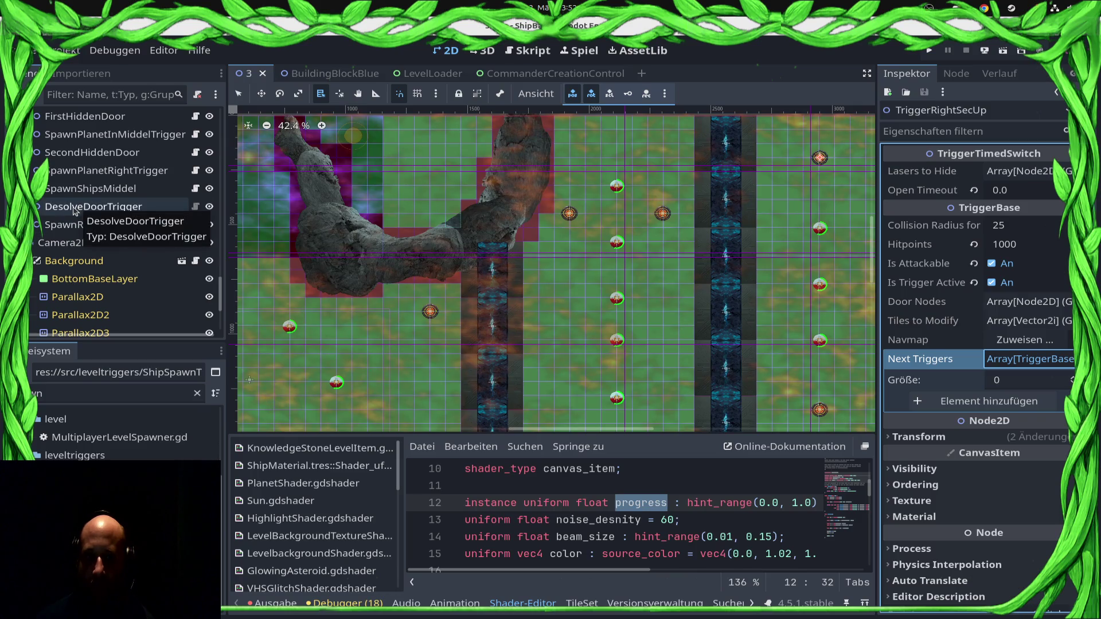
mouse_move(69, 212)
mouse_down()
mouse_move(1020, 363)
mouse_move(964, 408)
mouse_up()
key(ctrl+s)
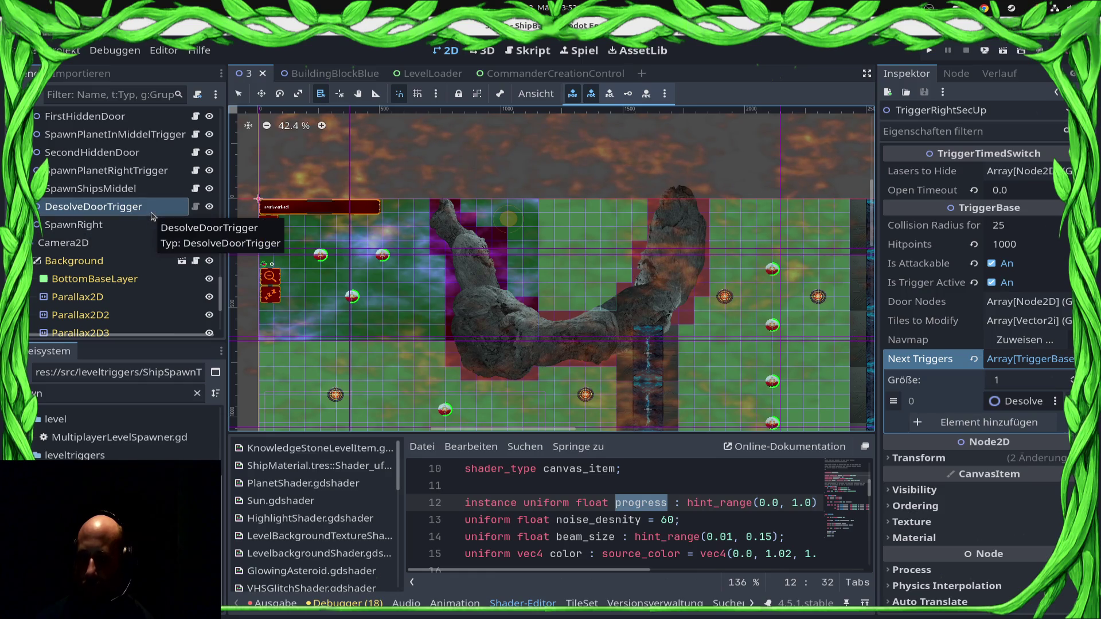
scroll(477, 281, down, 8)
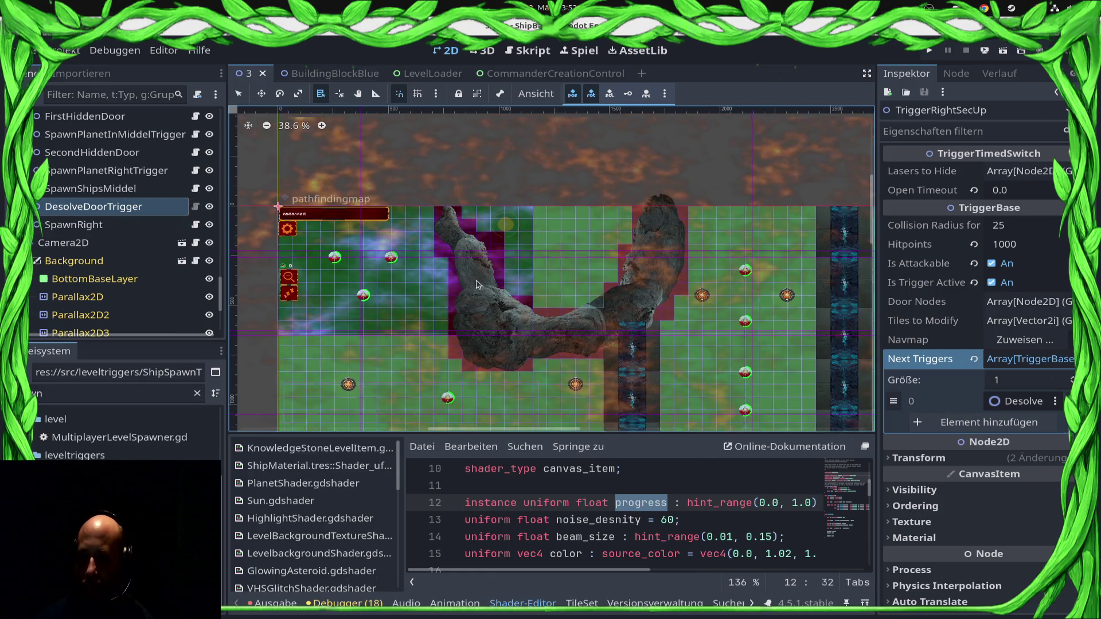
scroll(1075, 78, down, 1)
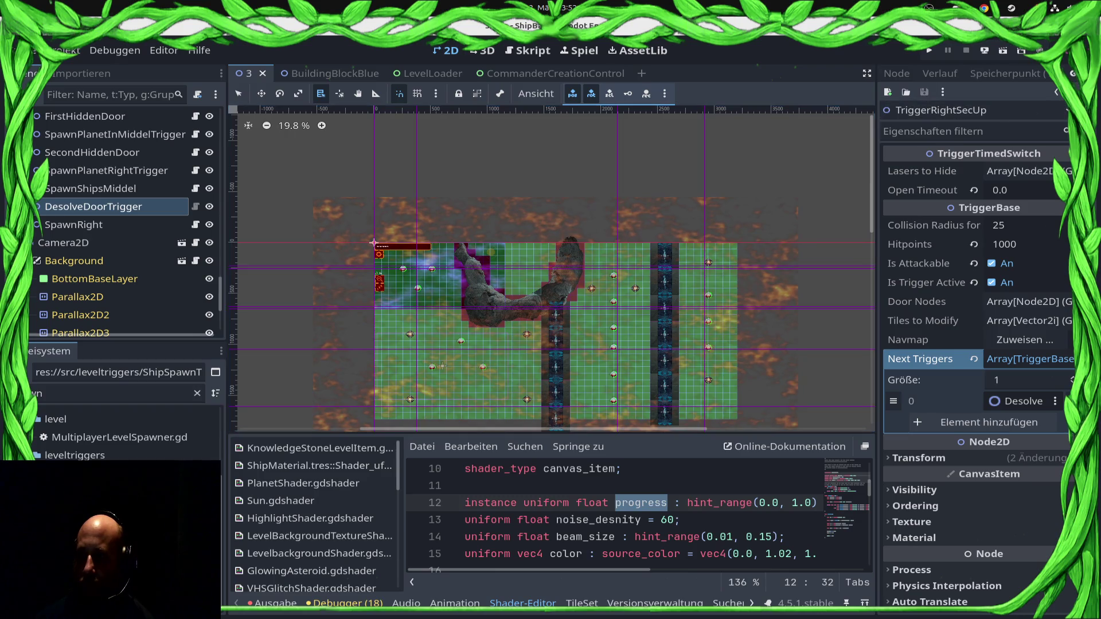
click(1009, 74)
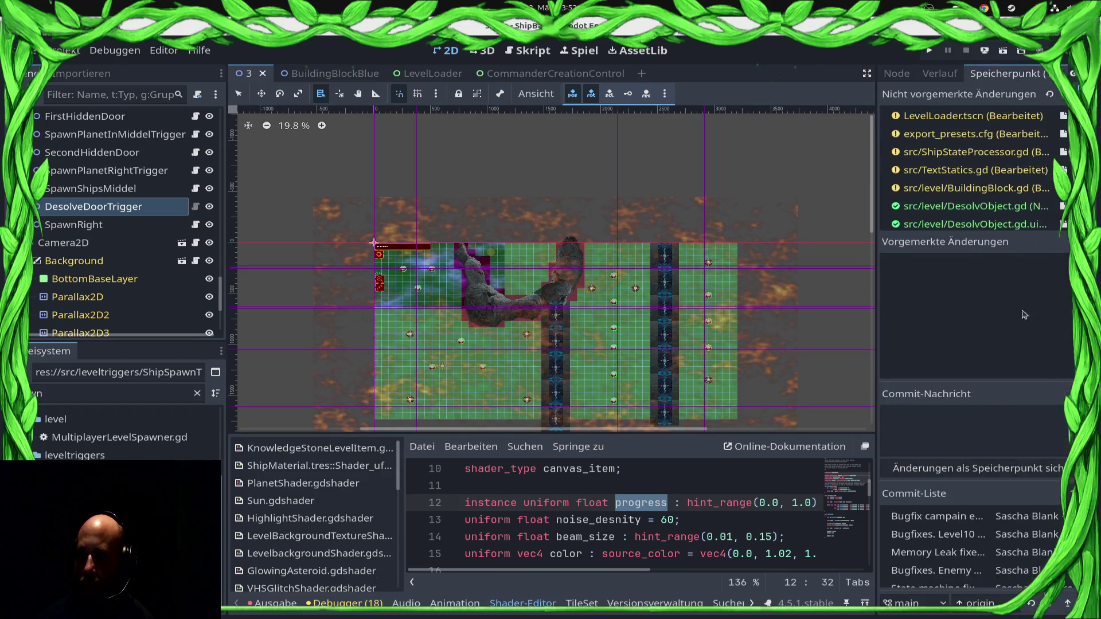
- Stage all changes and commit them with a 'Level 3 work…' message noting the orb-explosion fix
click(990, 451)
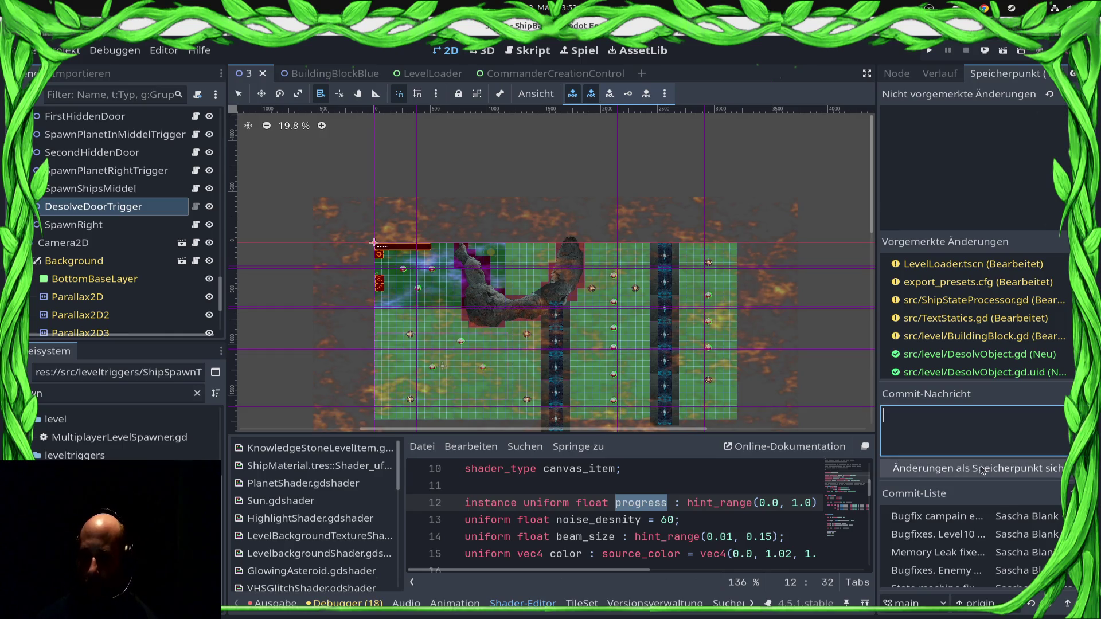
text(Level 34)
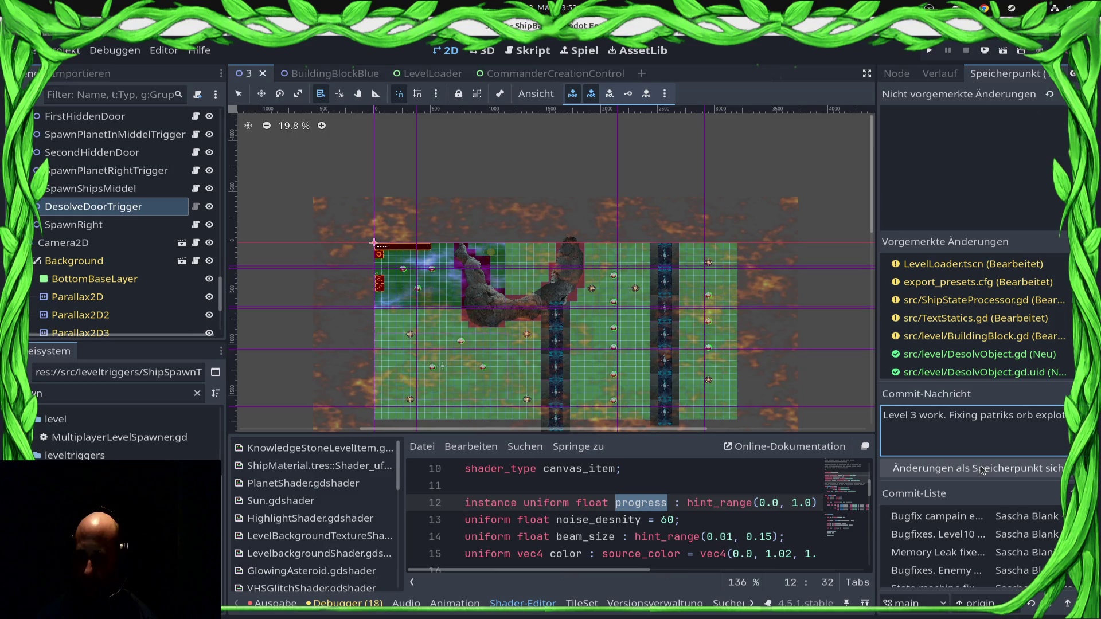
text(ions.)
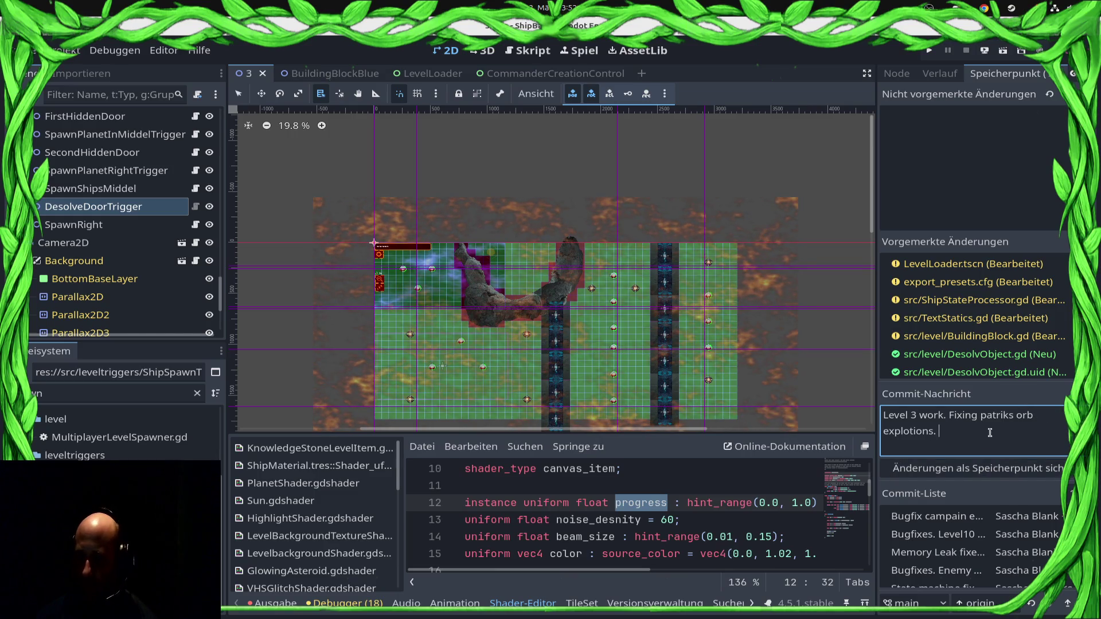
click(985, 470)
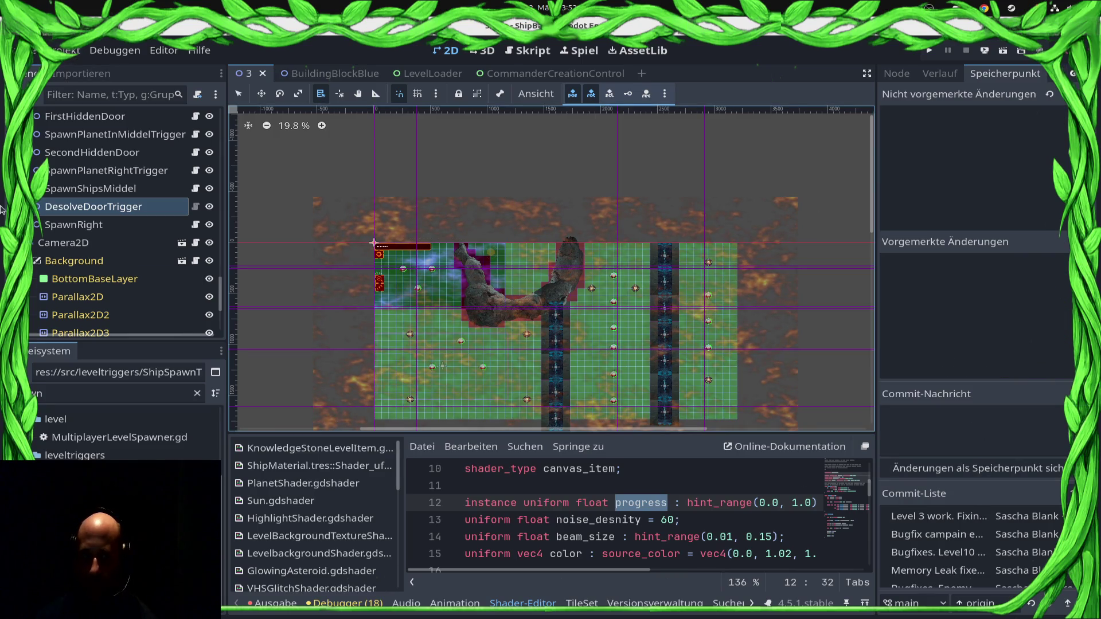
key(alt+Tab)
- Push the commit with git push, then bring up the Play Console release overview
text(git push)
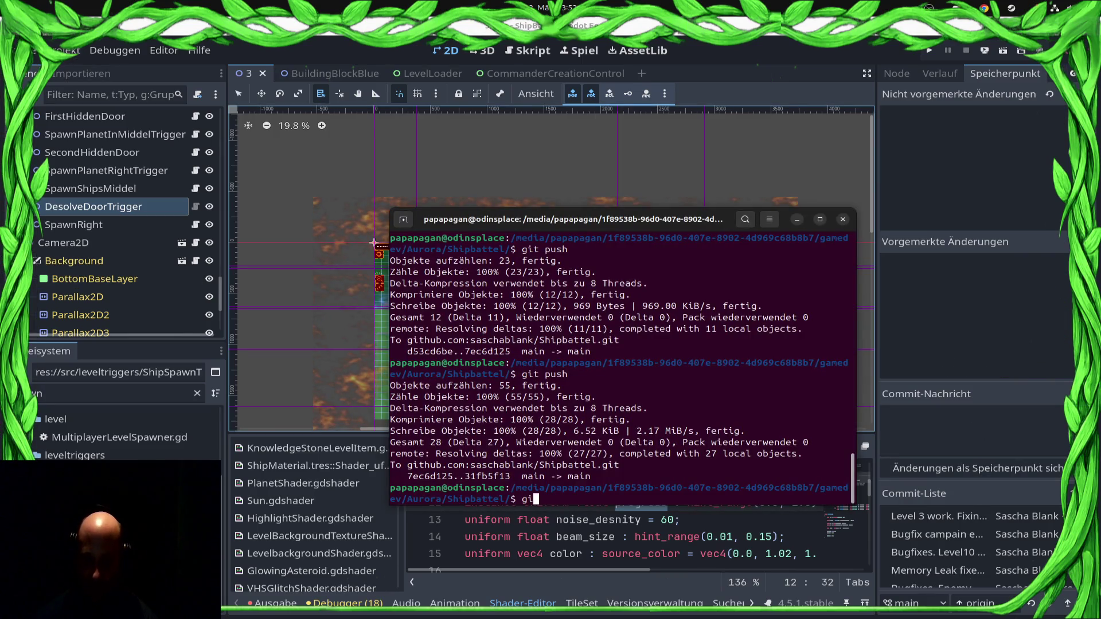
key(Return)
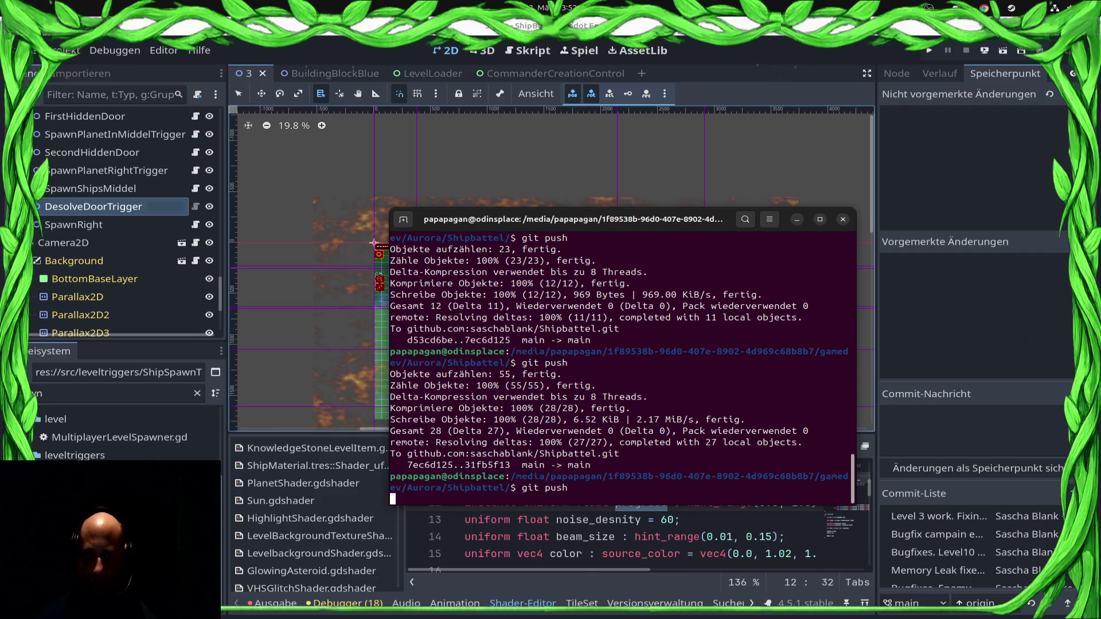
click(27, 69)
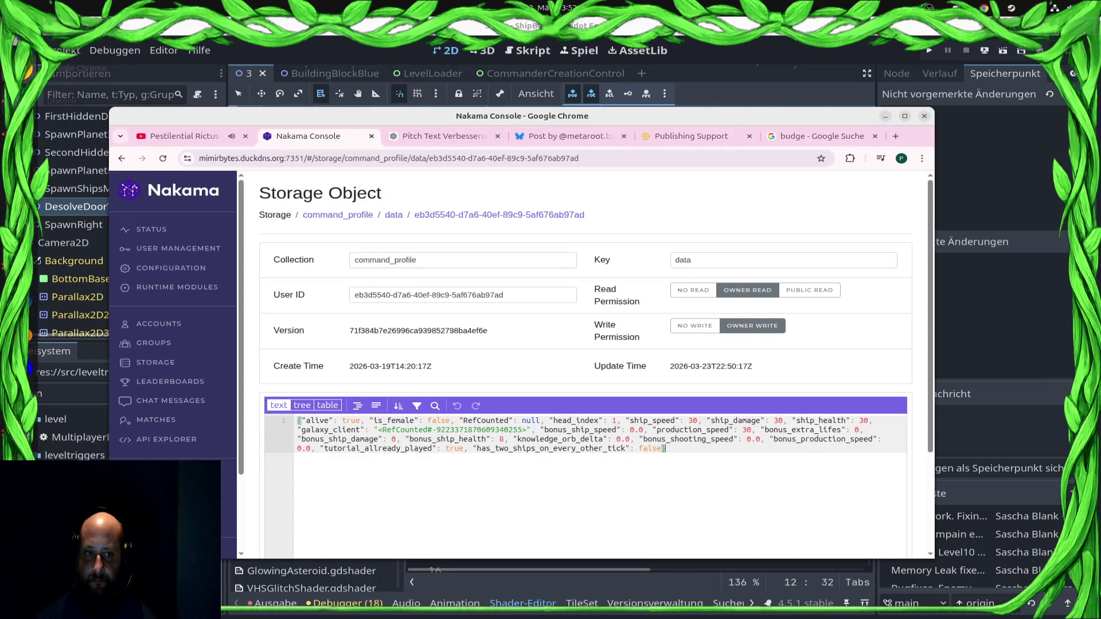
click(28, 69)
click(728, 280)
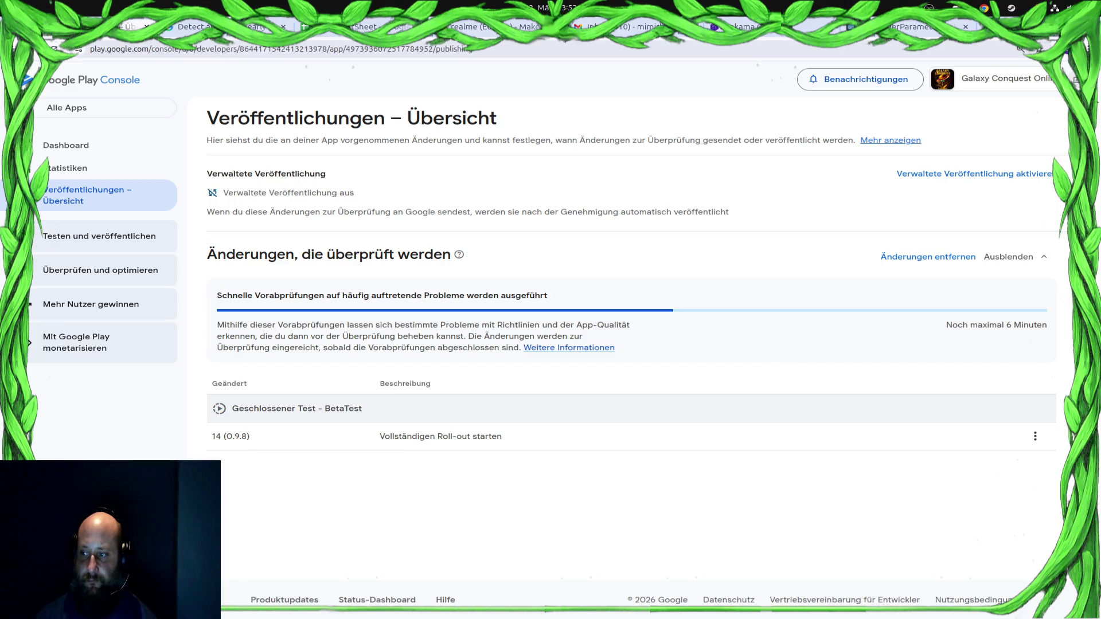
- Check that quick pre-checks on BetaTest release 14 (0.9.8) are still running, then show all windows
mouse_move(12, 92)
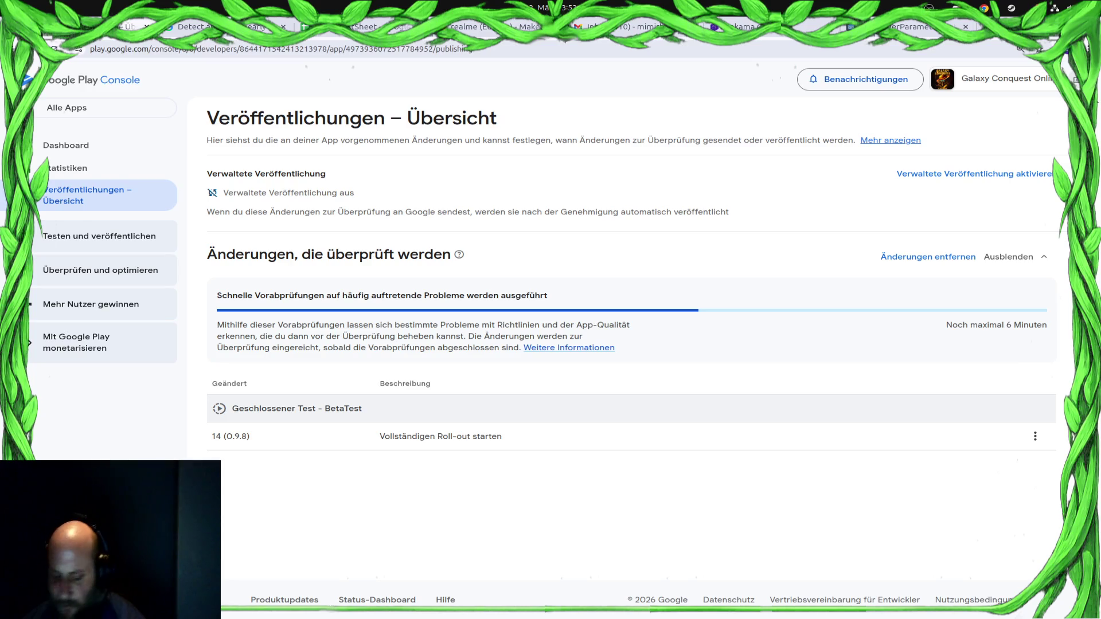
key(super)
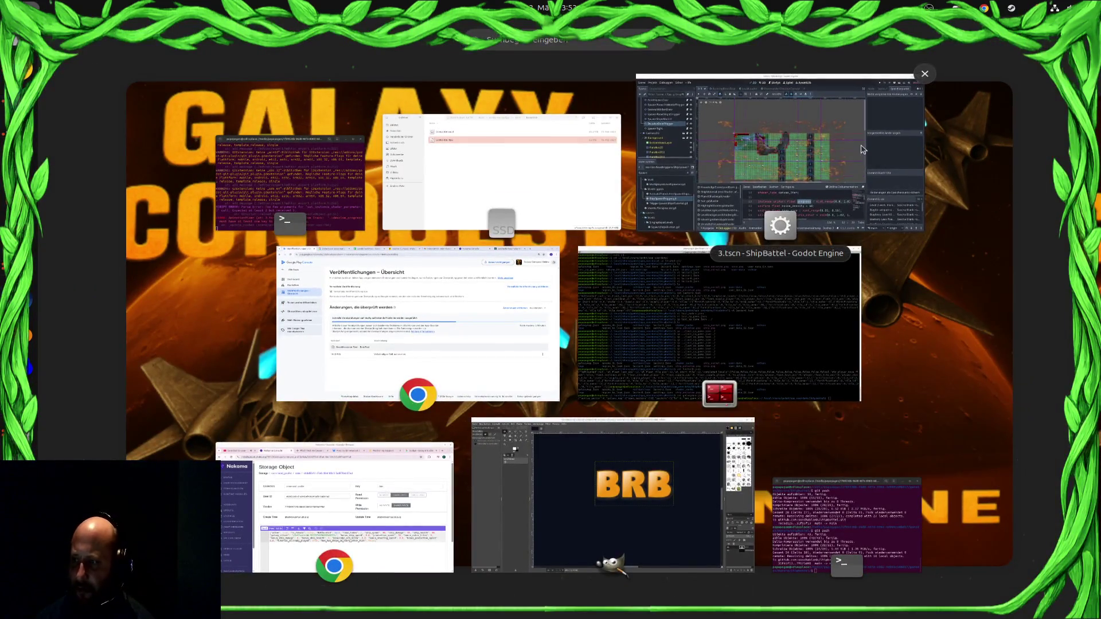
- Run the game from Godot with F5 and open the campaign commander creation screen
click(894, 201)
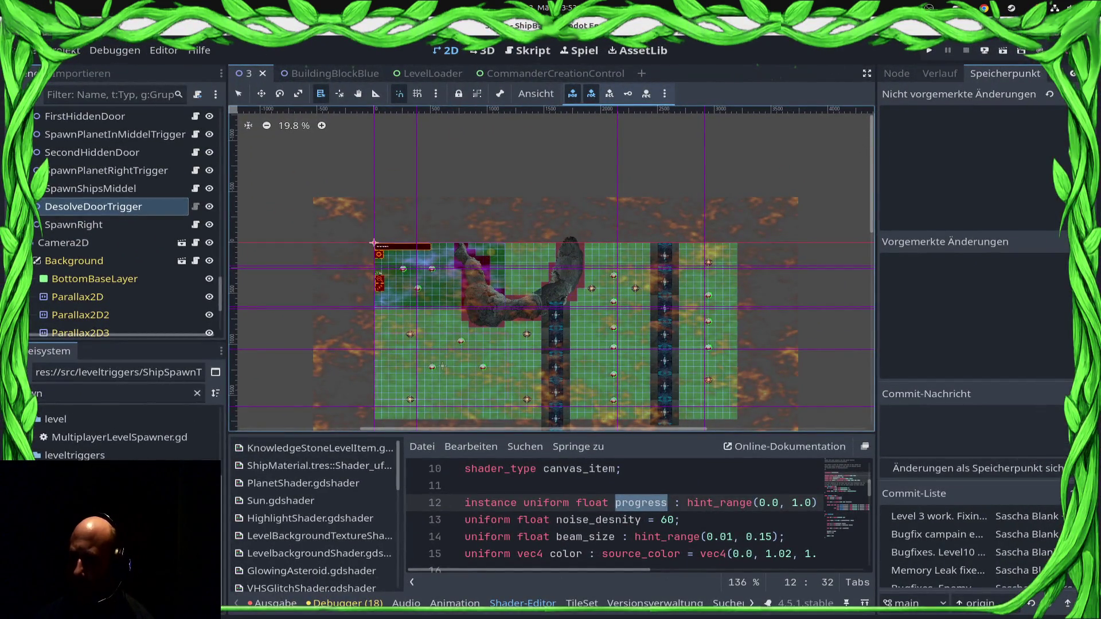
key(F5)
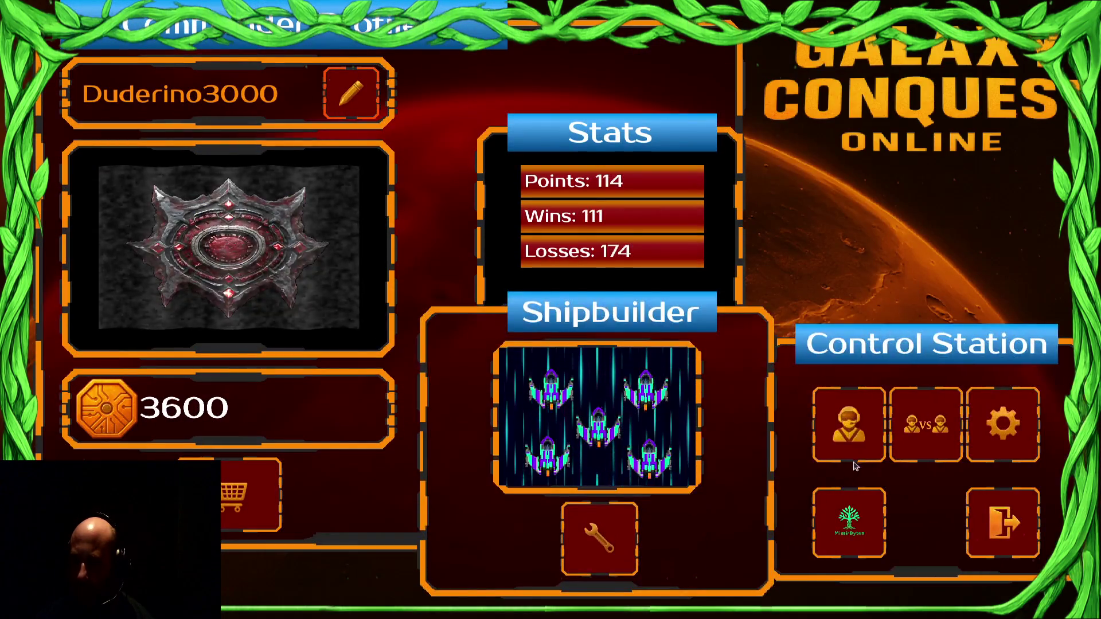
click(852, 457)
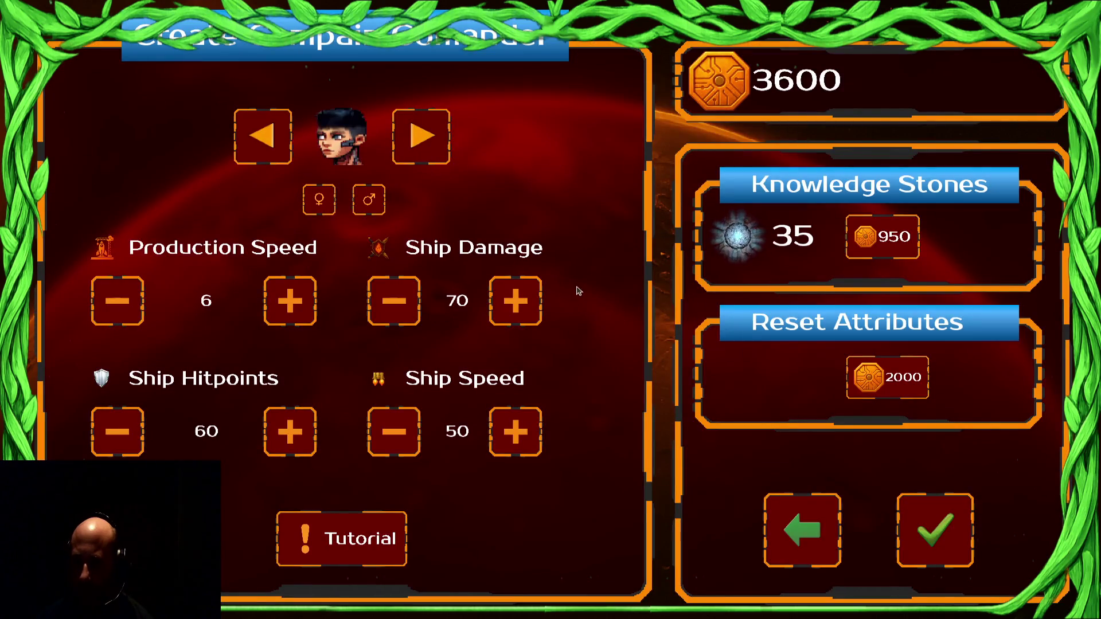
- Raise Ship Damage from 70 to 100 with knowledge stones, then leave without confirming
click(542, 310)
click(542, 309)
click(542, 310)
click(542, 309)
click(541, 310)
click(542, 310)
click(542, 310)
click(542, 310)
click(541, 309)
click(542, 310)
click(541, 310)
click(525, 307)
click(524, 308)
click(527, 307)
click(531, 307)
click(531, 307)
click(531, 306)
click(531, 307)
click(531, 306)
click(531, 307)
click(531, 307)
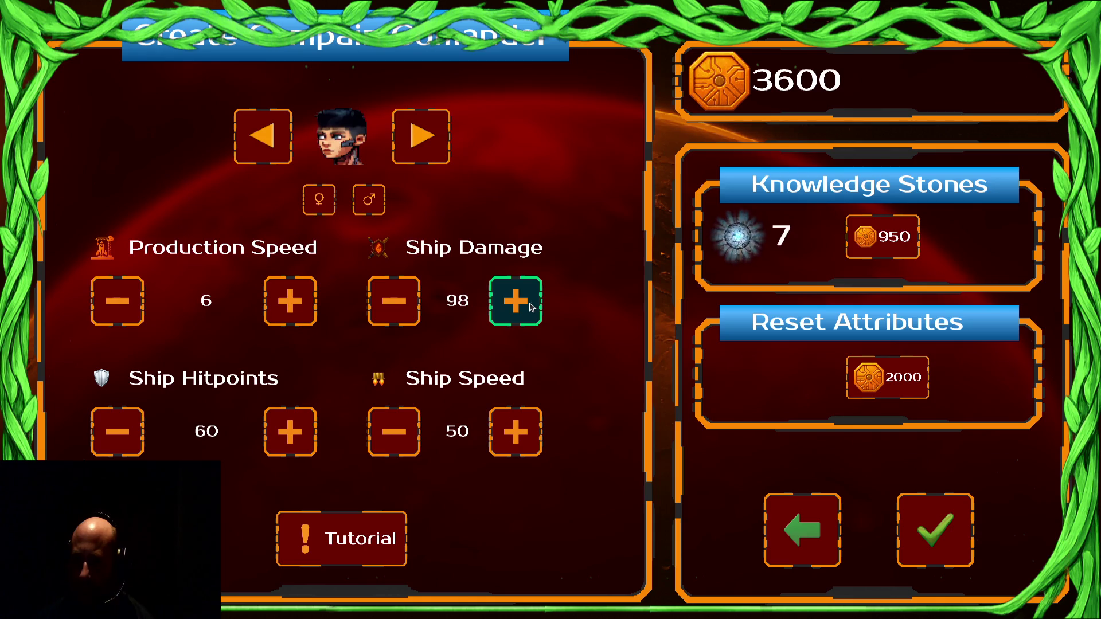
click(531, 307)
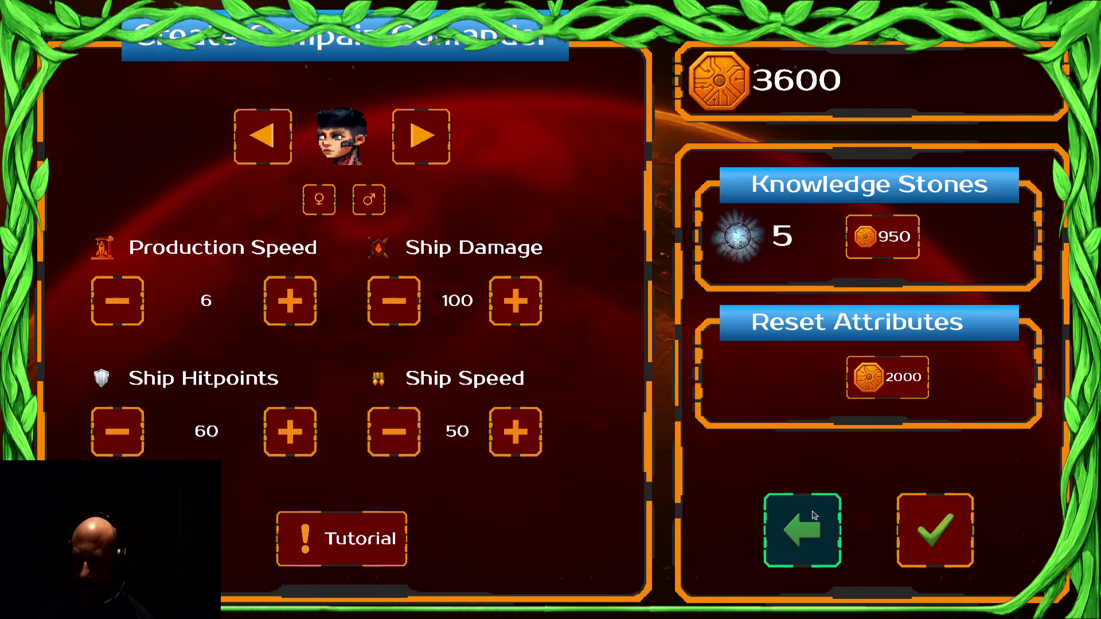
click(814, 515)
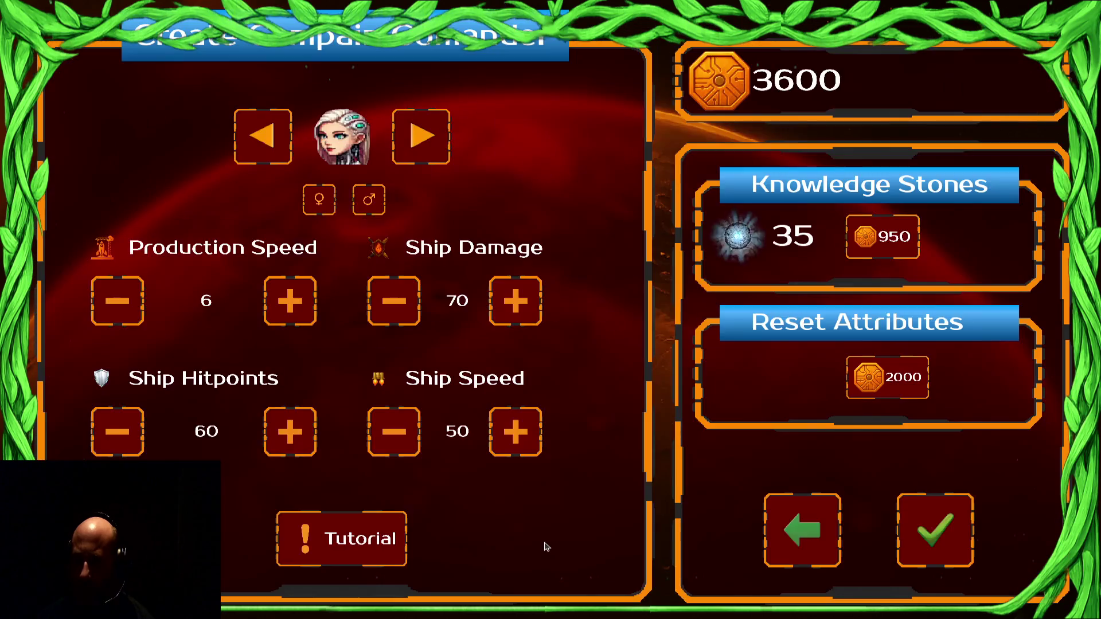
- Spend most of the knowledge stones raising Ship Damage
click(512, 299)
click(510, 300)
click(511, 300)
click(510, 299)
triple_click(511, 300)
triple_click(511, 299)
triple_click(511, 299)
triple_click(511, 299)
triple_click(511, 300)
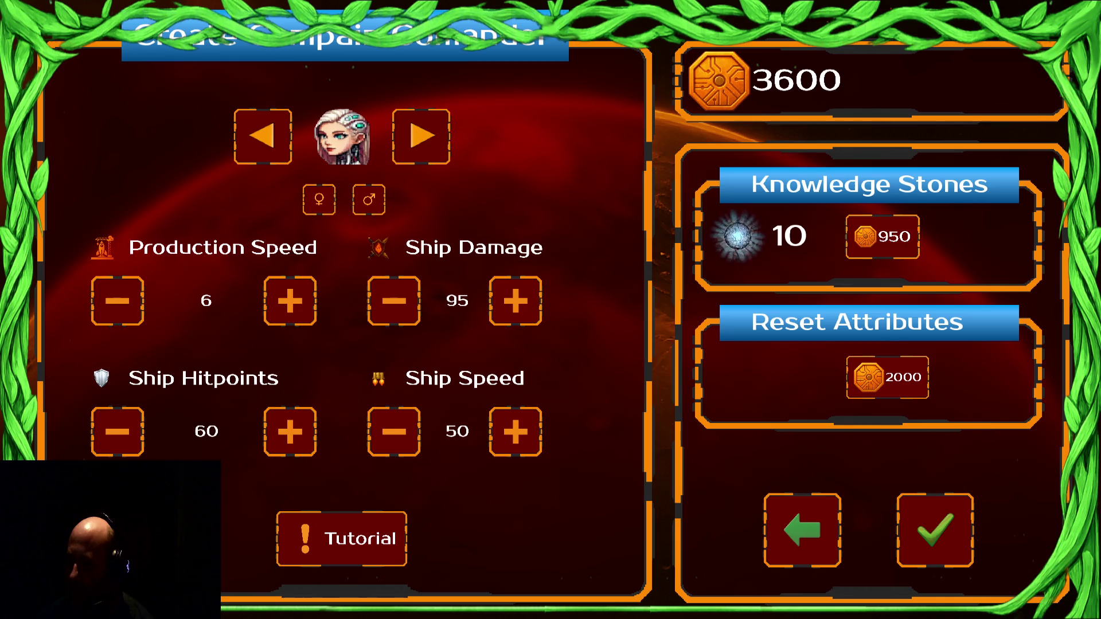
key(super)
key(super)
key(super)
key(super)
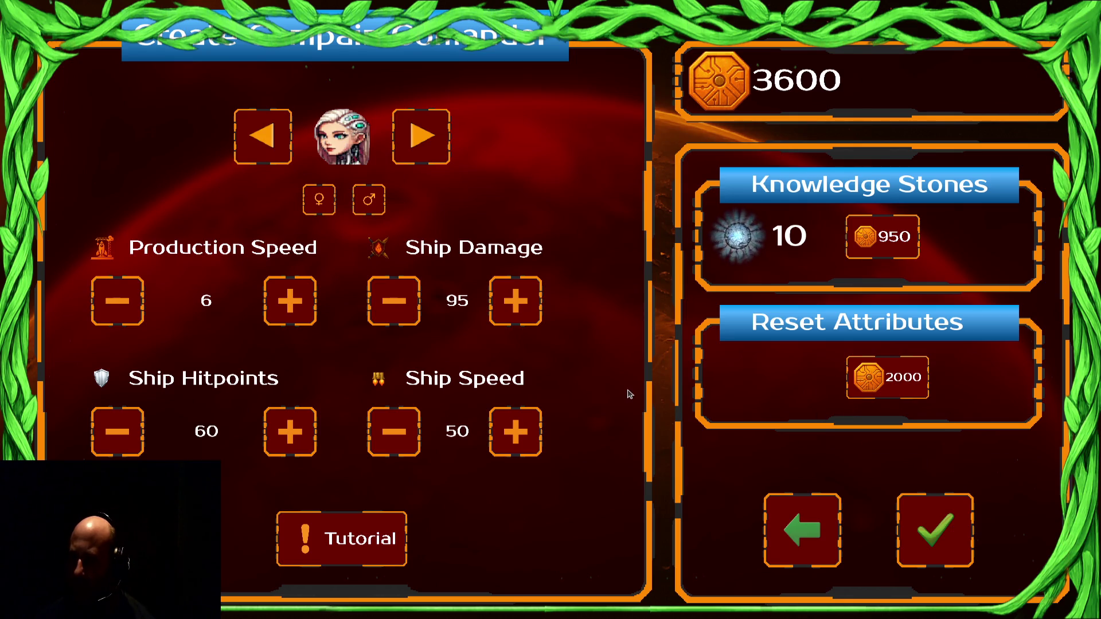
- Spend the last stones to bring Ship Damage to 105 and confirm the commander
click(534, 314)
click(534, 314)
click(534, 314)
click(529, 310)
click(529, 310)
click(528, 310)
click(528, 310)
click(529, 310)
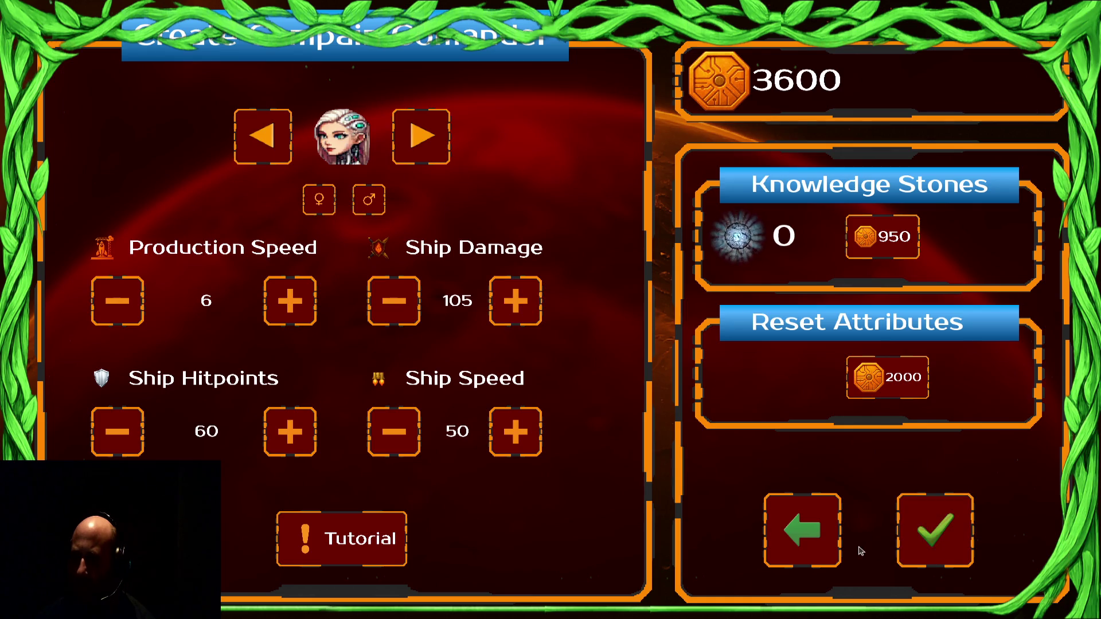
click(944, 550)
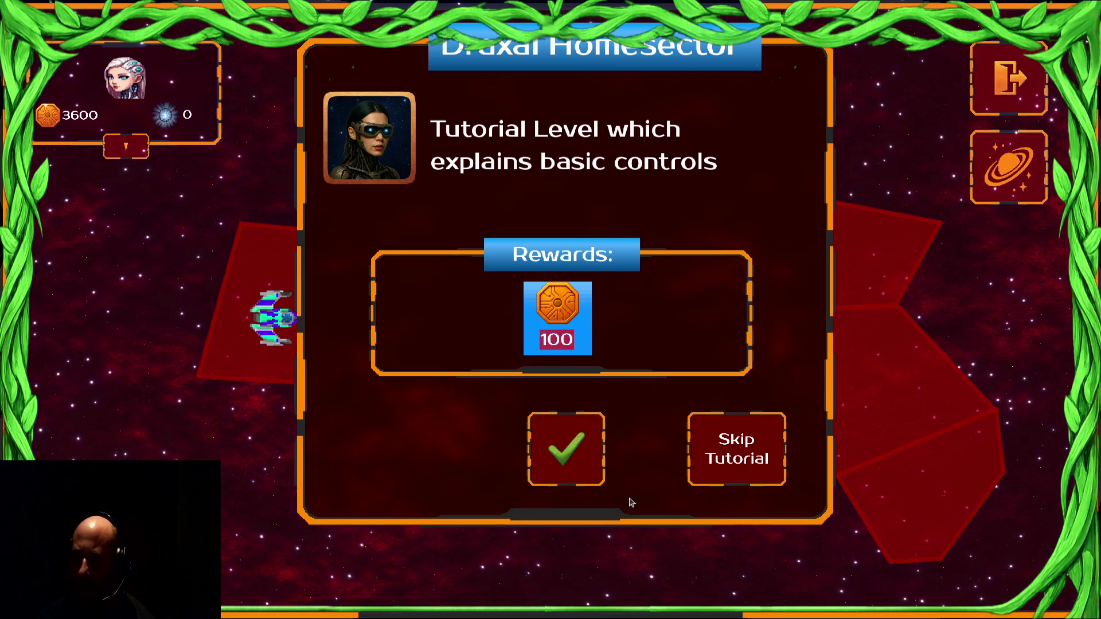
- Skip the tutorial, pick a tactical bonus, and start the Draxal Homesector mission
click(755, 457)
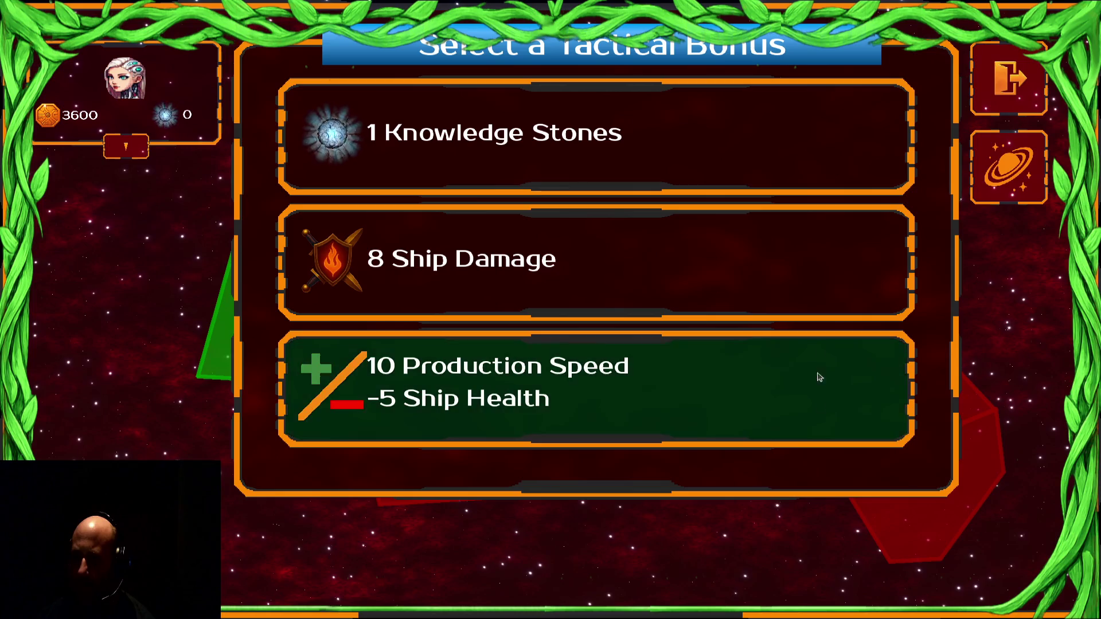
click(978, 112)
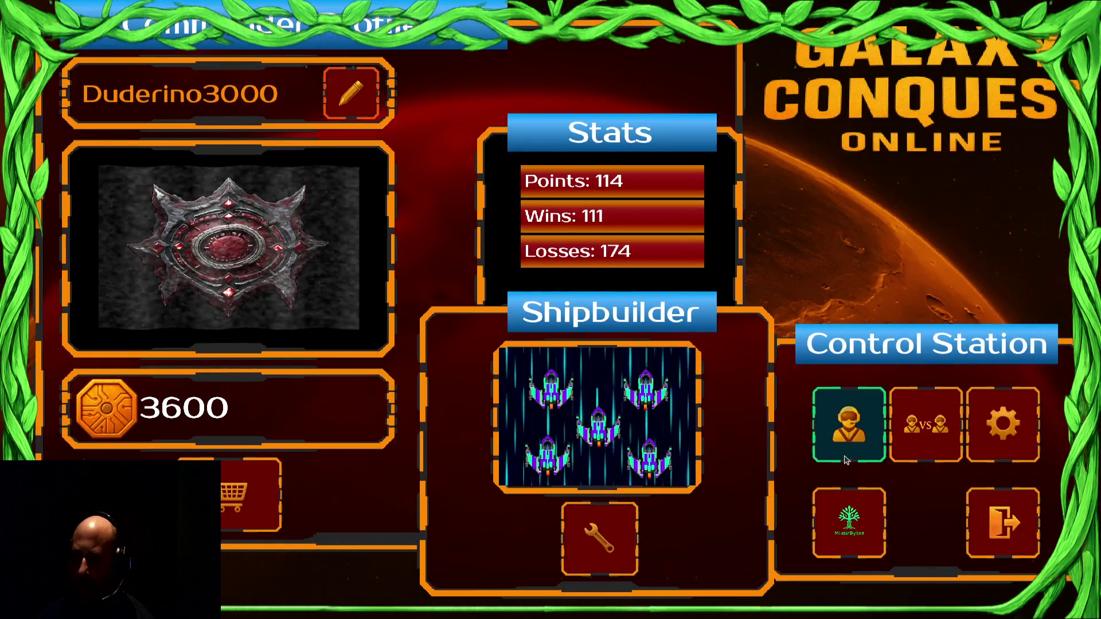
click(849, 421)
click(326, 385)
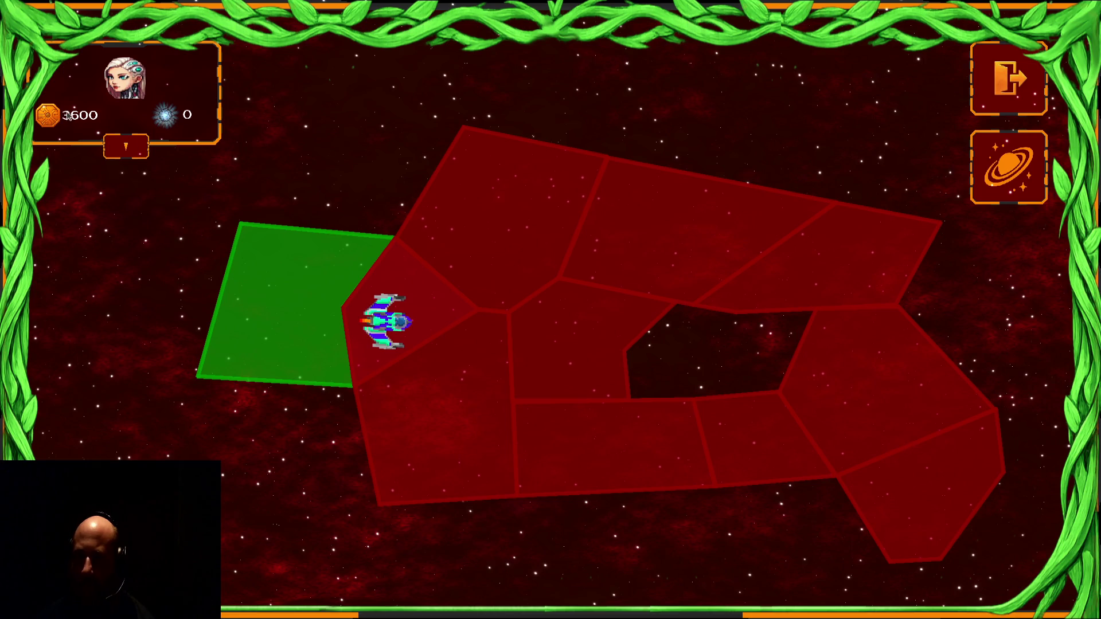
- Surrender the battle from the Esc menu and close the defeat stats screen
key(Escape)
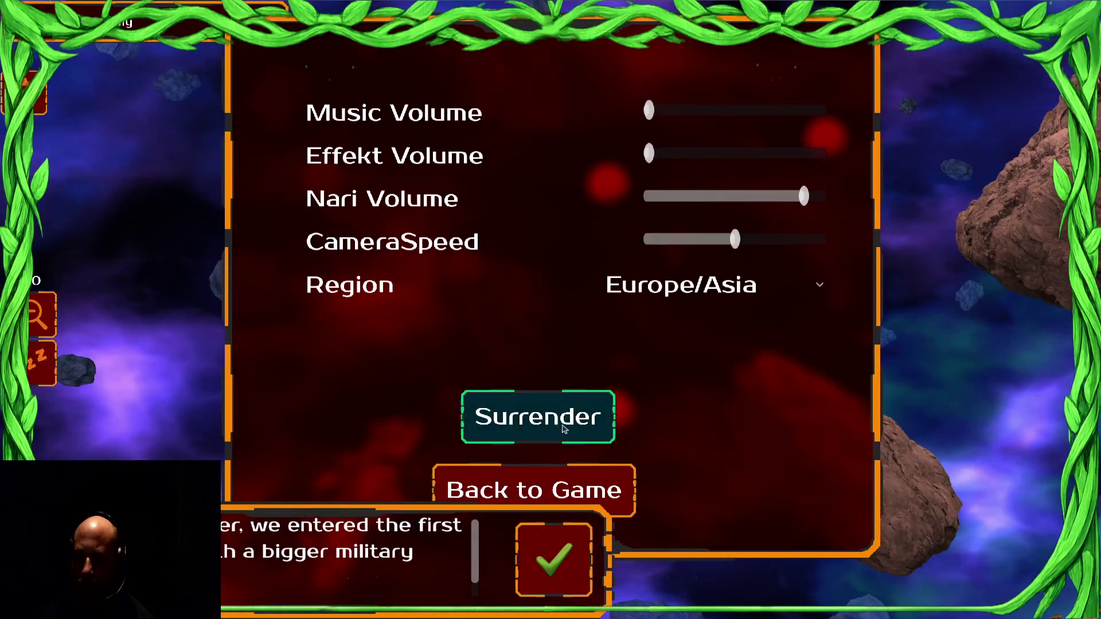
click(535, 453)
click(739, 556)
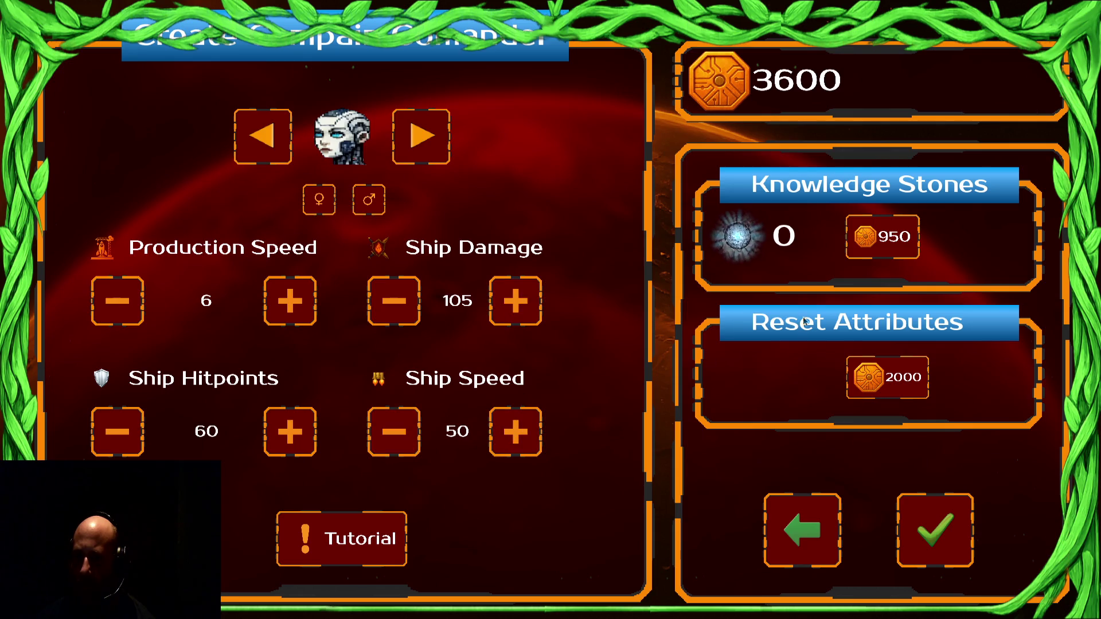
- Buy three knowledge stones at 950 coins each, then try a fourth without enough coins
click(878, 254)
click(996, 241)
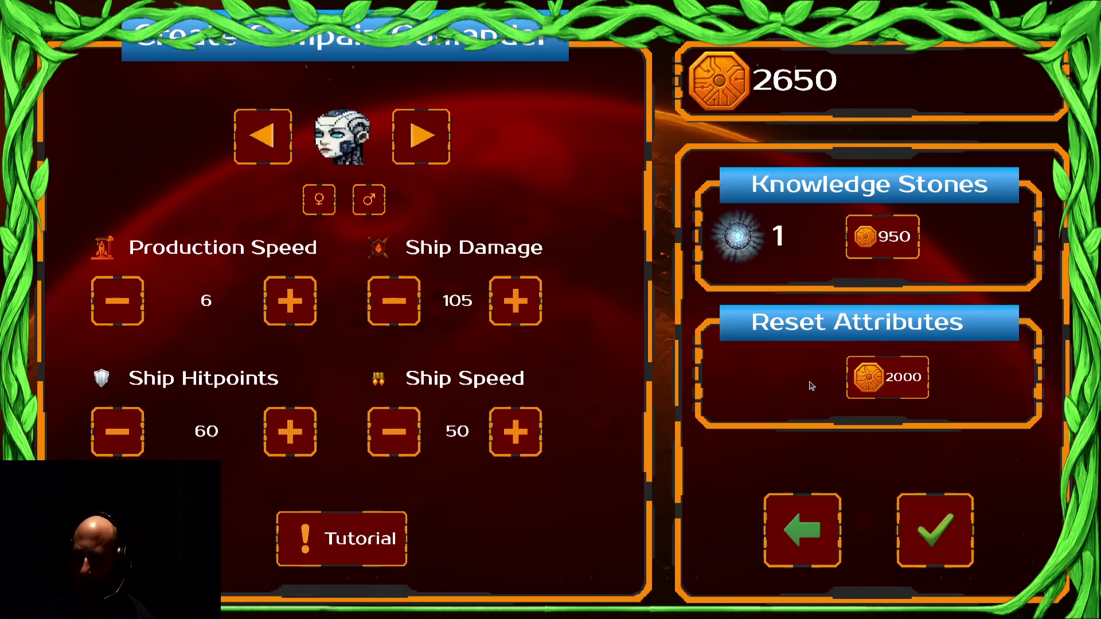
click(871, 261)
click(981, 243)
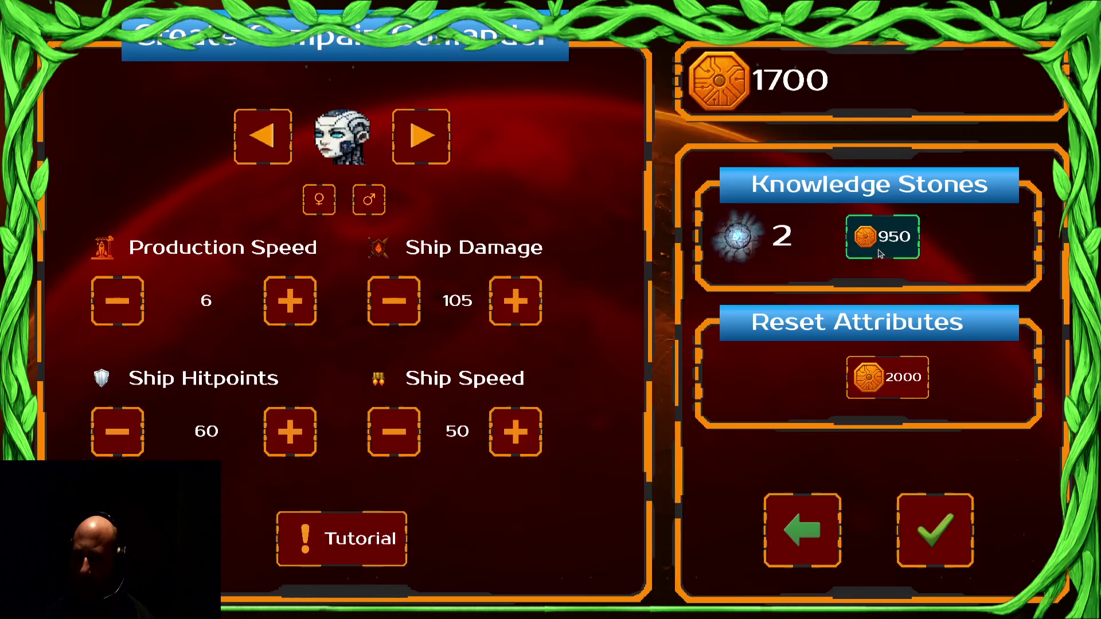
click(892, 254)
click(1008, 244)
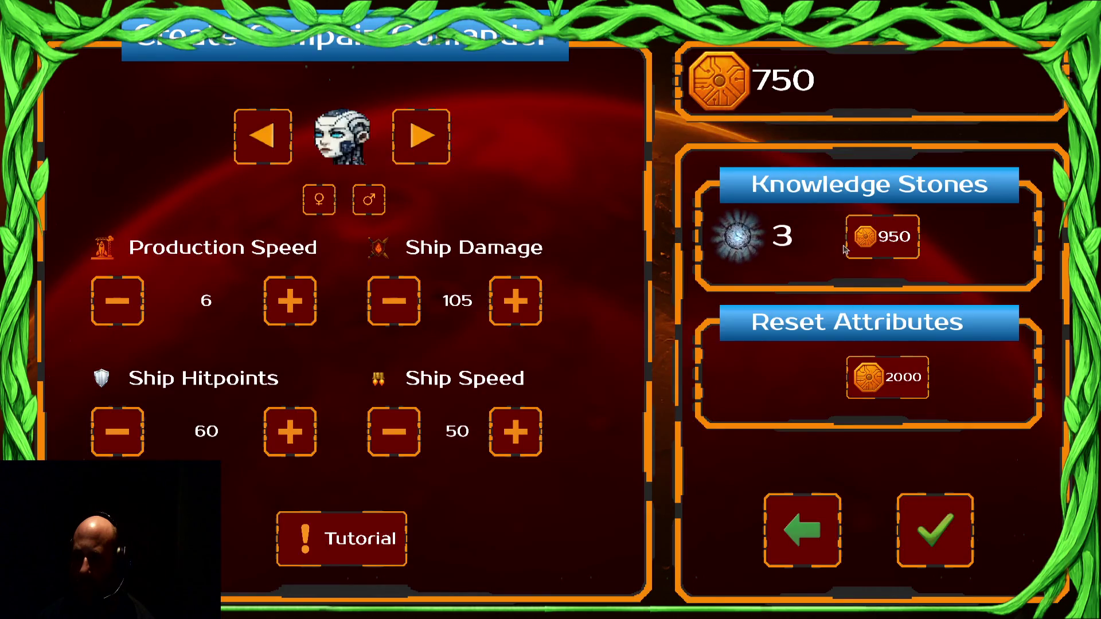
click(860, 248)
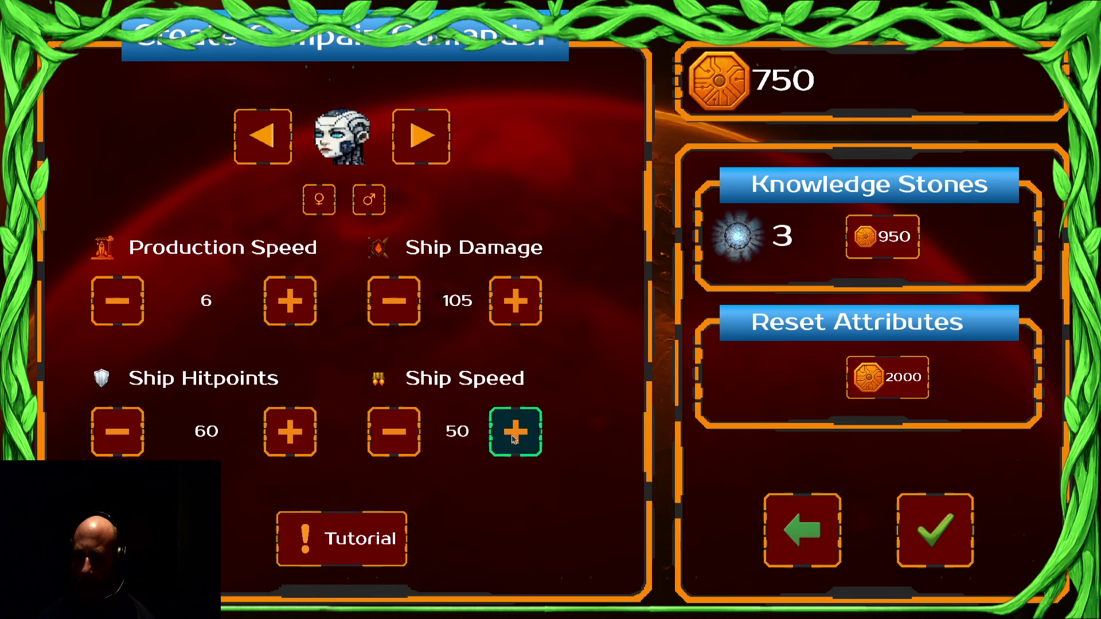
- Test spending and refunding stones on Ship Speed and Ship Damage, then quit the game
click(534, 446)
click(534, 445)
click(534, 445)
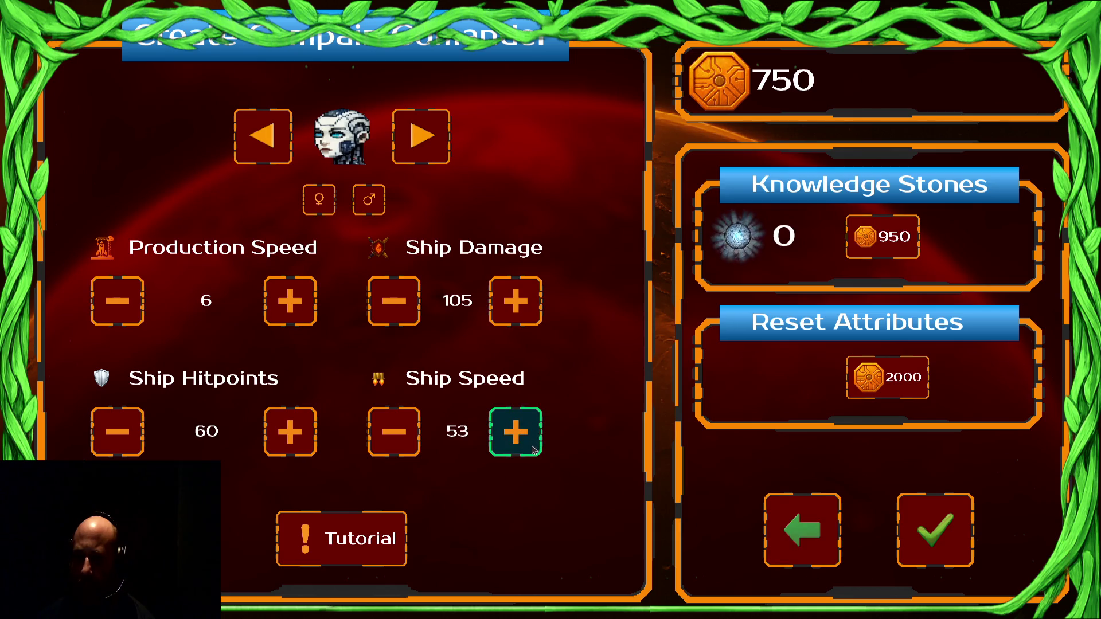
click(396, 431)
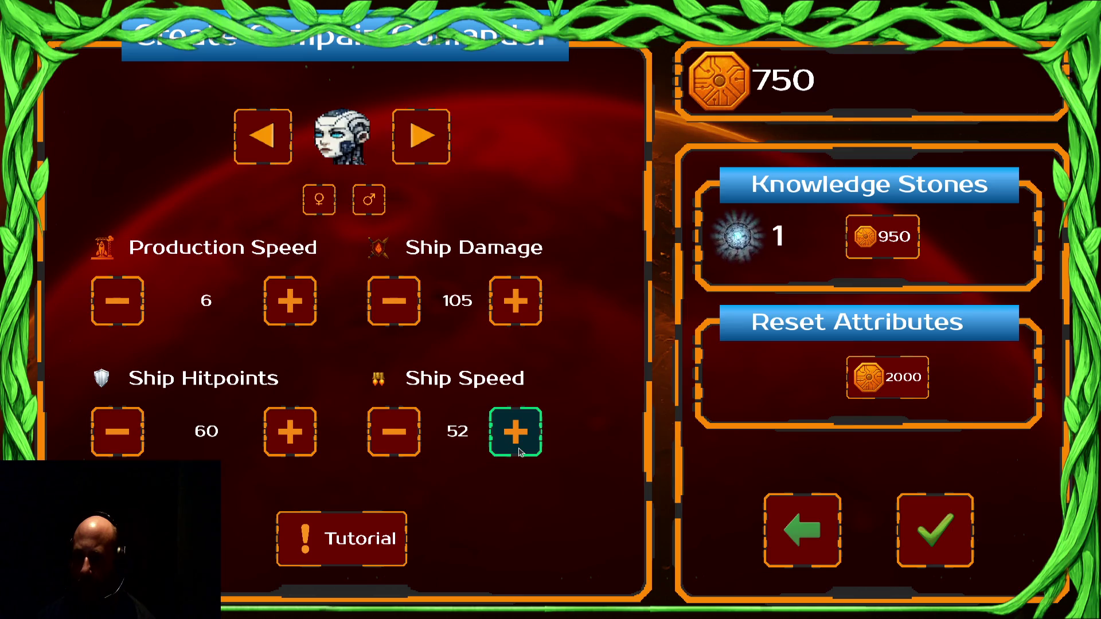
click(818, 546)
click(835, 423)
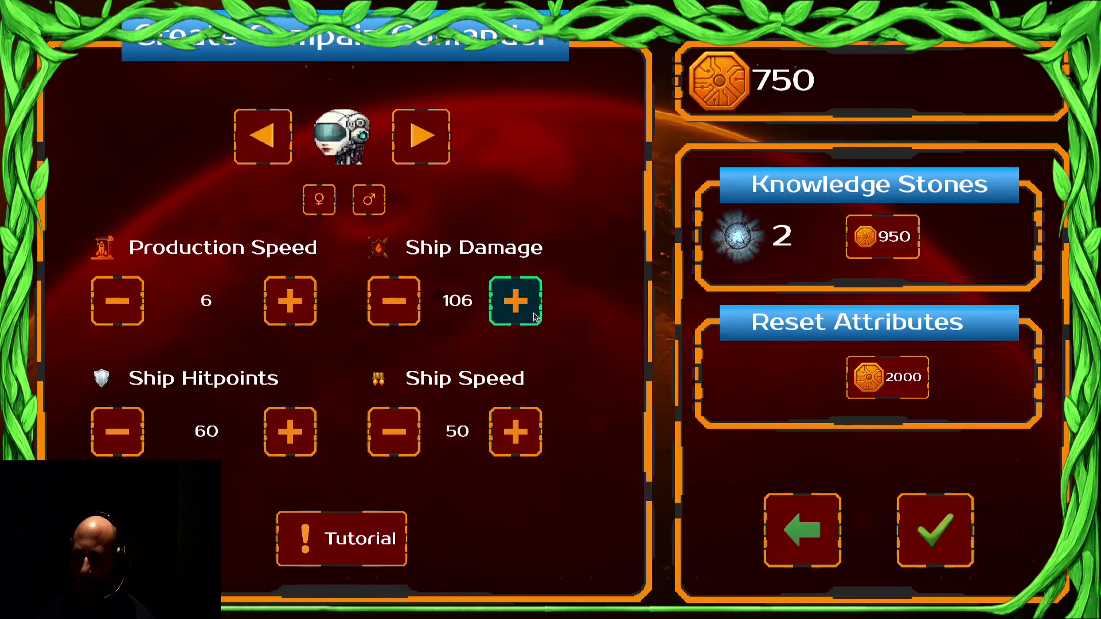
click(409, 305)
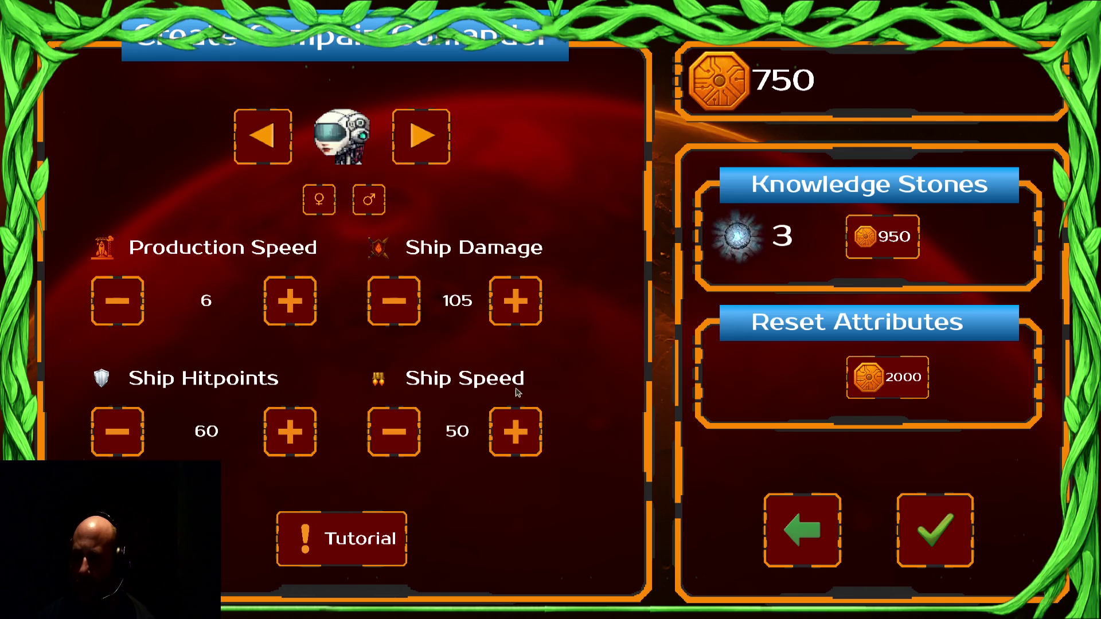
click(771, 521)
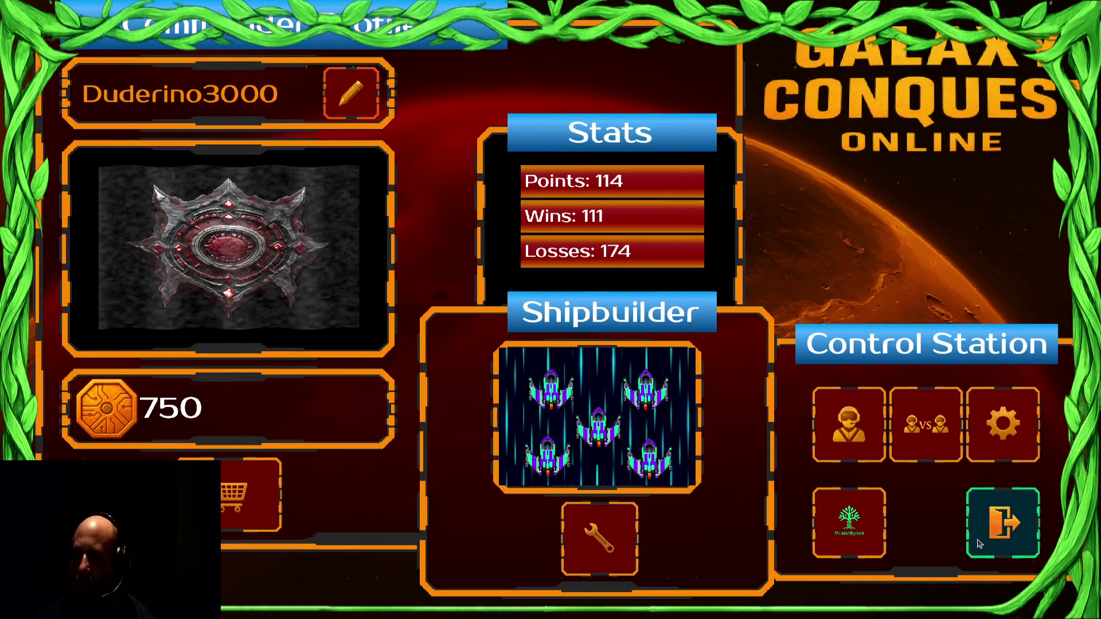
click(979, 542)
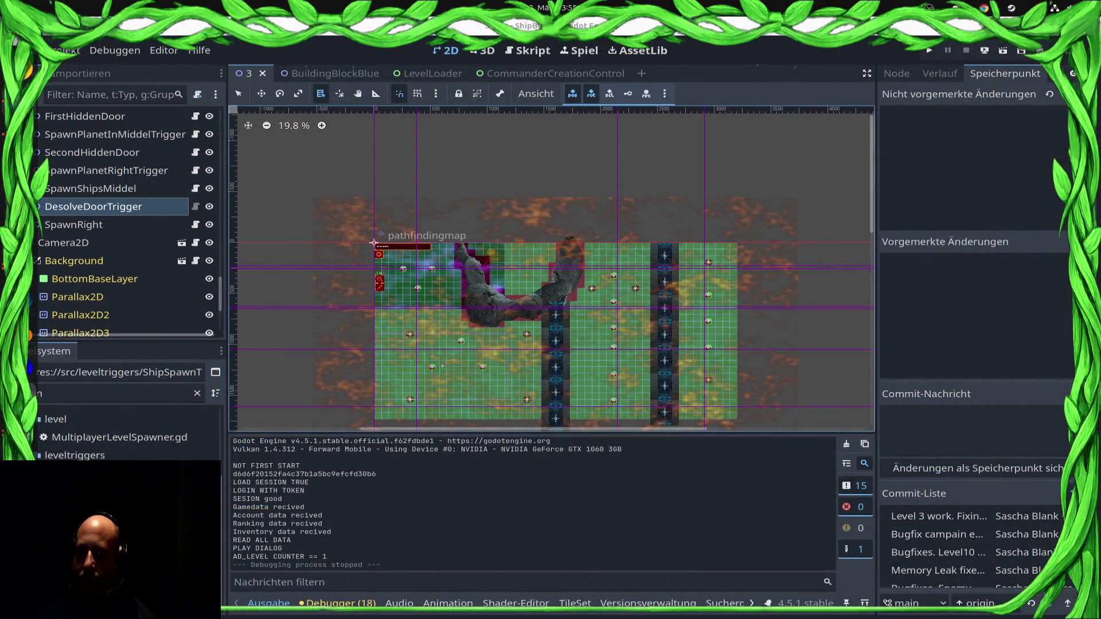
- Zoom the Godot 2D canvas in and out to look over the whole level map
key(alt+Tab)
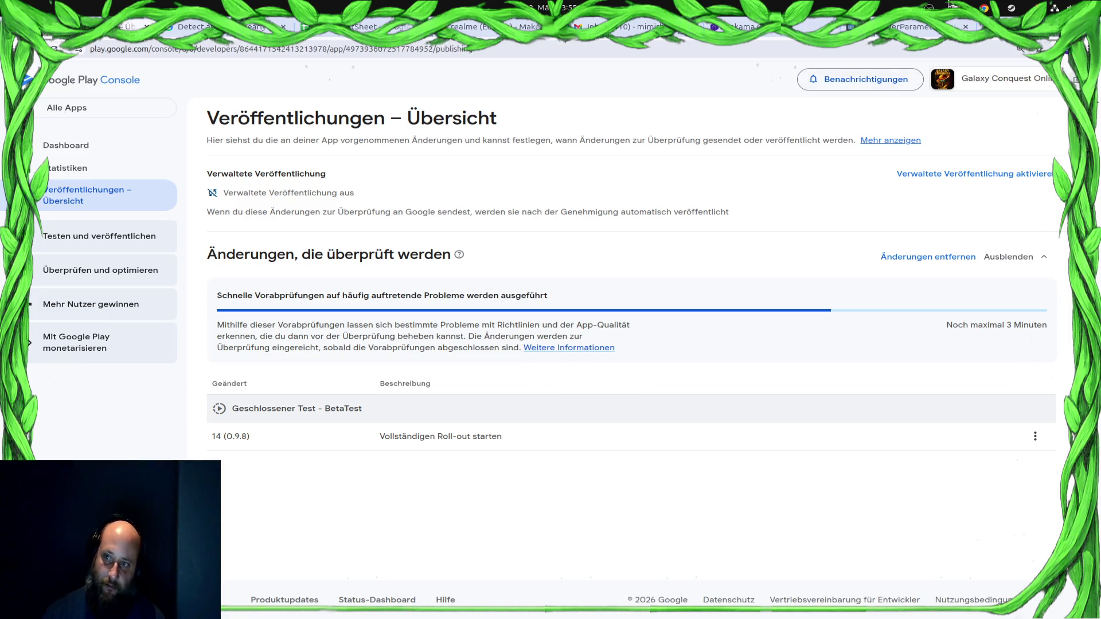
click(915, 27)
click(739, 27)
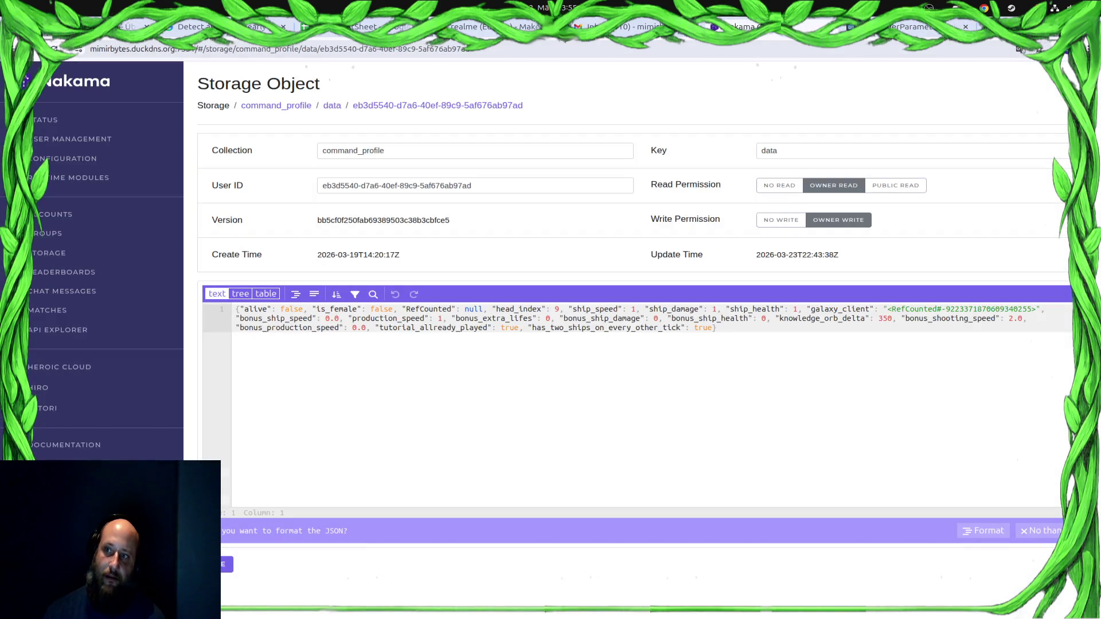
key(alt+Tab)
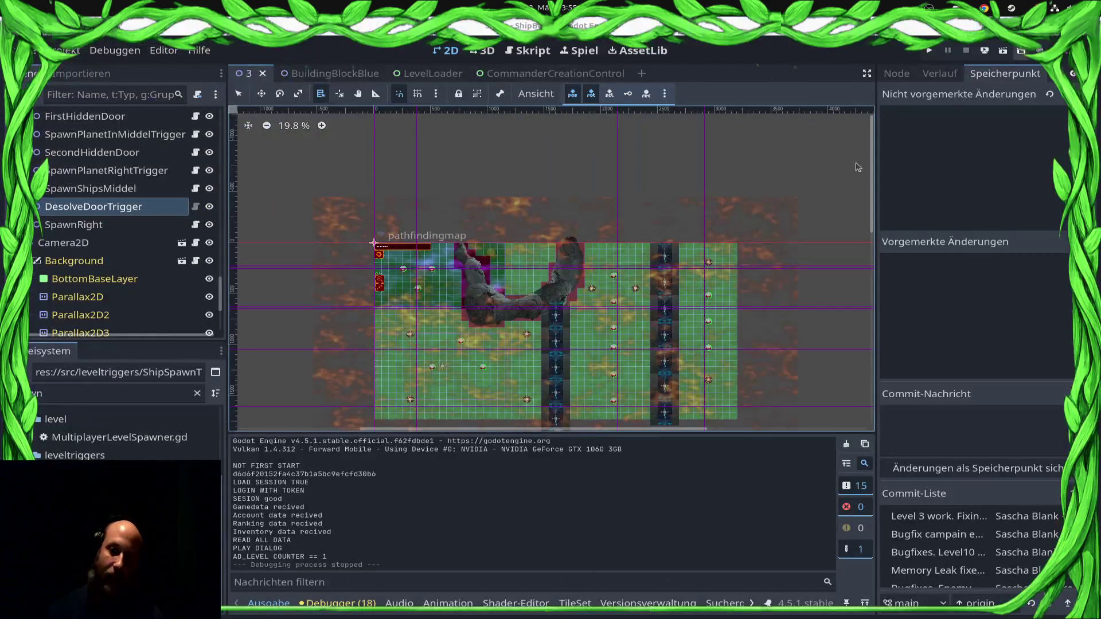
scroll(646, 311, up, 5)
scroll(646, 310, down, 5)
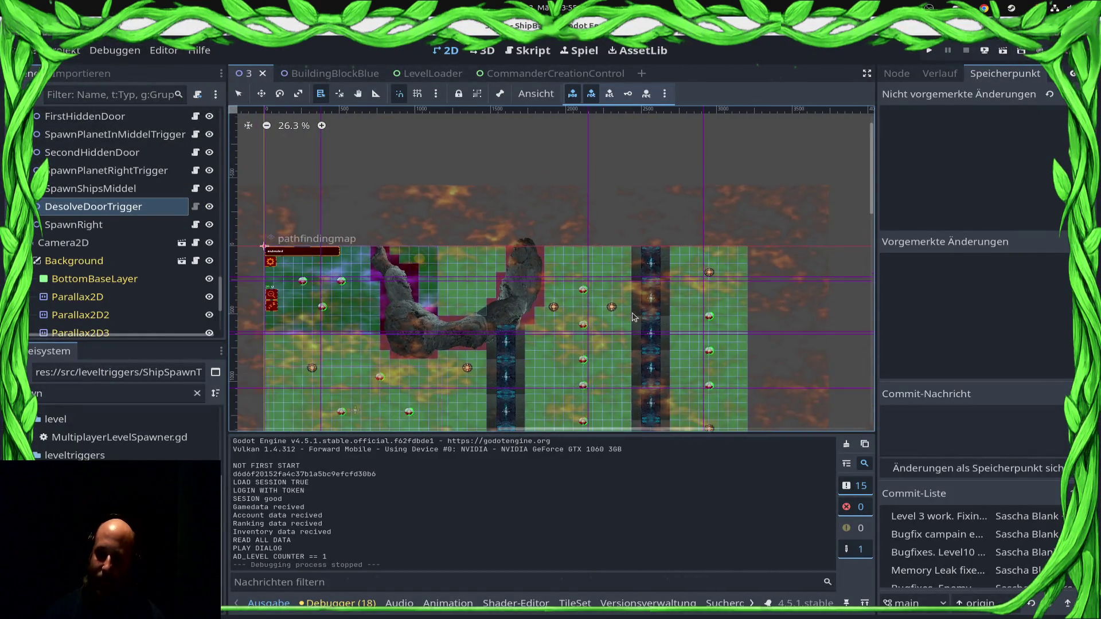
scroll(593, 318, up, 2)
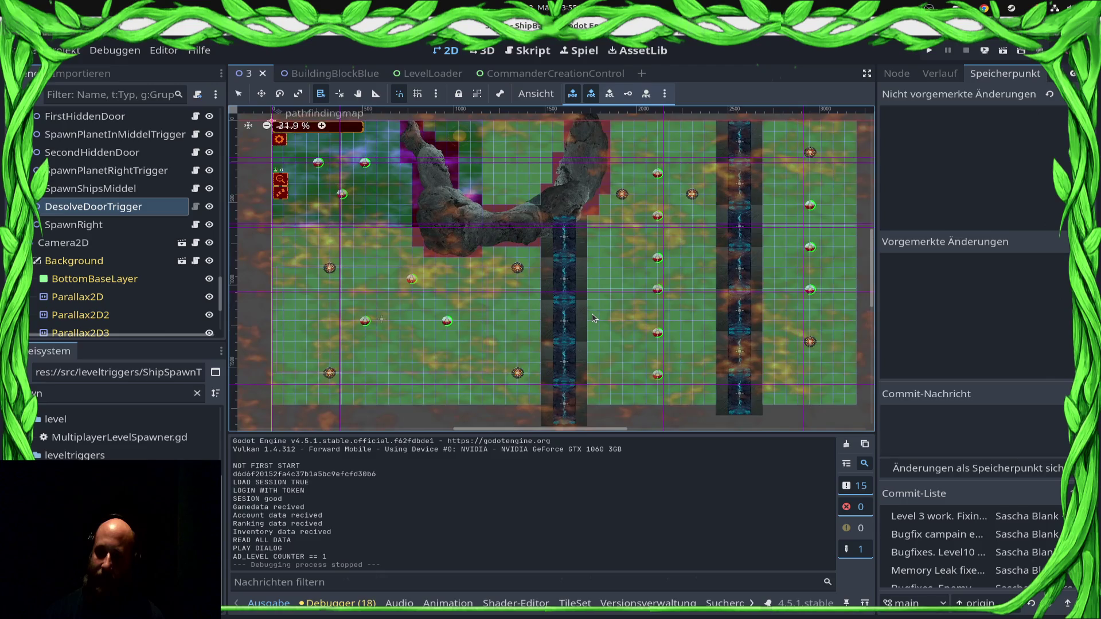
scroll(593, 318, down, 4)
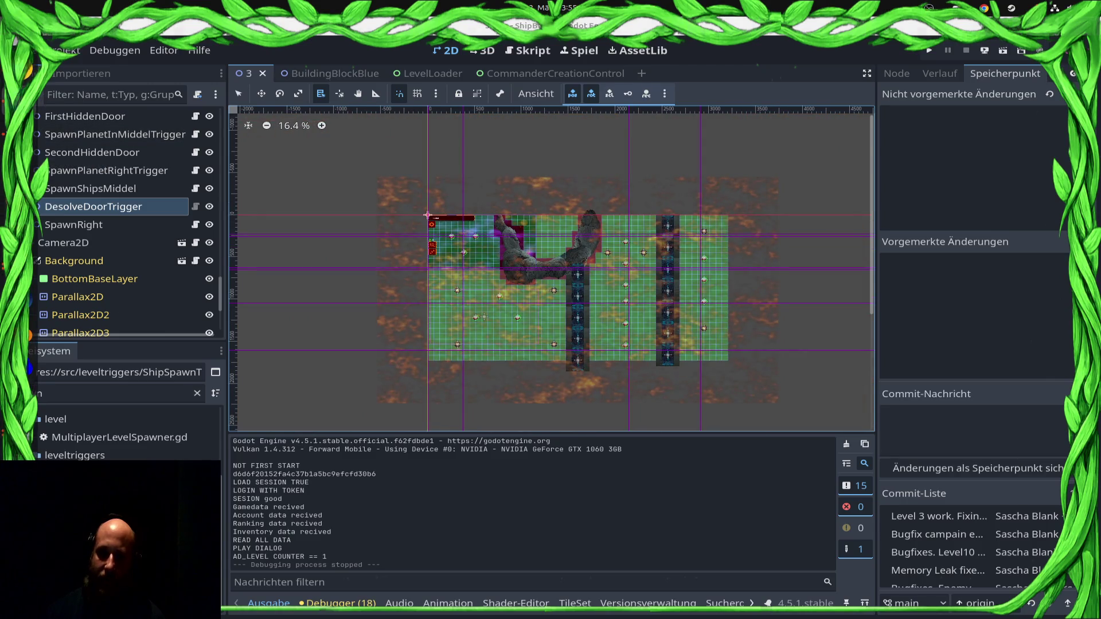
- Bring Chrome's Play Console release overview tab back to the front
click(30, 71)
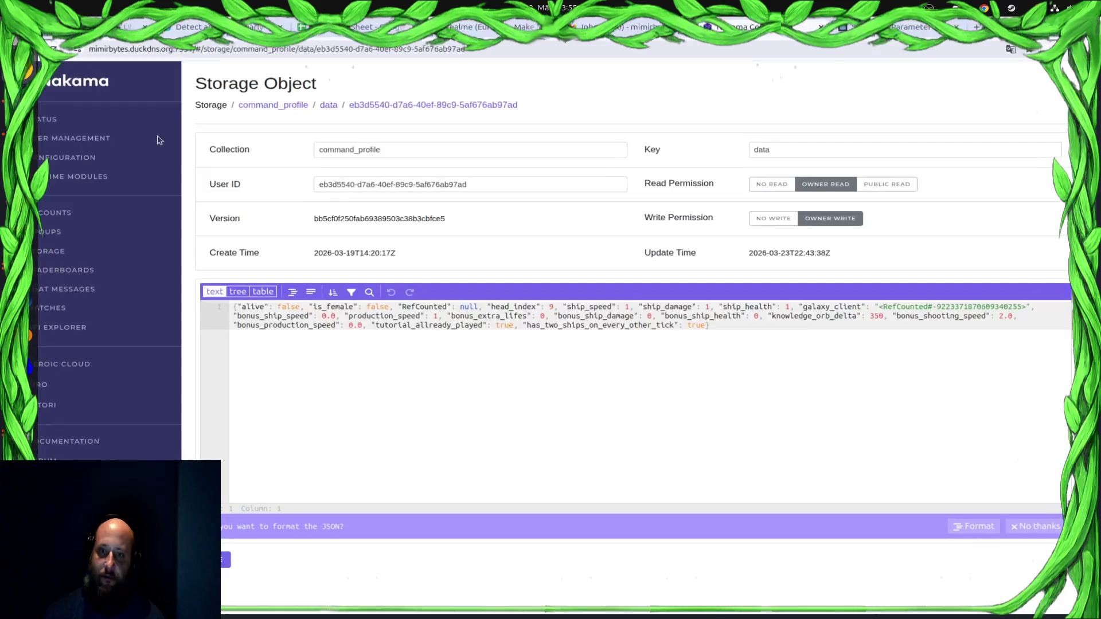
key(super)
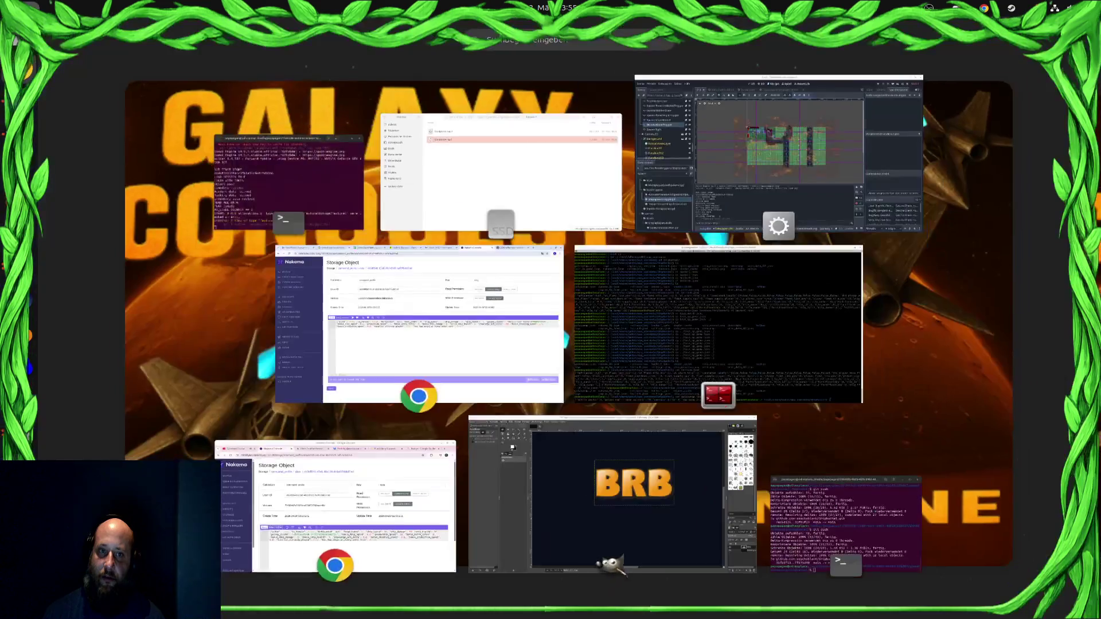
click(382, 297)
key(ctrl+Tab)
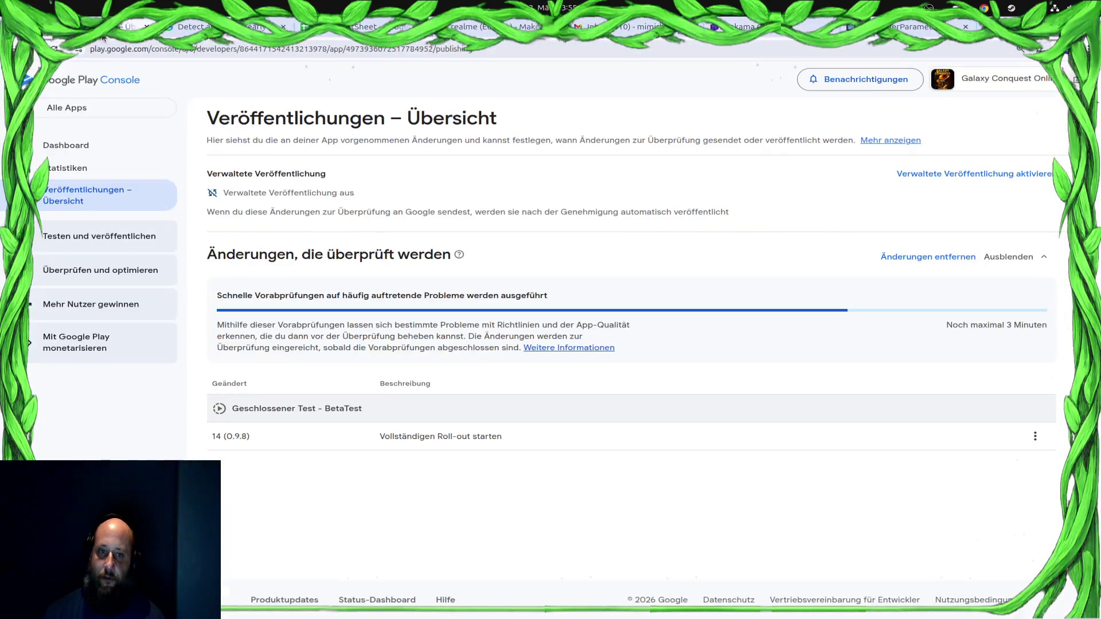
- Check the remaining review time for release 14 (0.9.8), then return to the Godot editor
drag(949, 328, 1061, 339)
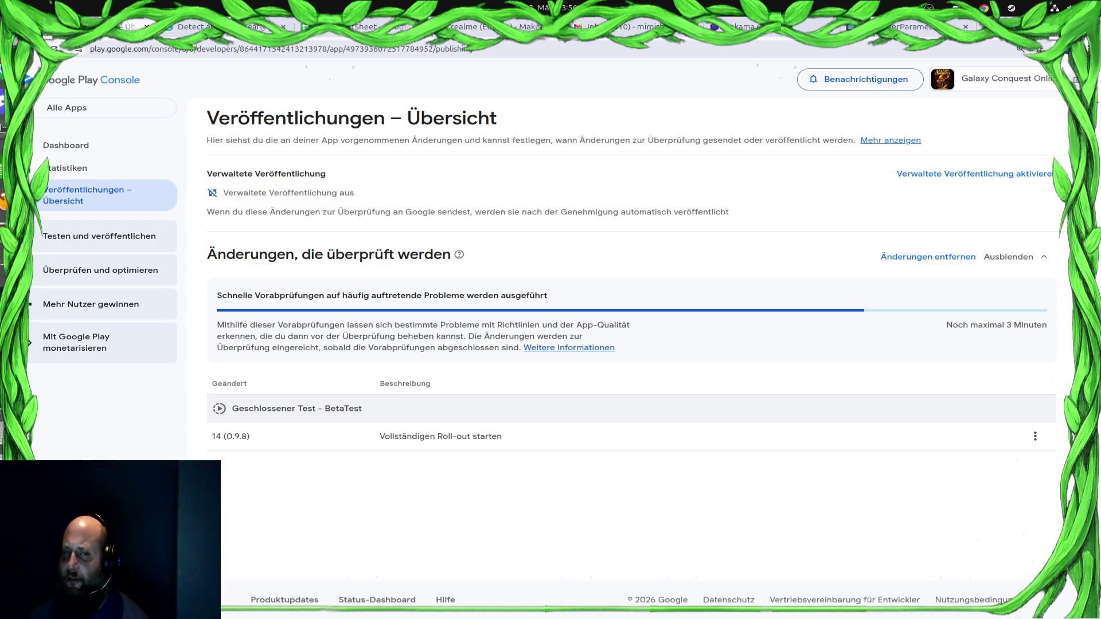
mouse_move(2, 106)
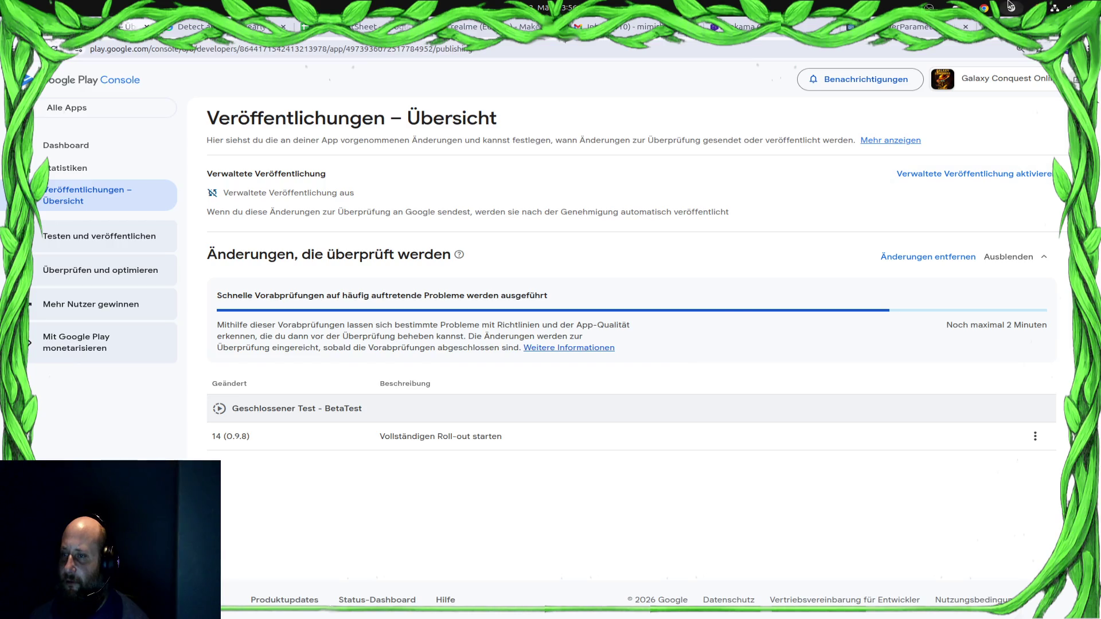
key(alt+Tab)
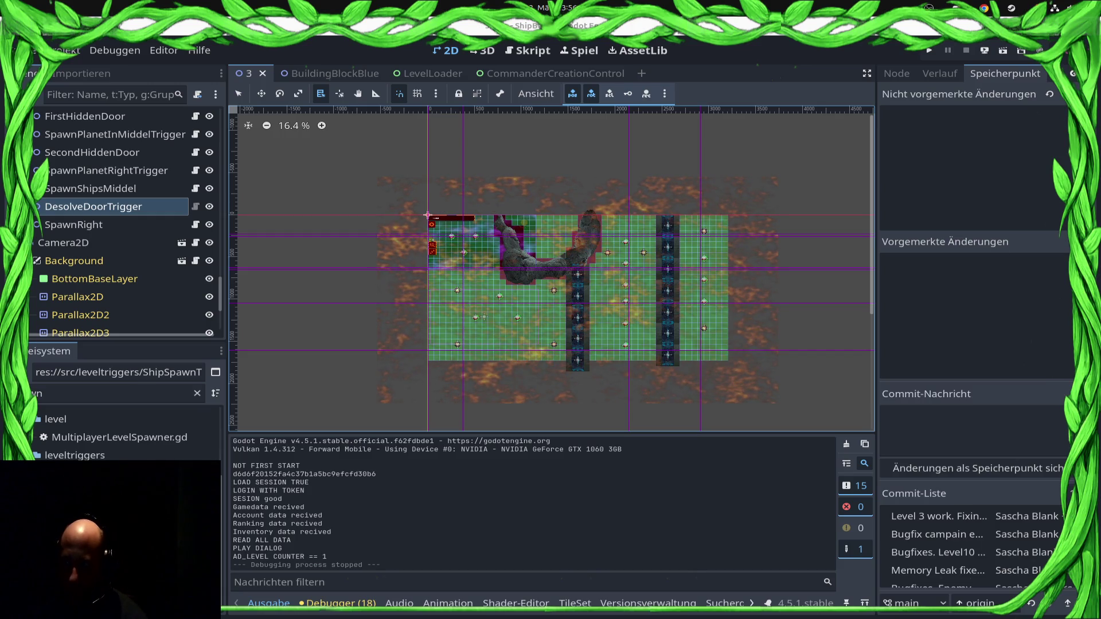
click(549, 73)
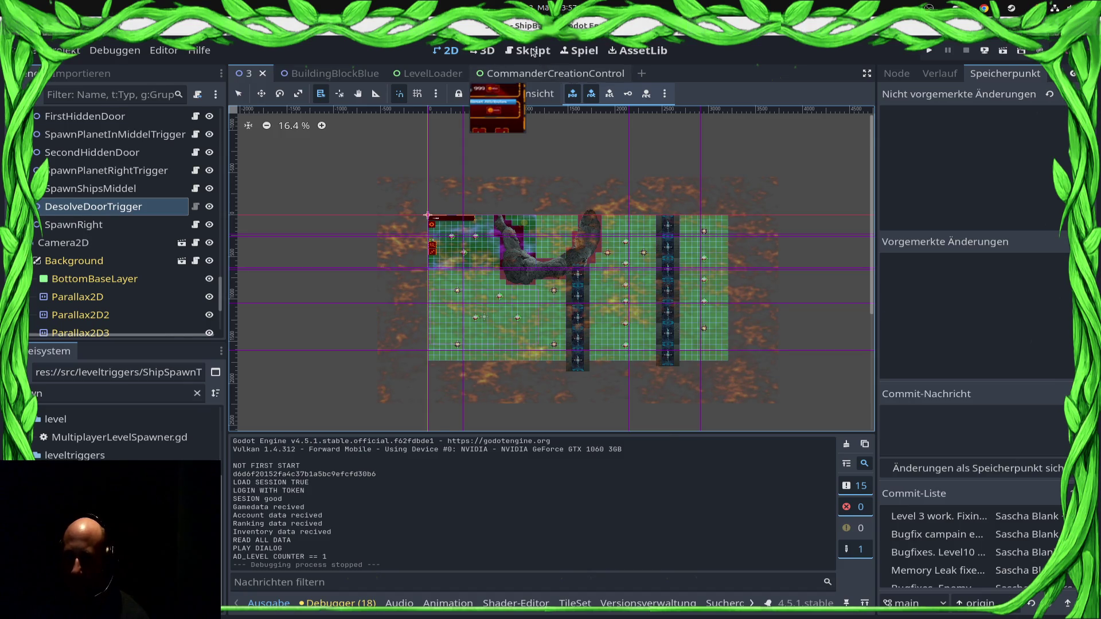
- Open DesolvObject.gd in the script editor and go to the end of line 14
click(533, 52)
triple_click(773, 280)
click(781, 281)
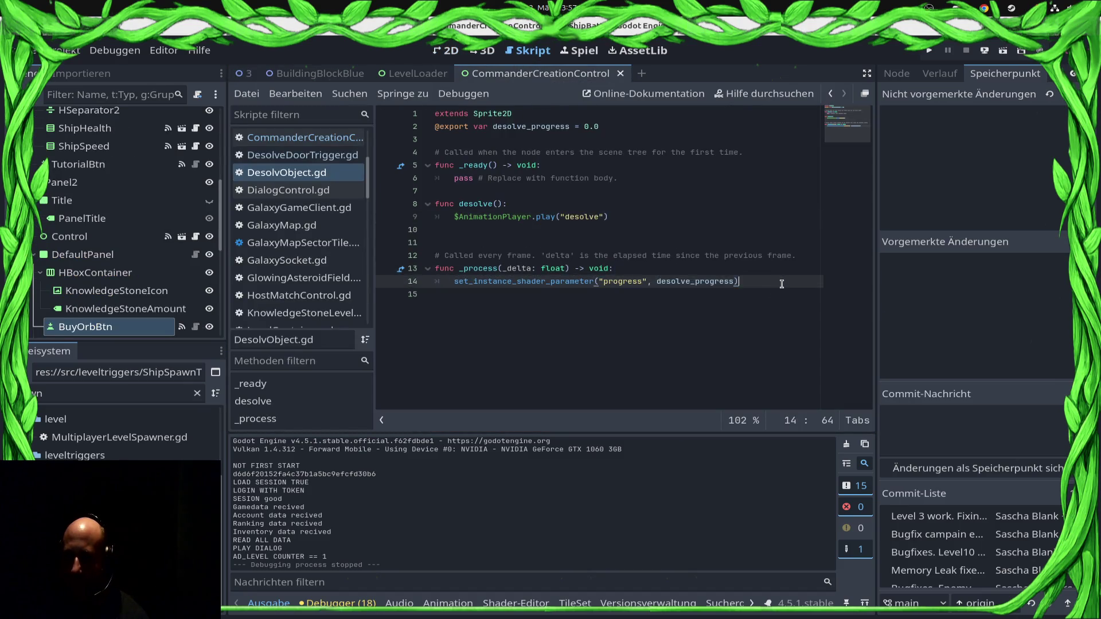
- Return to Chrome's Play Console release overview and select the page address
key(alt+Tab)
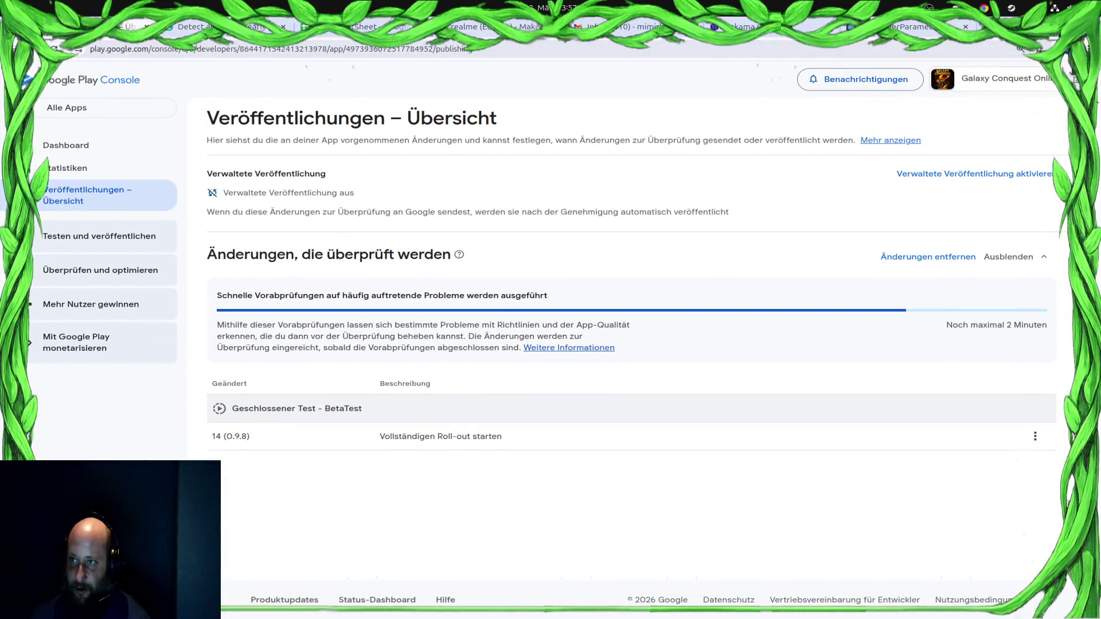
key(alt+Tab)
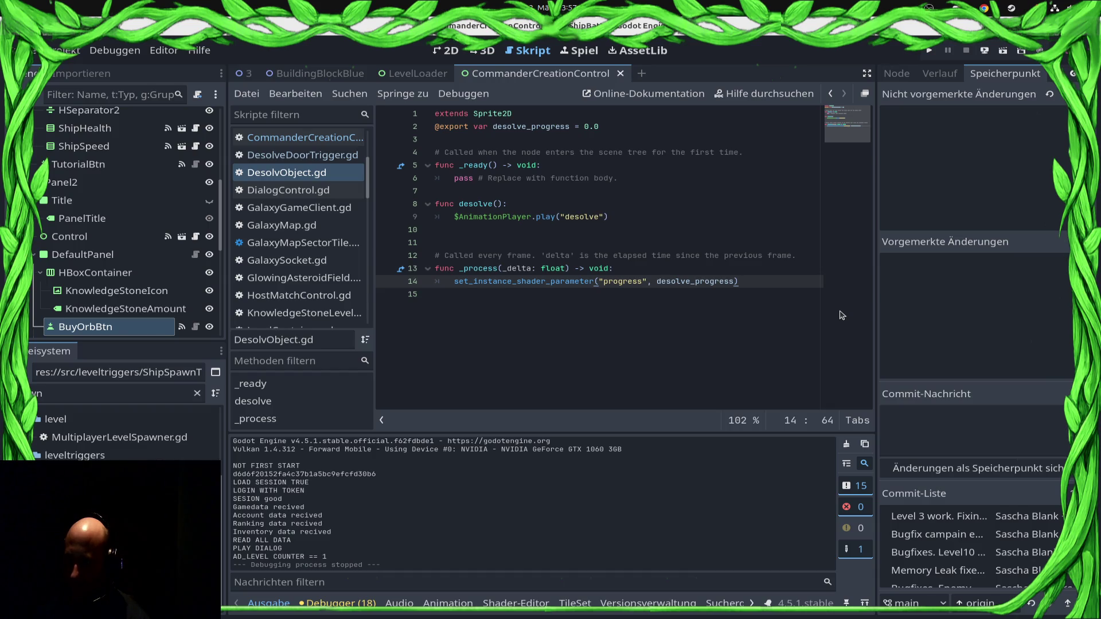
click(30, 69)
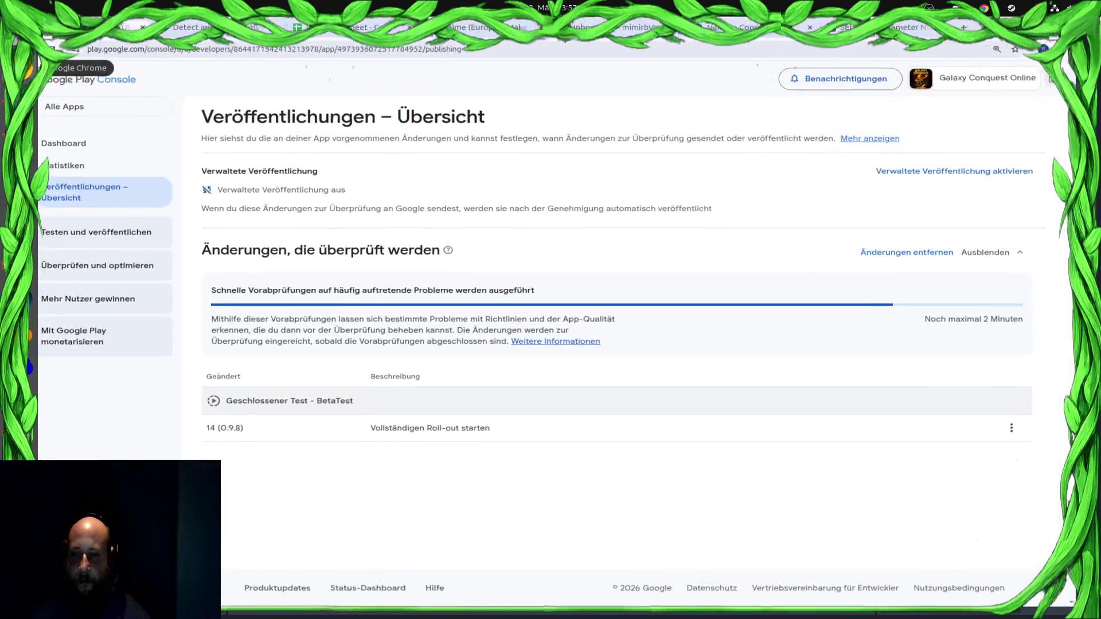
key(ctrl+l)
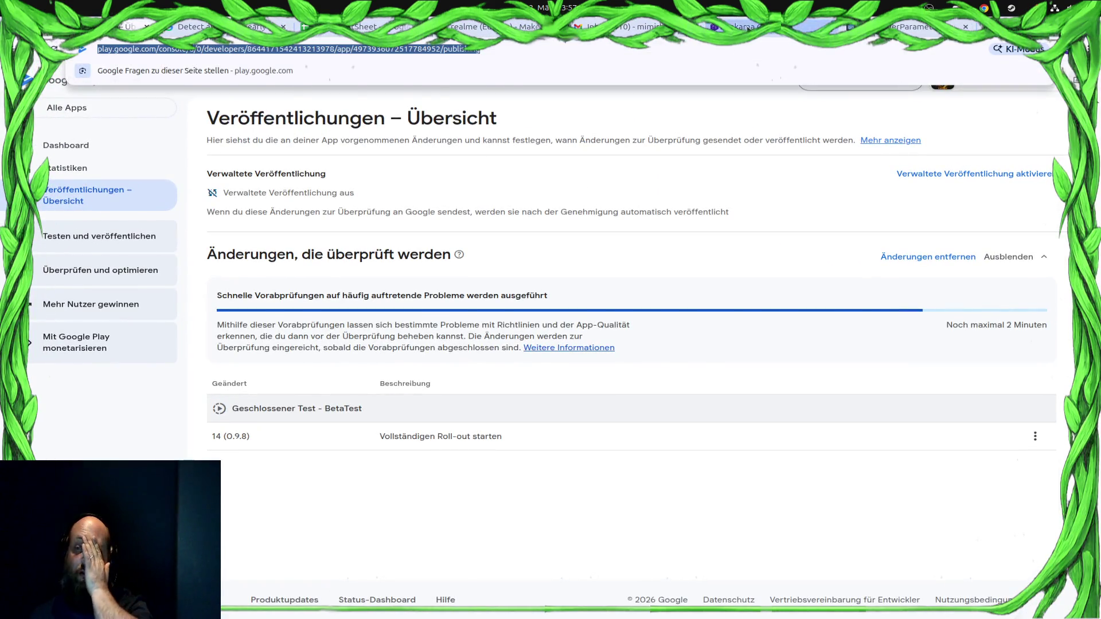
- In Nakama Console, find the player in the user accounts list and open their profile
click(746, 27)
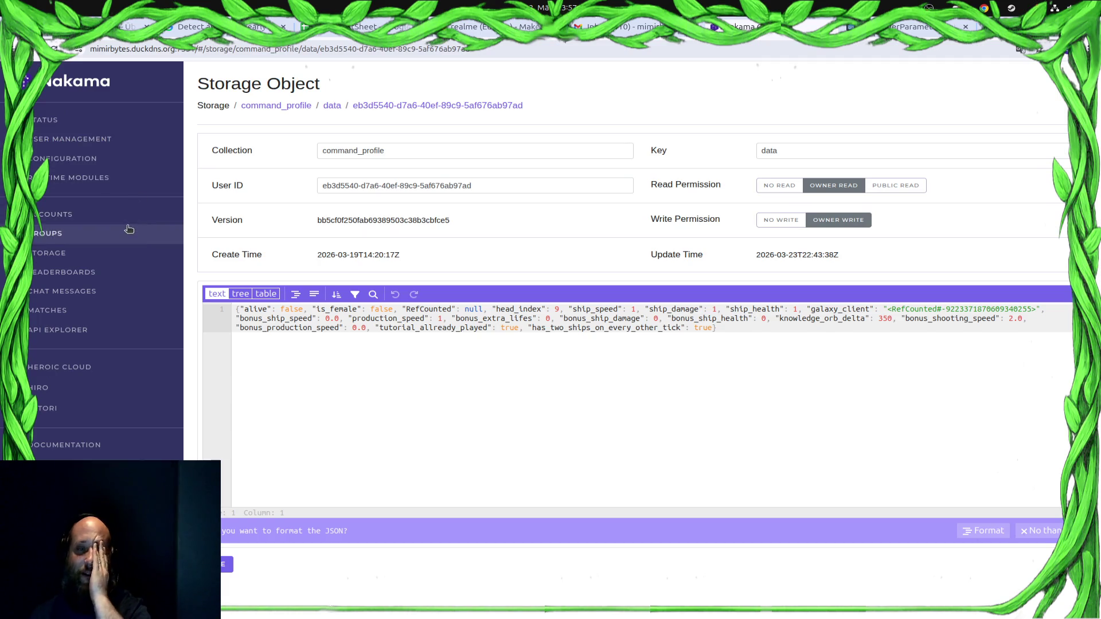
click(129, 231)
click(133, 211)
scroll(831, 470, down, 4)
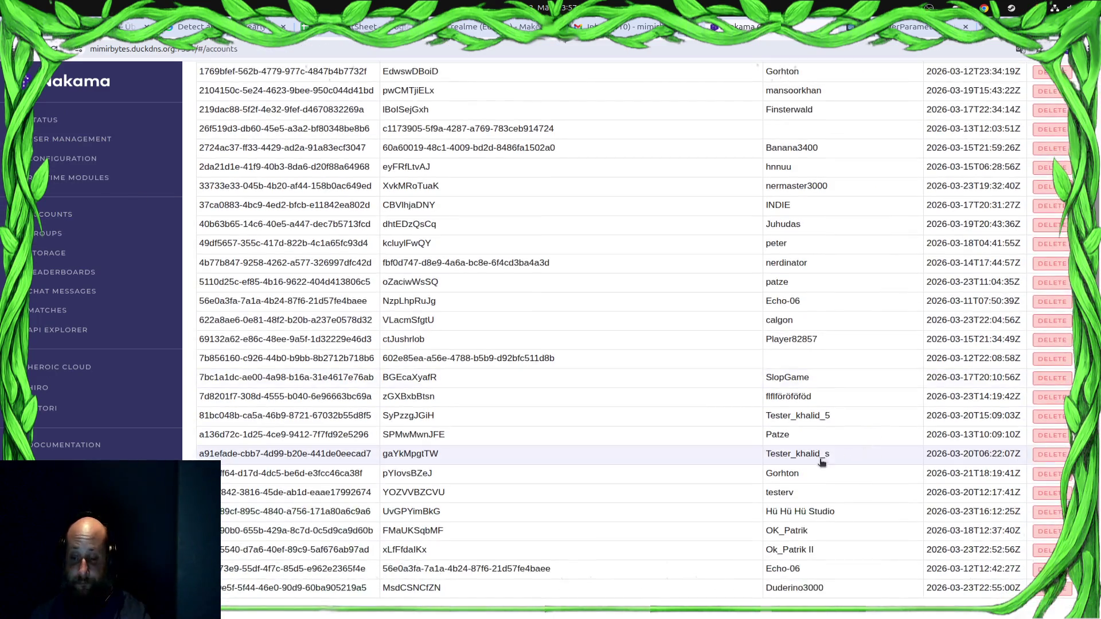
click(686, 557)
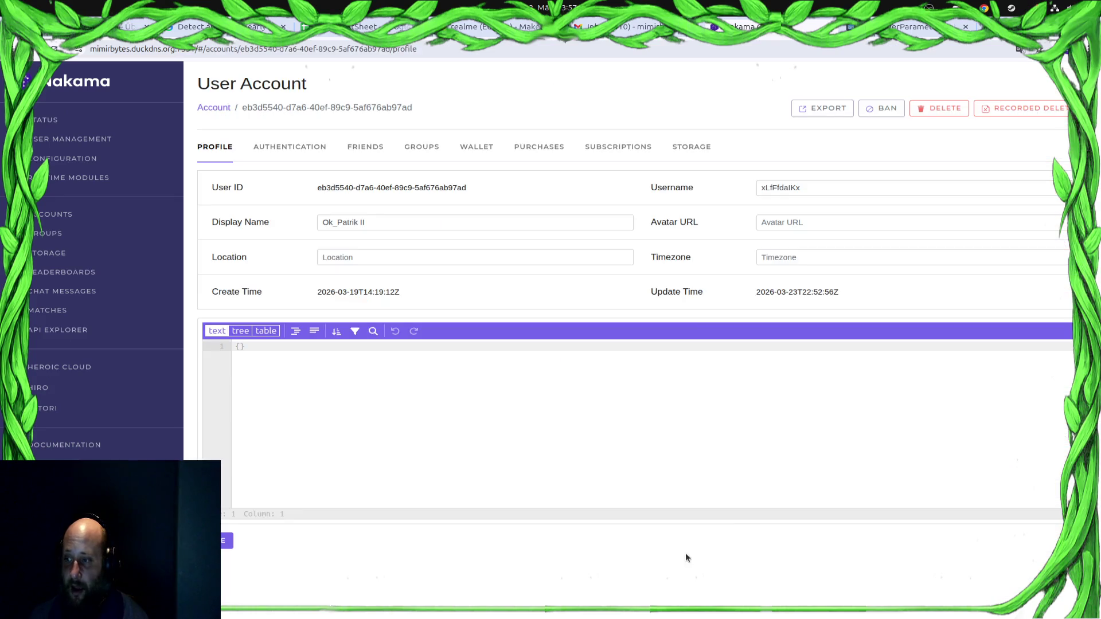
click(675, 395)
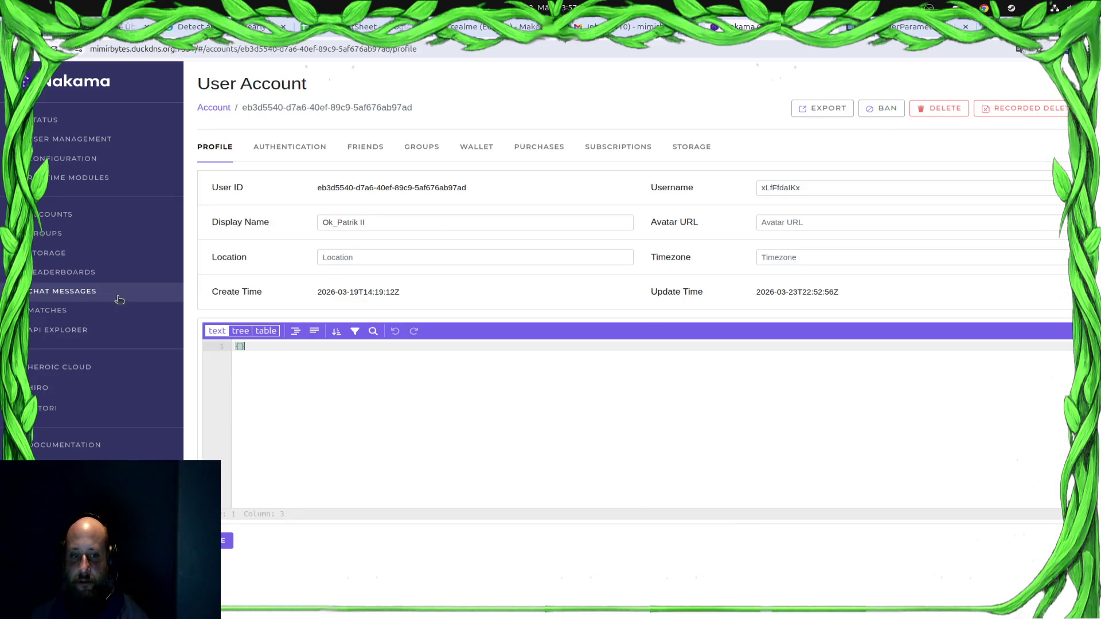
- Reopen the player's account and view the wallet: 650 gold, 2 knowledge orbs, plus changeset history
click(63, 214)
scroll(498, 511, down, 3)
scroll(498, 511, down, 1)
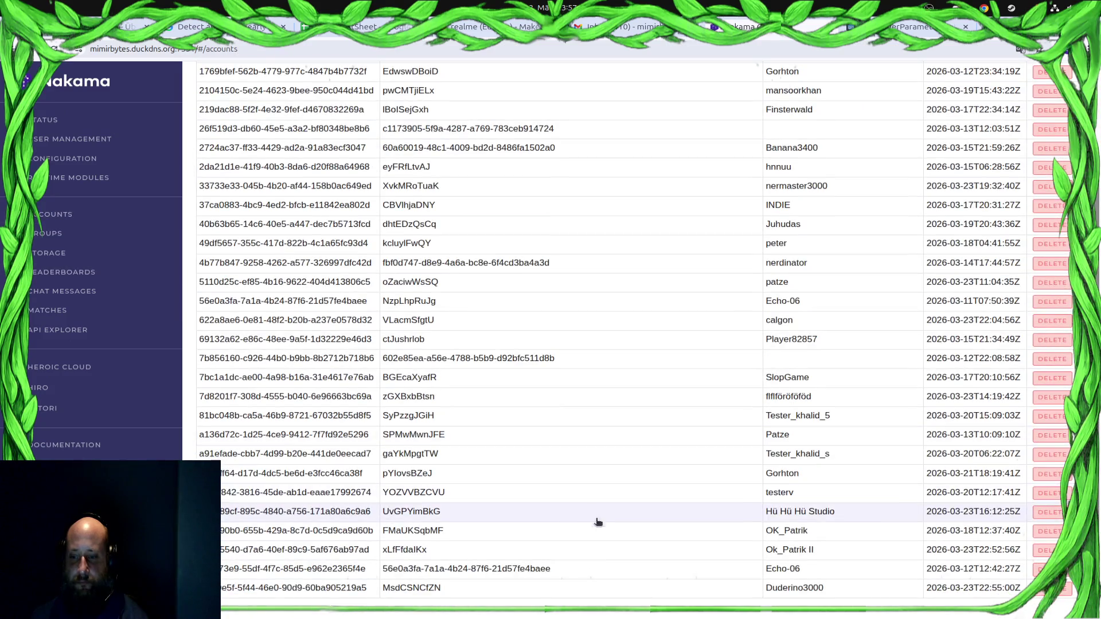
click(622, 549)
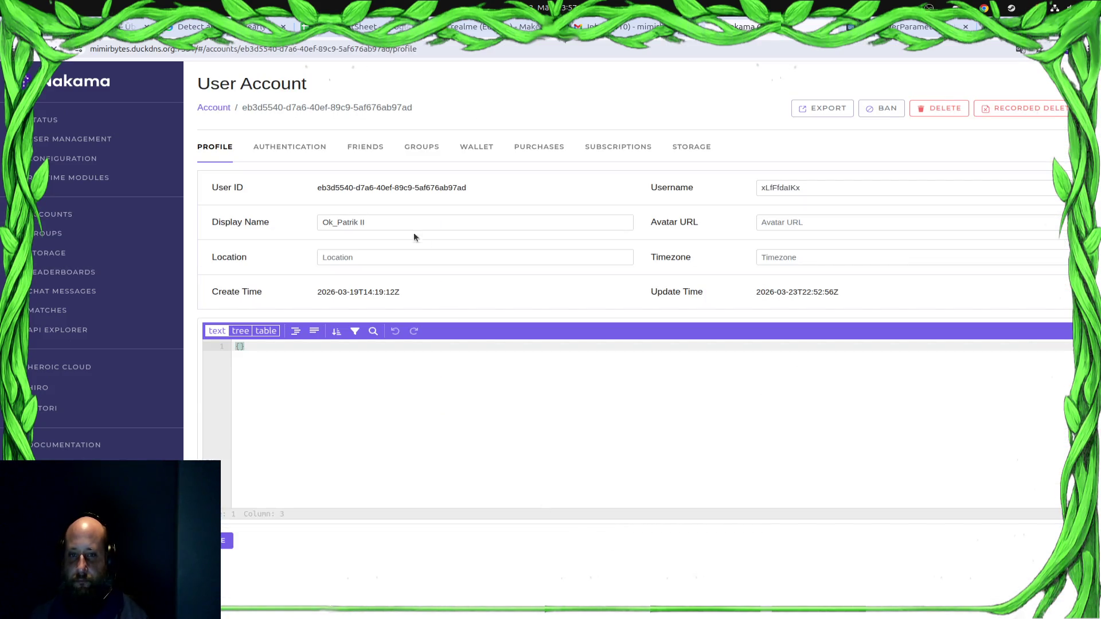
click(485, 146)
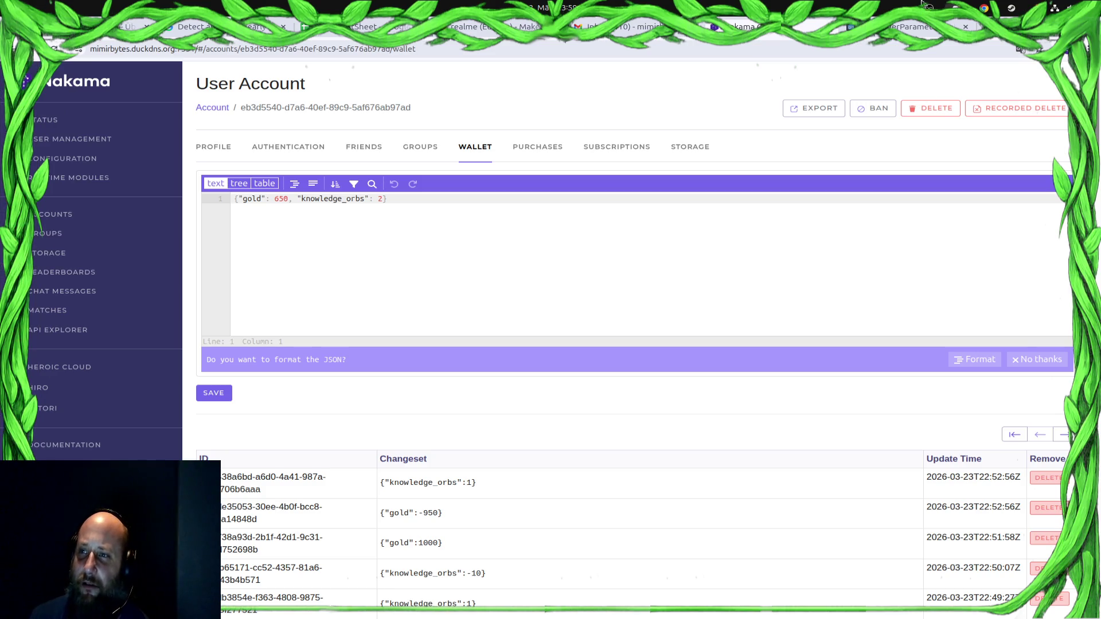
key(ctrl+t)
- Load twitch.tv in the new tab, then bring Godot's DesolvObject.gd script back to the front
text(z)
key(BackSpace)
text(t)
key(Return)
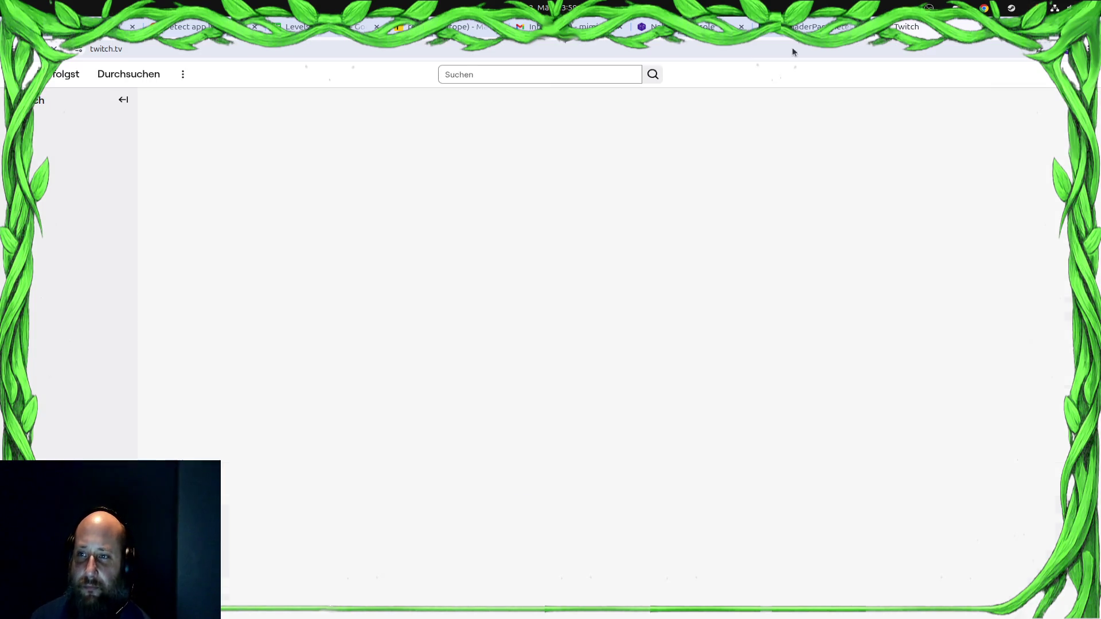
key(alt+Tab)
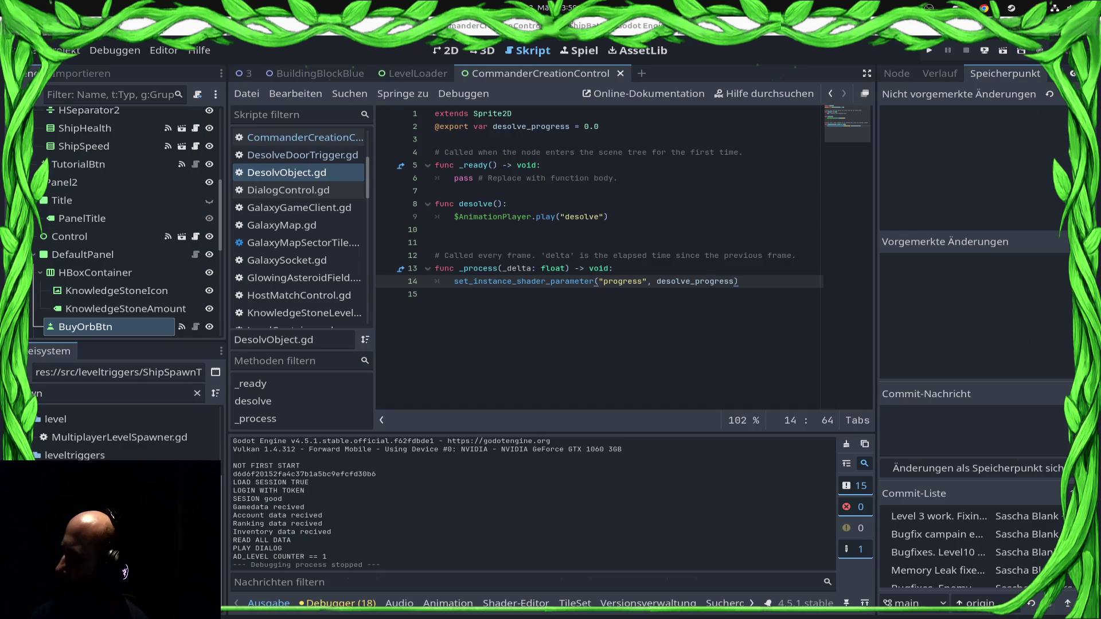
key(super)
key(super)
key(super)
key(super)
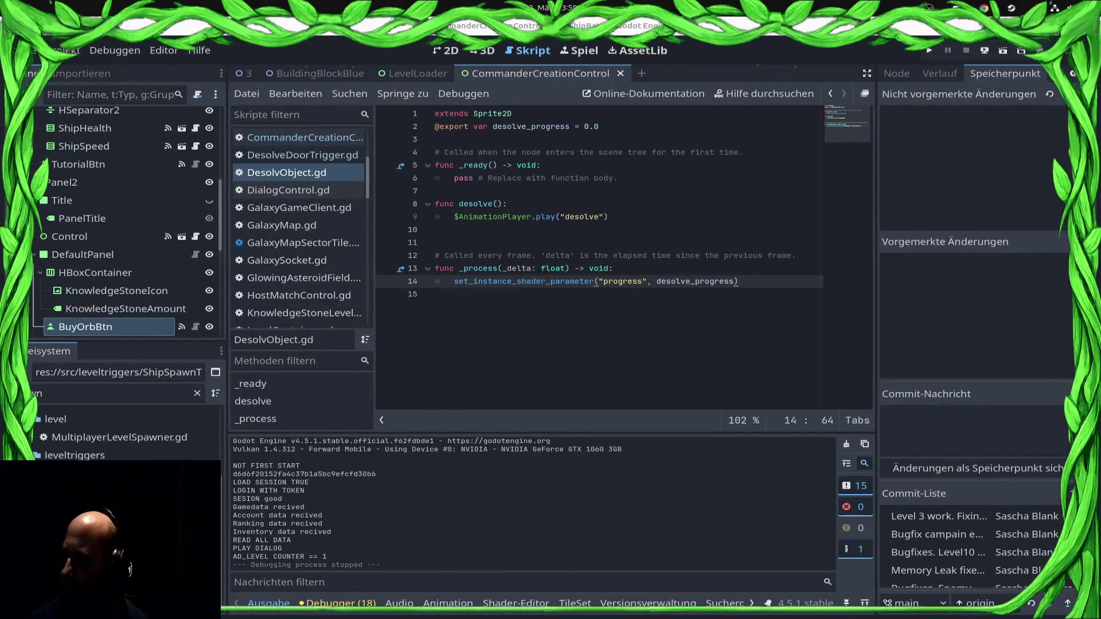